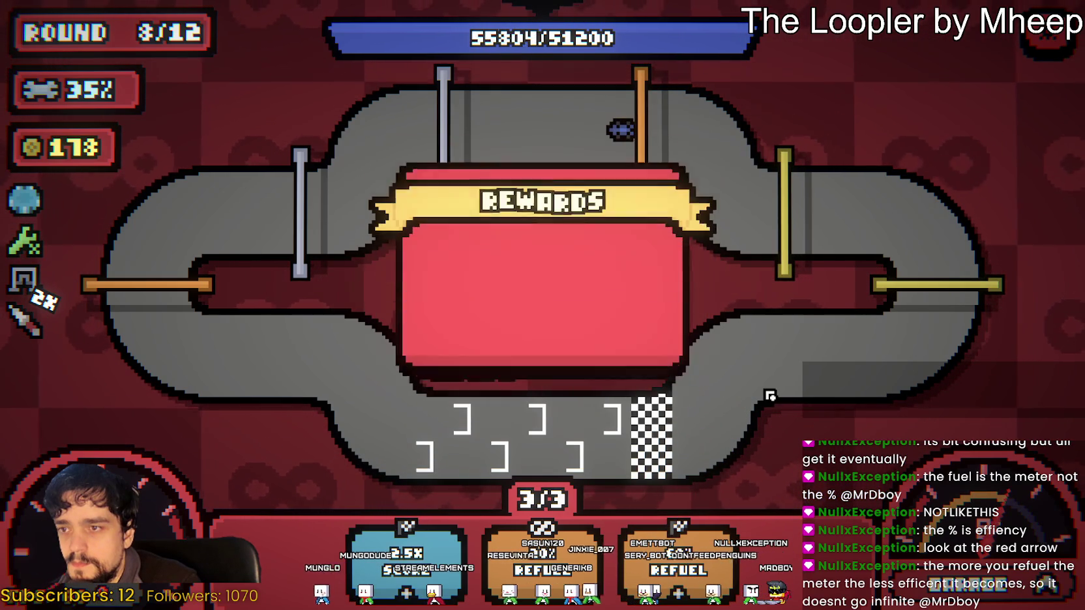
Claim the 30 gold and 10% repair rewards, then take the pitstop reward
{"action": "left_click", "coordinate": [593, 204]}
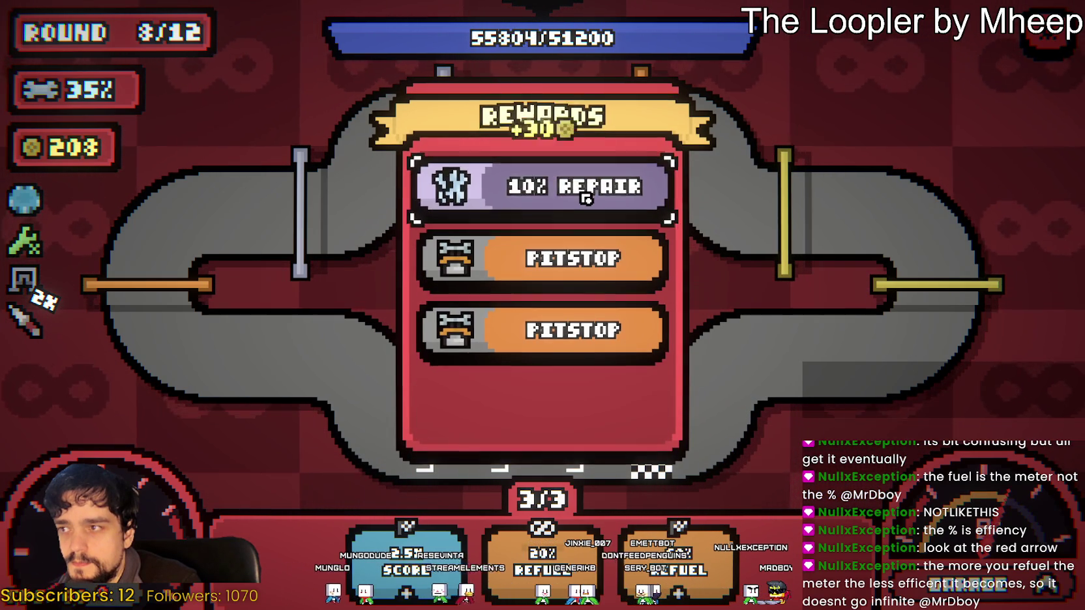
{"action": "left_click", "coordinate": [586, 197]}
{"action": "left_click", "coordinate": [585, 196]}
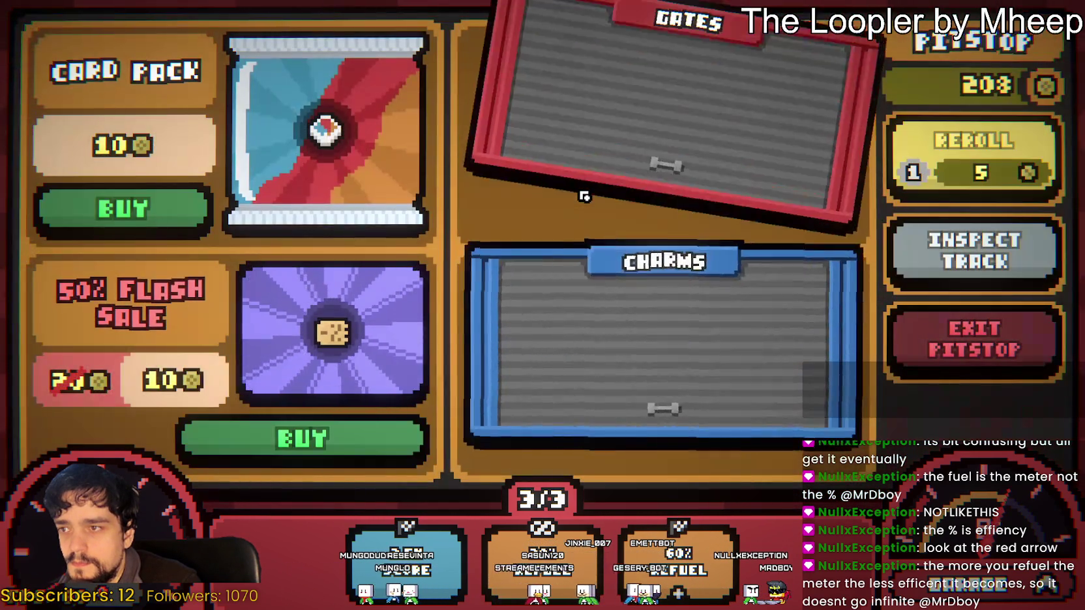
Buy three gates: replace the Gold Gate, upgrade the left Fuel Gate, and swap the orange top gate
{"action": "mouse_move", "coordinate": [541, 104]}
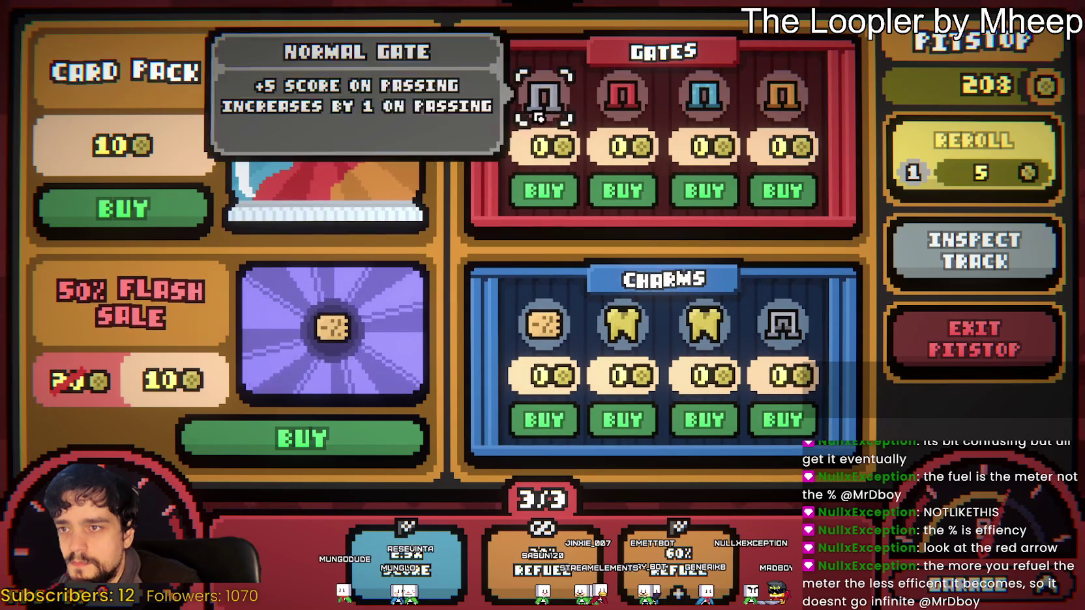
{"action": "mouse_move", "coordinate": [792, 99]}
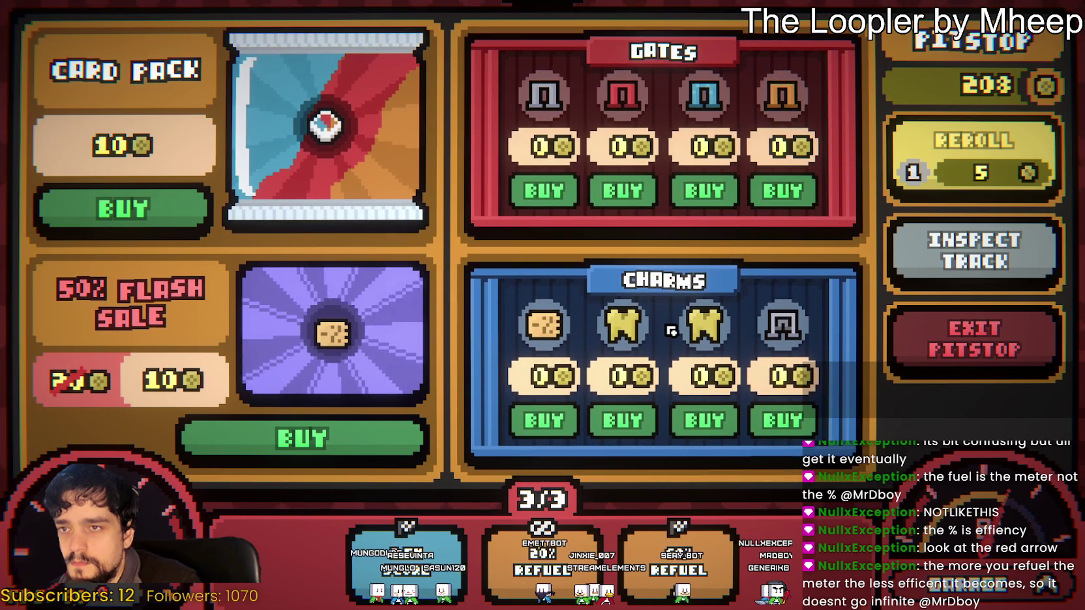
{"action": "mouse_move", "coordinate": [621, 116]}
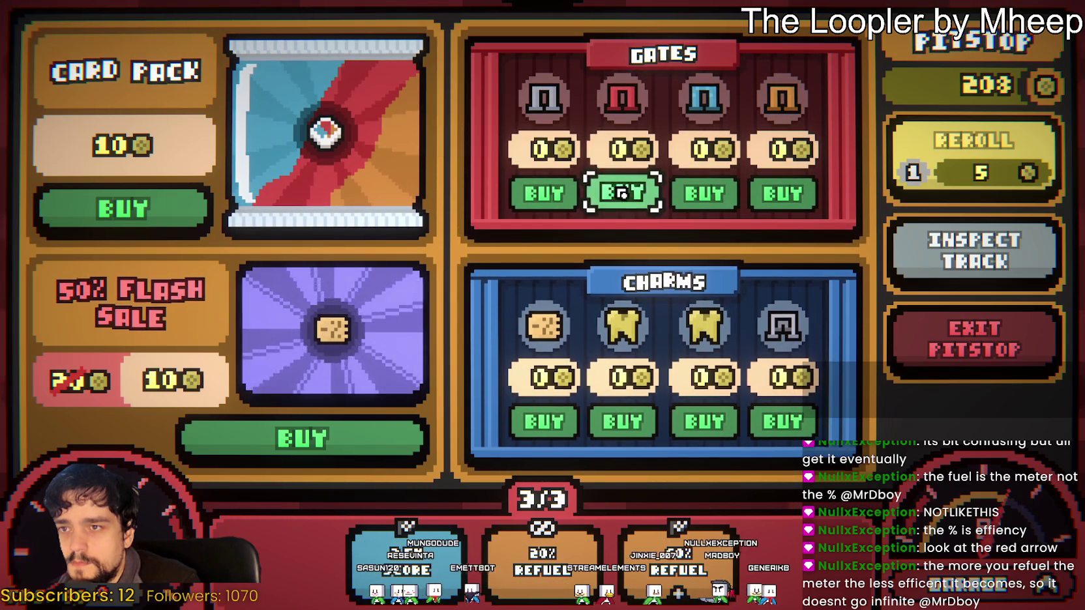
{"action": "left_click", "coordinate": [624, 191]}
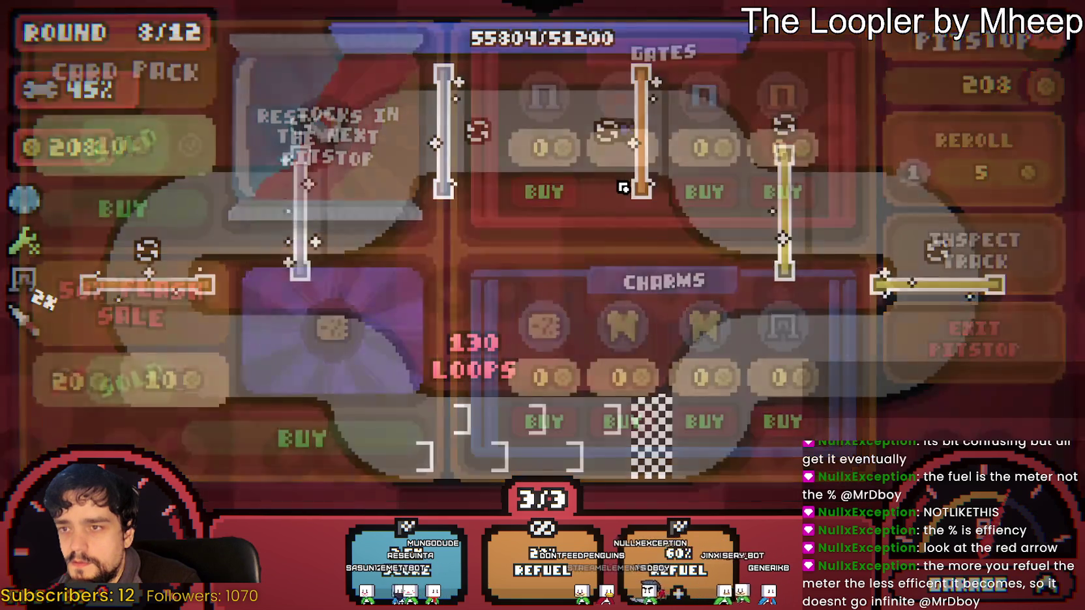
{"action": "mouse_move", "coordinate": [783, 201]}
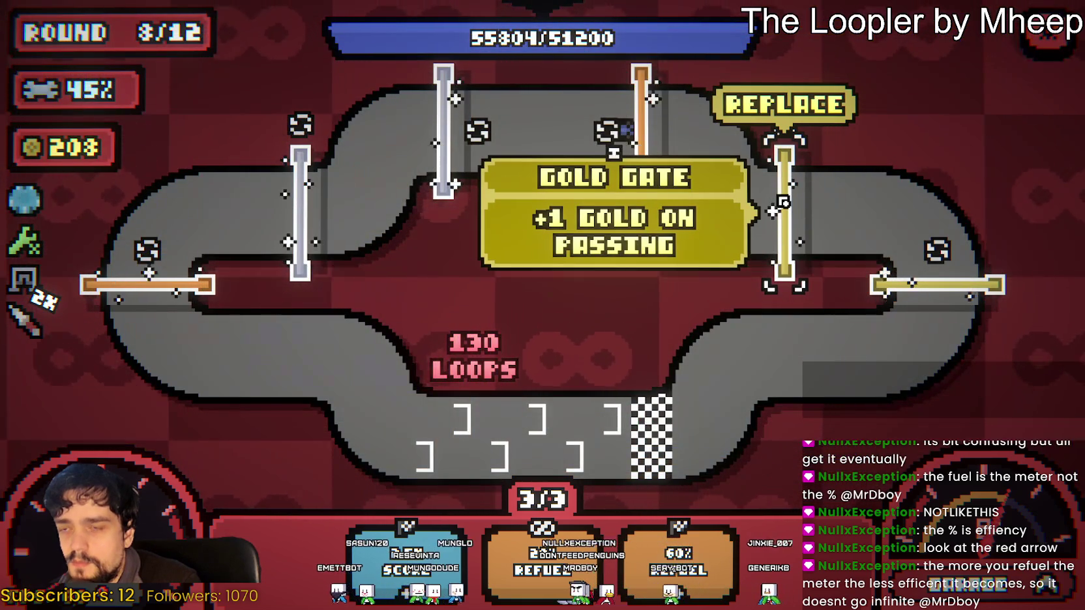
{"action": "left_click", "coordinate": [783, 202]}
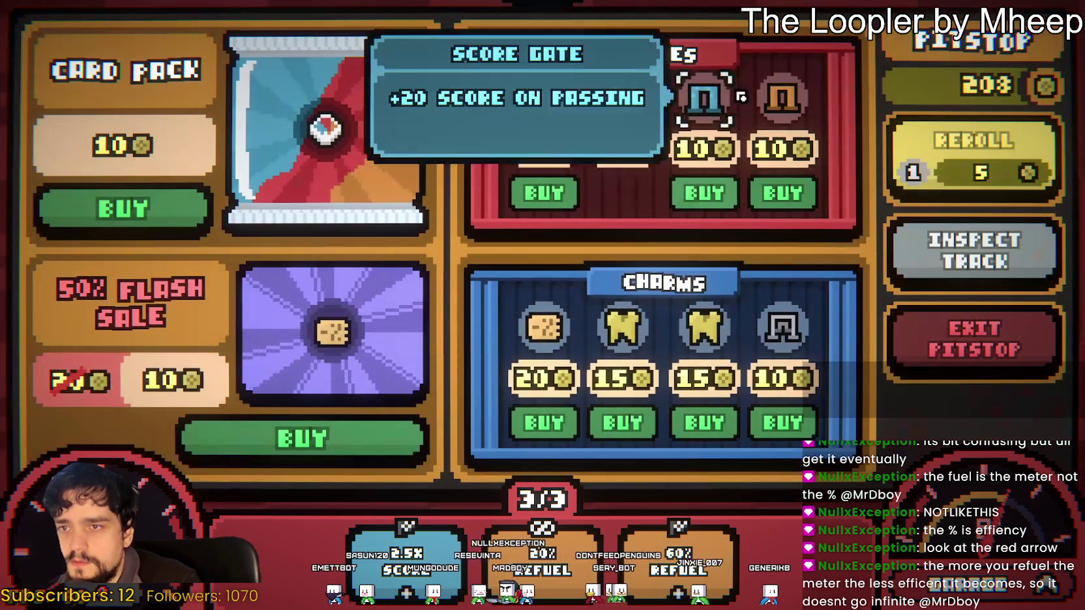
{"action": "left_click", "coordinate": [803, 182]}
{"action": "mouse_move", "coordinate": [645, 142]}
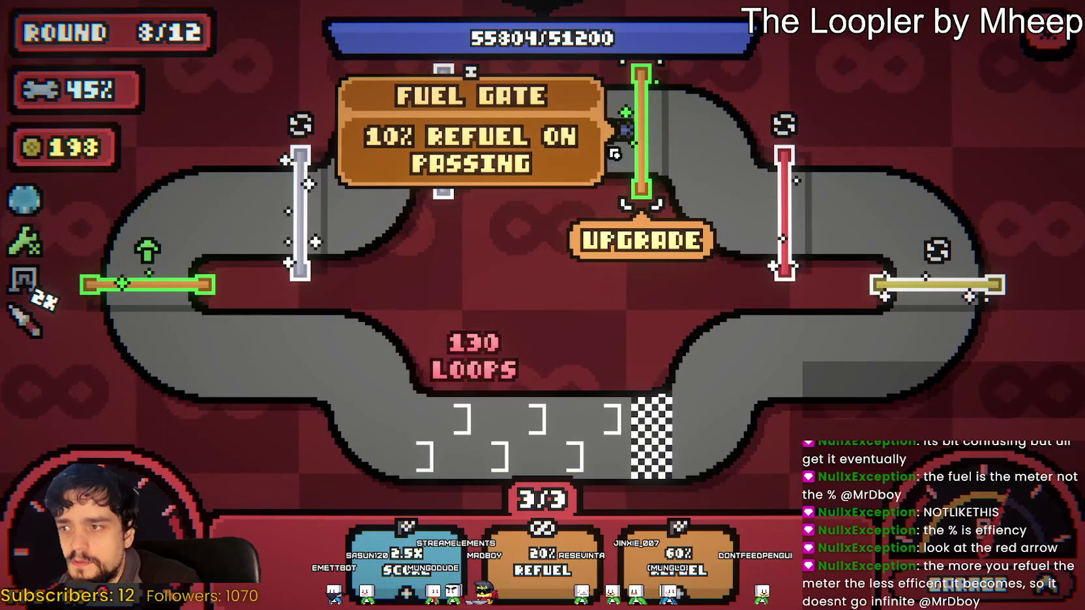
{"action": "left_click", "coordinate": [186, 296]}
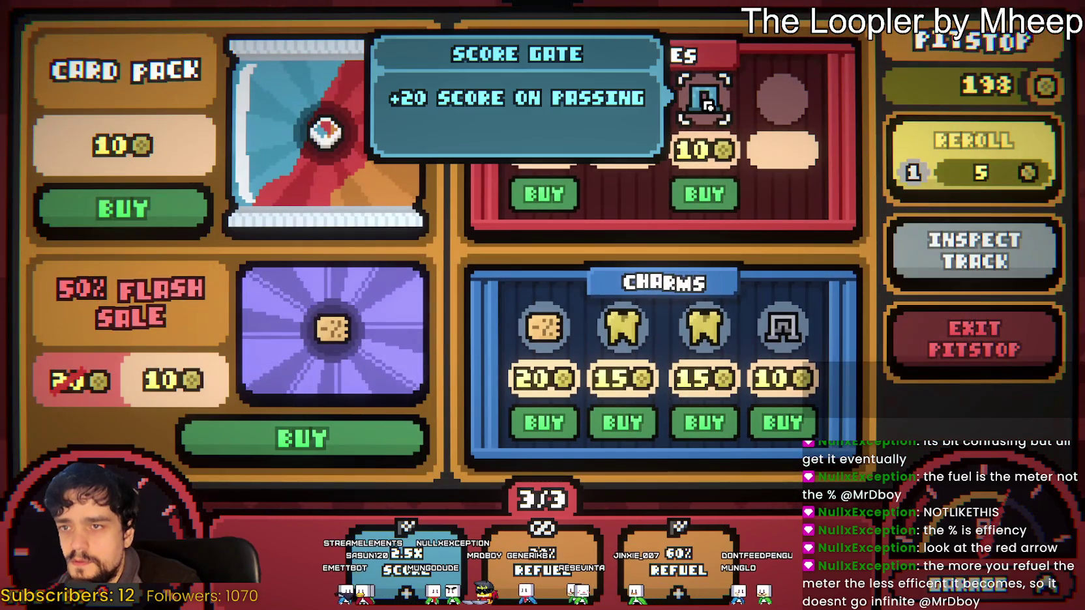
{"action": "left_click", "coordinate": [551, 185]}
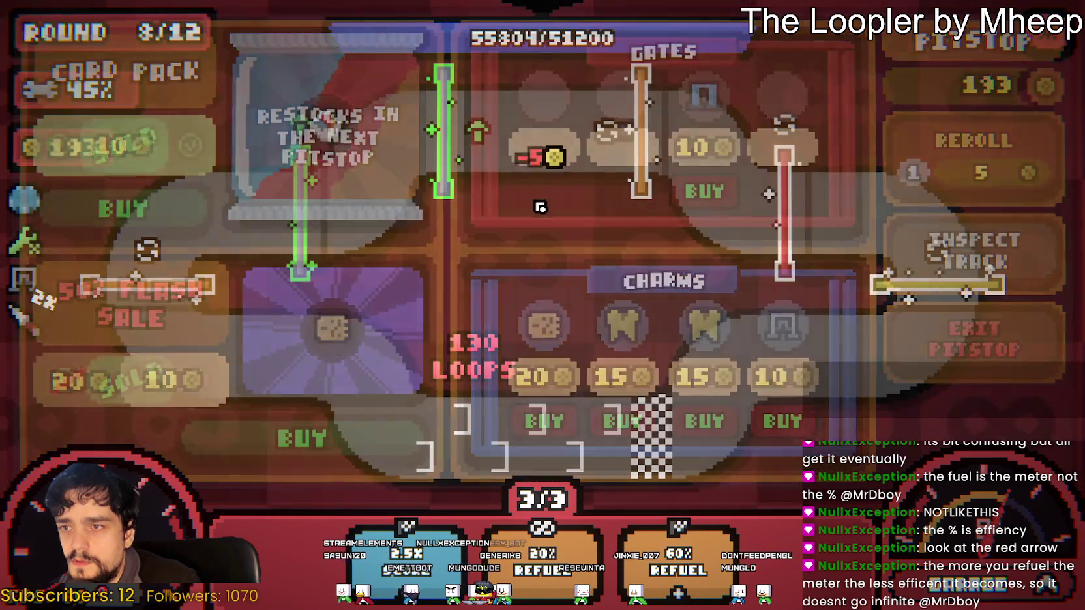
{"action": "left_click", "coordinate": [647, 167]}
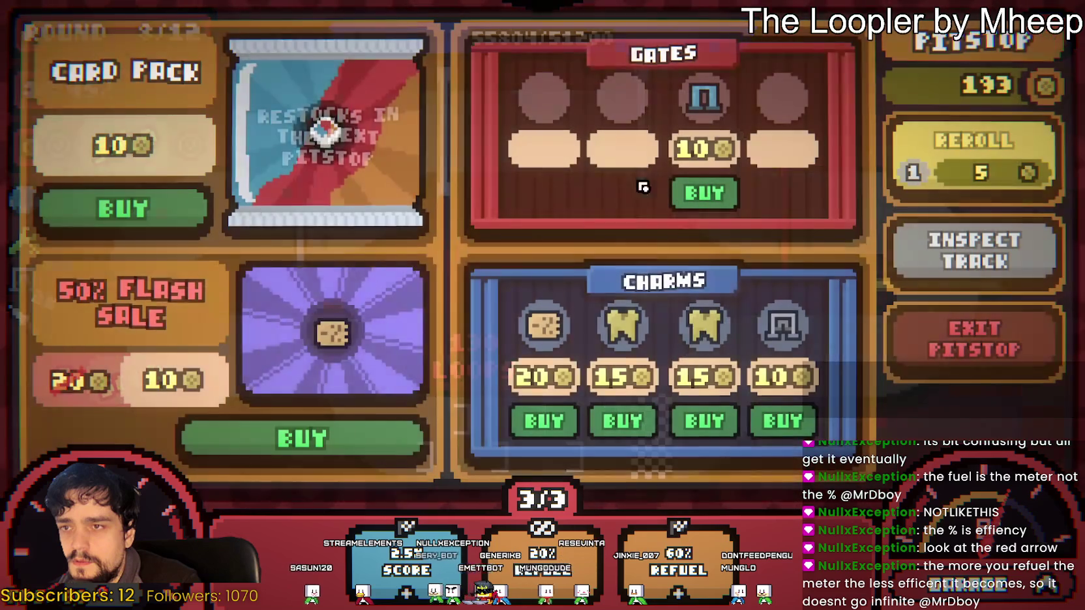
Buy all four charms in the Charms panel
{"action": "mouse_move", "coordinate": [614, 318]}
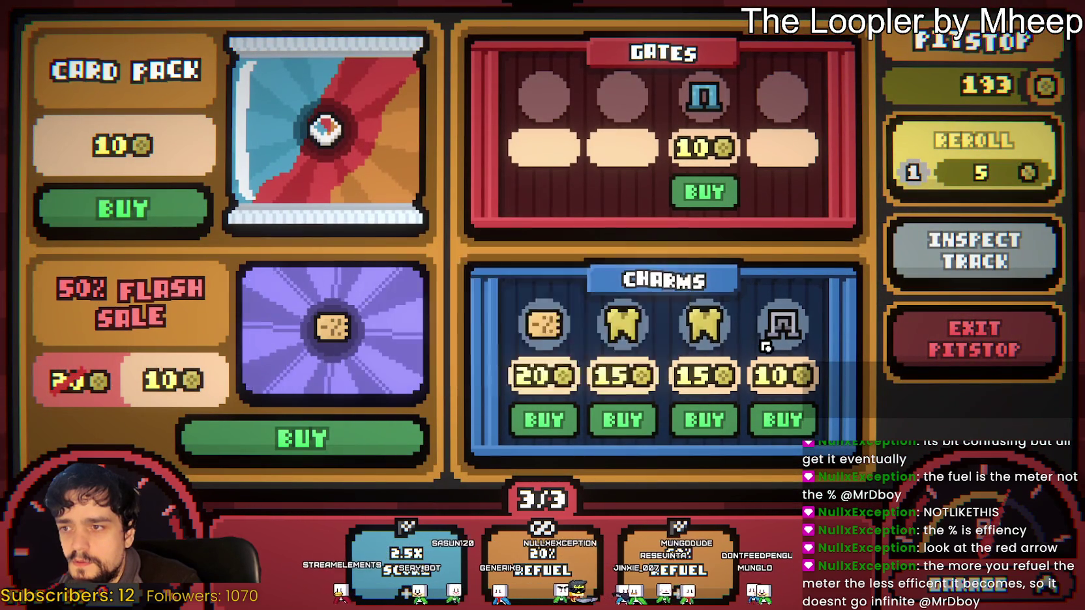
{"action": "left_click", "coordinate": [785, 425]}
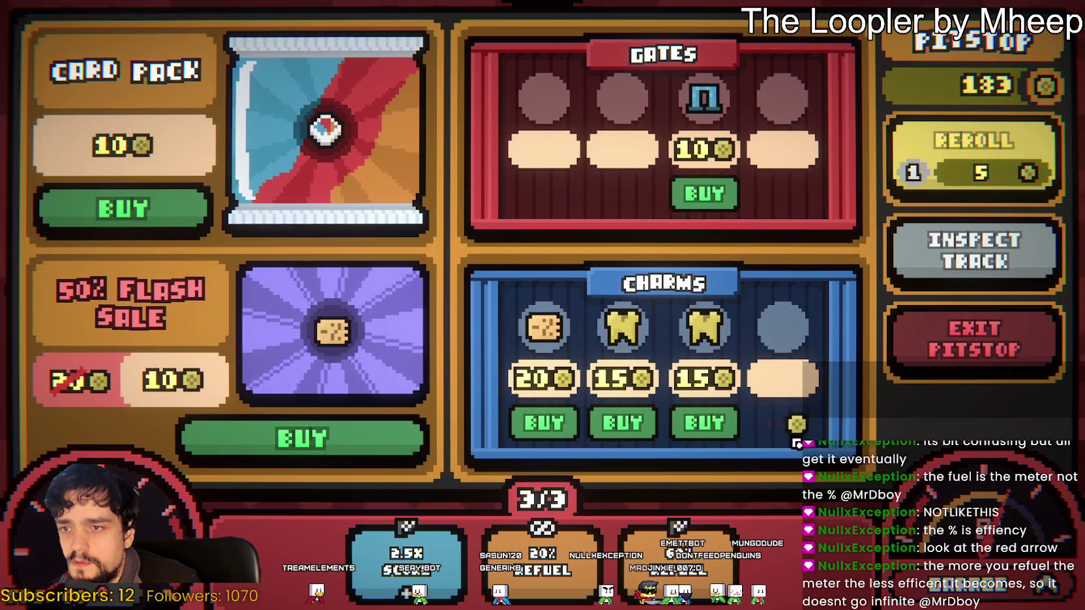
{"action": "left_click", "coordinate": [683, 422]}
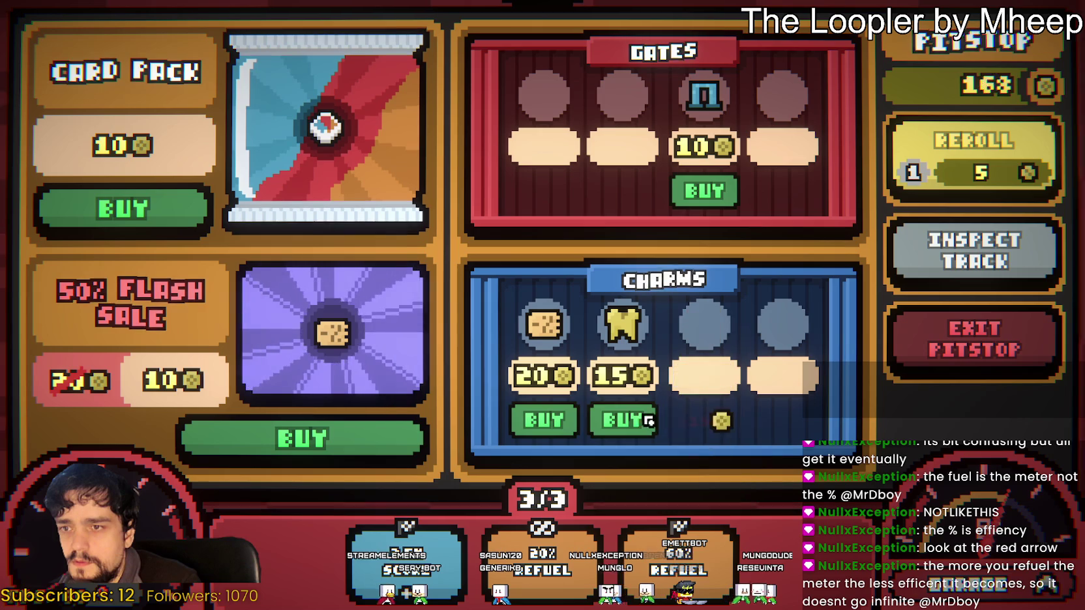
{"action": "left_click", "coordinate": [623, 420]}
{"action": "left_click", "coordinate": [544, 420]}
Buy the discounted flash-sale coupon and the card pack
{"action": "mouse_move", "coordinate": [337, 343]}
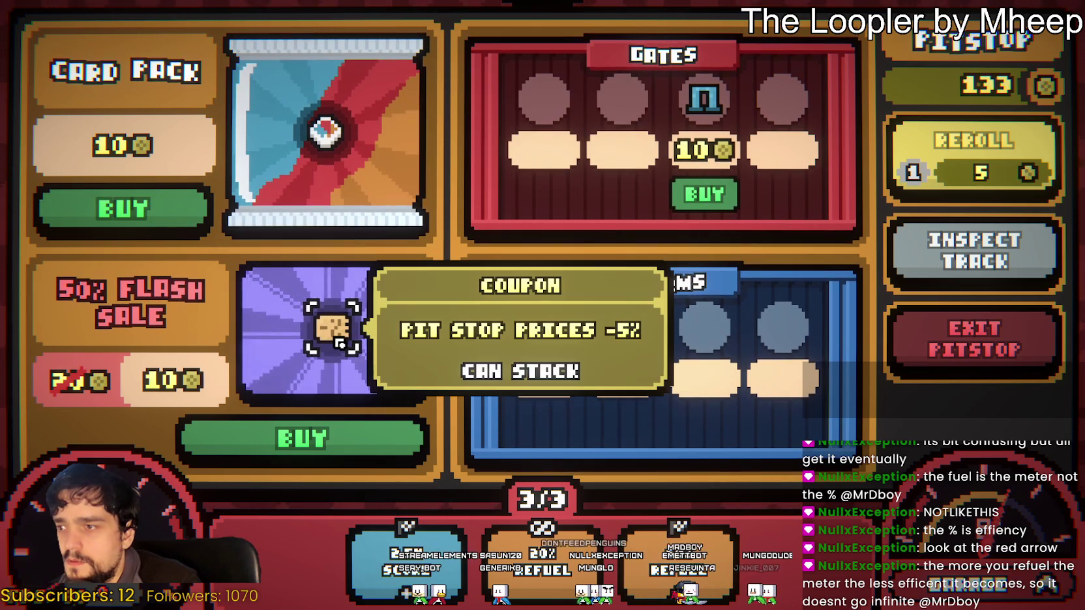
{"action": "left_click", "coordinate": [346, 444]}
{"action": "mouse_move", "coordinate": [290, 239]}
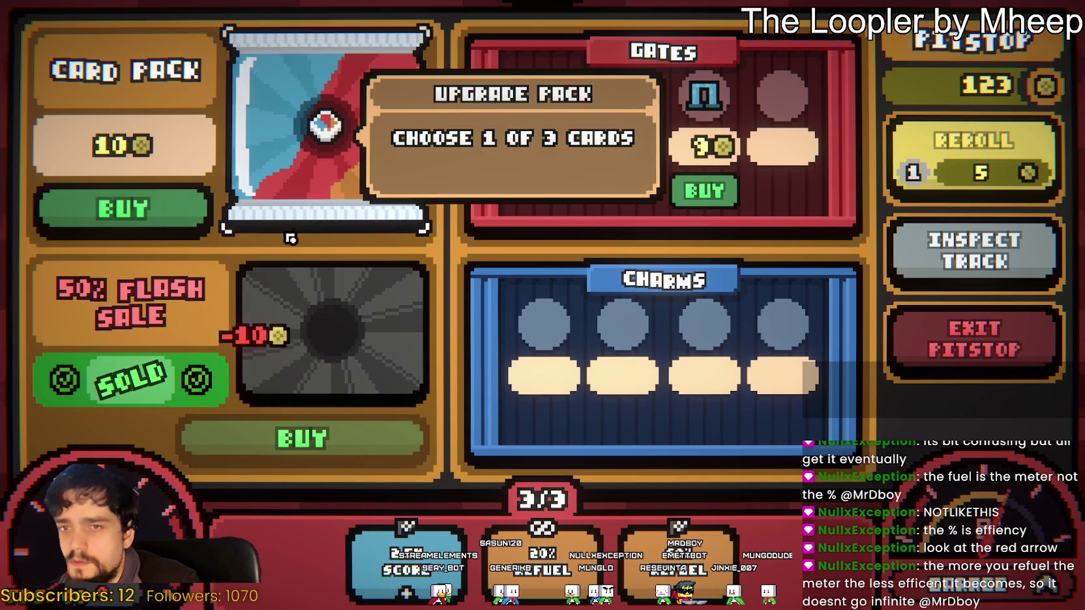
{"action": "left_click", "coordinate": [122, 208]}
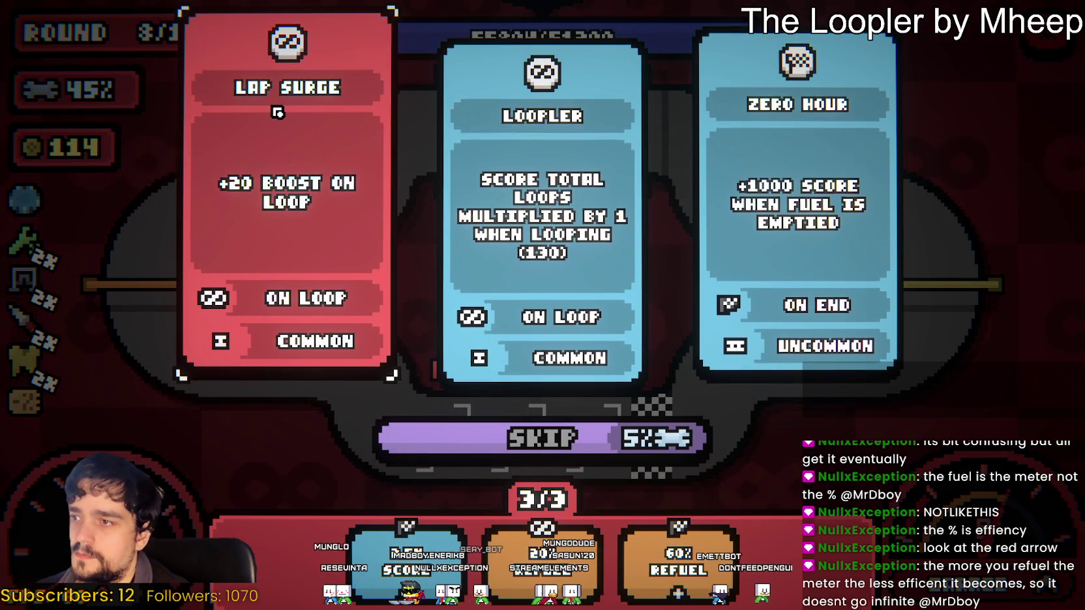
Sell the Last Gasp card from the inventory for gold
{"action": "mouse_move", "coordinate": [405, 541]}
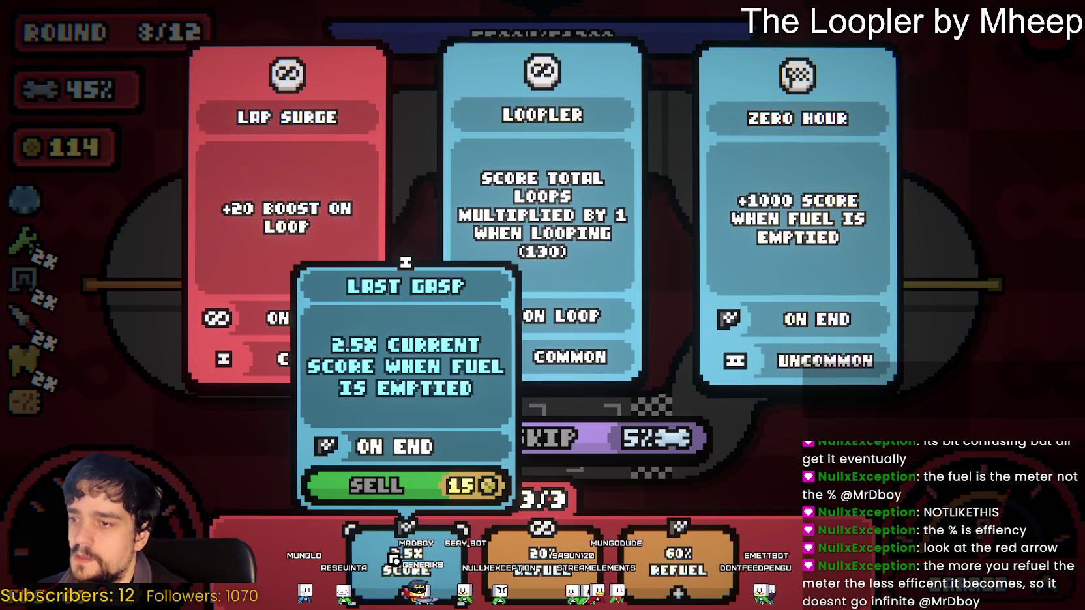
{"action": "left_click", "coordinate": [387, 488]}
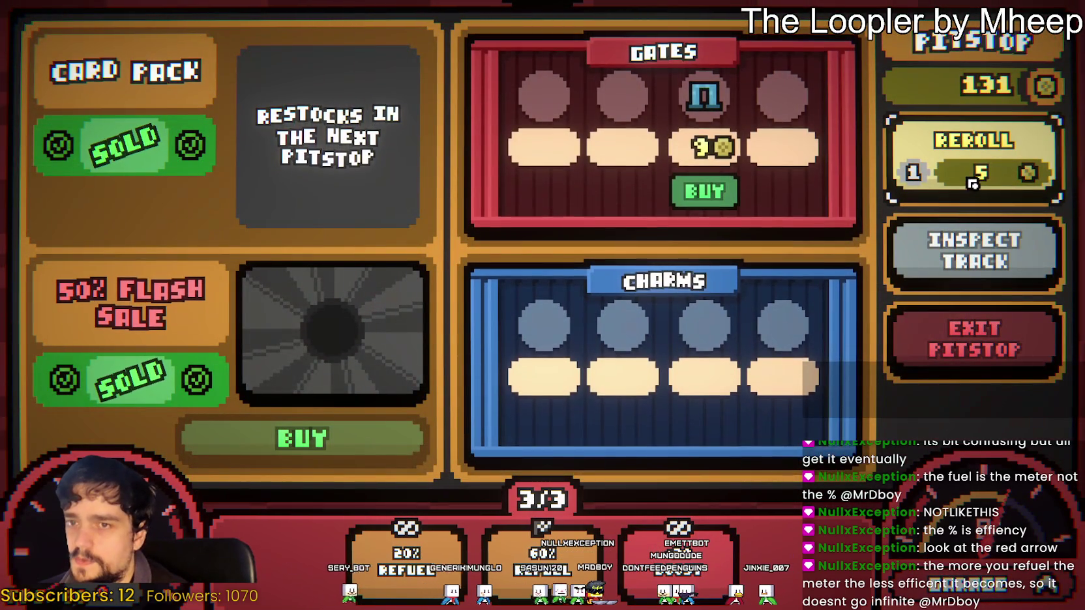
Use the free reroll to restock the shop and briefly check the track layout
{"action": "left_click", "coordinate": [965, 159]}
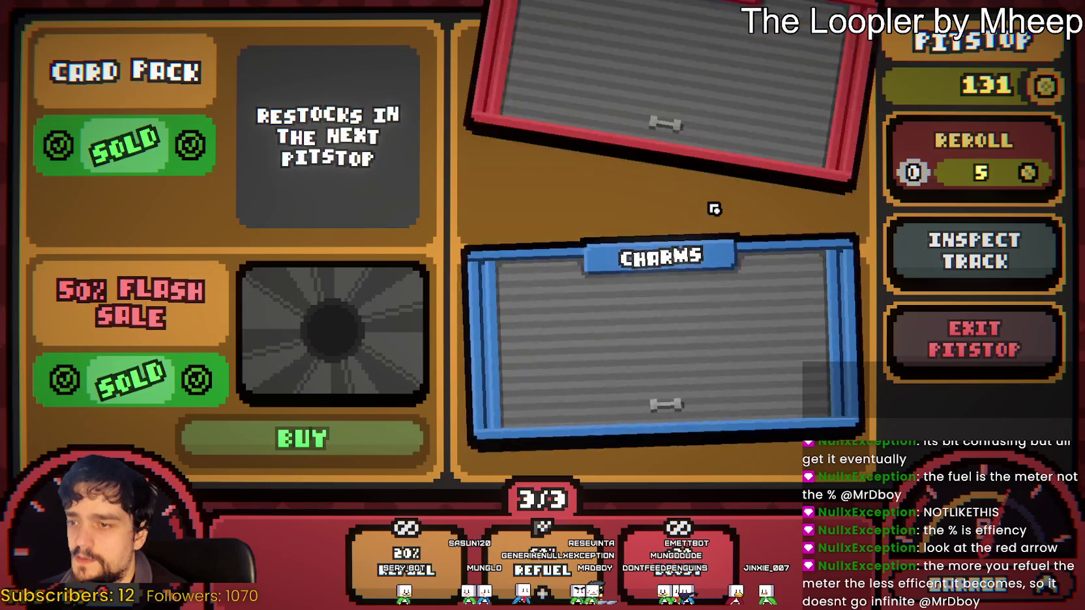
{"action": "mouse_move", "coordinate": [547, 100]}
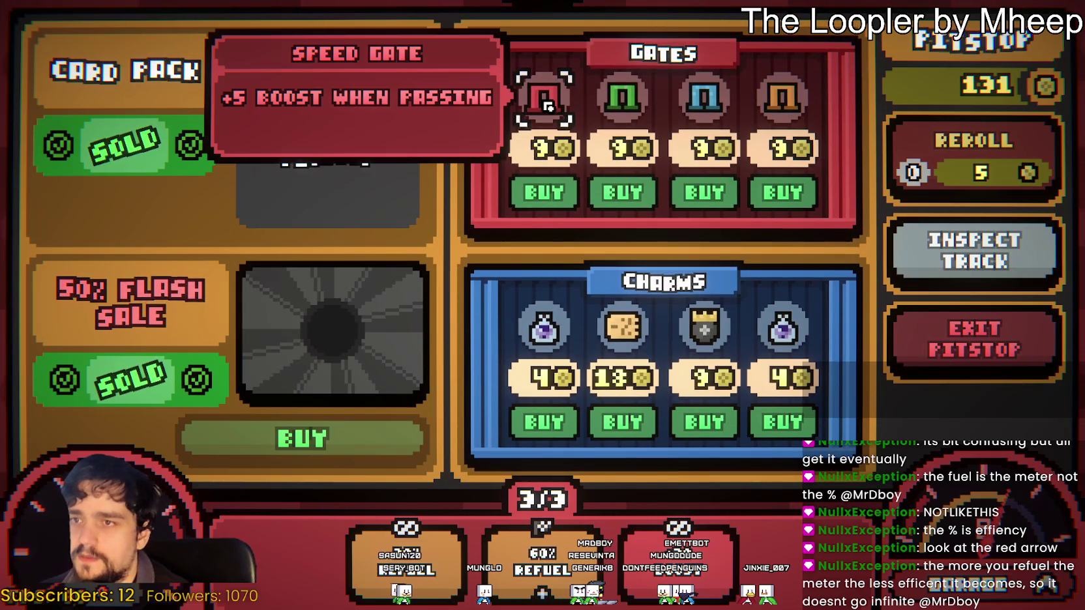
{"action": "left_click", "coordinate": [976, 264]}
{"action": "left_click", "coordinate": [971, 243]}
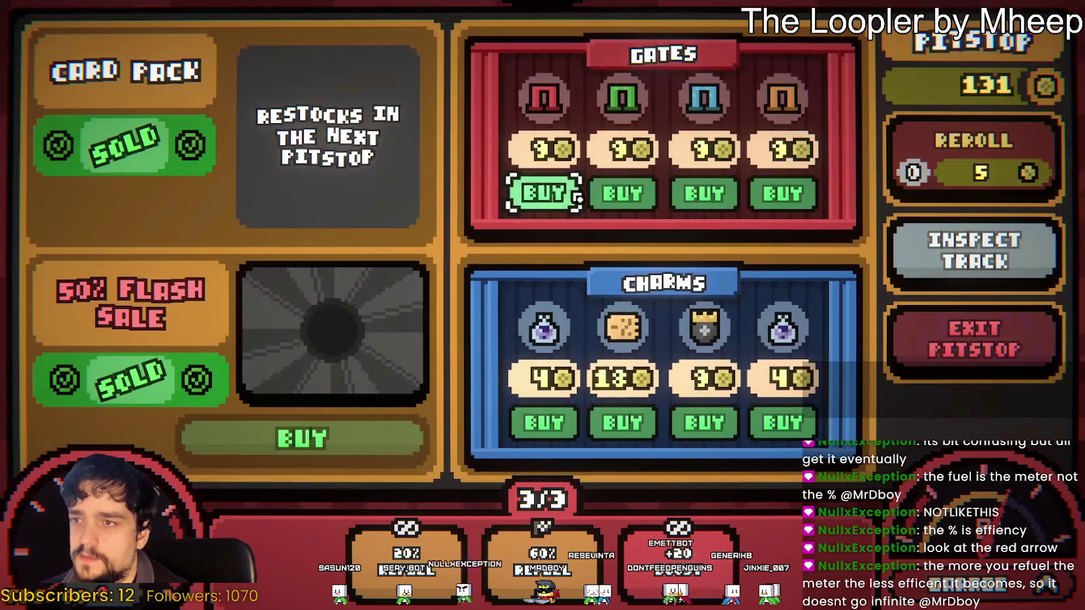
Buy the first gate and the orange Fuel Gate, upgrading the left gate with it
{"action": "left_click", "coordinate": [576, 194]}
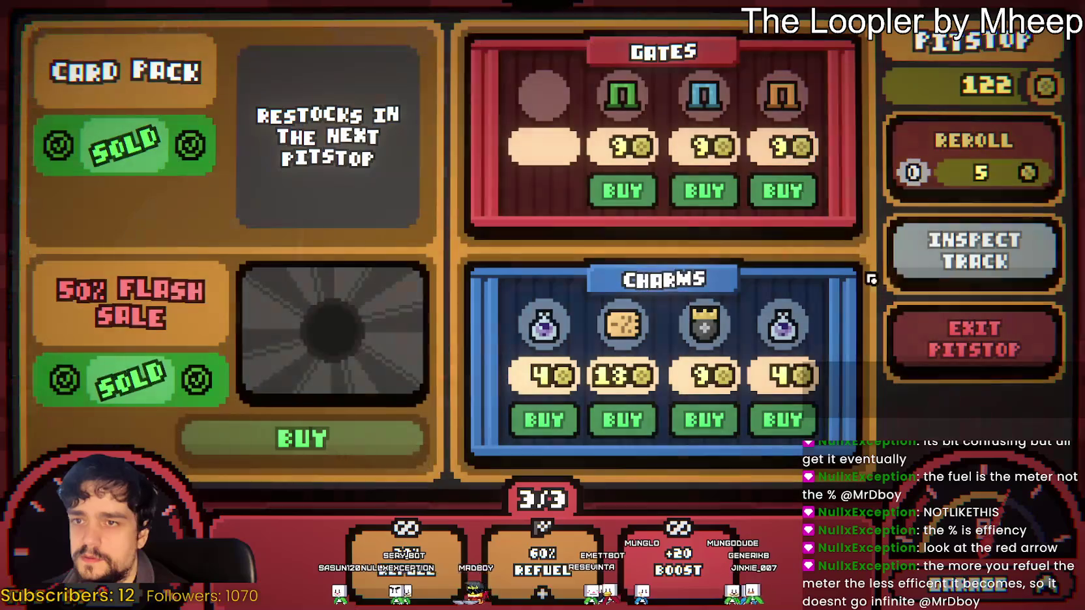
{"action": "mouse_move", "coordinate": [721, 115]}
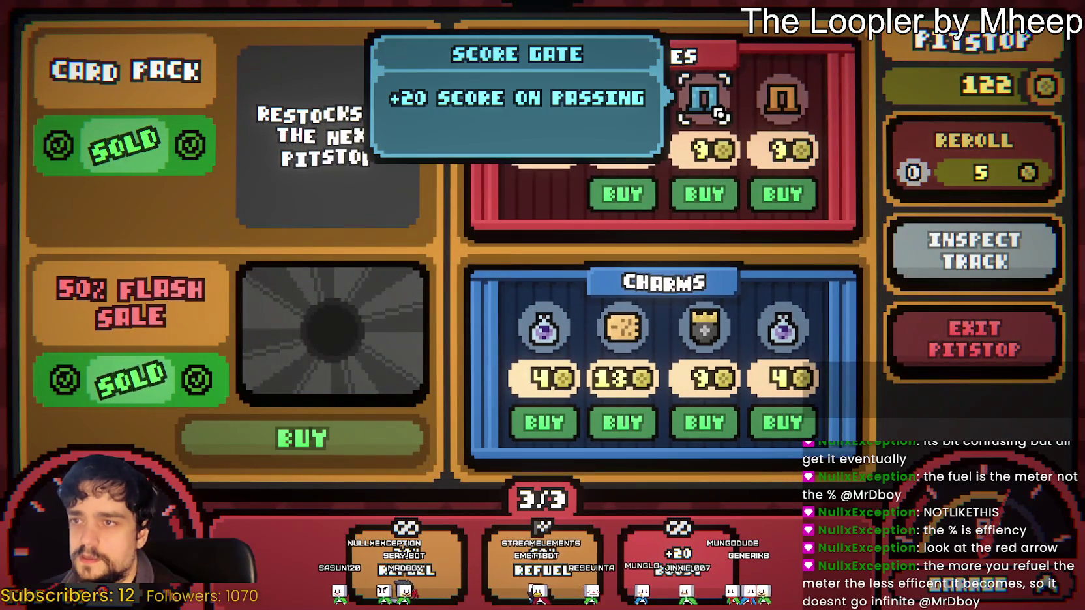
{"action": "mouse_move", "coordinate": [777, 109]}
{"action": "left_click", "coordinate": [782, 191]}
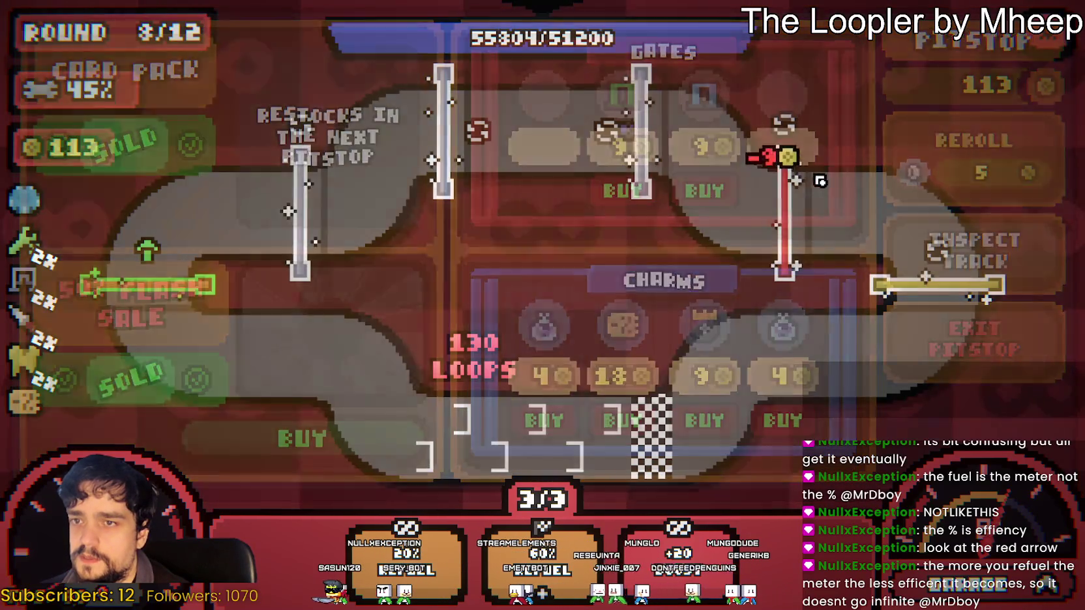
{"action": "left_click", "coordinate": [184, 295]}
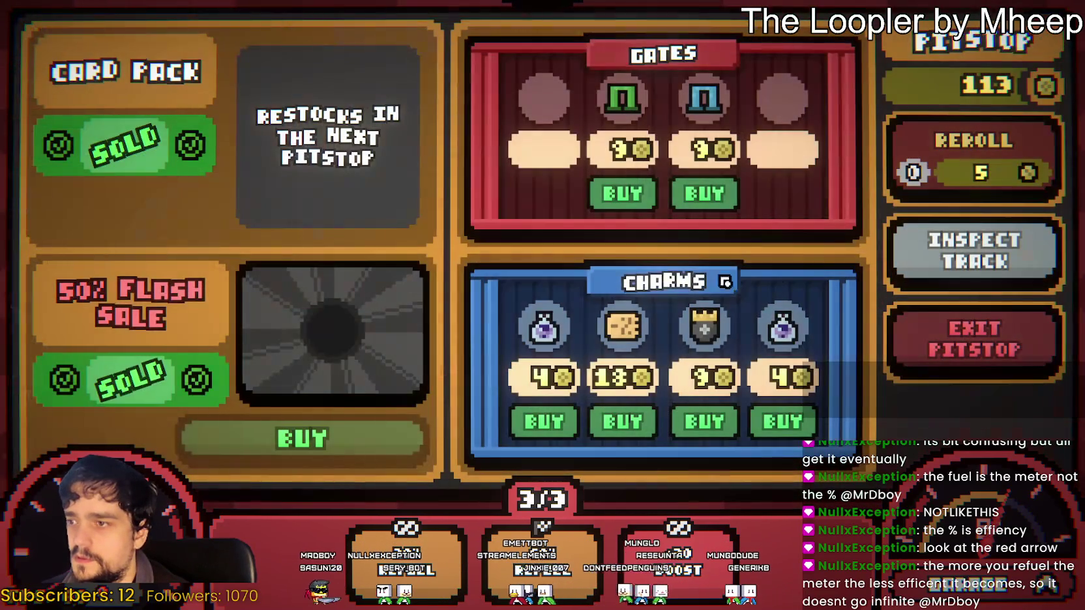
Look over the charms on offer, then view the track layout
{"action": "mouse_move", "coordinate": [562, 342]}
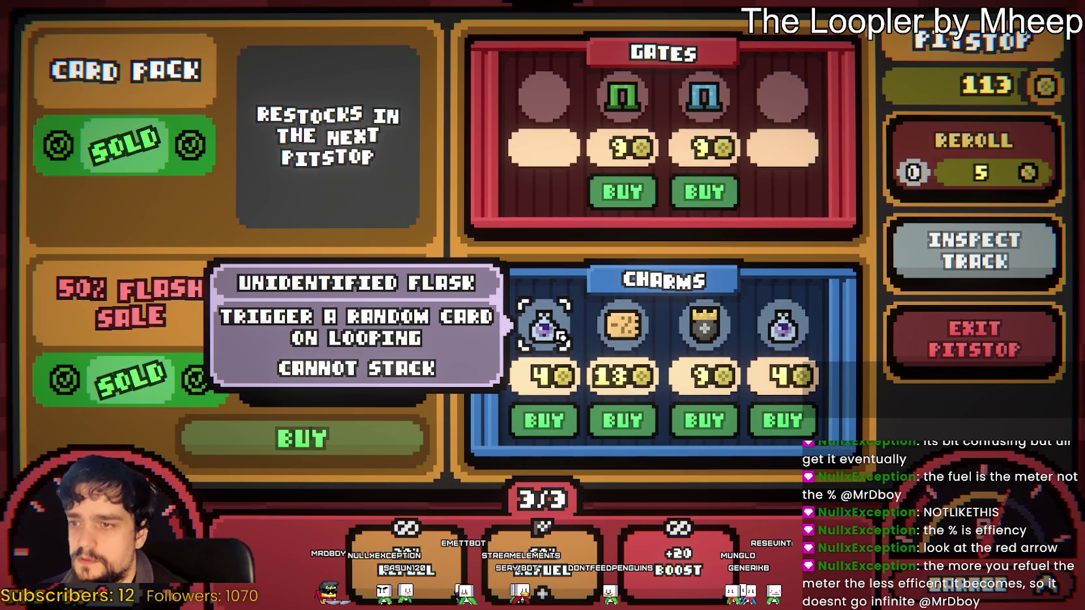
{"action": "mouse_move", "coordinate": [622, 333]}
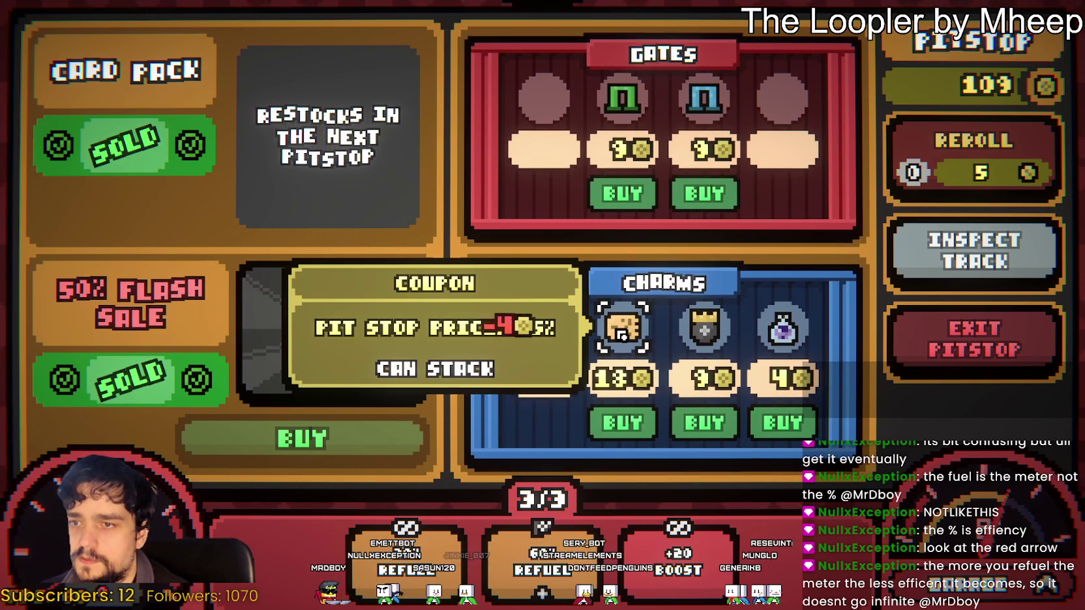
{"action": "mouse_move", "coordinate": [703, 339]}
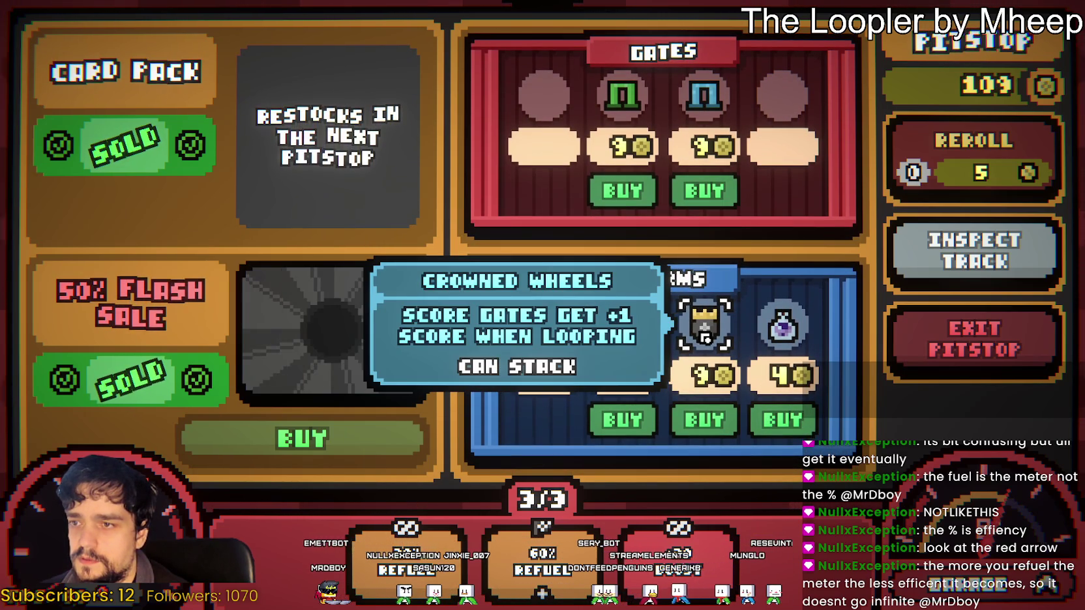
{"action": "mouse_move", "coordinate": [786, 338]}
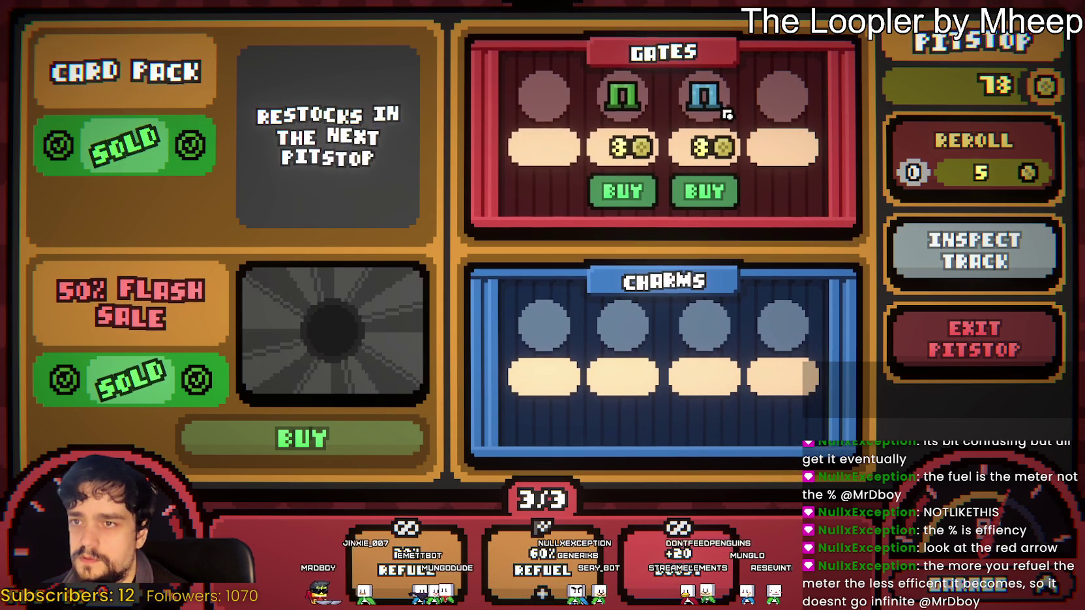
{"action": "left_click", "coordinate": [975, 258]}
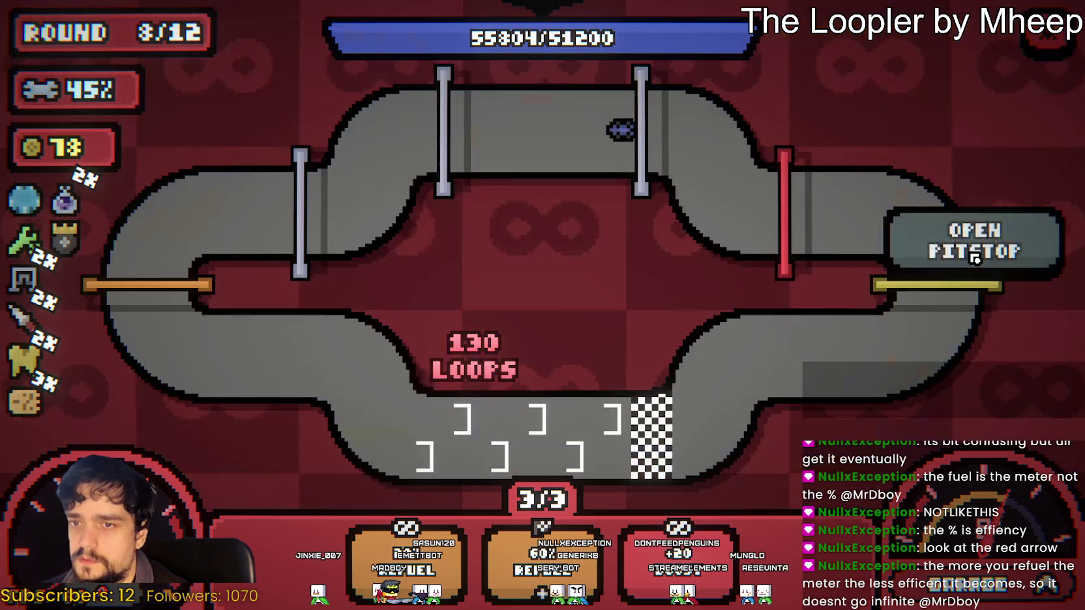
Switch between the track view and the pitstop twice, then exit the pitstop
{"action": "left_click", "coordinate": [975, 258]}
{"action": "left_click", "coordinate": [981, 247]}
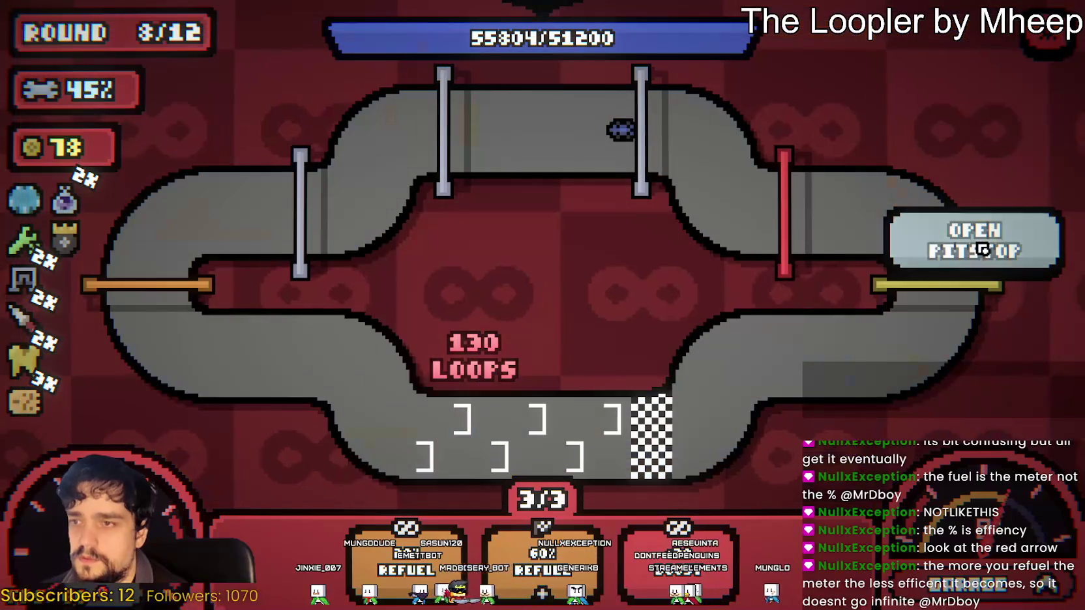
{"action": "left_click", "coordinate": [984, 248]}
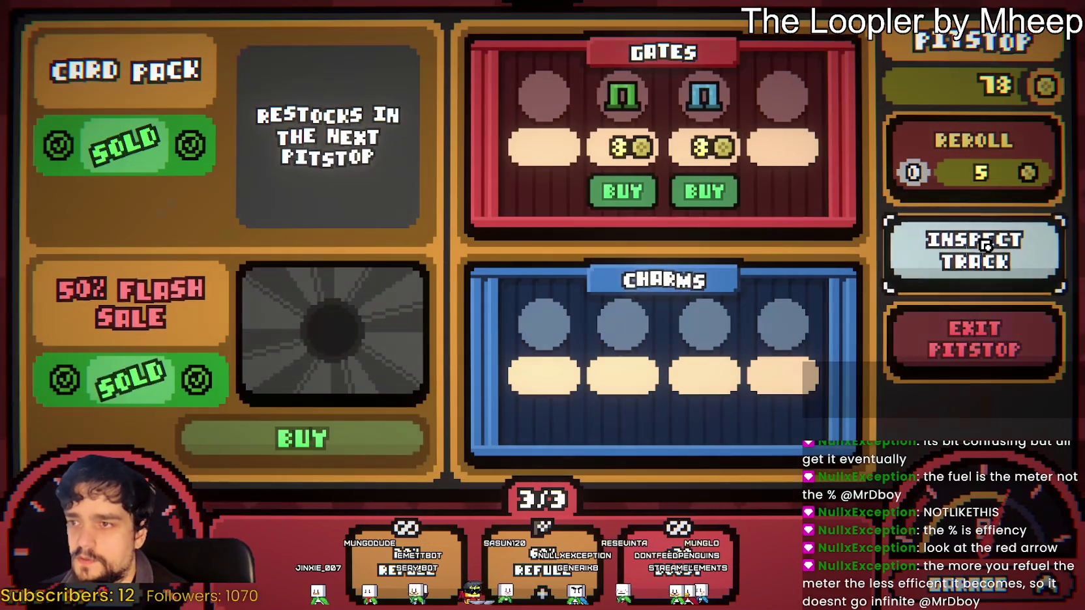
{"action": "left_click", "coordinate": [975, 345]}
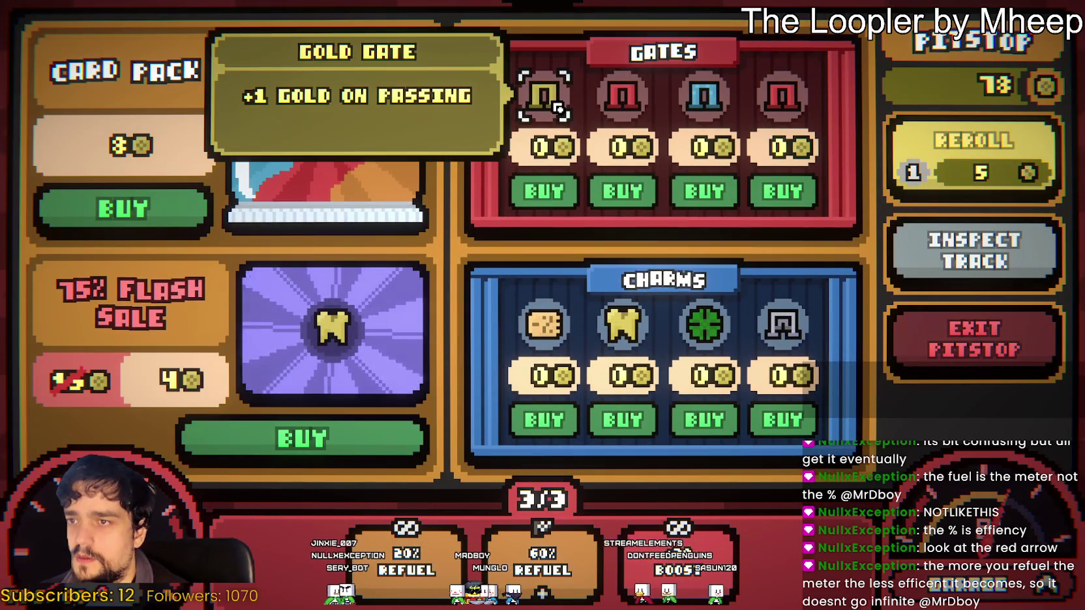
Buy the second and fourth gates, the Gate Echo charm and the discounted Golden Tooth
{"action": "left_click", "coordinate": [623, 194]}
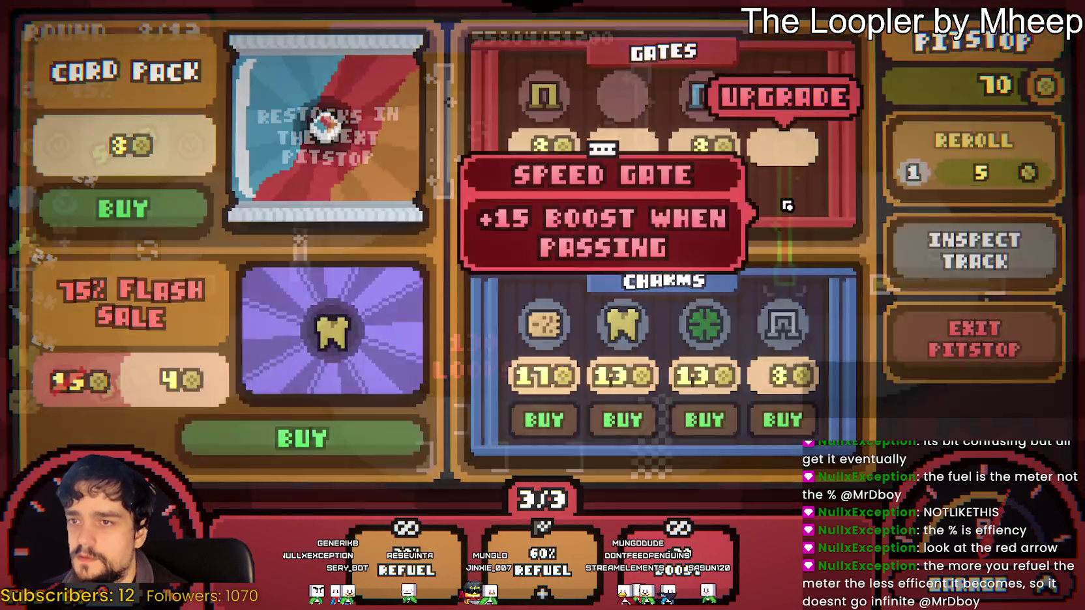
{"action": "left_click", "coordinate": [786, 192]}
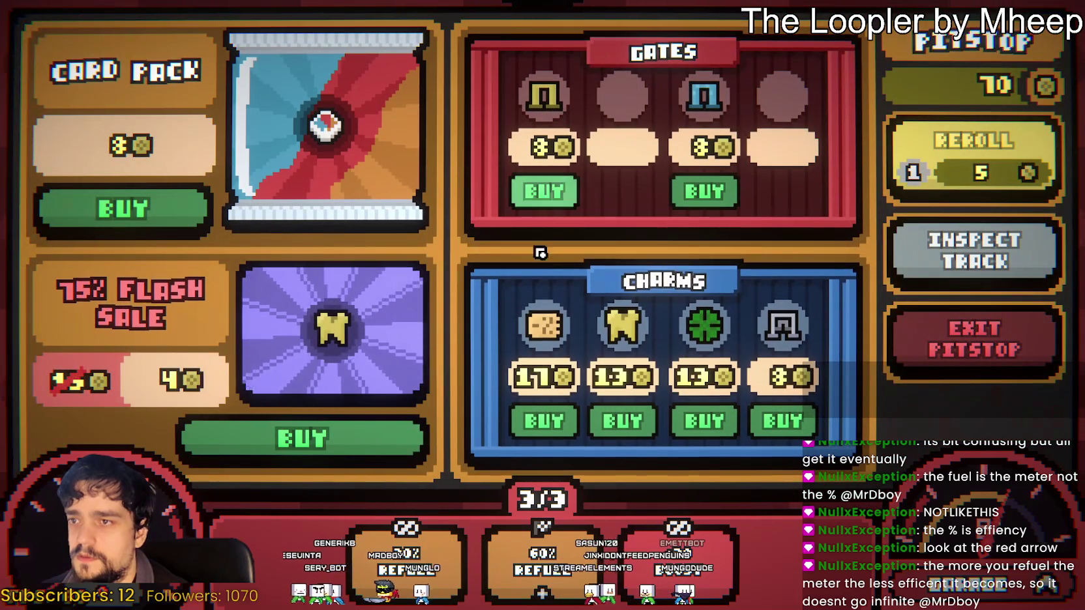
{"action": "mouse_move", "coordinate": [779, 334]}
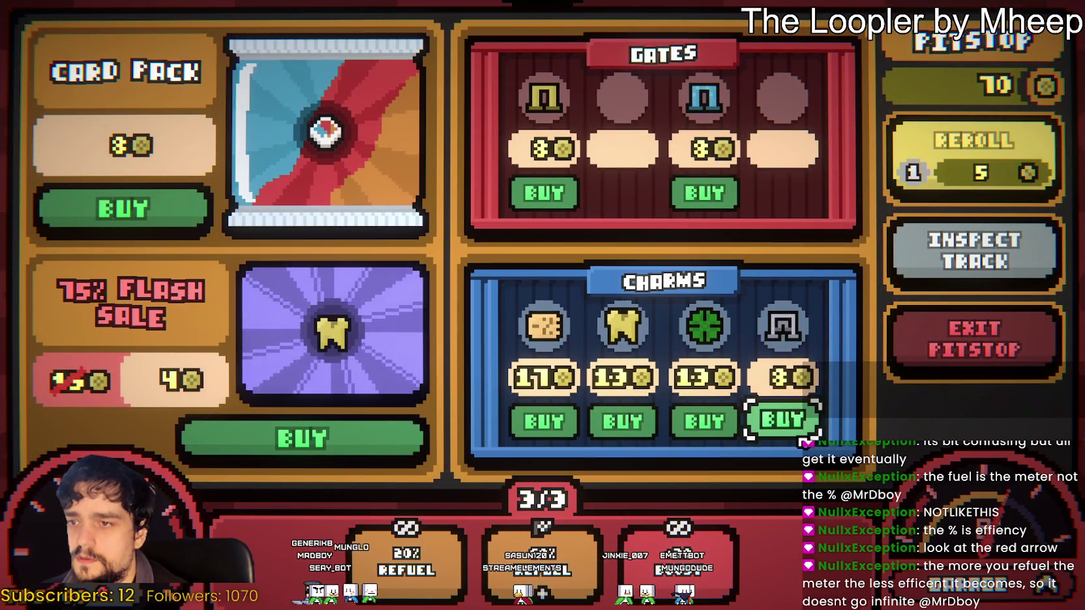
{"action": "left_click", "coordinate": [782, 420]}
{"action": "mouse_move", "coordinate": [338, 346]}
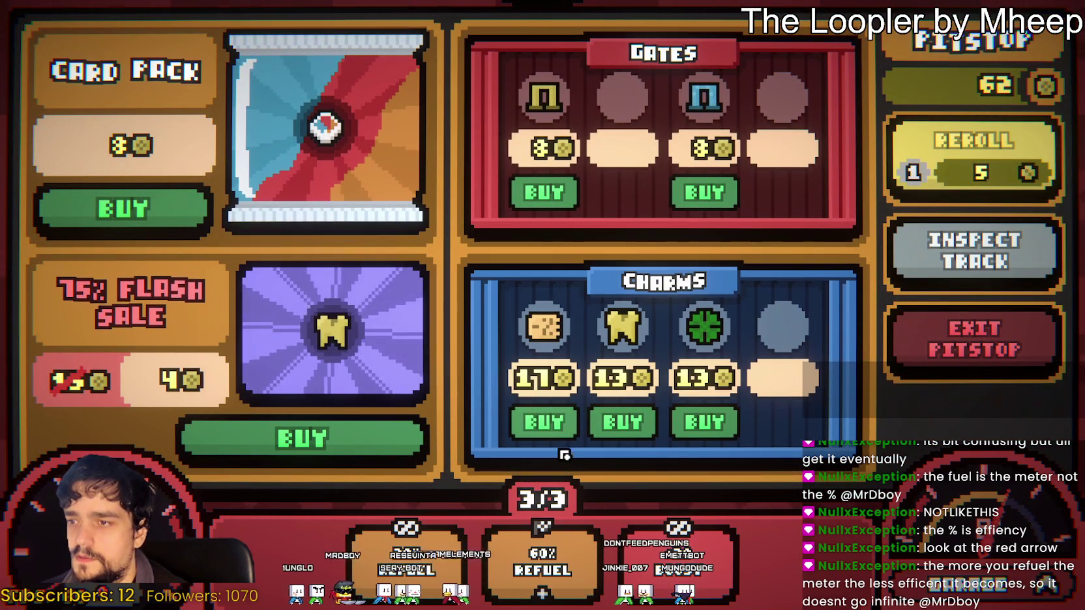
{"action": "left_click", "coordinate": [349, 438]}
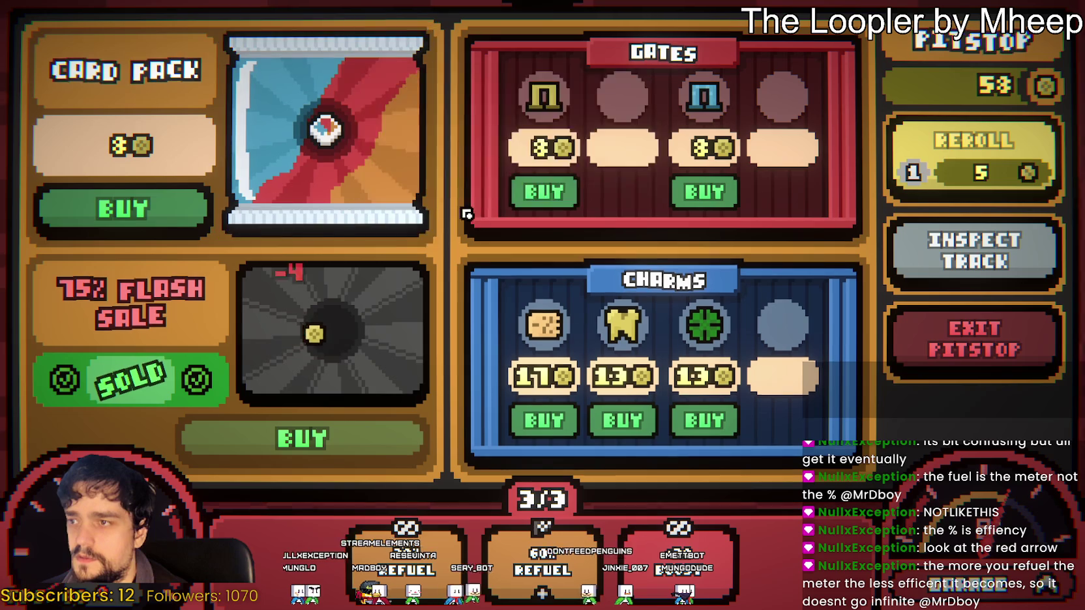
Buy the upgrade card pack, skip its cards for extra fuel, and view the track
{"action": "left_click", "coordinate": [171, 209]}
{"action": "mouse_move", "coordinate": [410, 189]}
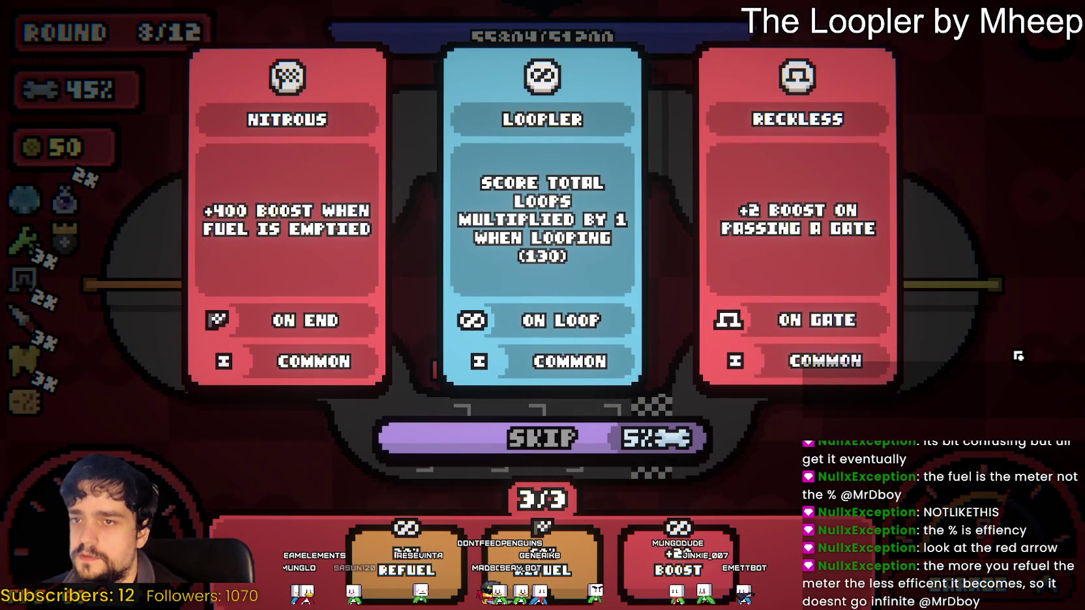
{"action": "left_click", "coordinate": [580, 450]}
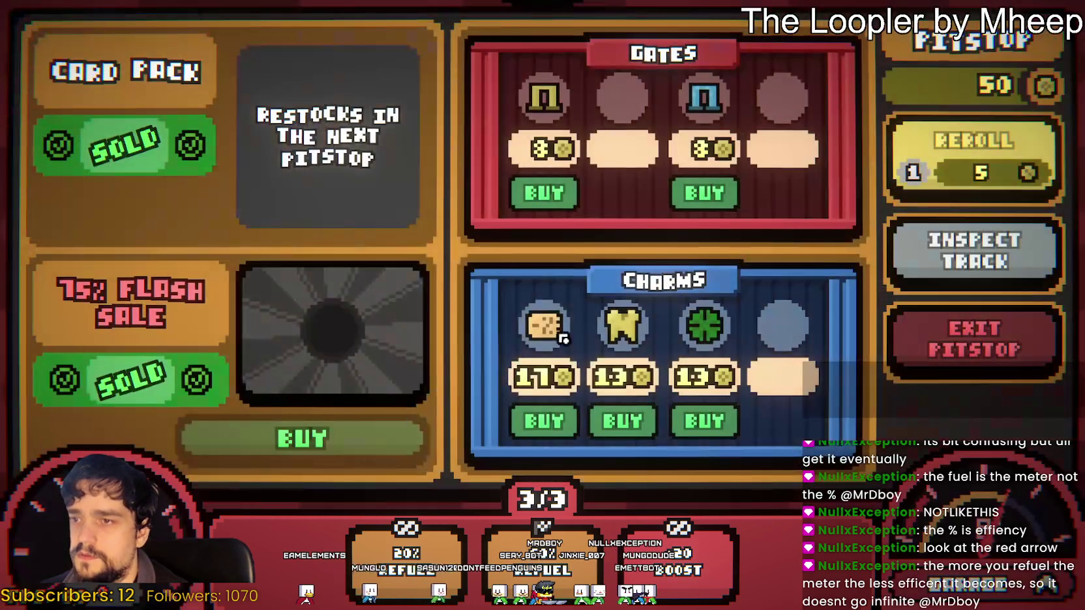
{"action": "mouse_move", "coordinate": [622, 336]}
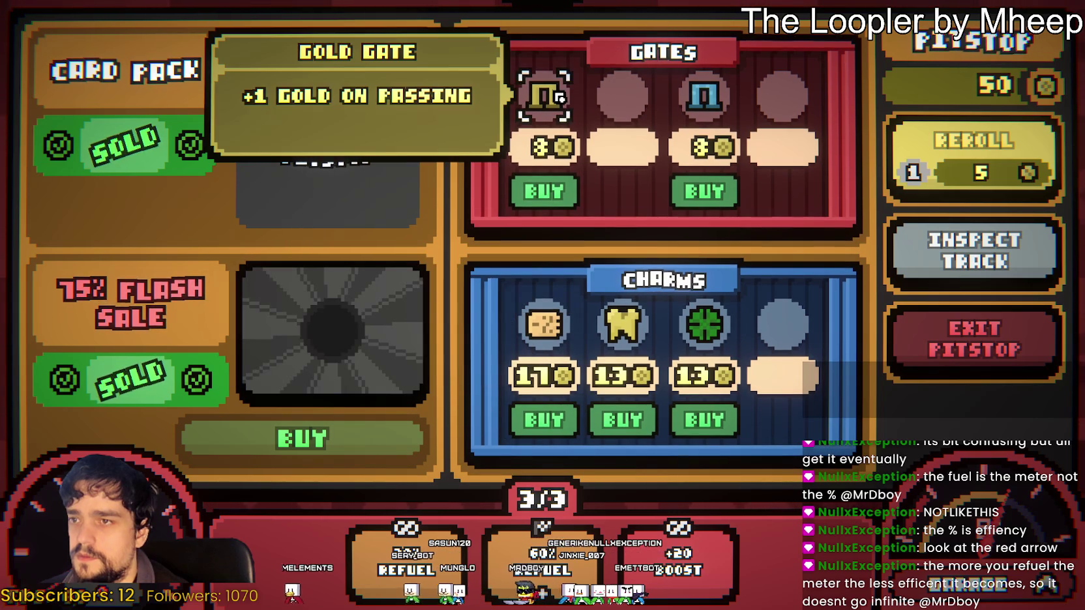
{"action": "mouse_move", "coordinate": [548, 120]}
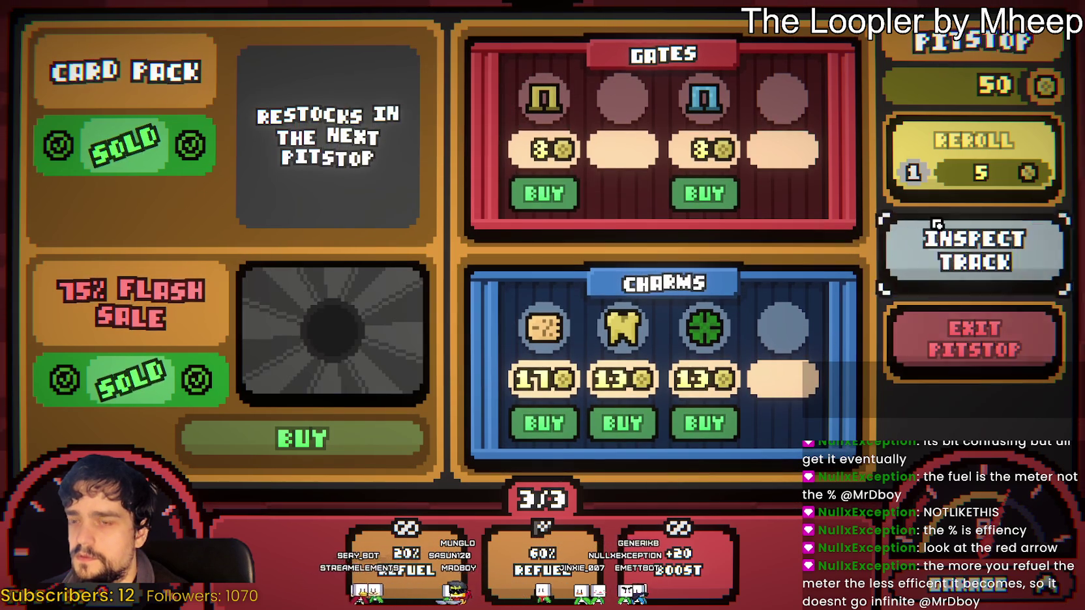
{"action": "left_click", "coordinate": [995, 256]}
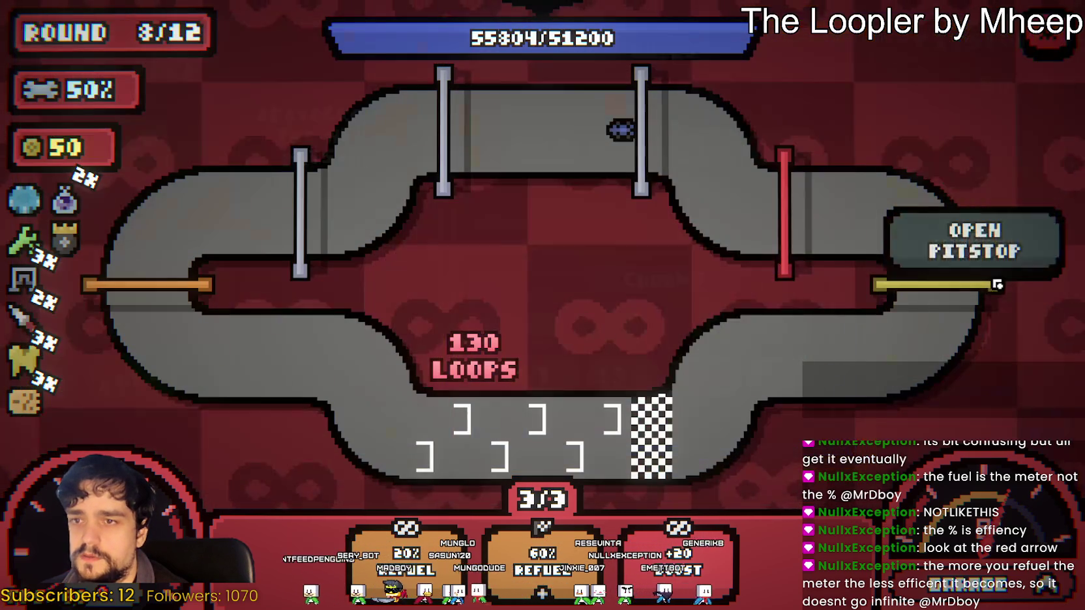
Buy the Gold Gate for the right track gate and buy the Coupon charm
{"action": "mouse_move", "coordinate": [899, 290]}
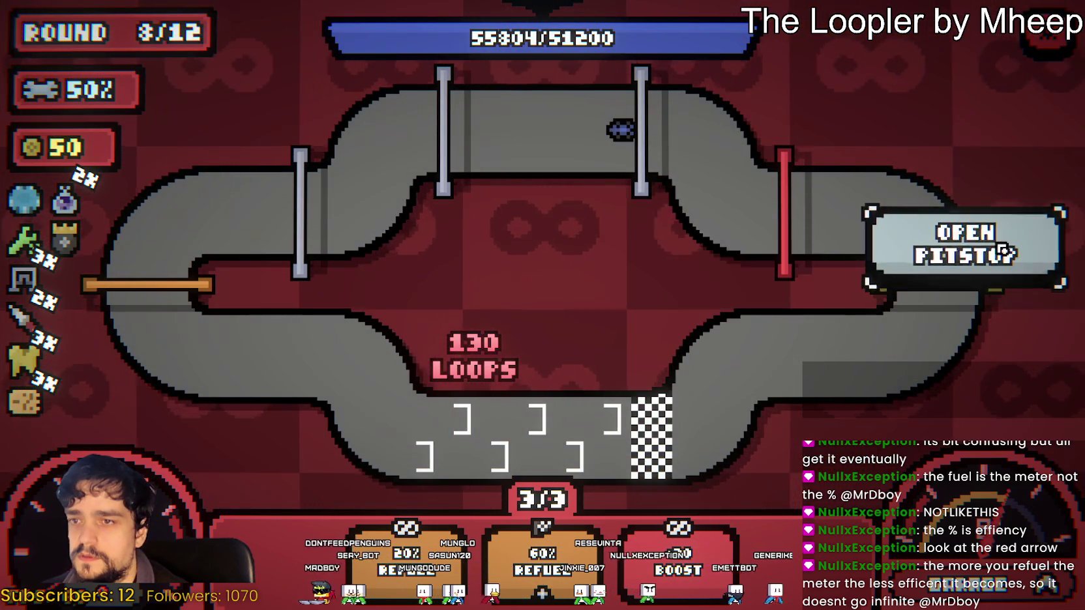
{"action": "left_click", "coordinate": [974, 241]}
{"action": "left_click", "coordinate": [550, 189]}
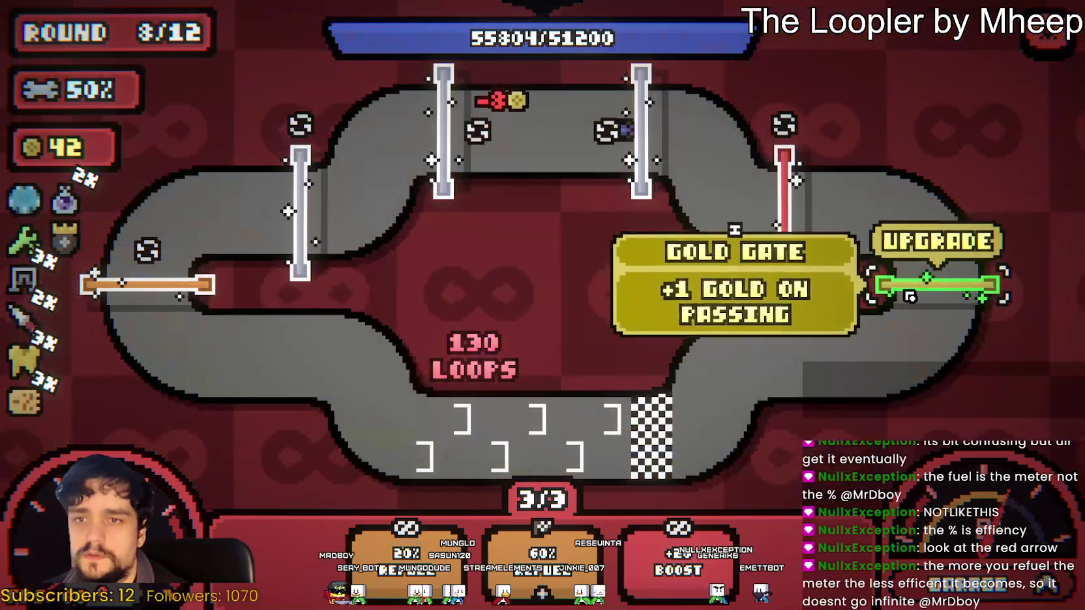
{"action": "left_click", "coordinate": [965, 261]}
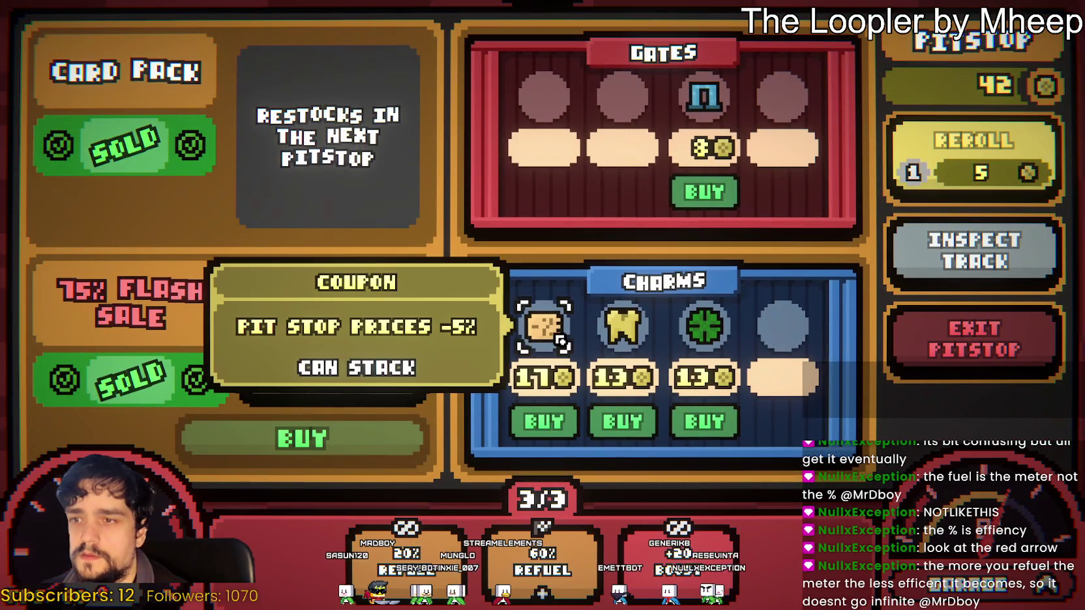
{"action": "left_click", "coordinate": [543, 422]}
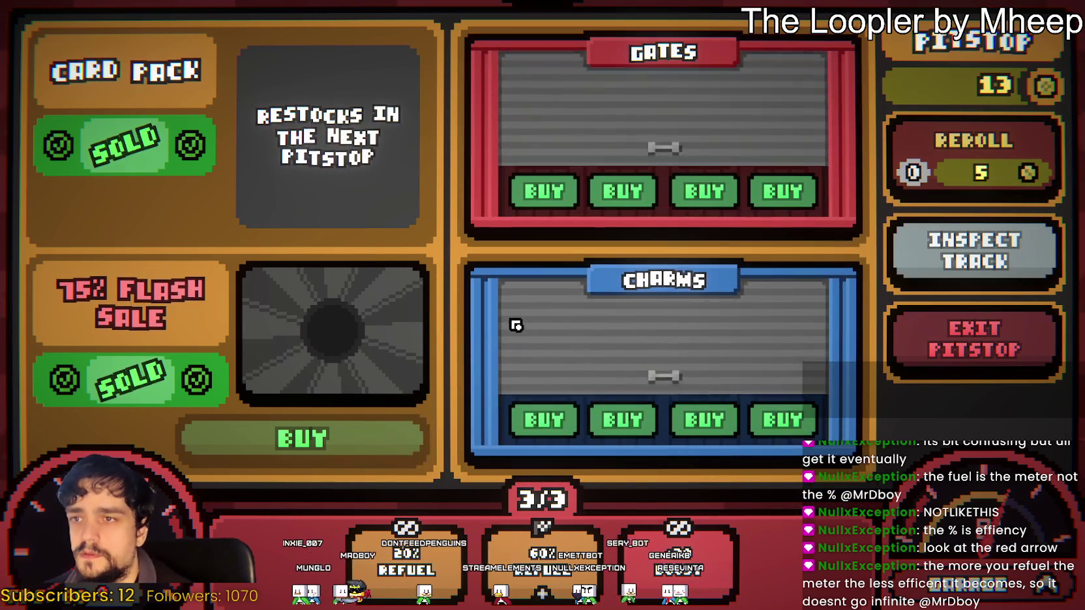
Buy a Fuel Gate, place it on the track, and leave the pitstop for round 9
{"action": "mouse_move", "coordinate": [551, 107]}
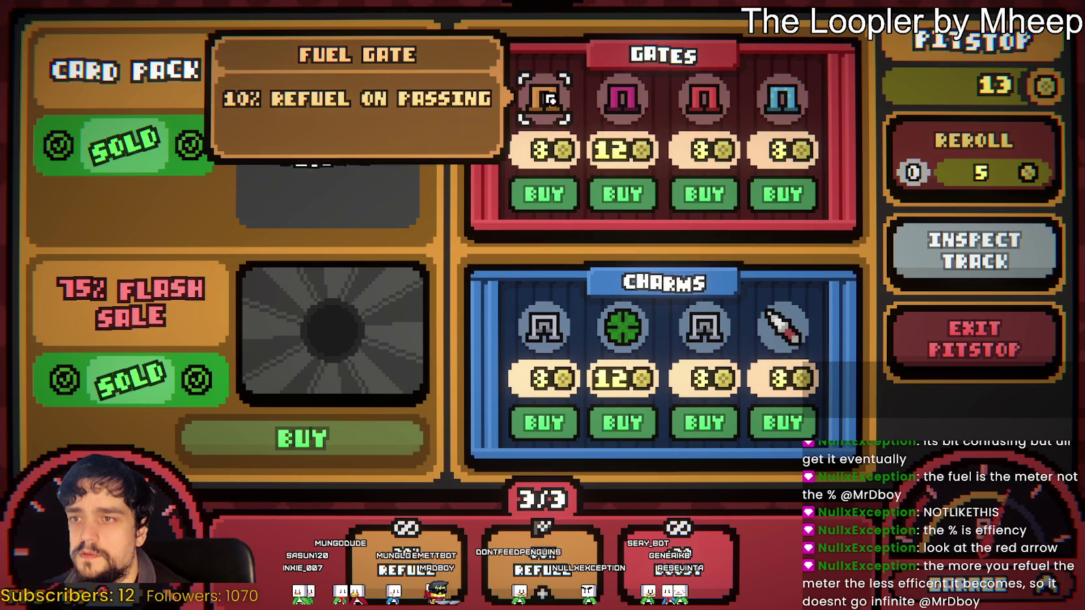
{"action": "left_click", "coordinate": [551, 189]}
{"action": "left_click", "coordinate": [211, 299]}
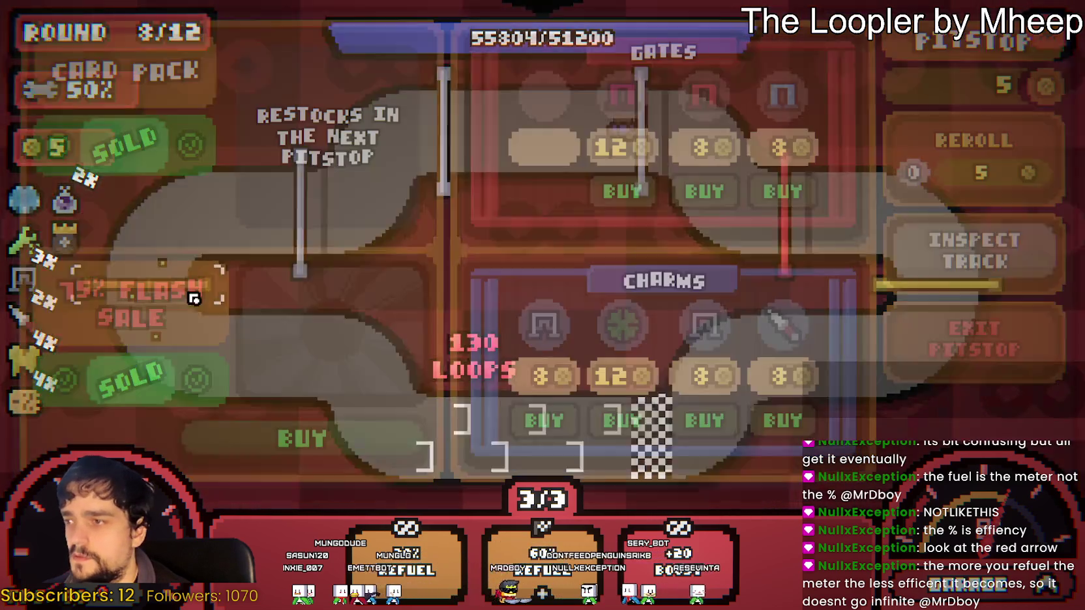
{"action": "mouse_move", "coordinate": [777, 124]}
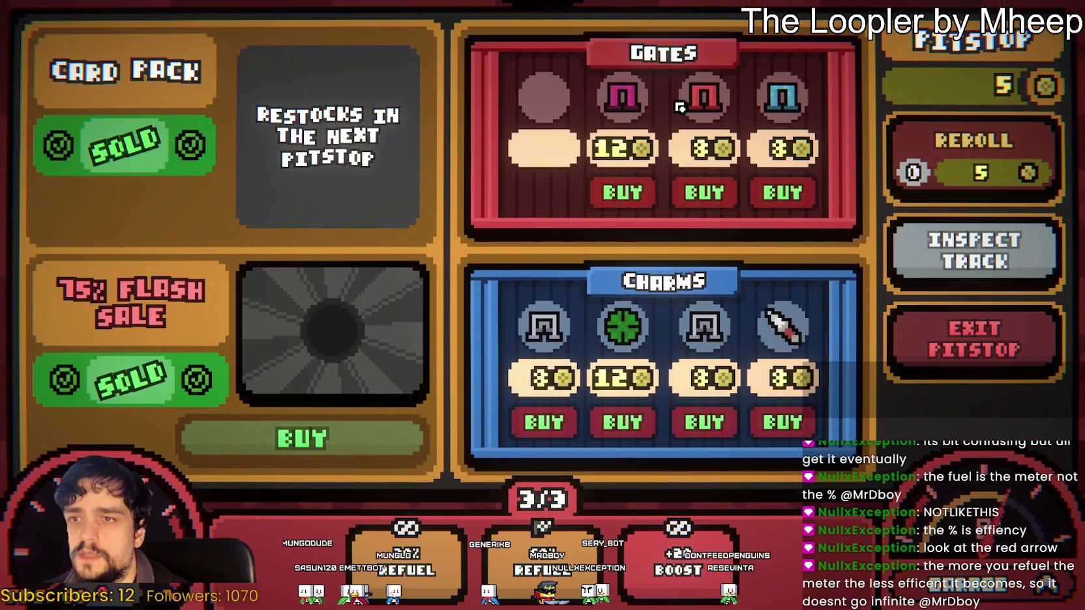
{"action": "left_click", "coordinate": [973, 346]}
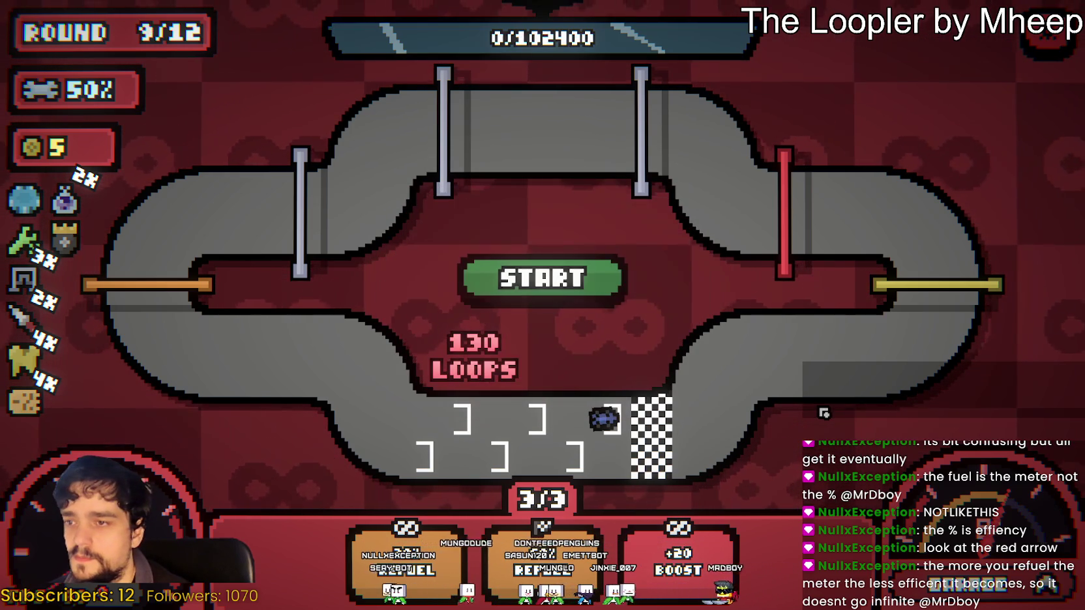
Start the round 9 race and let it run to the Rewards screen
{"action": "left_click", "coordinate": [624, 303]}
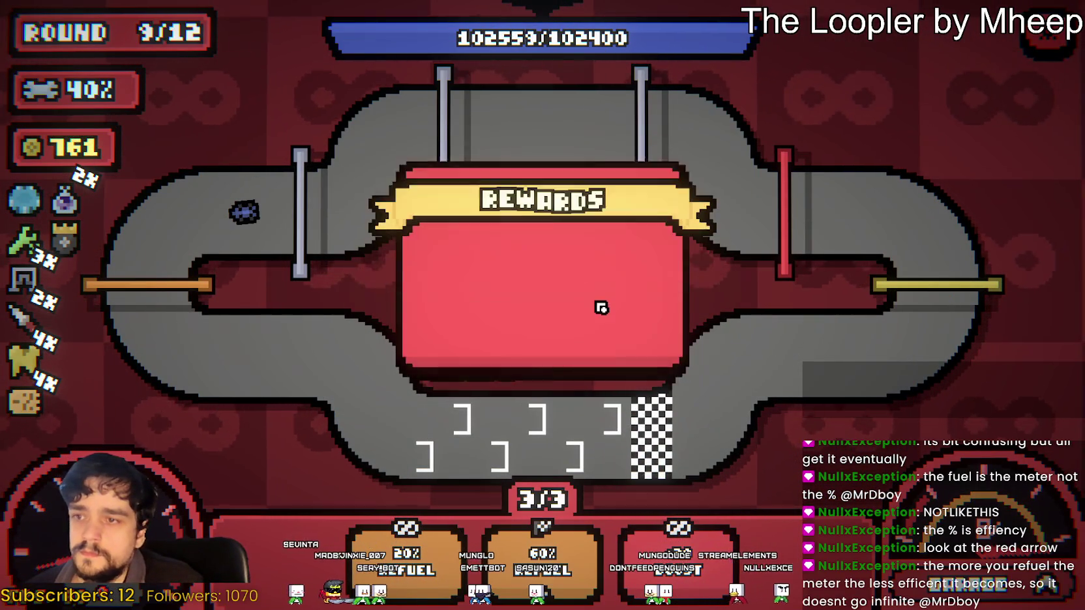
Collect the 30 gold and 10% repair rewards, then take the Upgrade Pack's Efficiency card
{"action": "left_click", "coordinate": [580, 190]}
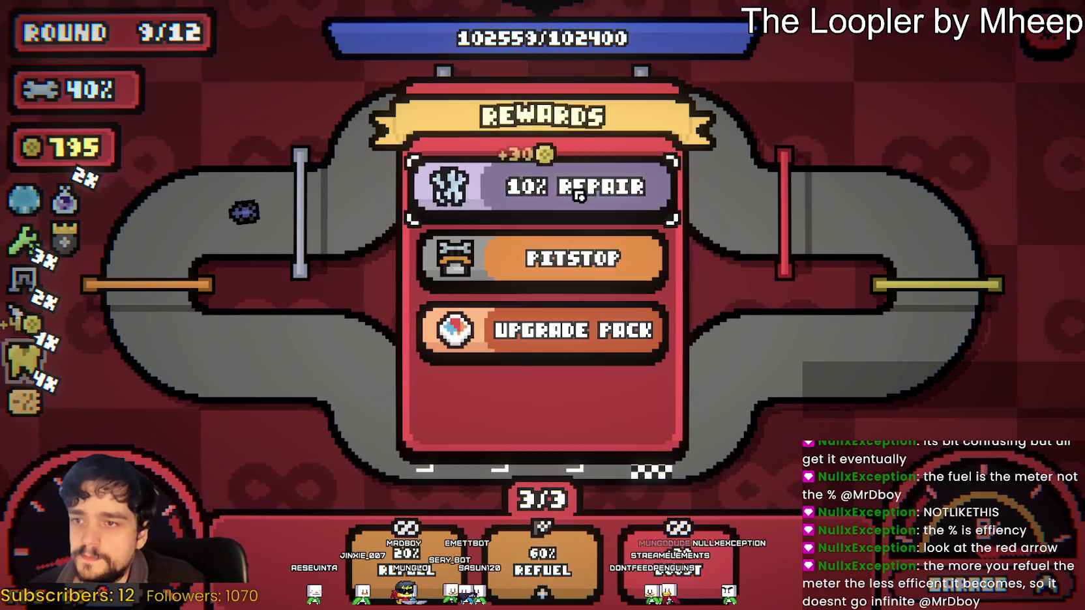
{"action": "left_click", "coordinate": [579, 196]}
{"action": "left_click", "coordinate": [441, 250]}
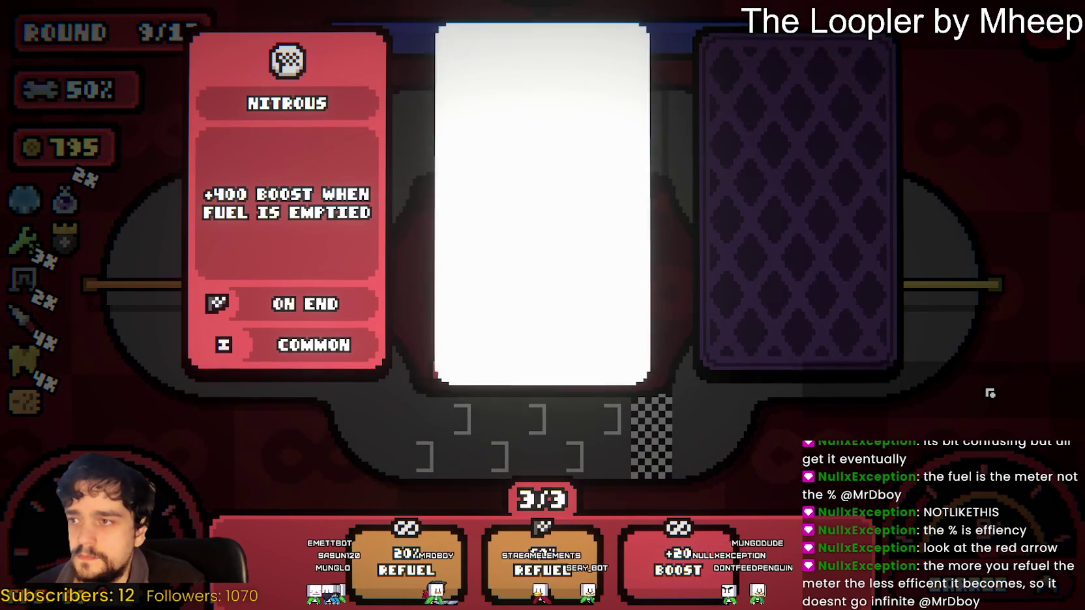
{"action": "left_click", "coordinate": [863, 347]}
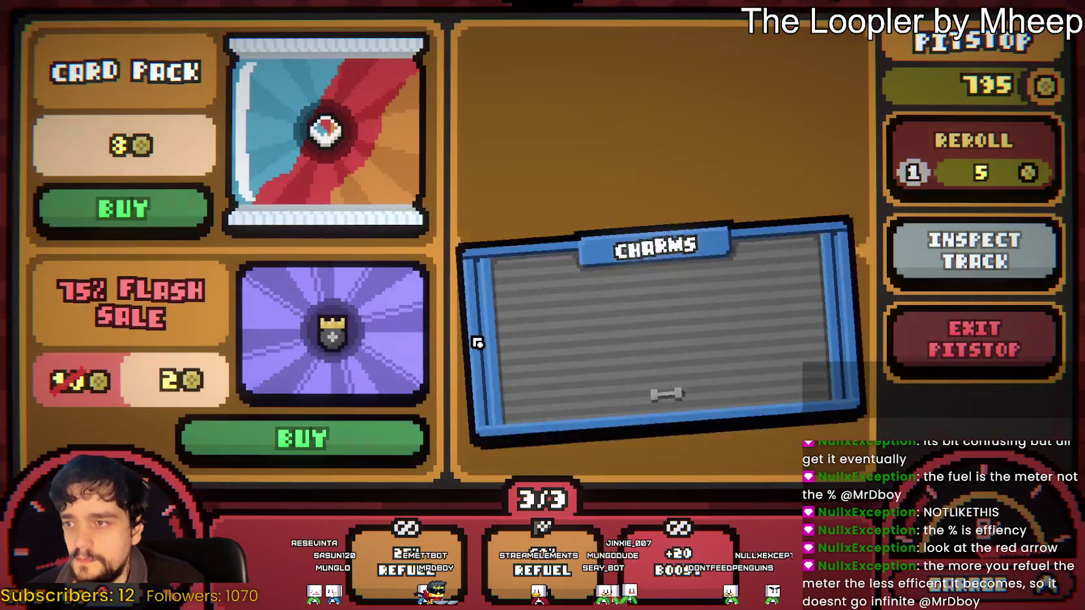
{"action": "mouse_move", "coordinate": [340, 333]}
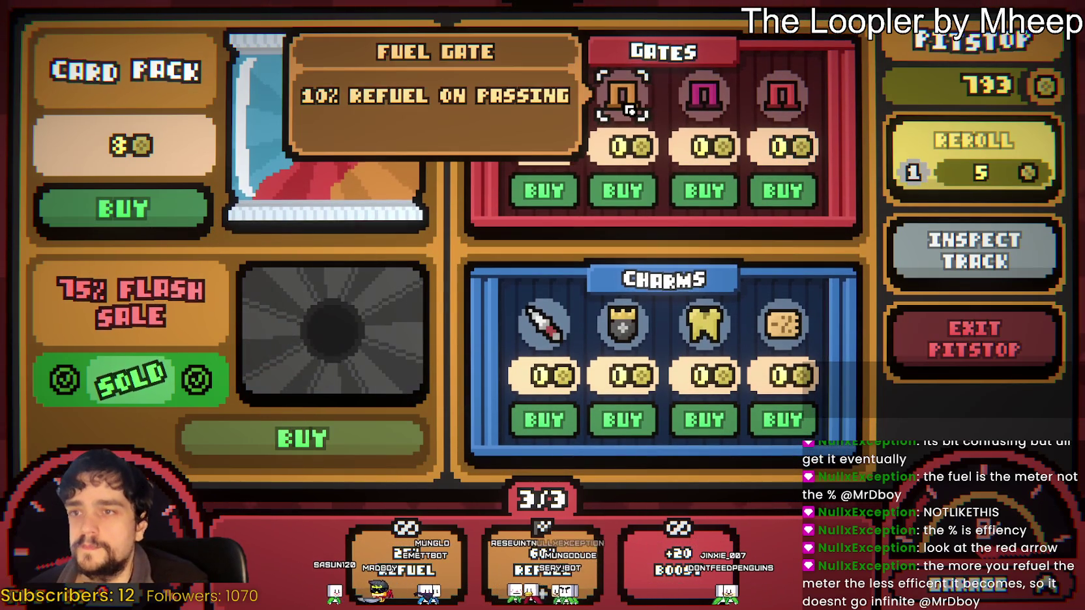
Buy the gates, place the orange Fuel Gate, and buy the card pack, skipping its pick
{"action": "left_click", "coordinate": [783, 193]}
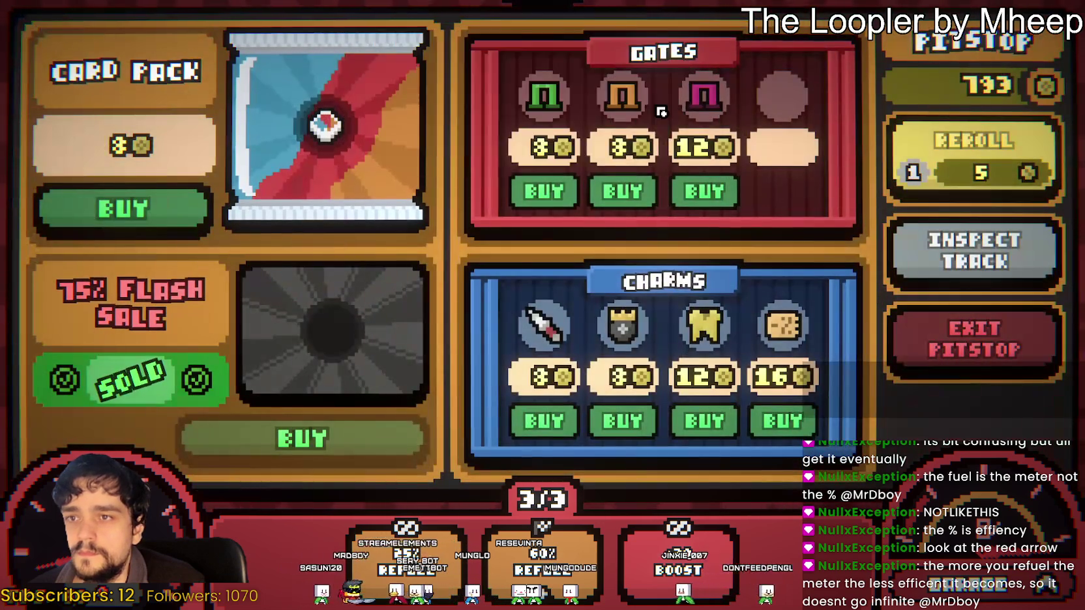
{"action": "mouse_move", "coordinate": [625, 97]}
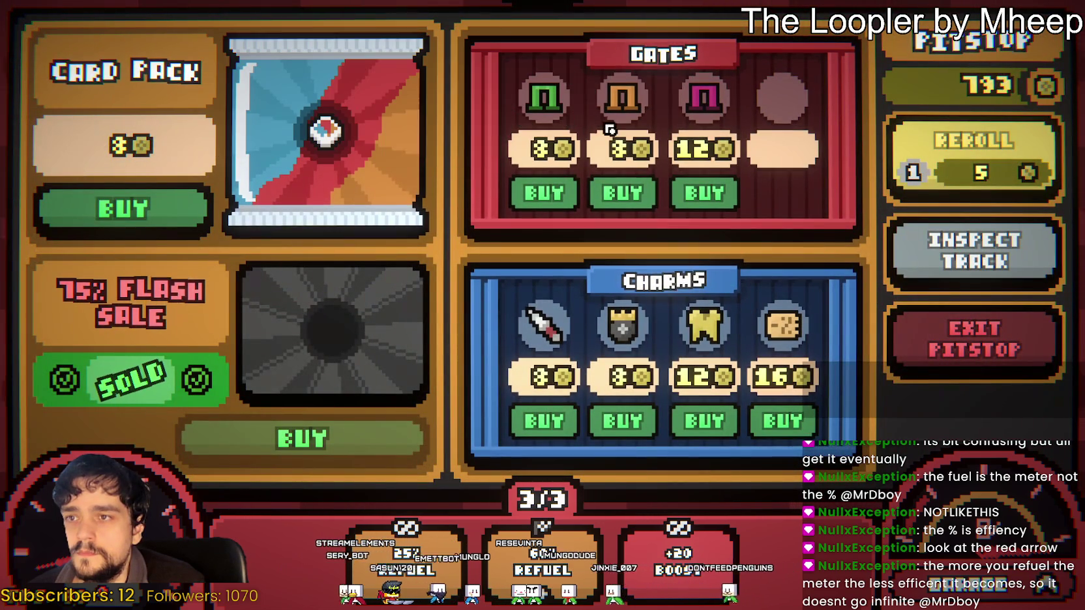
{"action": "left_click", "coordinate": [623, 193]}
{"action": "left_click", "coordinate": [150, 294]}
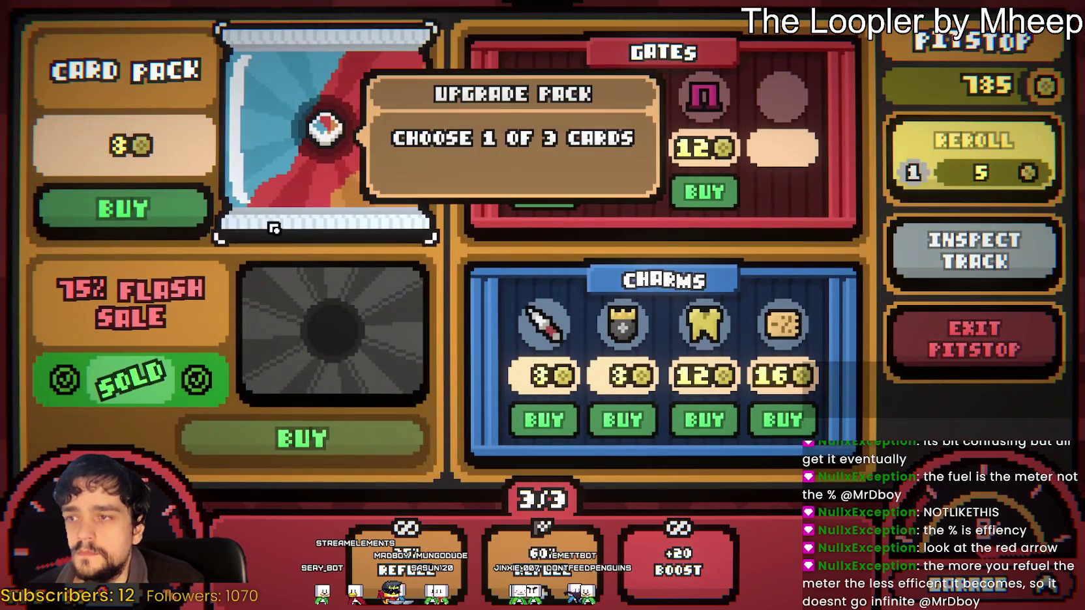
{"action": "left_click", "coordinate": [127, 209]}
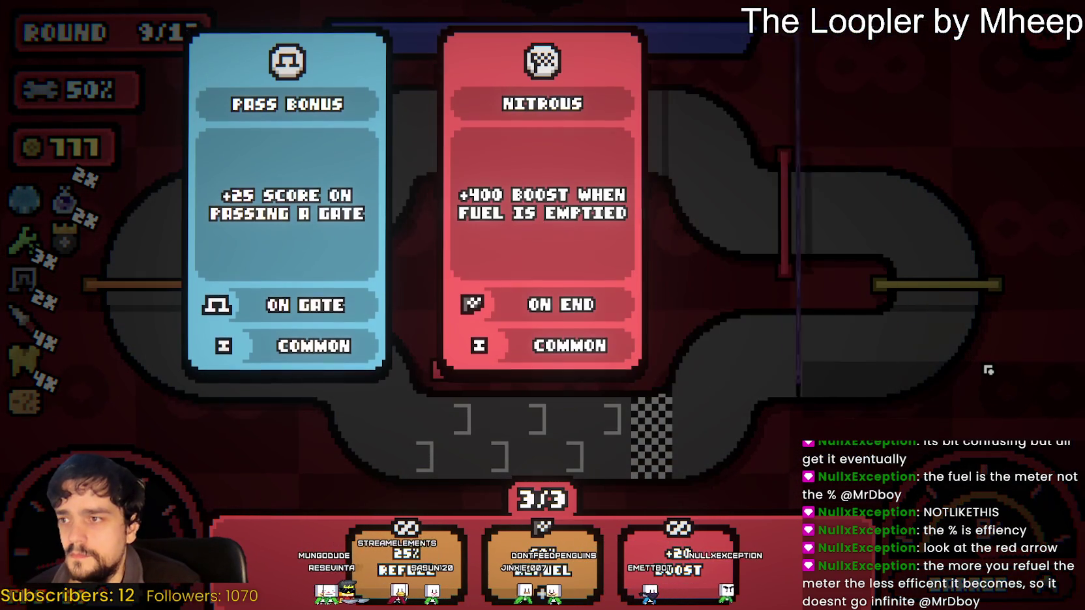
{"action": "left_click", "coordinate": [568, 440]}
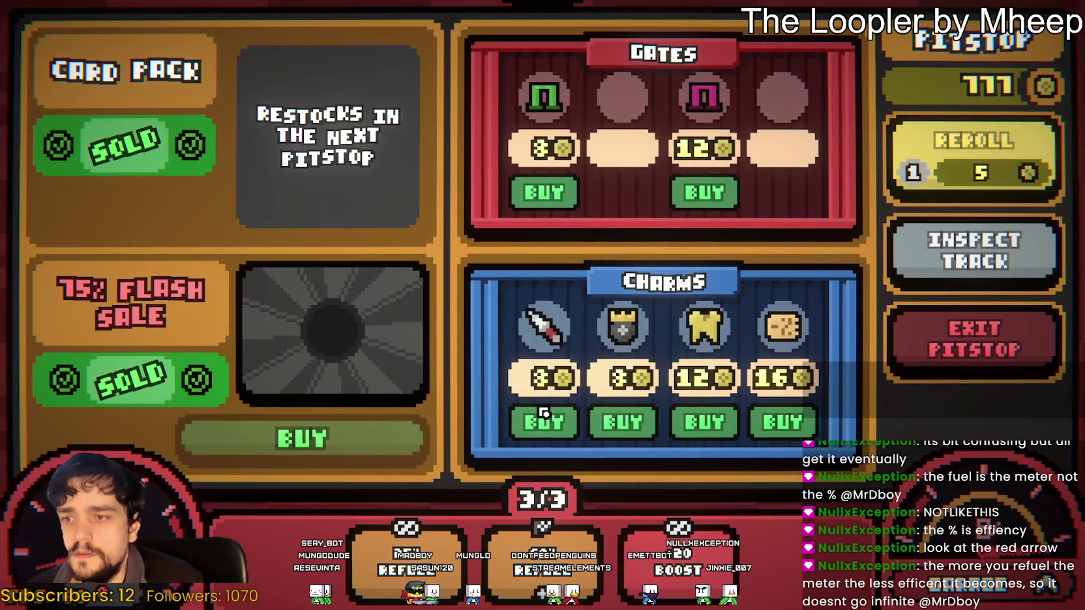
Buy four charms including Golden Tooth, reroll the shop, and buy the crown charm
{"action": "left_click", "coordinate": [544, 410]}
{"action": "left_click", "coordinate": [622, 427]}
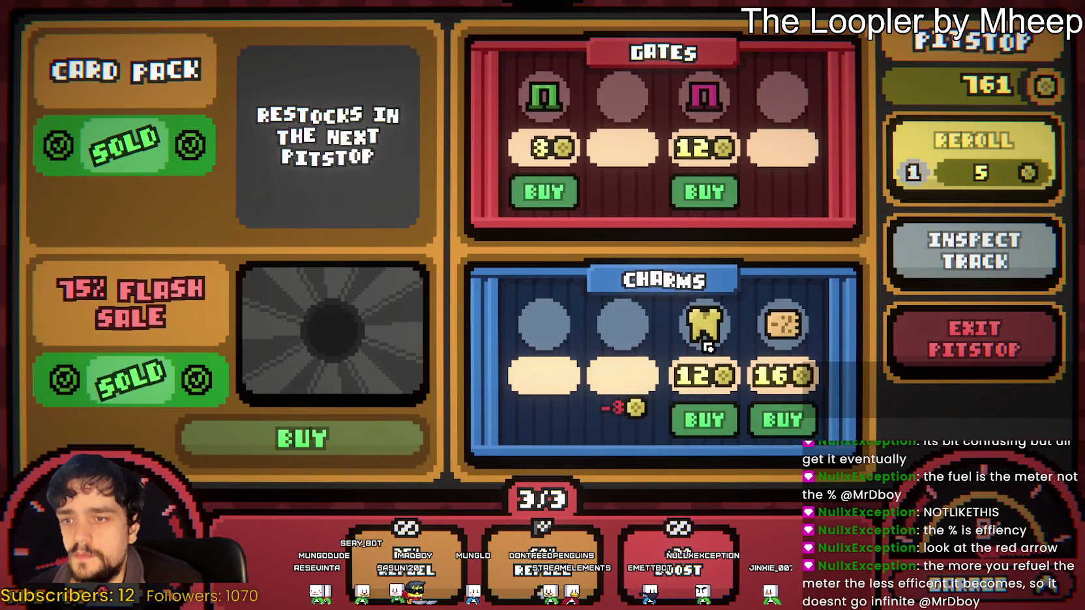
{"action": "left_click", "coordinate": [704, 420]}
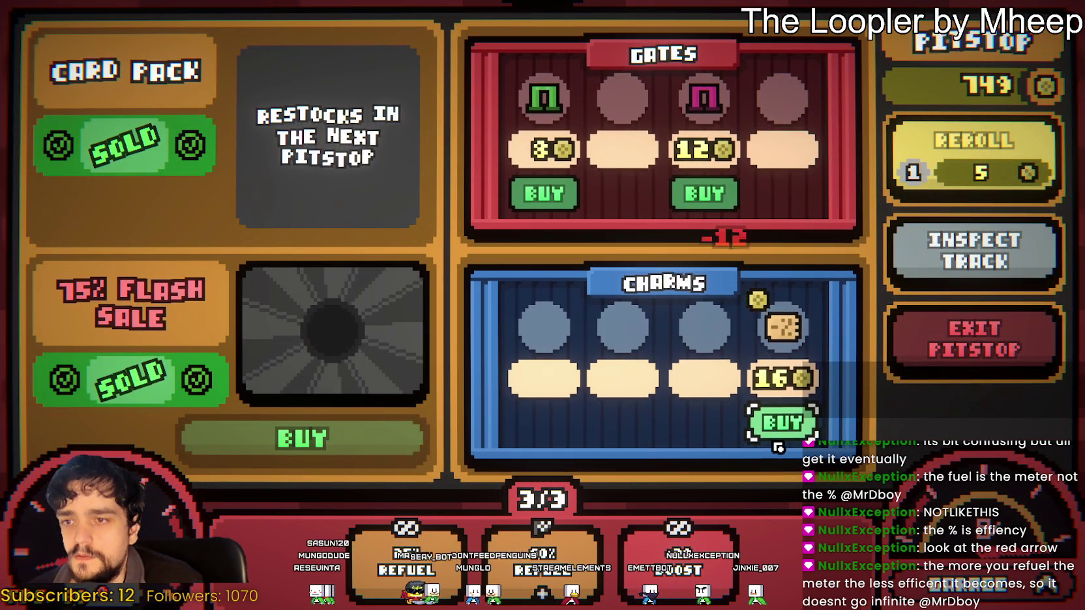
{"action": "left_click", "coordinate": [778, 427]}
{"action": "left_click", "coordinate": [932, 156]}
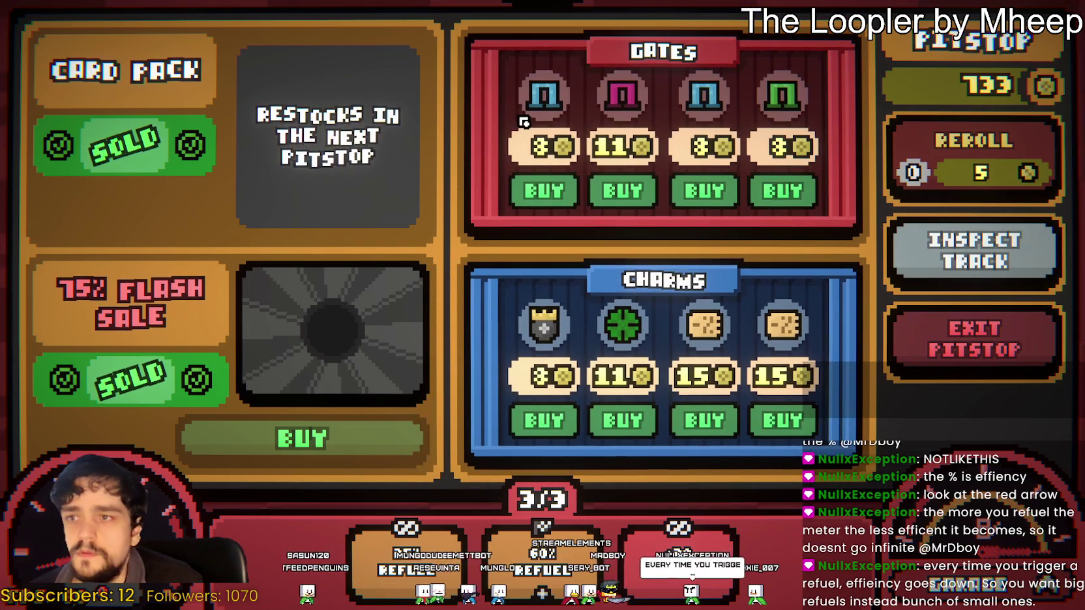
{"action": "mouse_move", "coordinate": [702, 104]}
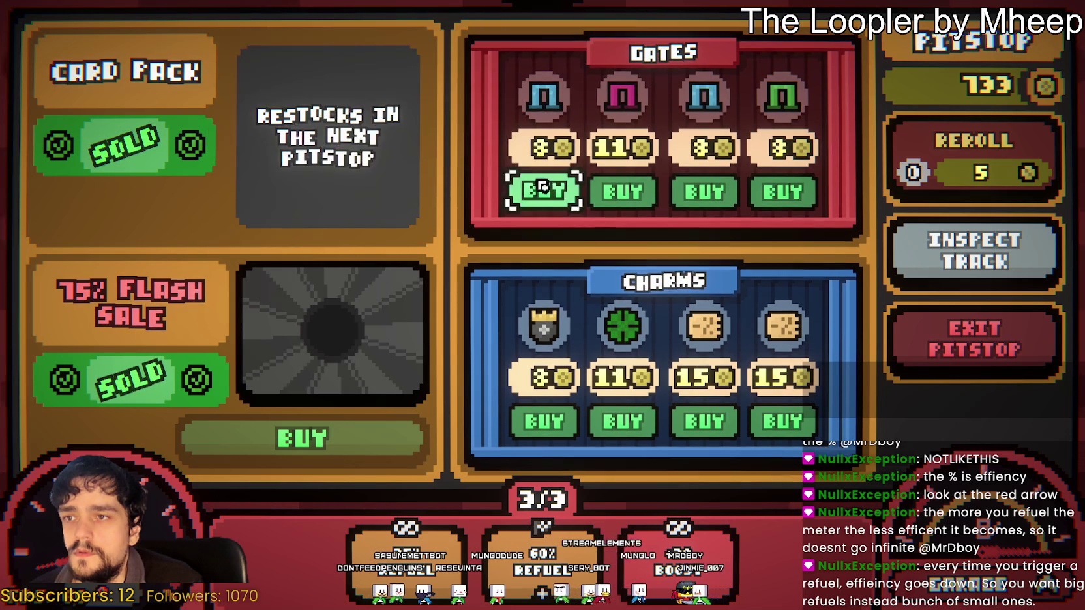
{"action": "mouse_move", "coordinate": [571, 345]}
{"action": "left_click", "coordinate": [530, 431]}
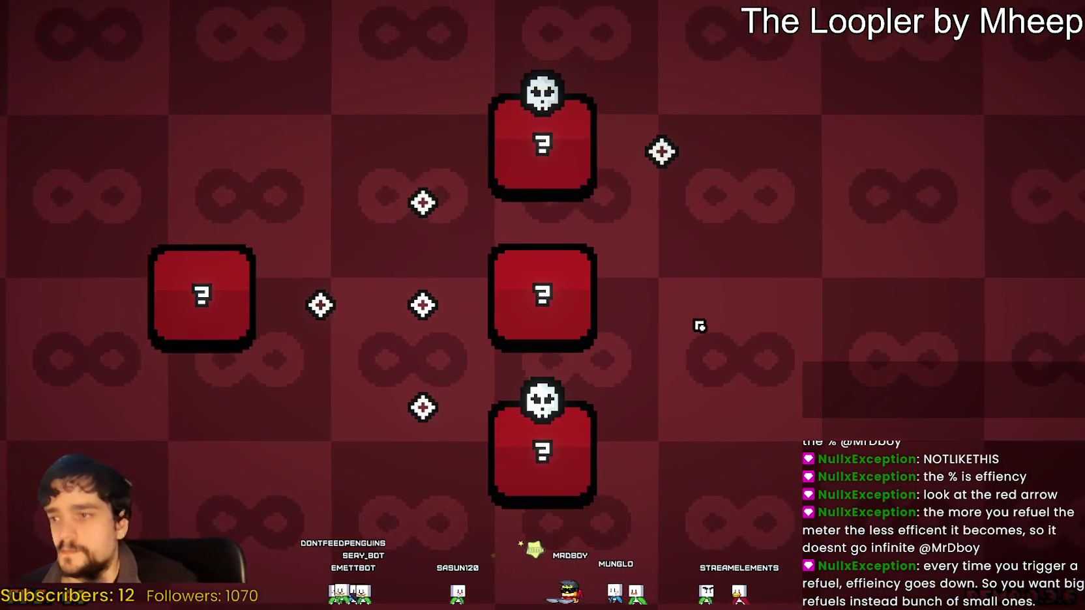
Clear the left round-10 room on the map, then pick the top round-11 room
{"action": "left_click", "coordinate": [214, 306]}
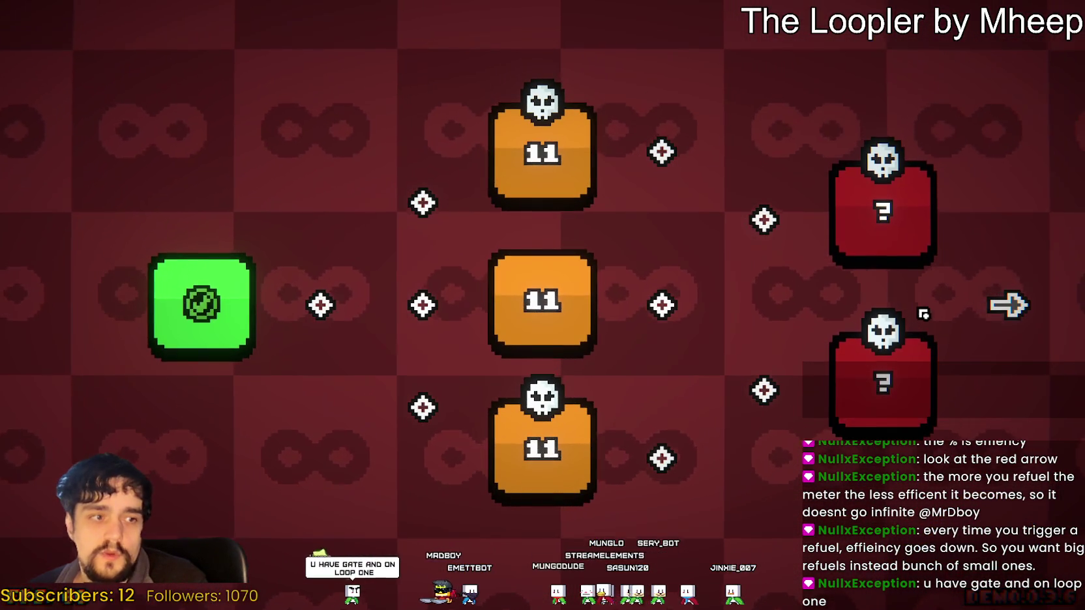
{"action": "left_click", "coordinate": [577, 148]}
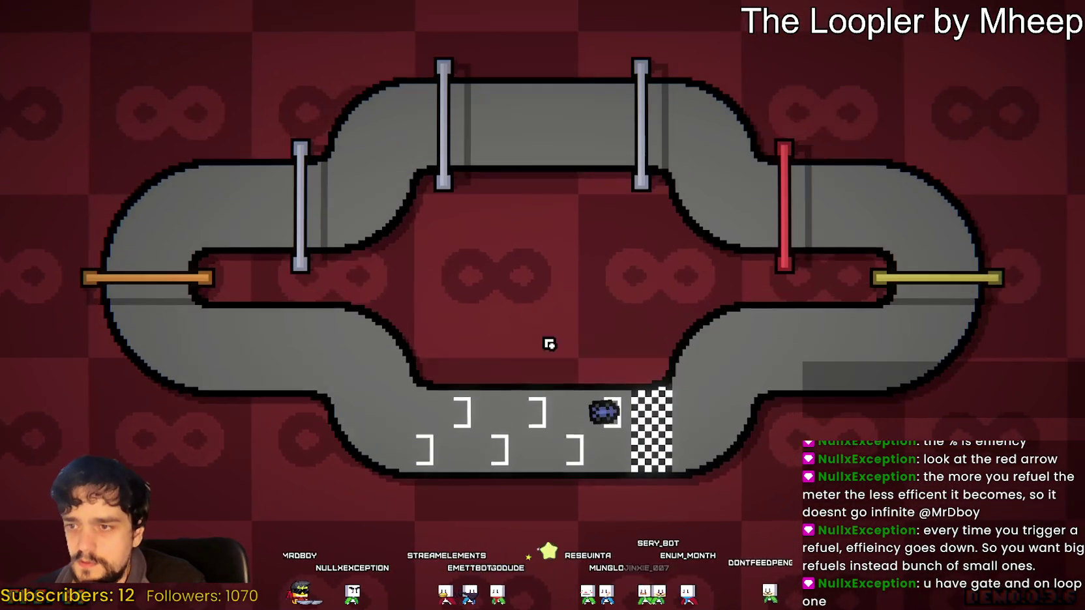
Race the top round-11 track past its 409600-point goal to reach the Rewards popup
{"action": "mouse_move", "coordinate": [572, 568]}
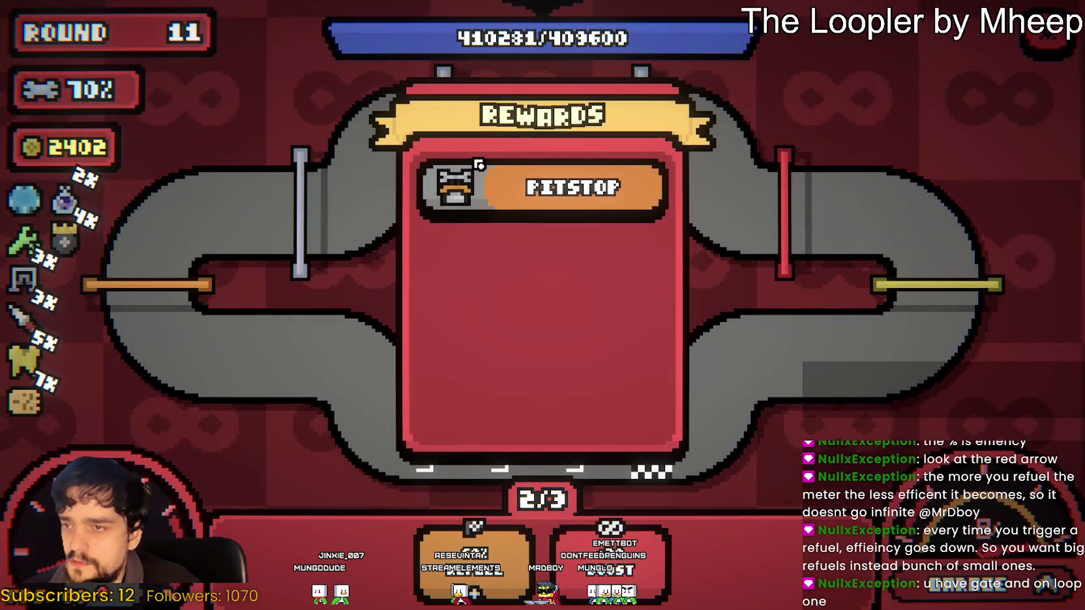
Take the pitstop reward, then buy the discounted Score Chip and a card pack, choosing Reckless
{"action": "left_click", "coordinate": [480, 201]}
{"action": "mouse_move", "coordinate": [332, 339]}
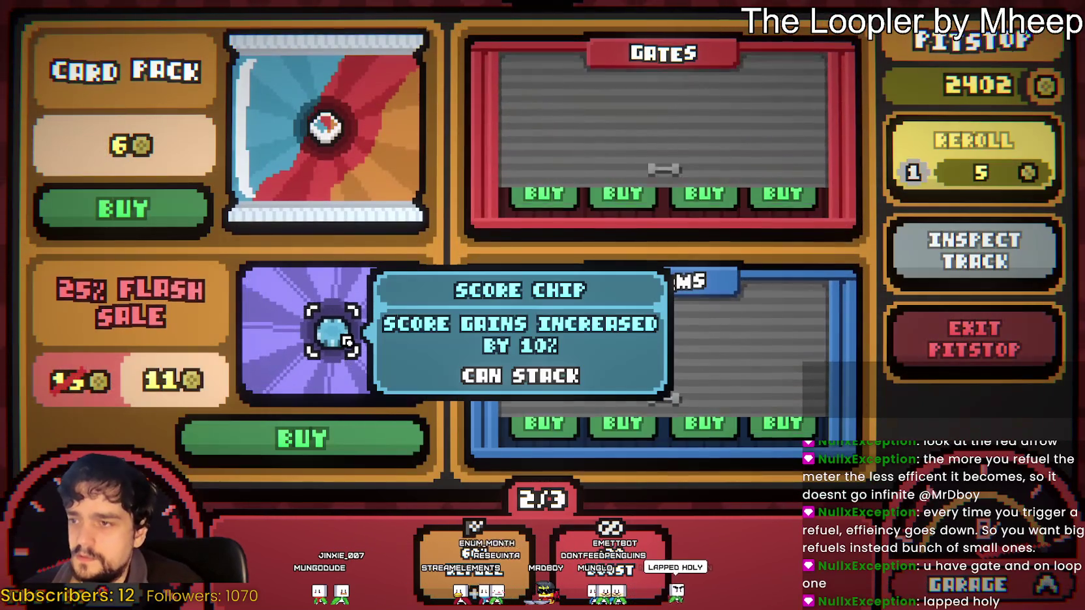
{"action": "left_click", "coordinate": [302, 438]}
{"action": "mouse_move", "coordinate": [321, 137]}
{"action": "left_click", "coordinate": [156, 209]}
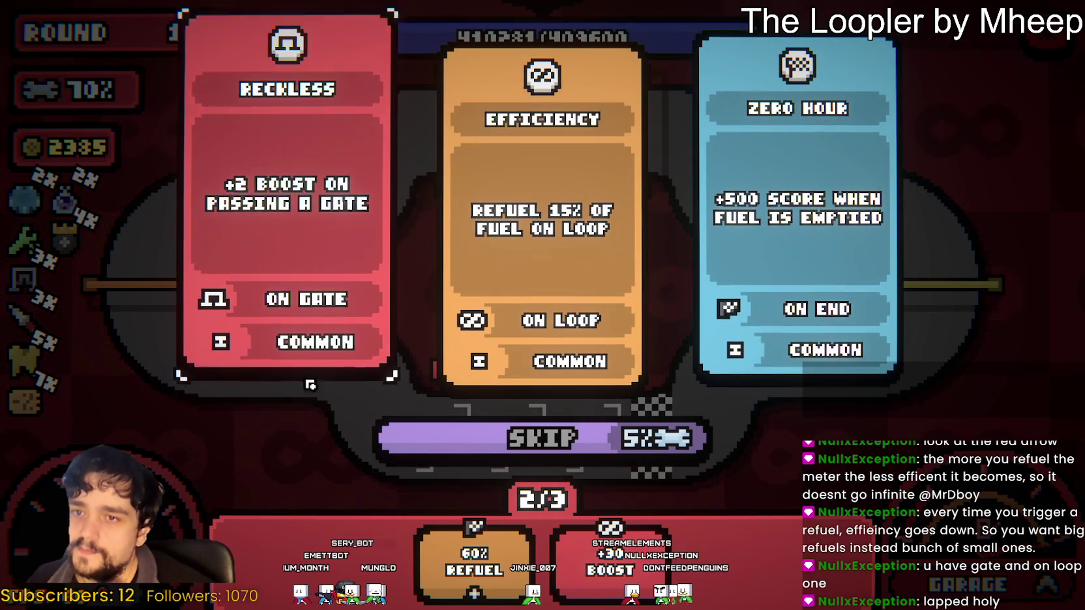
{"action": "left_click", "coordinate": [277, 258]}
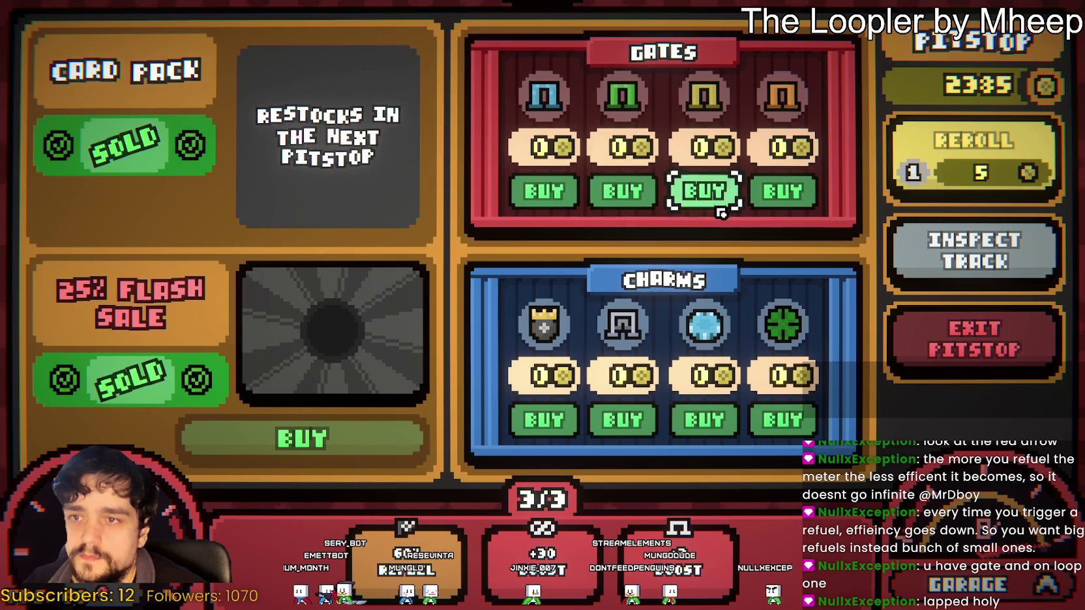
Buy the third gate, the orange Fuel Gate and two charms
{"action": "left_click", "coordinate": [704, 191]}
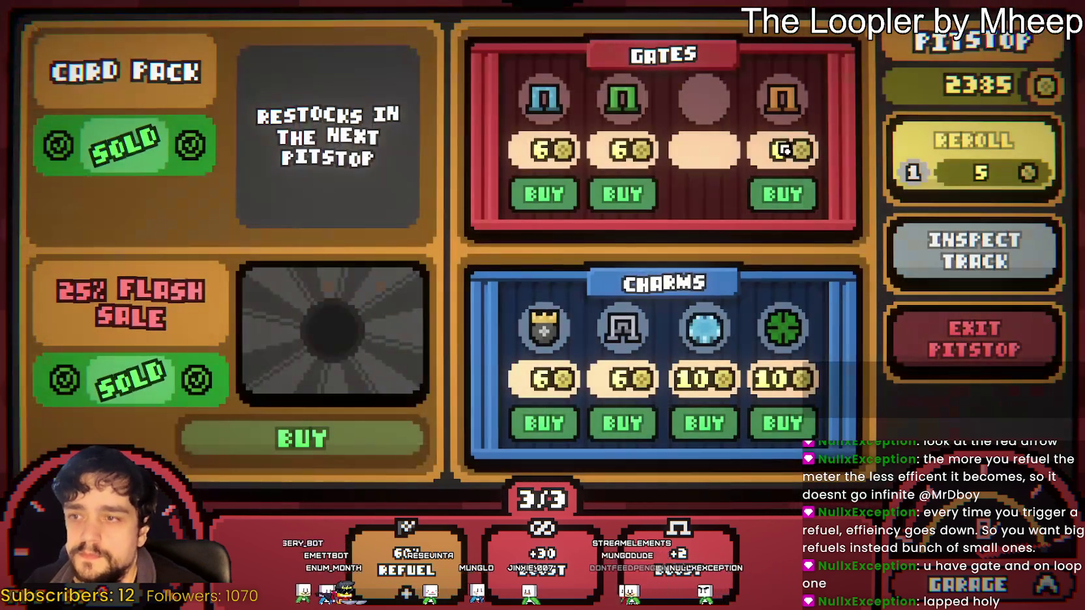
{"action": "left_click", "coordinate": [782, 190]}
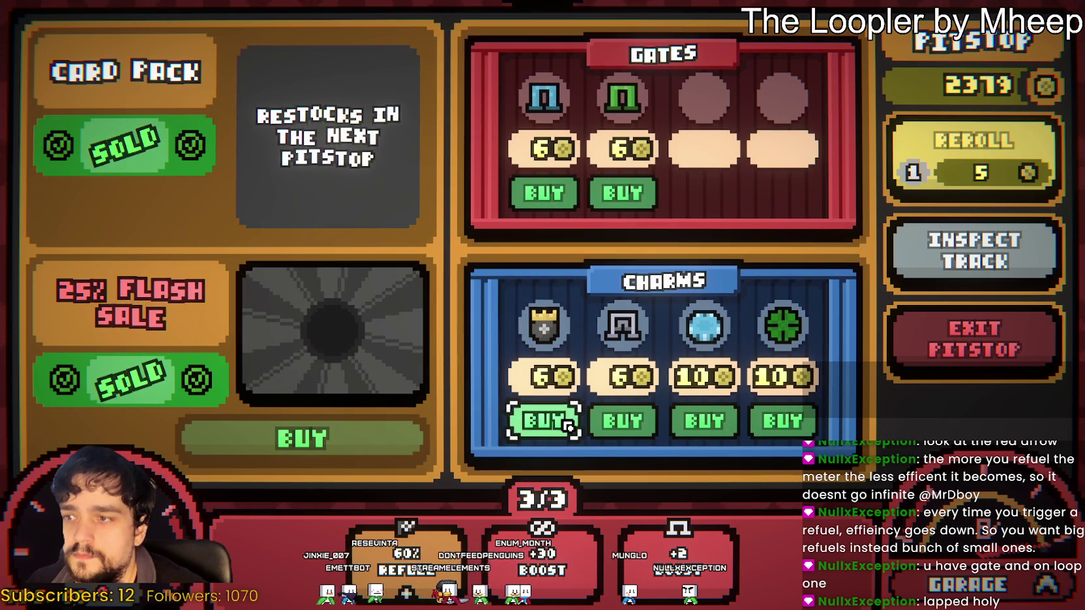
{"action": "left_click", "coordinate": [622, 422]}
{"action": "left_click", "coordinate": [702, 424]}
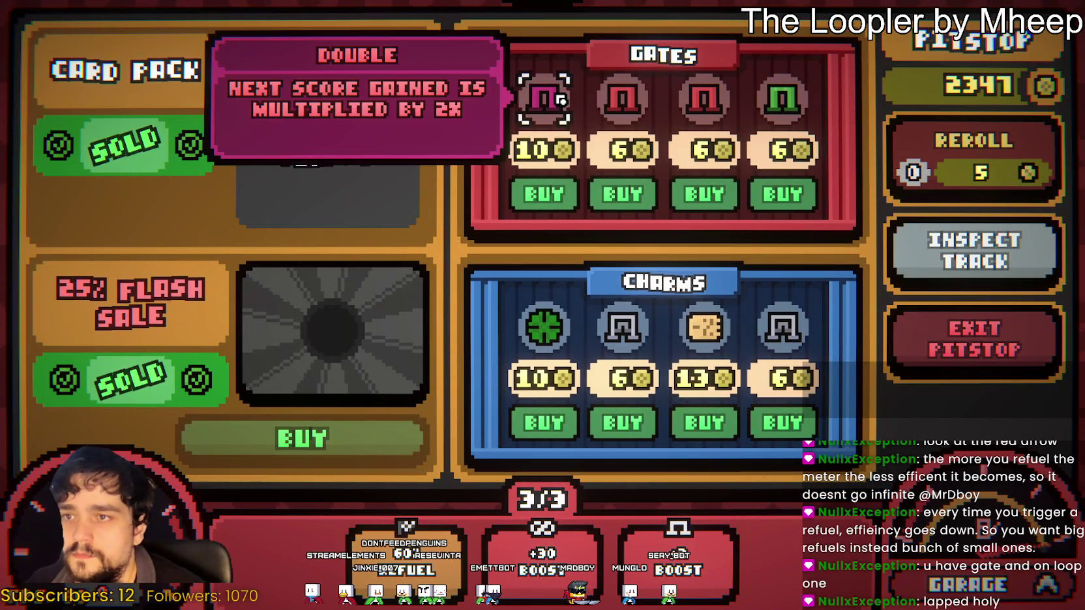
Buy the second and third gates plus the Gate Echo and Coupon charms, then exit the pitstop
{"action": "mouse_move", "coordinate": [624, 101]}
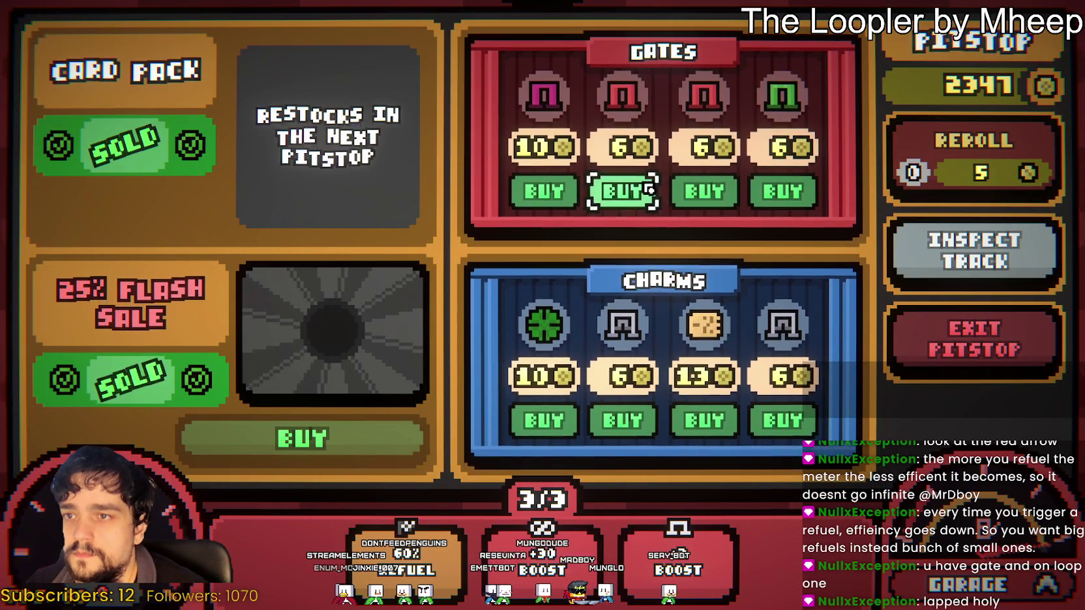
{"action": "left_click", "coordinate": [623, 191]}
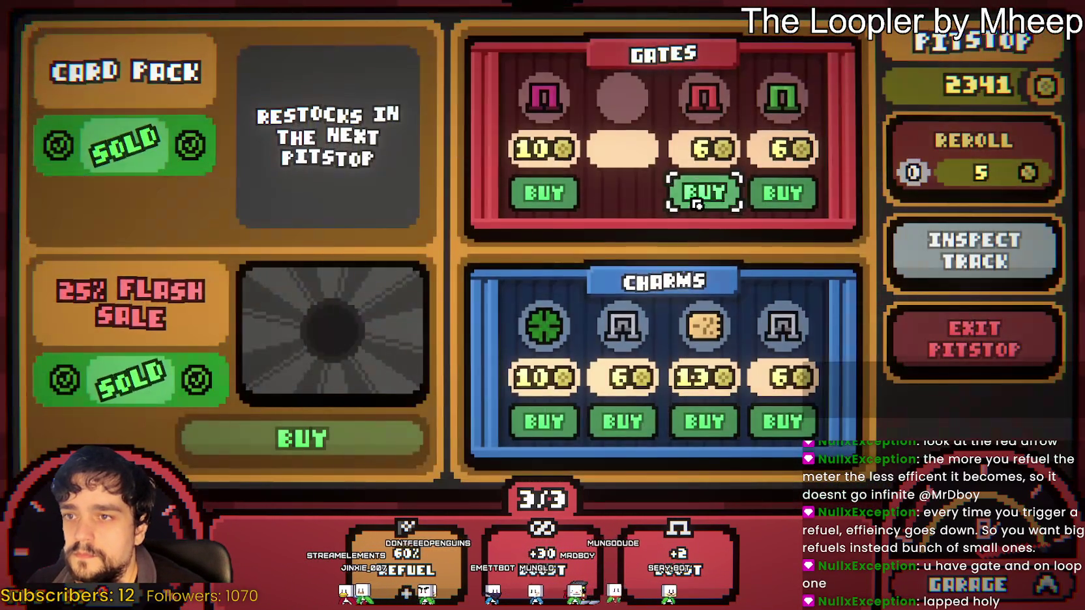
{"action": "left_click", "coordinate": [710, 195]}
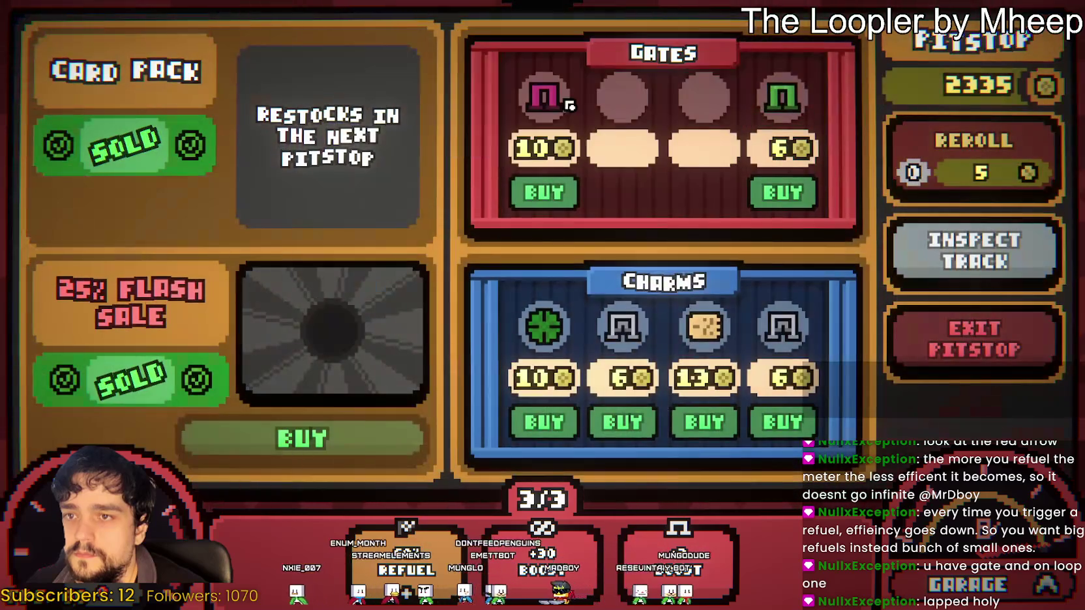
{"action": "mouse_move", "coordinate": [620, 333]}
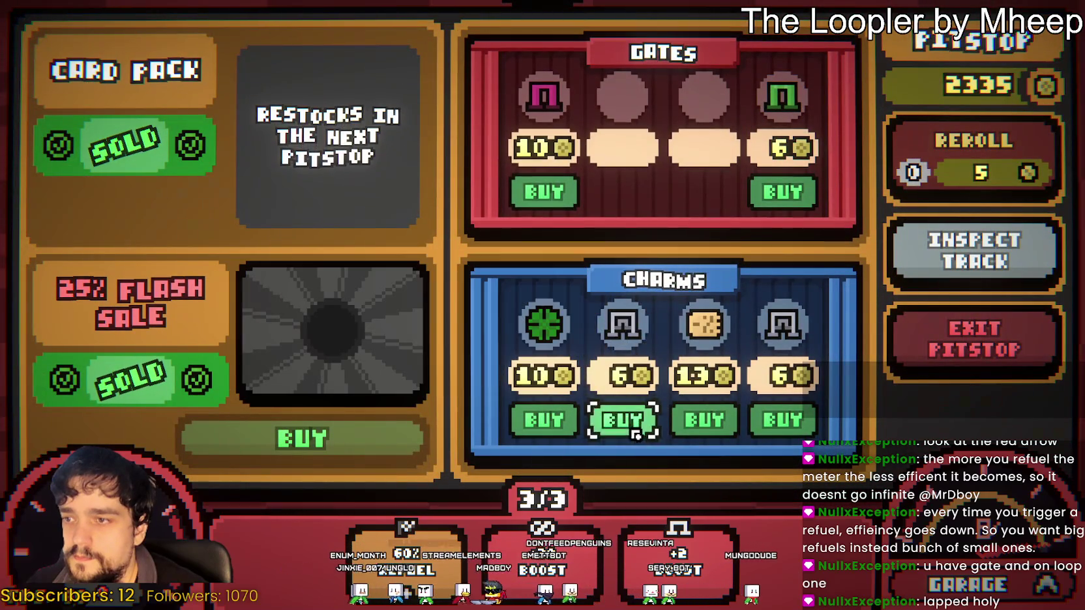
{"action": "left_click", "coordinate": [624, 420]}
{"action": "left_click", "coordinate": [702, 420]}
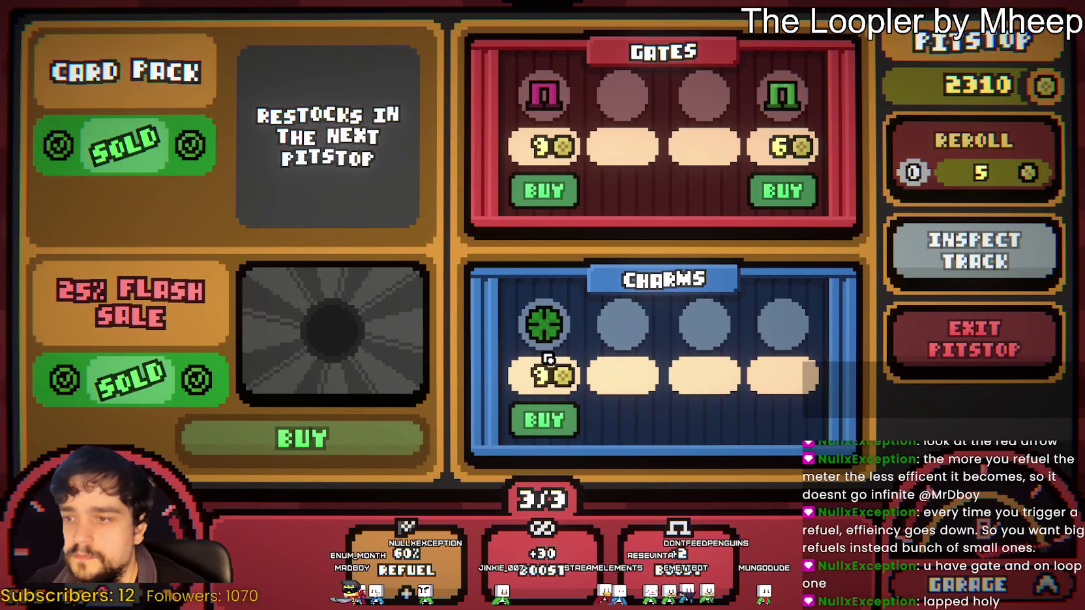
{"action": "left_click", "coordinate": [972, 339]}
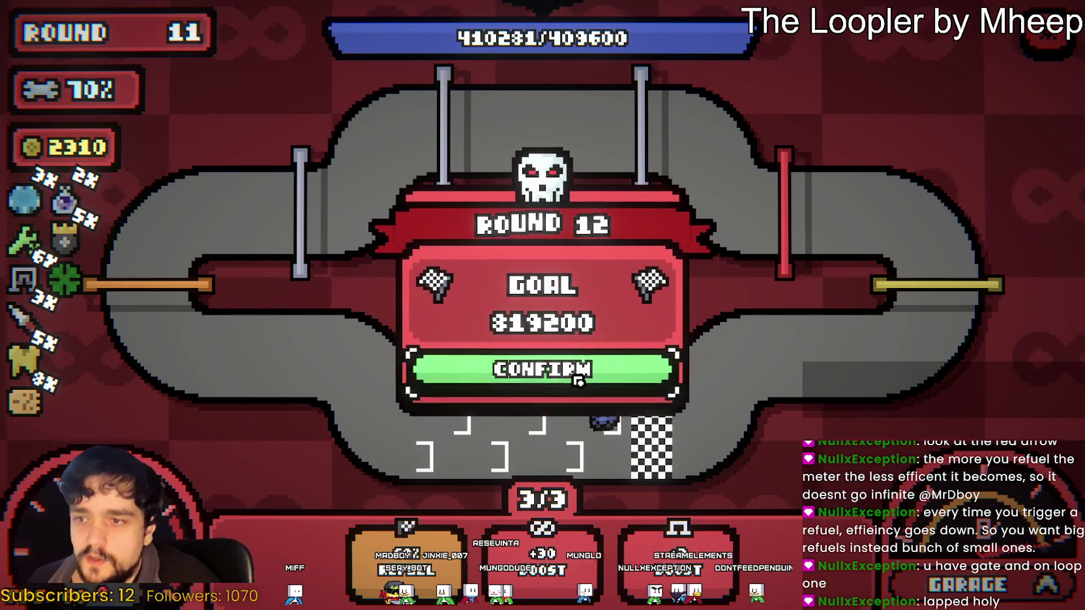
Start round 12 with its 819200-point goal and race it through to the Unlocks tree
{"action": "left_click", "coordinate": [558, 292]}
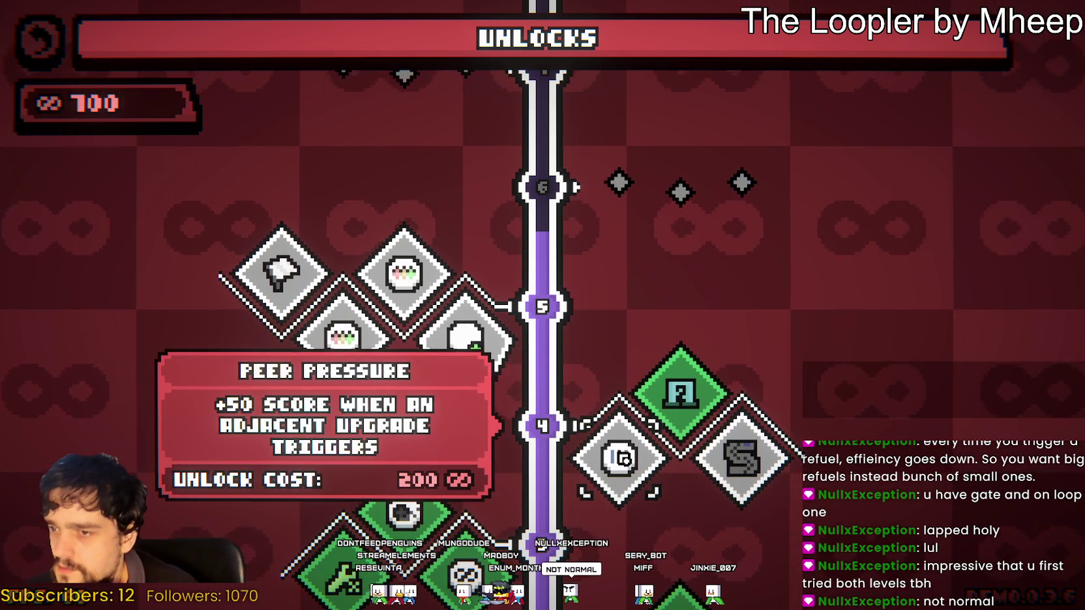
Unlock the ghost upgrade and the 500-loop Card Slot, then return to the main menu
{"action": "mouse_move", "coordinate": [481, 360]}
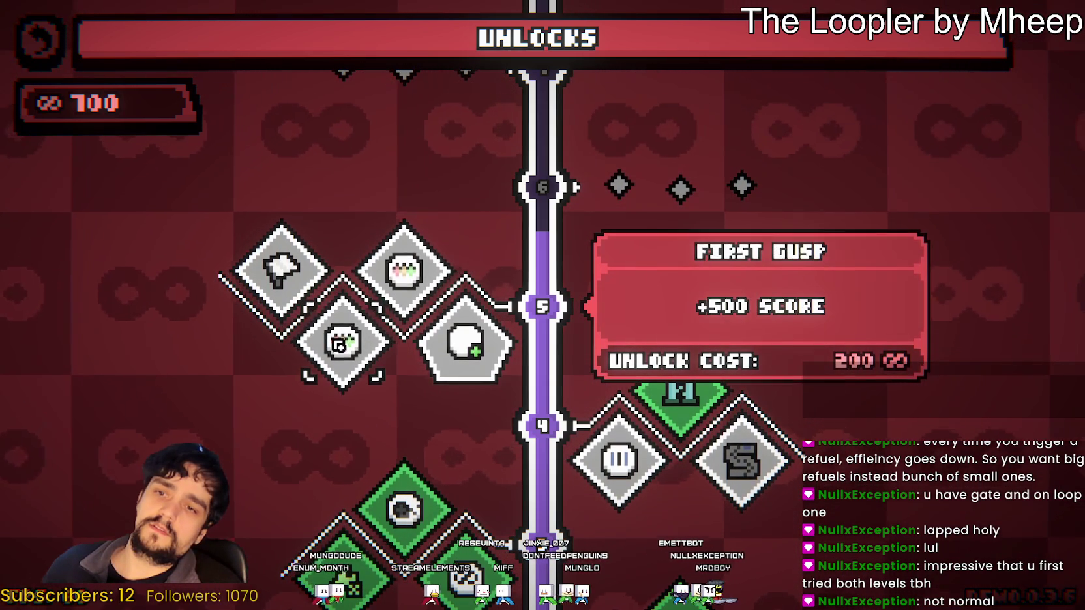
{"action": "left_click", "coordinate": [398, 254]}
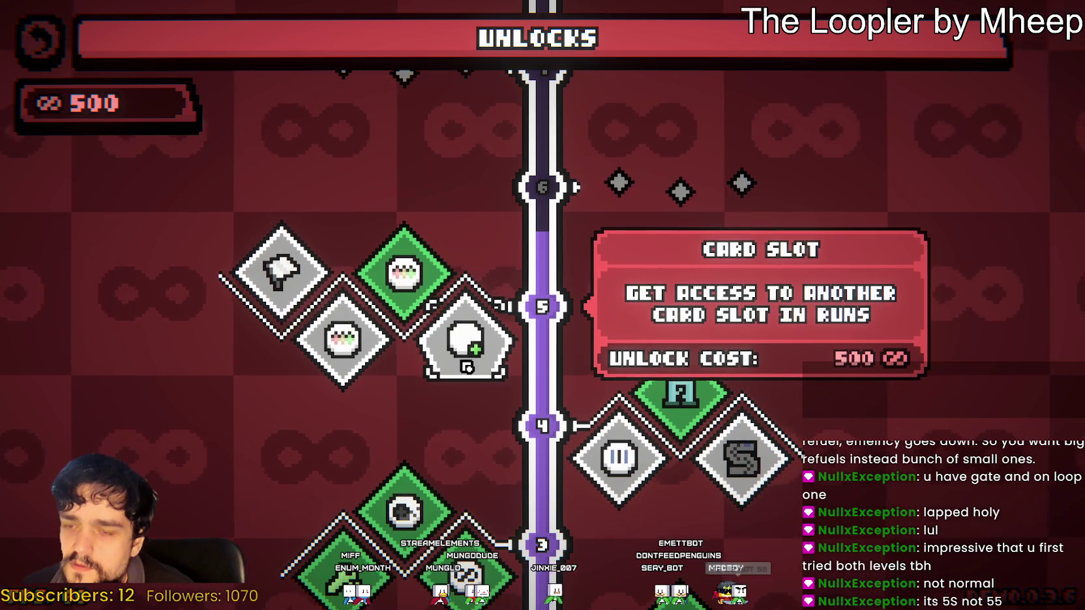
{"action": "left_click", "coordinate": [466, 339]}
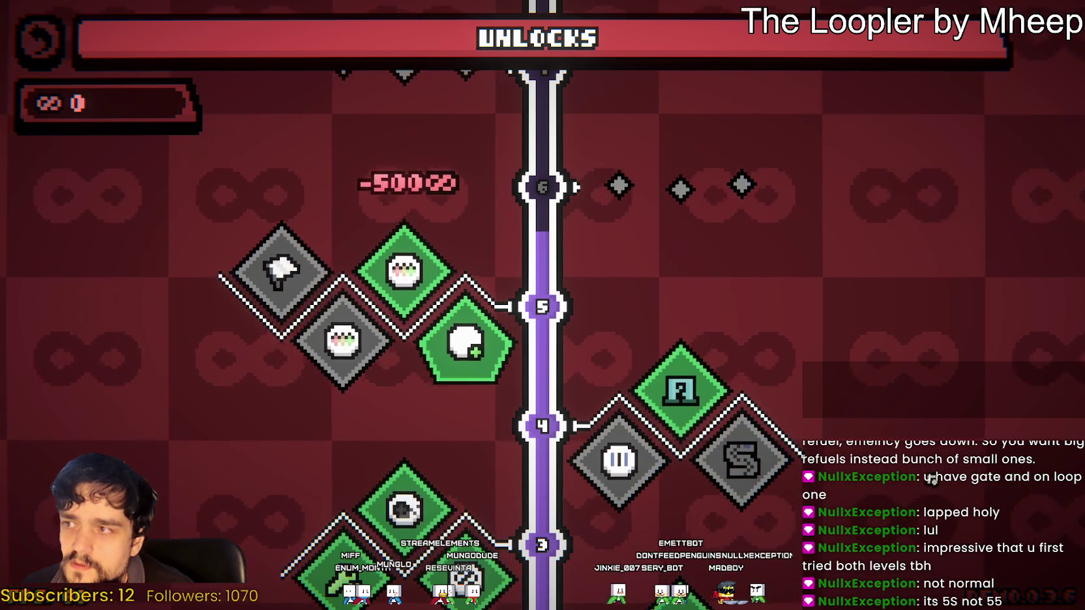
{"action": "scroll", "coordinate": [901, 254], "scroll_direction": "down", "scroll_amount": 3}
{"action": "key", "text": "Escape"}
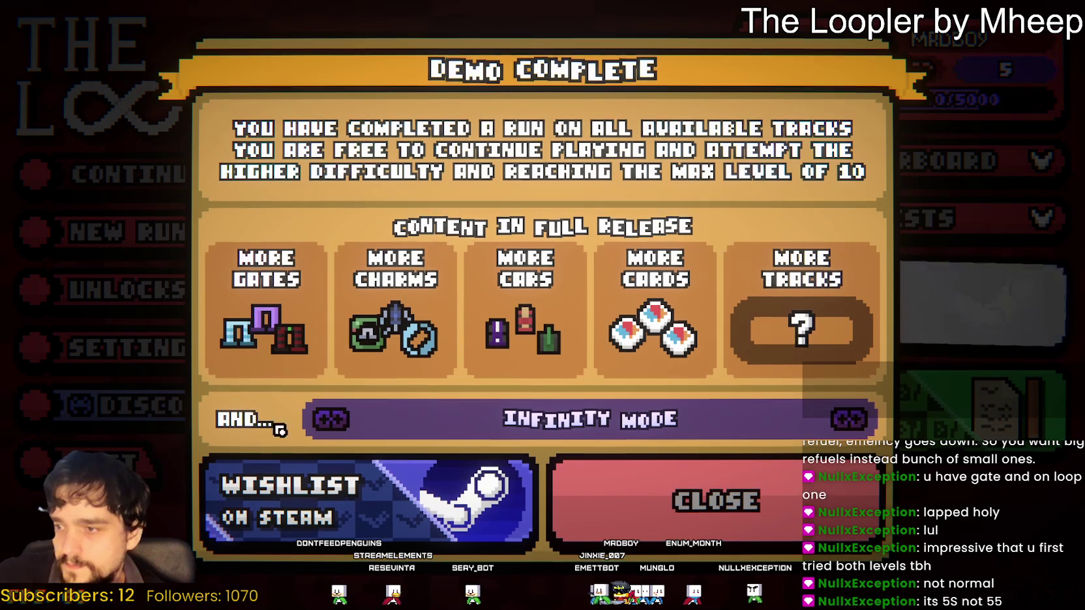
Close the Demo Complete notice, accept Silver Loop difficulty, and go to New Run track selection
{"action": "left_click", "coordinate": [713, 515]}
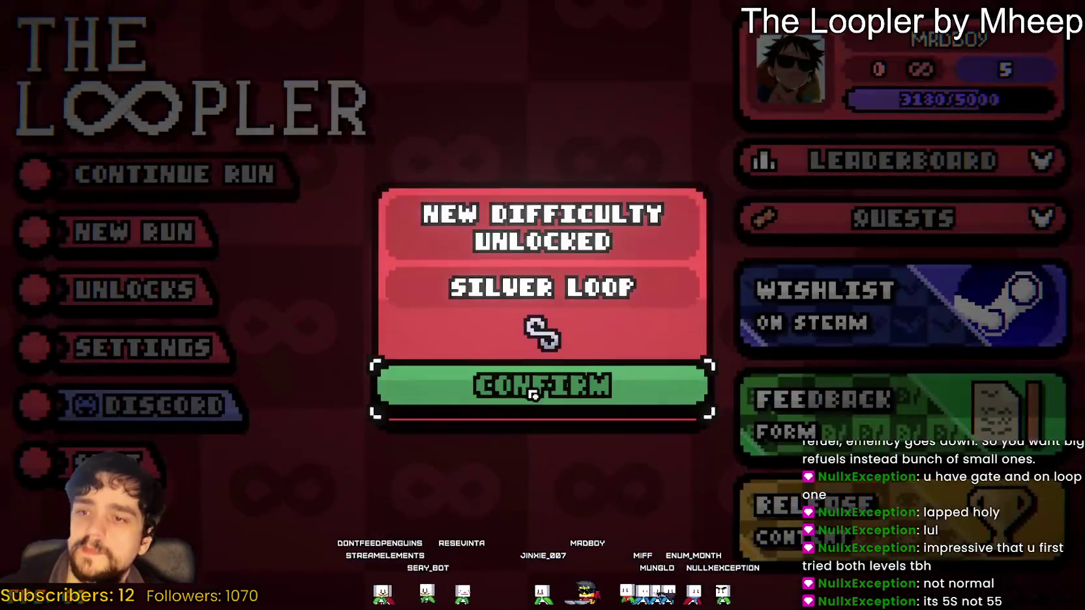
{"action": "left_click", "coordinate": [518, 404]}
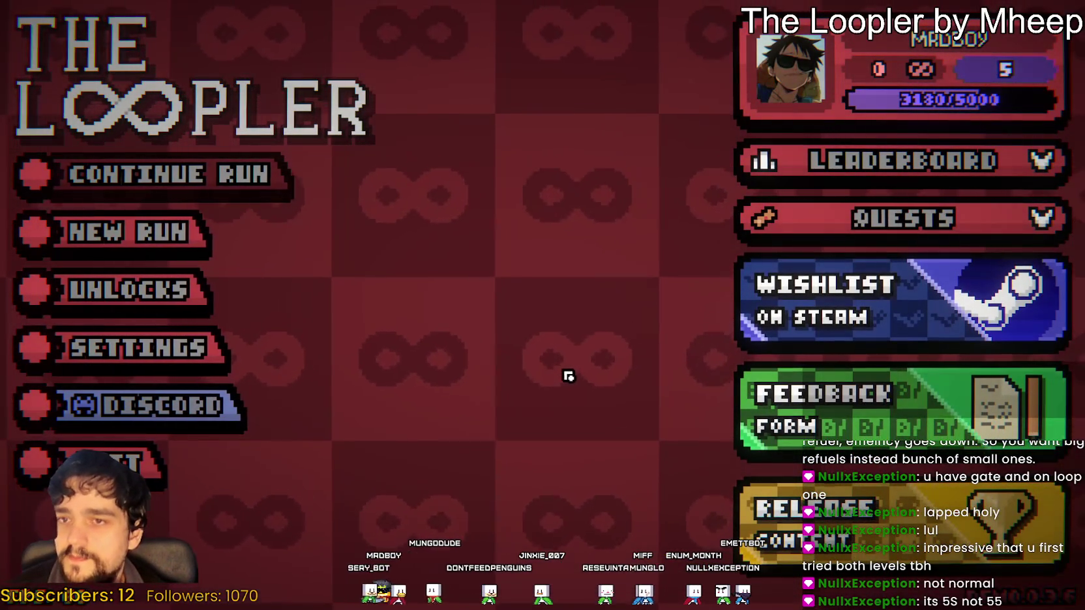
{"action": "key", "text": "Down"}
{"action": "key", "text": "Return"}
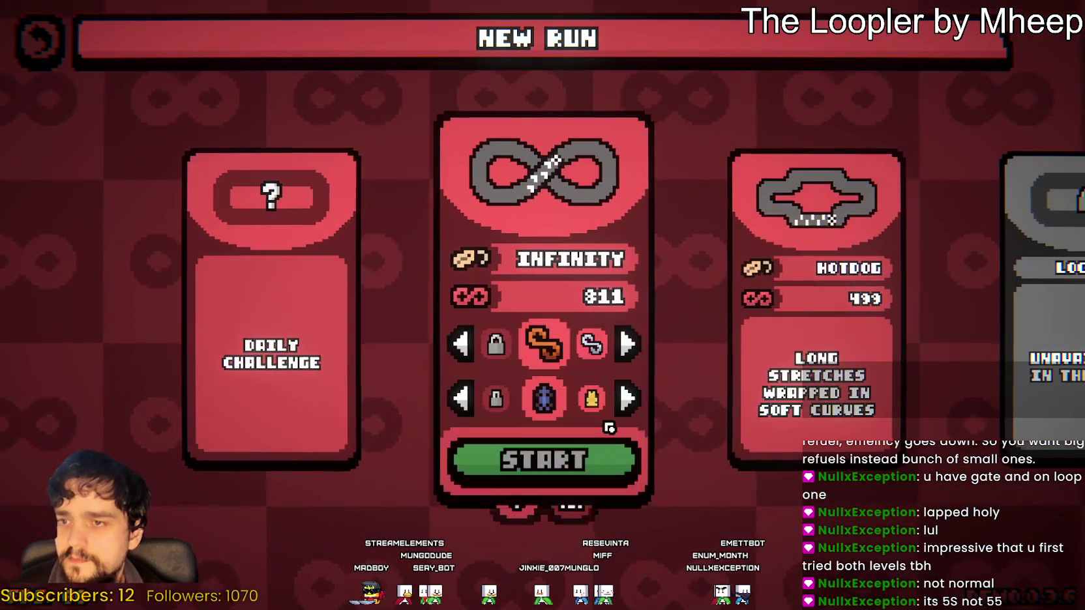
Set Infinity to Silver Loop, then cycle Hotdog's difficulty and switch its starting item to yellow
{"action": "left_click", "coordinate": [627, 341]}
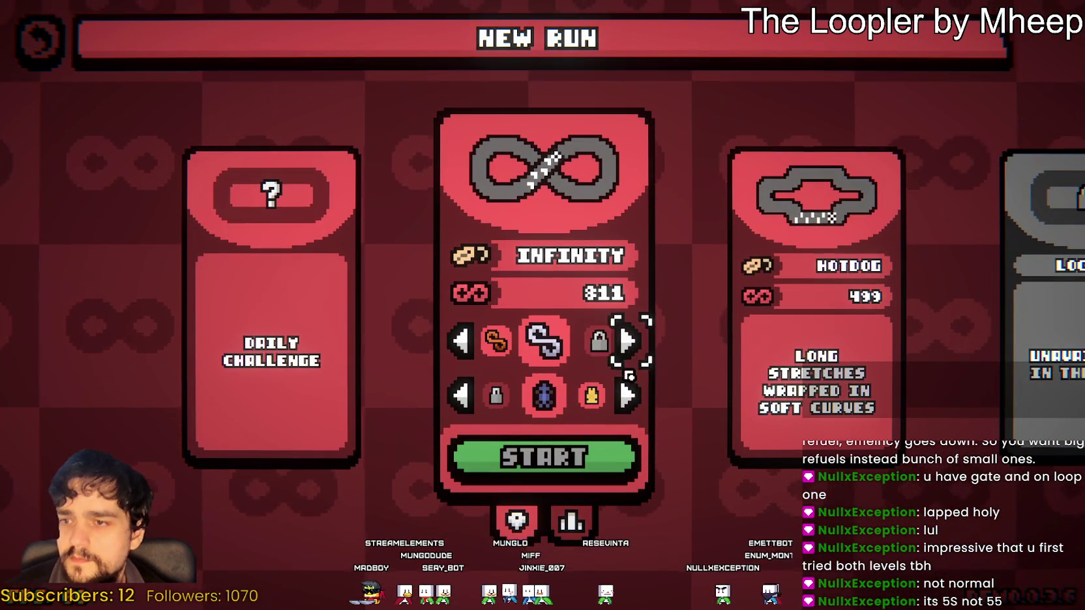
{"action": "left_click", "coordinate": [627, 395]}
{"action": "left_click", "coordinate": [842, 332]}
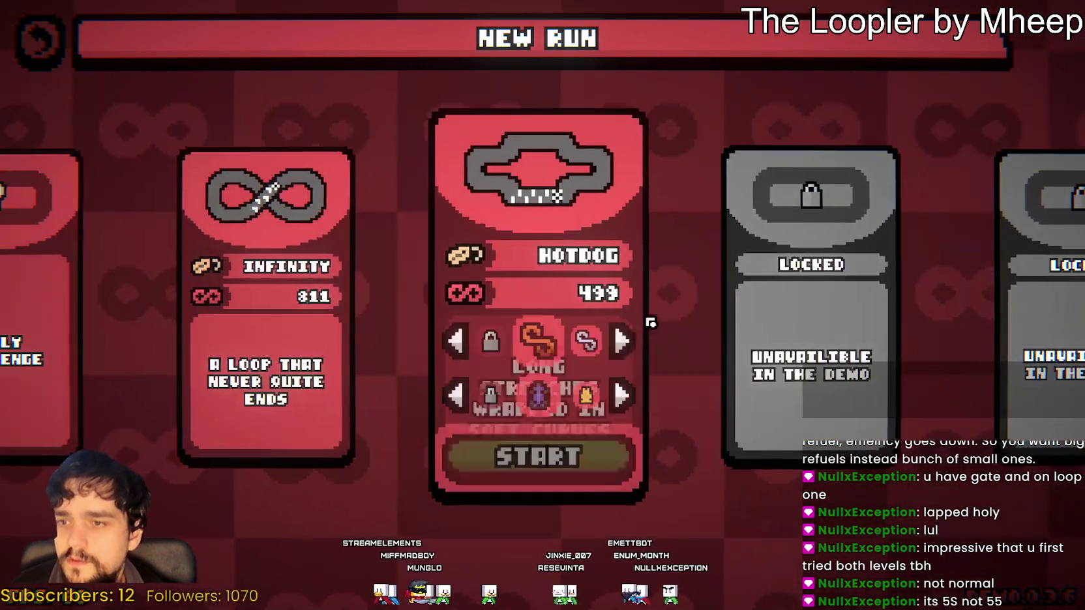
{"action": "left_click", "coordinate": [624, 342]}
{"action": "left_click", "coordinate": [624, 397]}
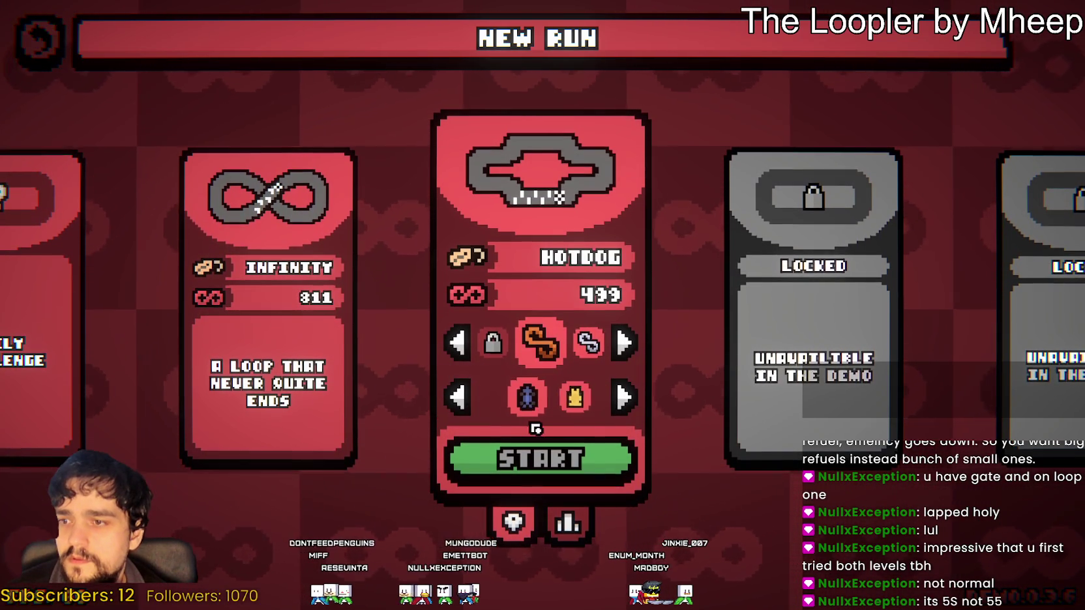
{"action": "mouse_move", "coordinate": [556, 411]}
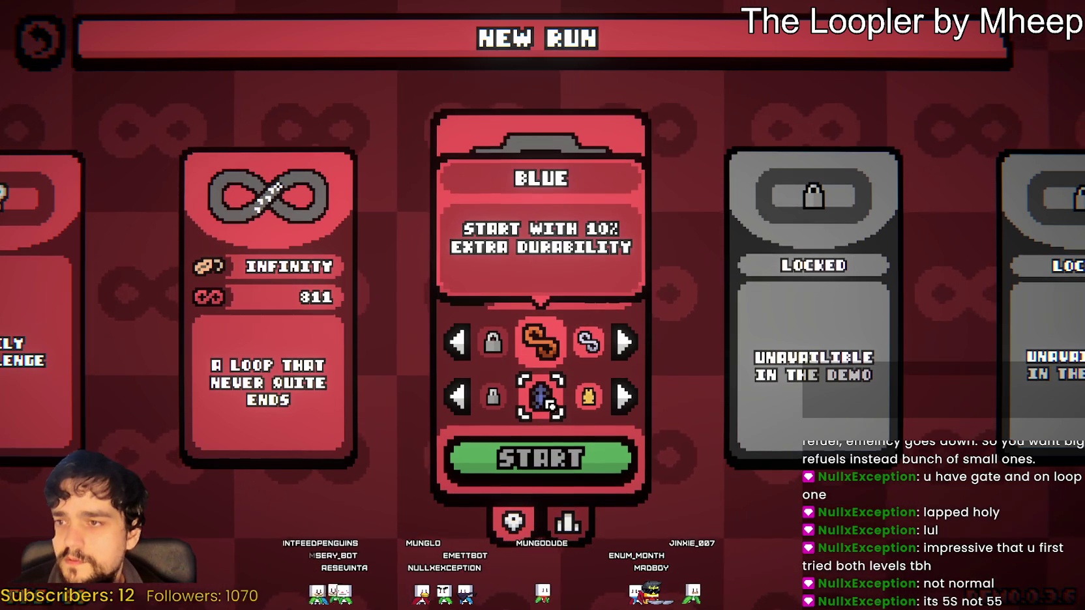
{"action": "left_click", "coordinate": [625, 398]}
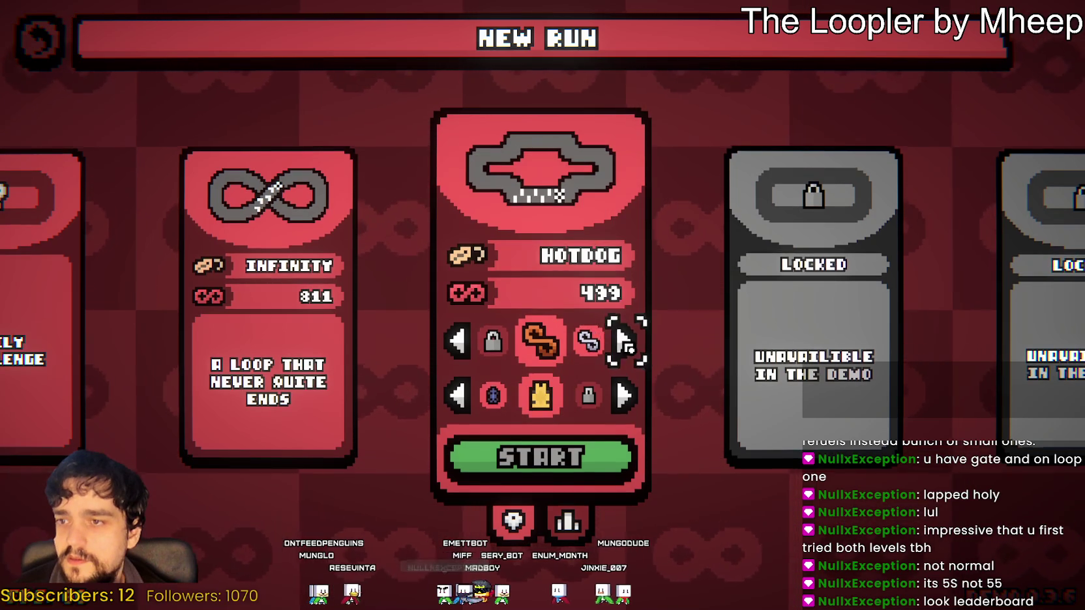
Toggle the Hotdog track's Top 10 leaderboard on and off, then quit the game with F8
{"action": "mouse_move", "coordinate": [551, 350]}
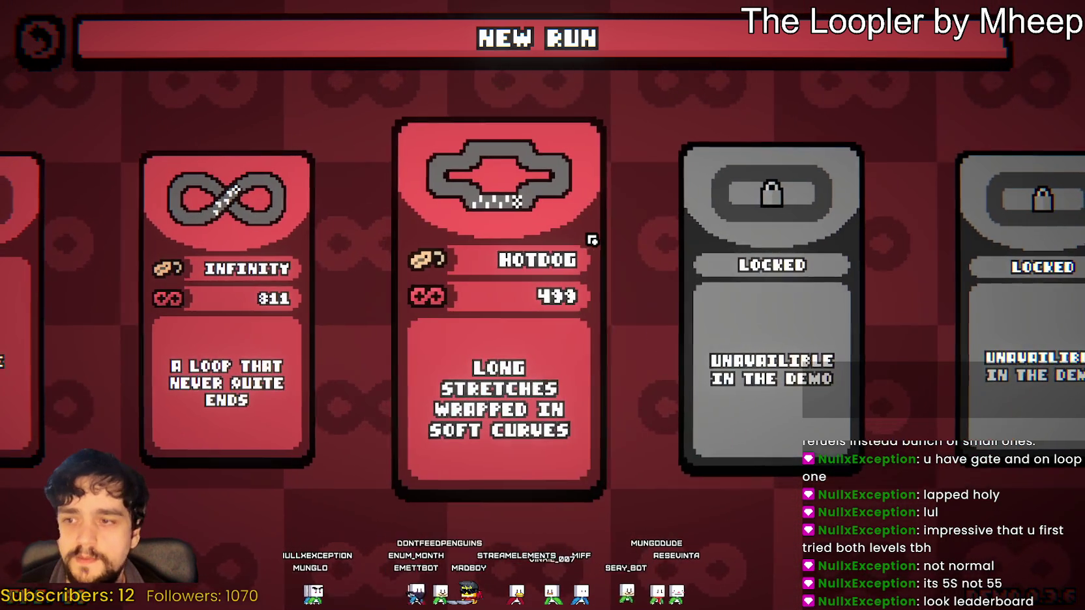
{"action": "mouse_move", "coordinate": [597, 347]}
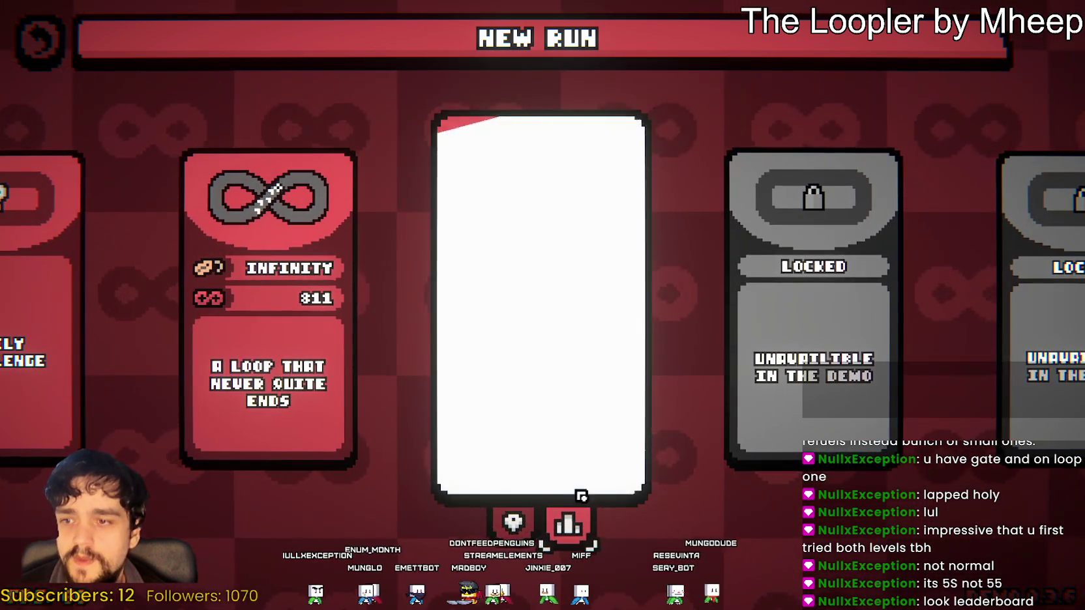
{"action": "left_click", "coordinate": [513, 376]}
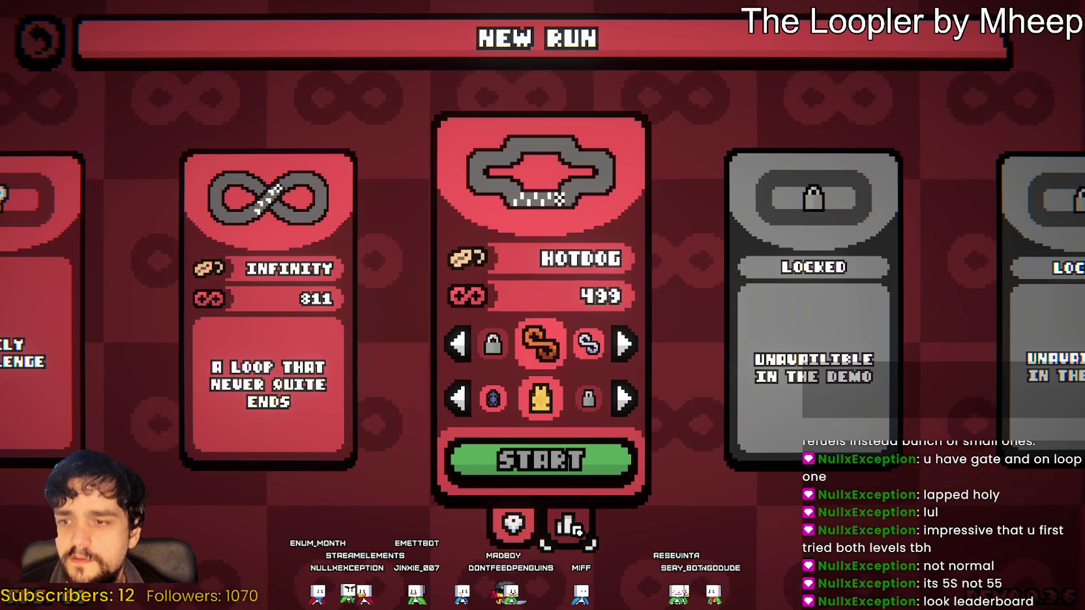
{"action": "left_click", "coordinate": [568, 523]}
{"action": "left_click", "coordinate": [525, 490]}
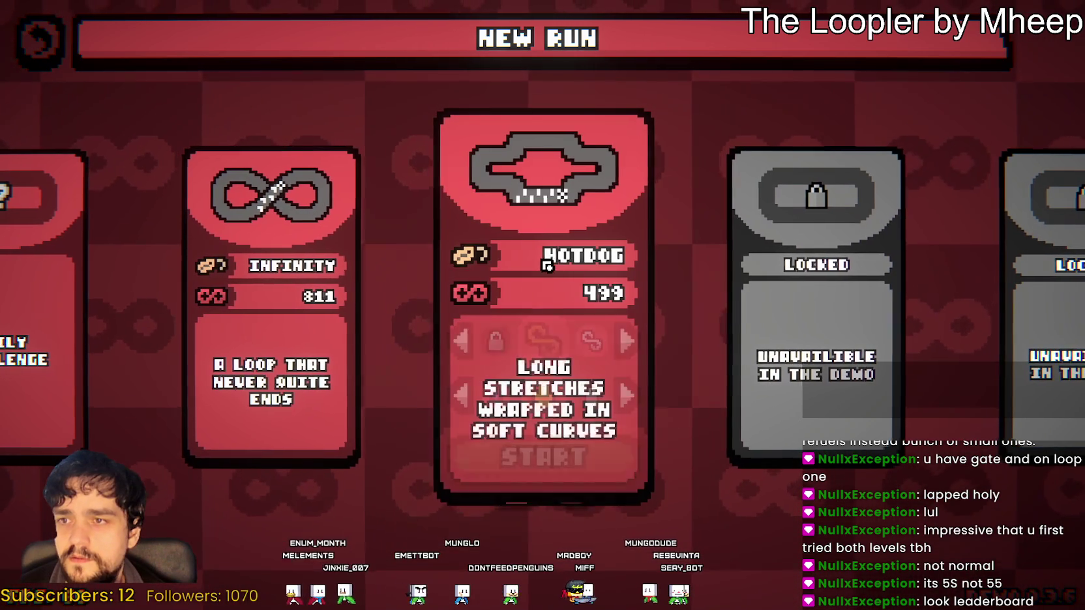
{"action": "left_click", "coordinate": [568, 522]}
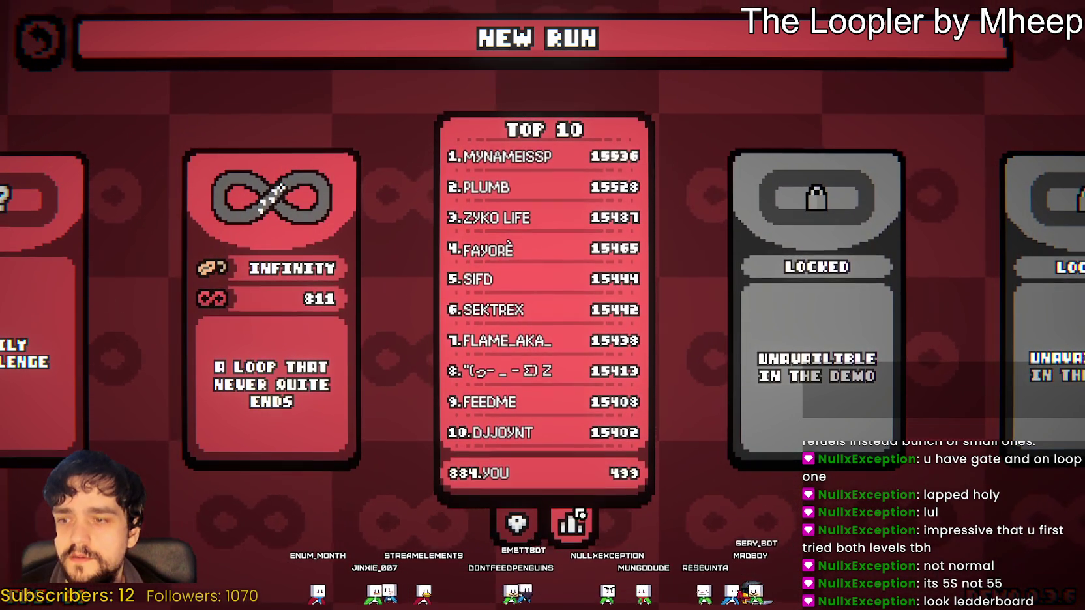
{"action": "left_click", "coordinate": [551, 540]}
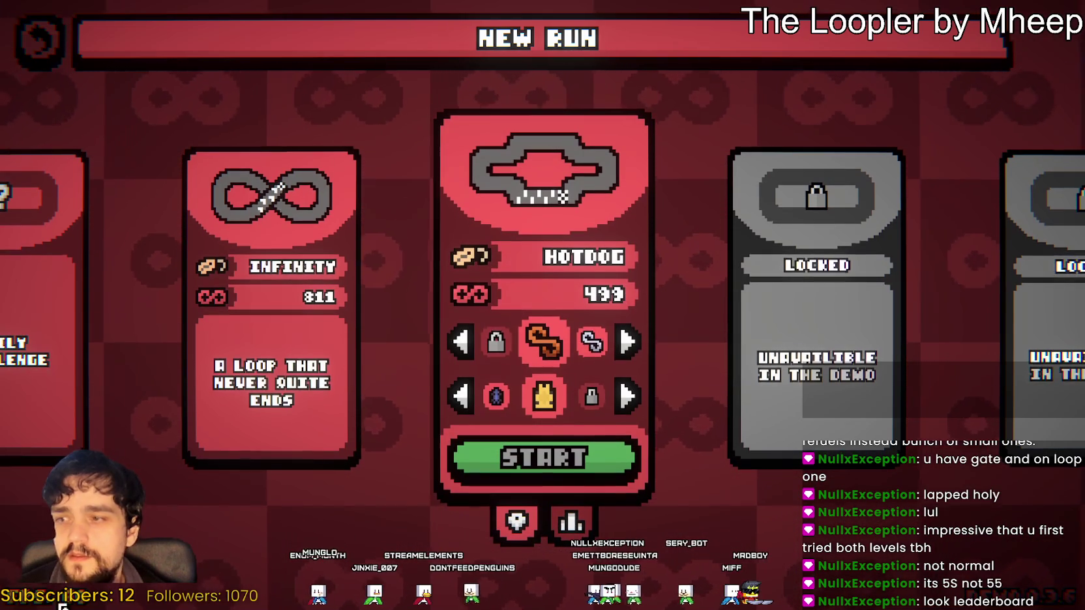
{"action": "key", "text": "Escape"}
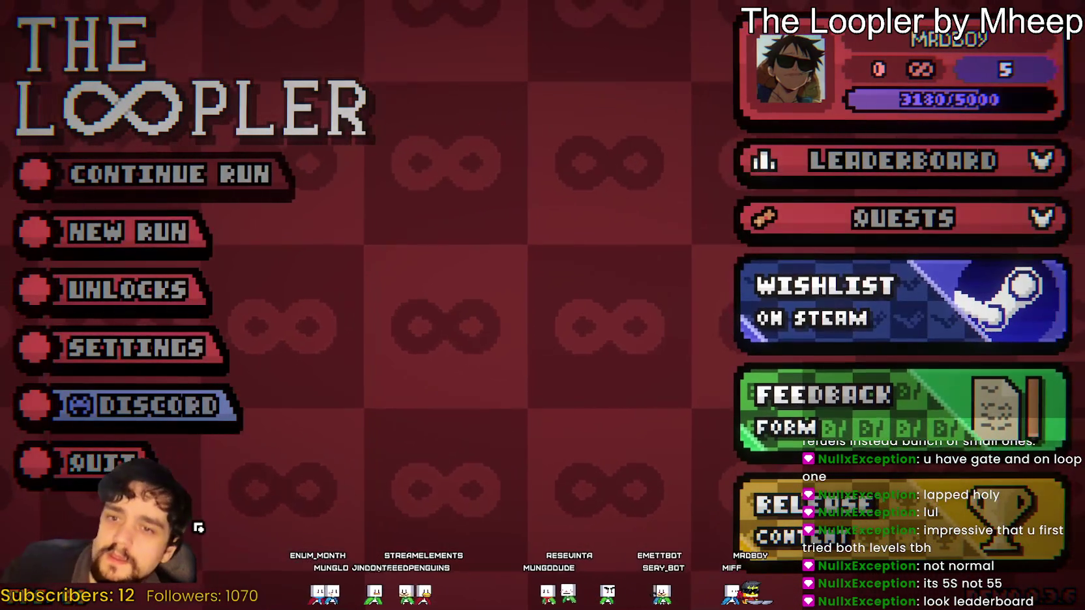
{"action": "key", "text": "F8"}
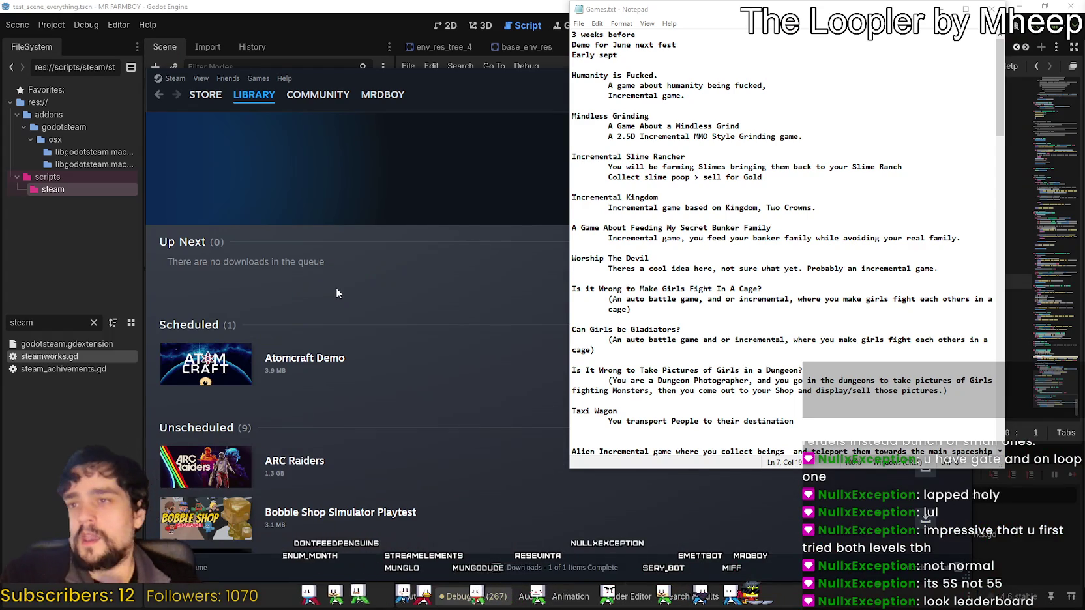
Close the Notepad notes and open the MR FARMBOY page in the Steam library
{"action": "left_click", "coordinate": [991, 7]}
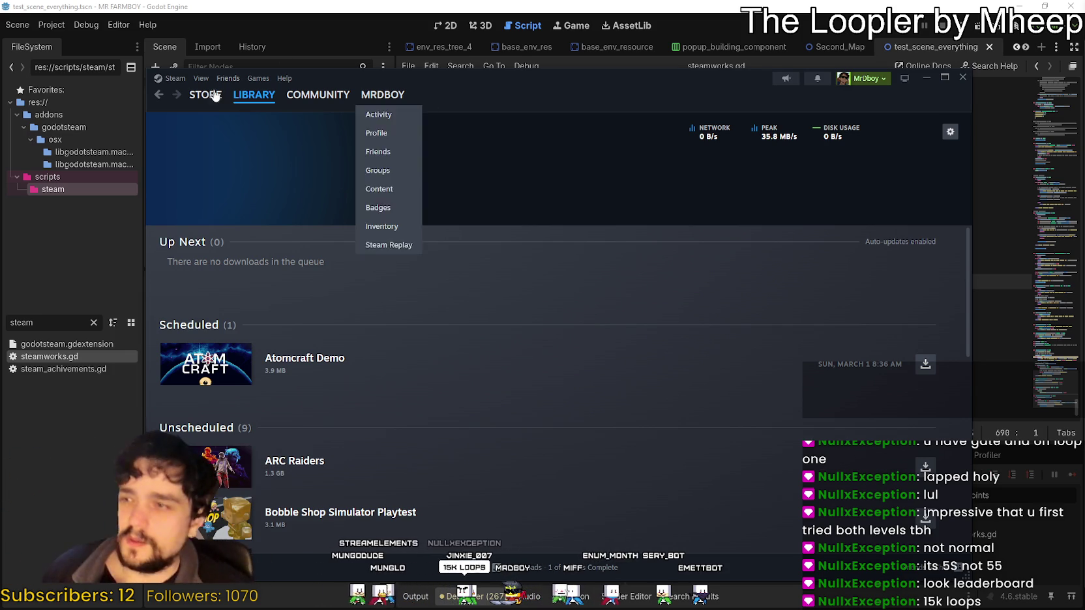
{"action": "left_click", "coordinate": [255, 91]}
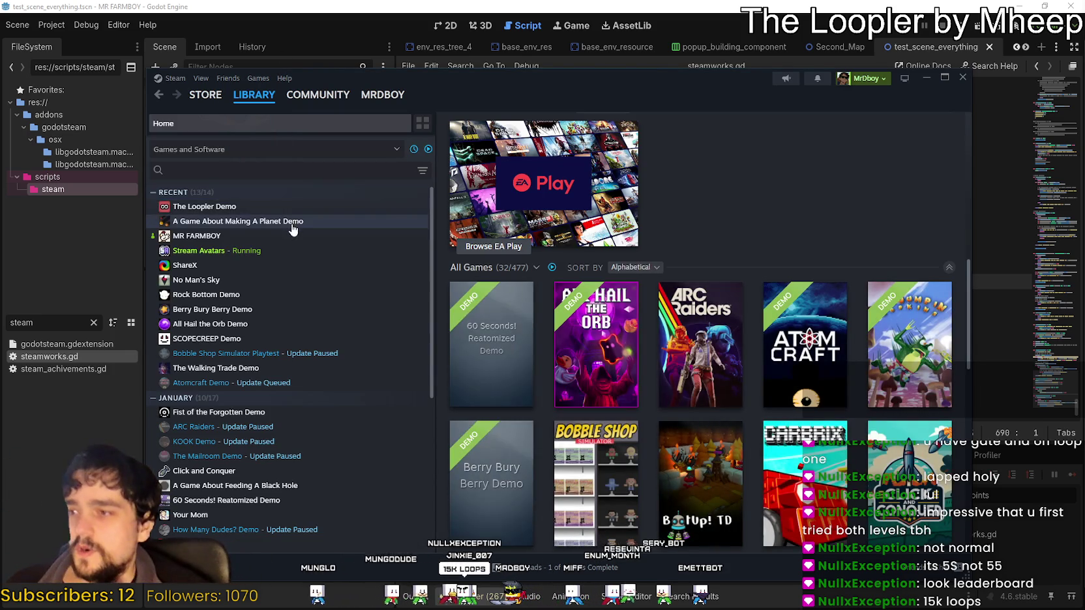
{"action": "left_click", "coordinate": [287, 236]}
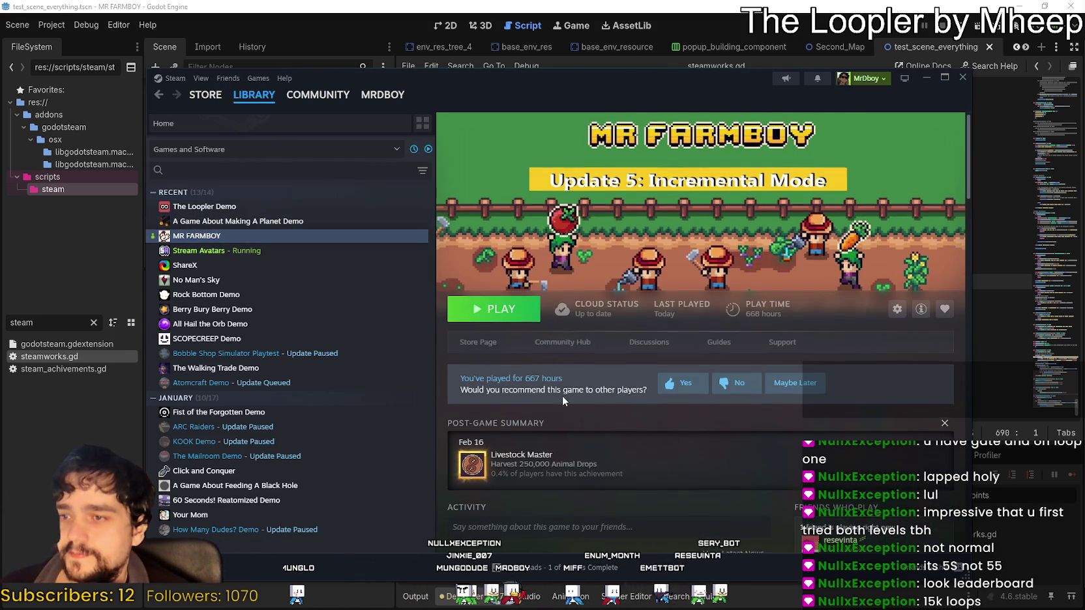
{"action": "scroll", "coordinate": [562, 395], "scroll_direction": "down", "scroll_amount": 2}
{"action": "scroll", "coordinate": [558, 393], "scroll_direction": "down", "scroll_amount": 2}
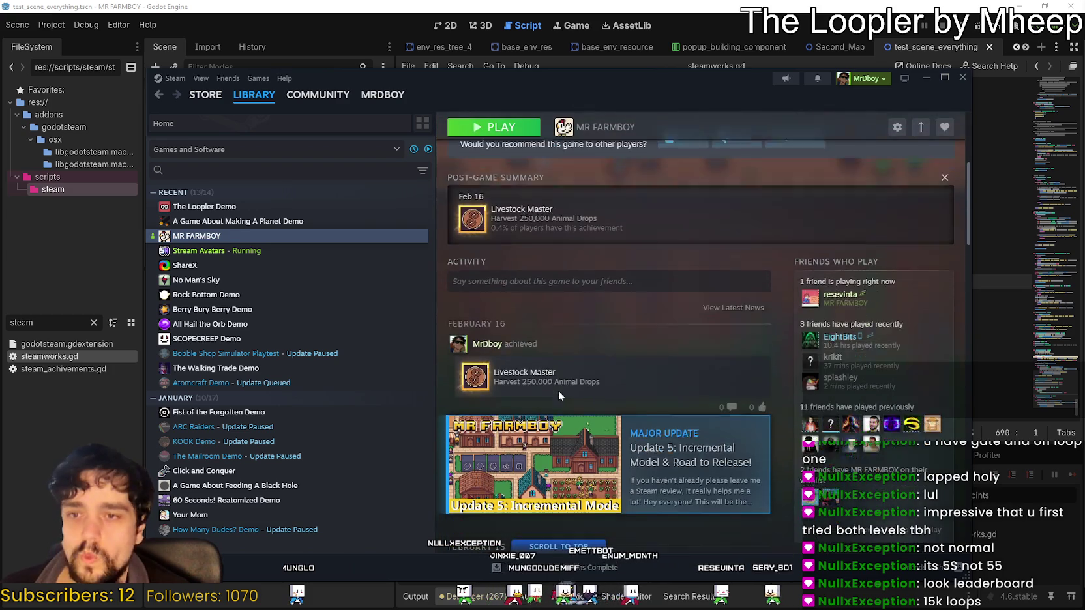
{"action": "scroll", "coordinate": [562, 388], "scroll_direction": "up", "scroll_amount": 2}
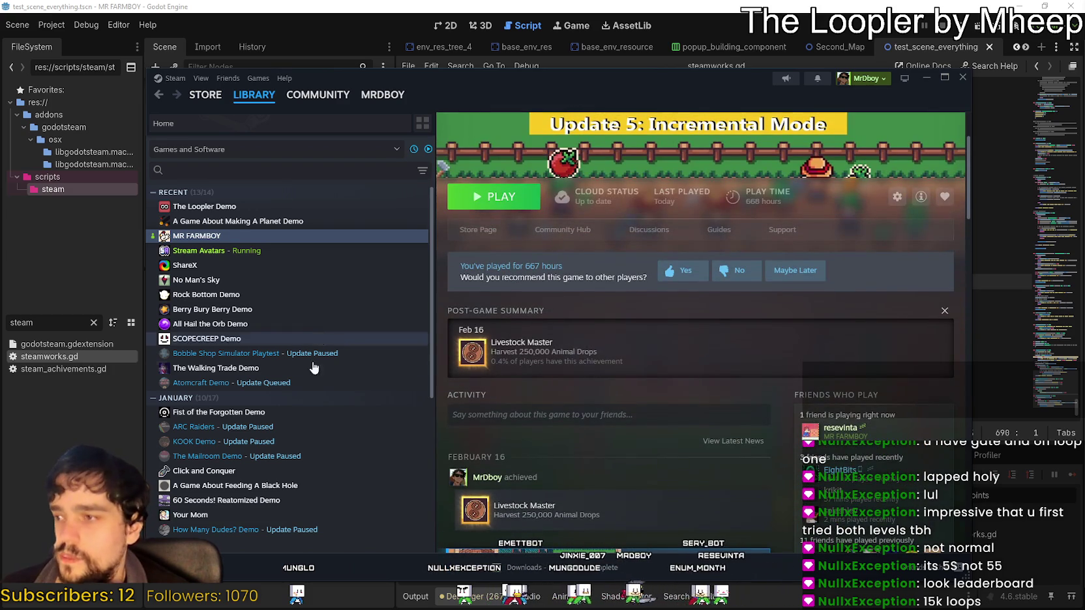
Browse the Atomcraft Demo and ARC Raiders pages and the ARC Raiders community hub, then return to the library
{"action": "left_click", "coordinate": [314, 384]}
{"action": "left_click", "coordinate": [297, 427]}
{"action": "scroll", "coordinate": [735, 432], "scroll_direction": "down", "scroll_amount": 3}
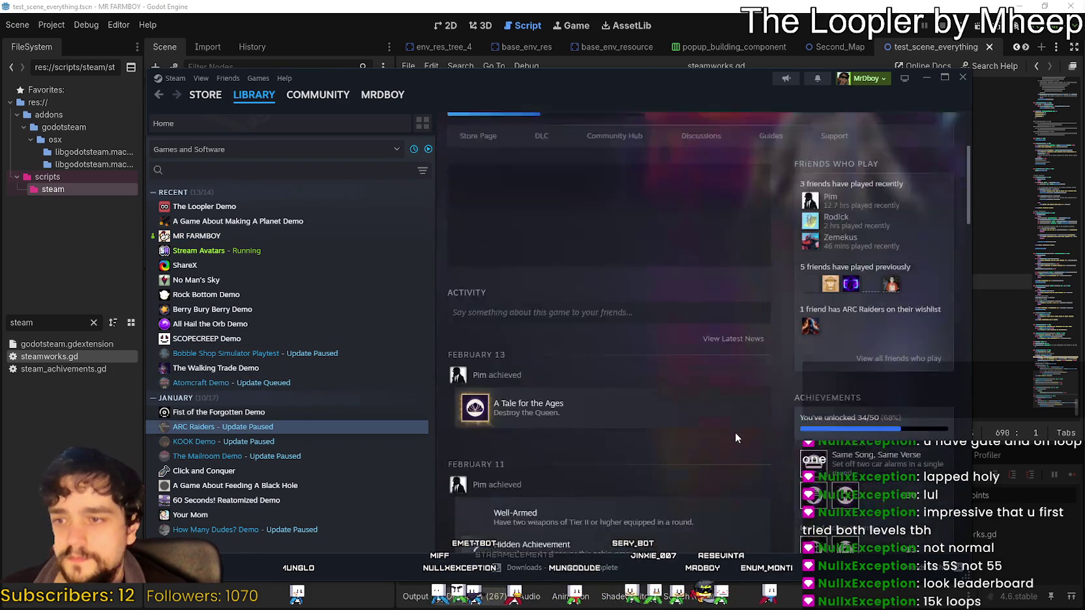
{"action": "scroll", "coordinate": [658, 449], "scroll_direction": "up", "scroll_amount": 3}
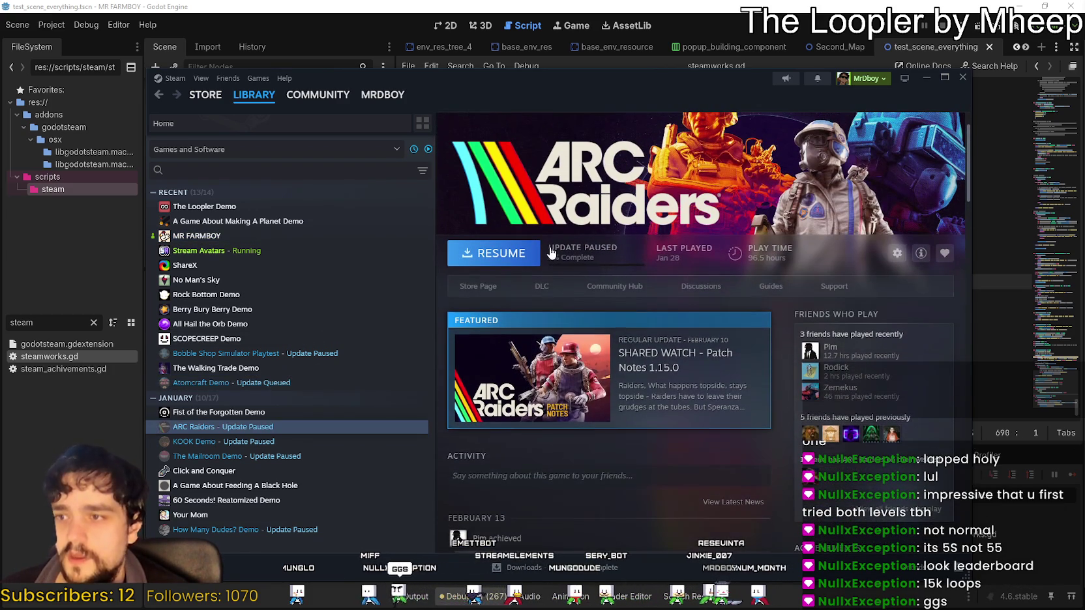
{"action": "left_click", "coordinate": [614, 286]}
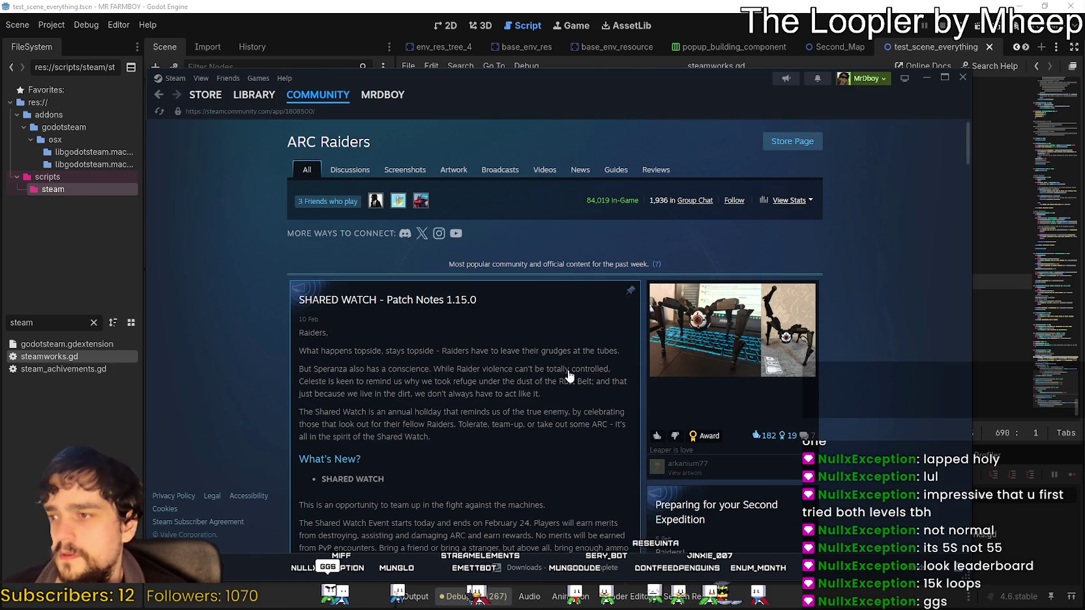
{"action": "scroll", "coordinate": [561, 378], "scroll_direction": "down", "scroll_amount": 3}
{"action": "scroll", "coordinate": [571, 374], "scroll_direction": "up", "scroll_amount": 5}
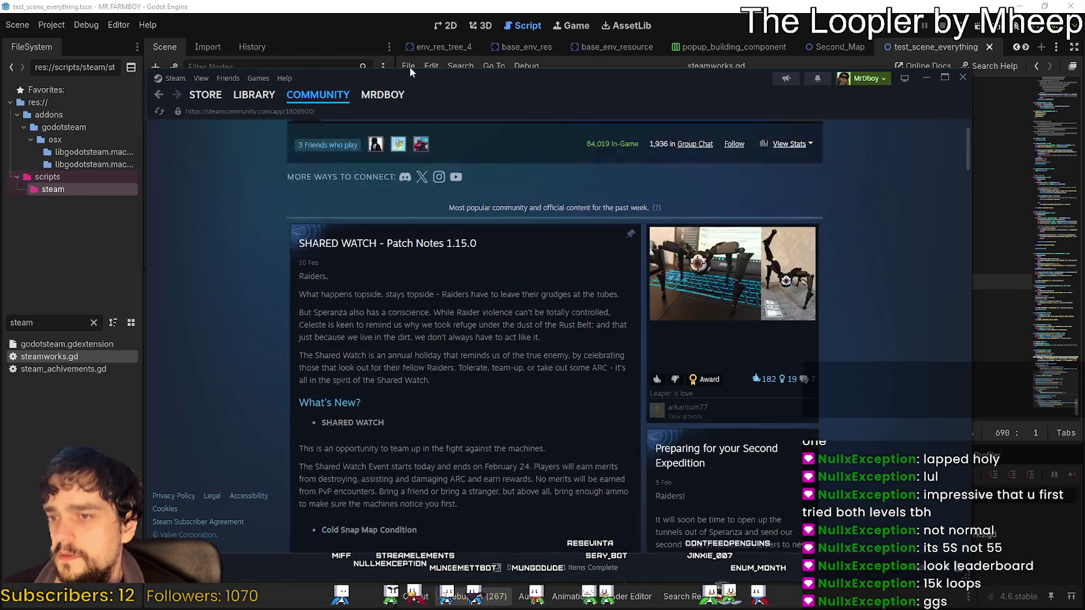
{"action": "left_click", "coordinate": [253, 94]}
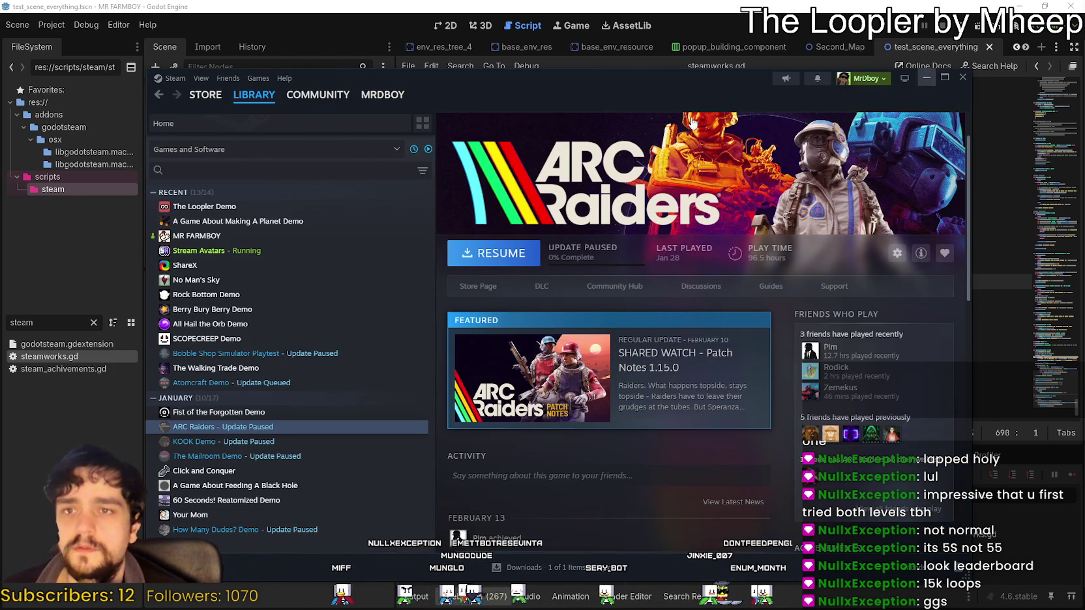
Open MR FARMBOY's community hub and scroll through its Discussions page
{"action": "left_click", "coordinate": [215, 221]}
{"action": "left_click", "coordinate": [196, 235]}
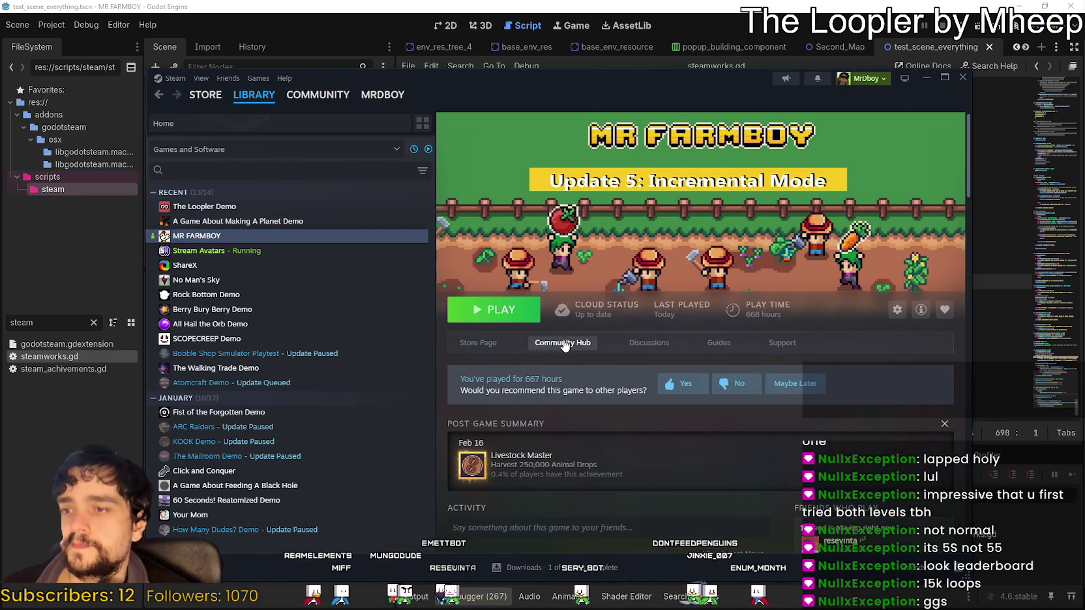
{"action": "left_click", "coordinate": [562, 342]}
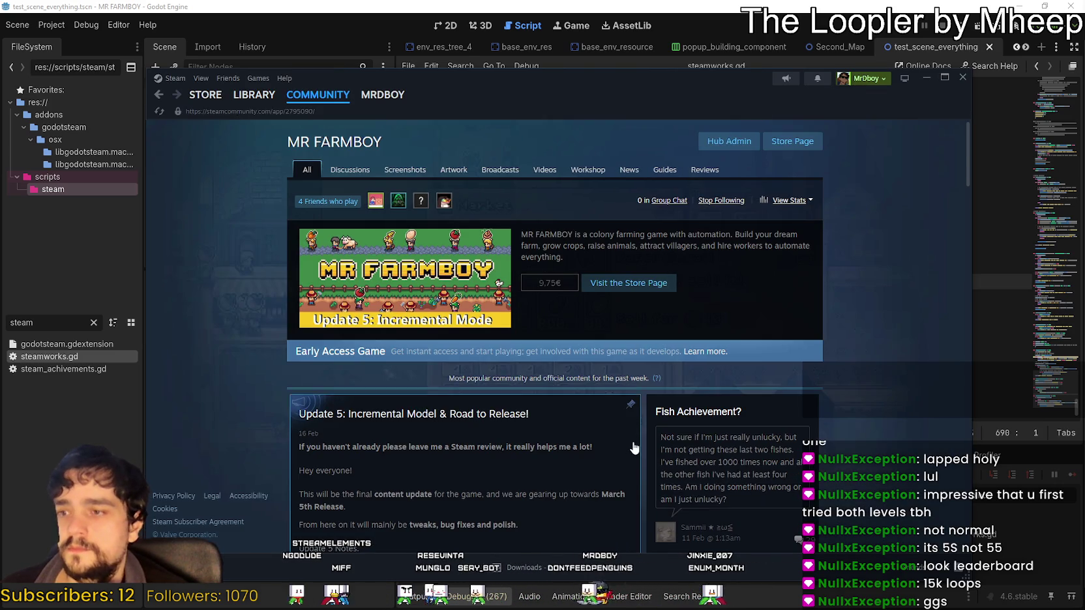
{"action": "scroll", "coordinate": [631, 439], "scroll_direction": "down", "scroll_amount": 4}
{"action": "scroll", "coordinate": [631, 438], "scroll_direction": "down", "scroll_amount": 3}
{"action": "scroll", "coordinate": [351, 185], "scroll_direction": "up", "scroll_amount": 8}
{"action": "left_click", "coordinate": [350, 169]}
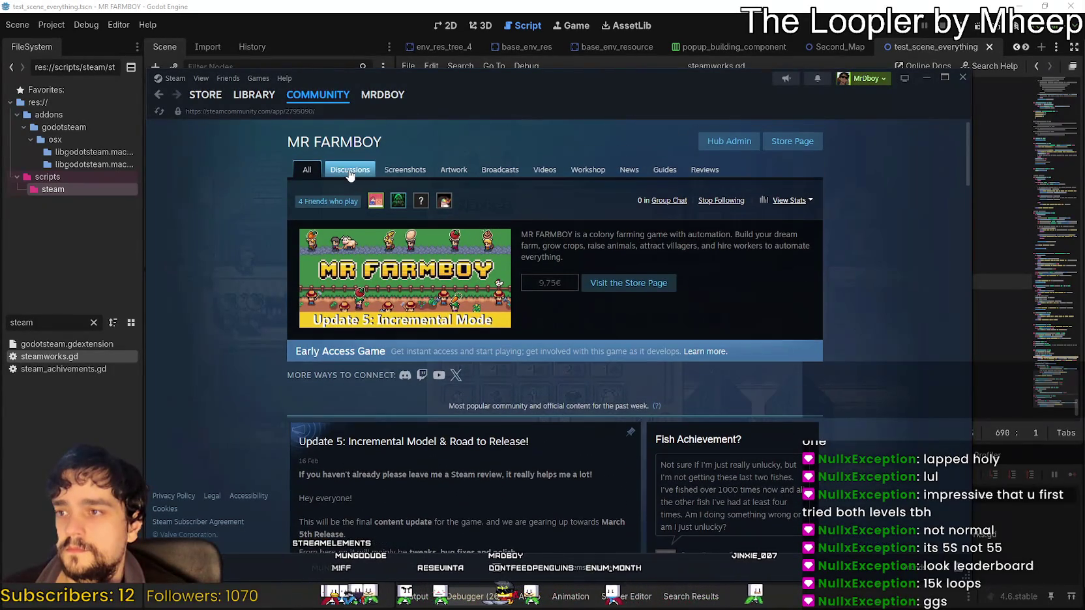
{"action": "scroll", "coordinate": [776, 337], "scroll_direction": "down", "scroll_amount": 3}
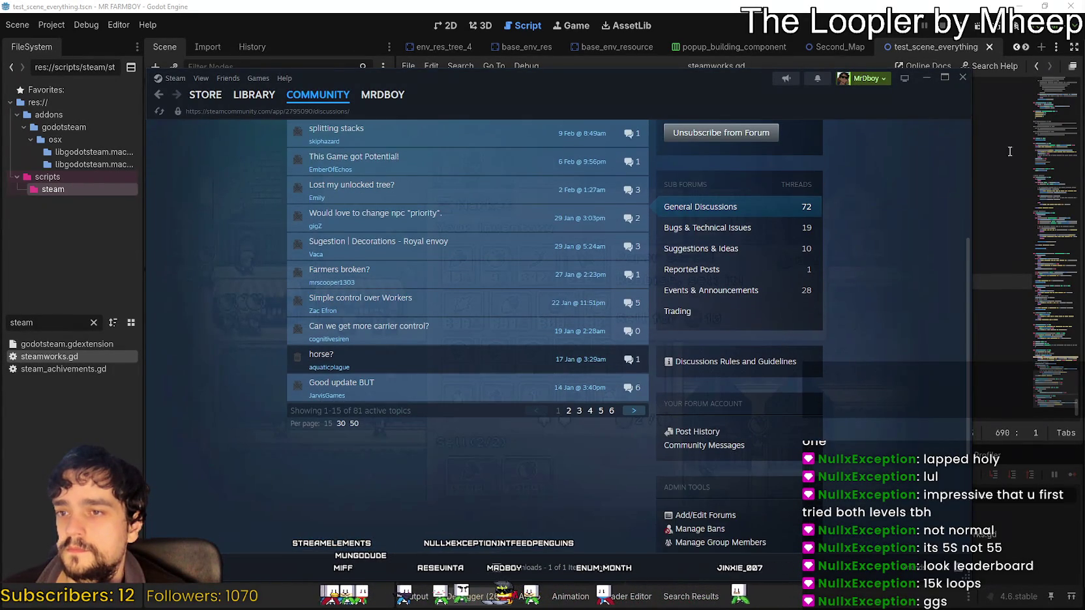
Close Steam after a brief look at the store page, then place the caret at line 688's end
{"action": "left_click", "coordinate": [962, 77]}
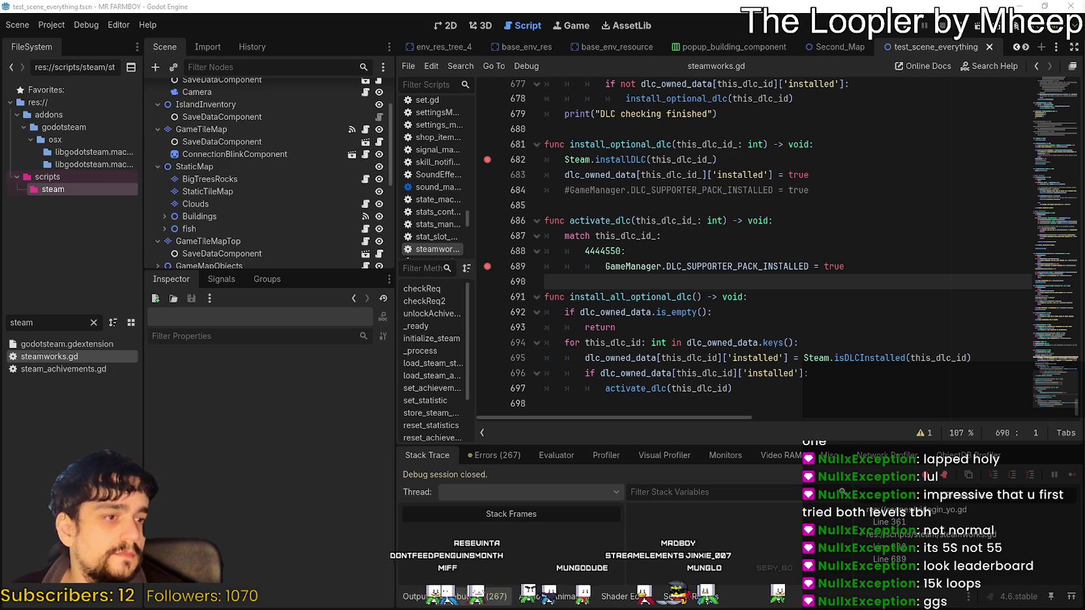
{"action": "key", "text": "alt+Tab"}
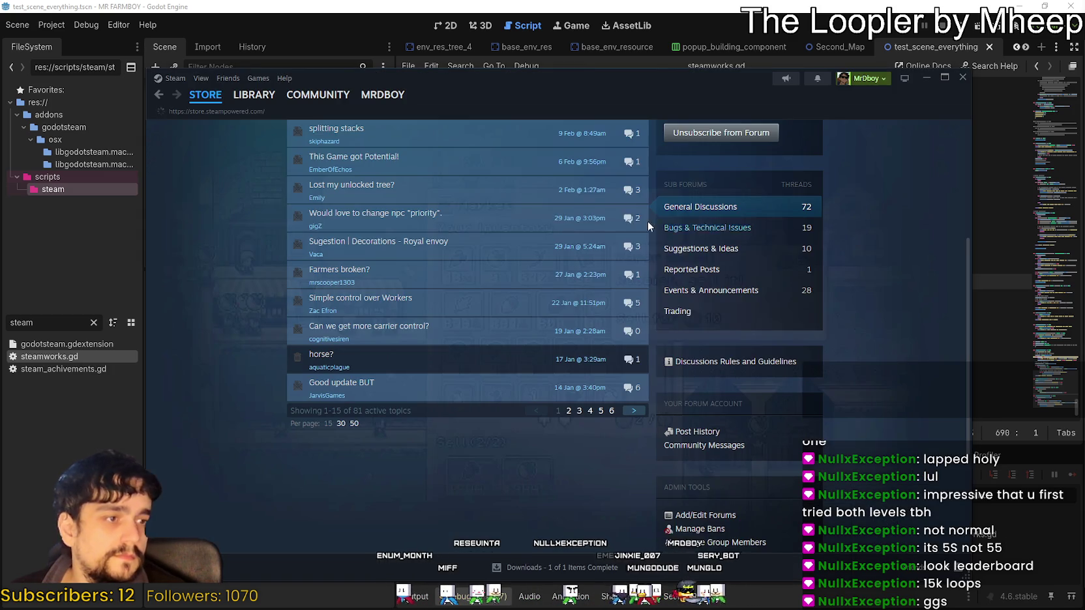
{"action": "left_click", "coordinate": [206, 95]}
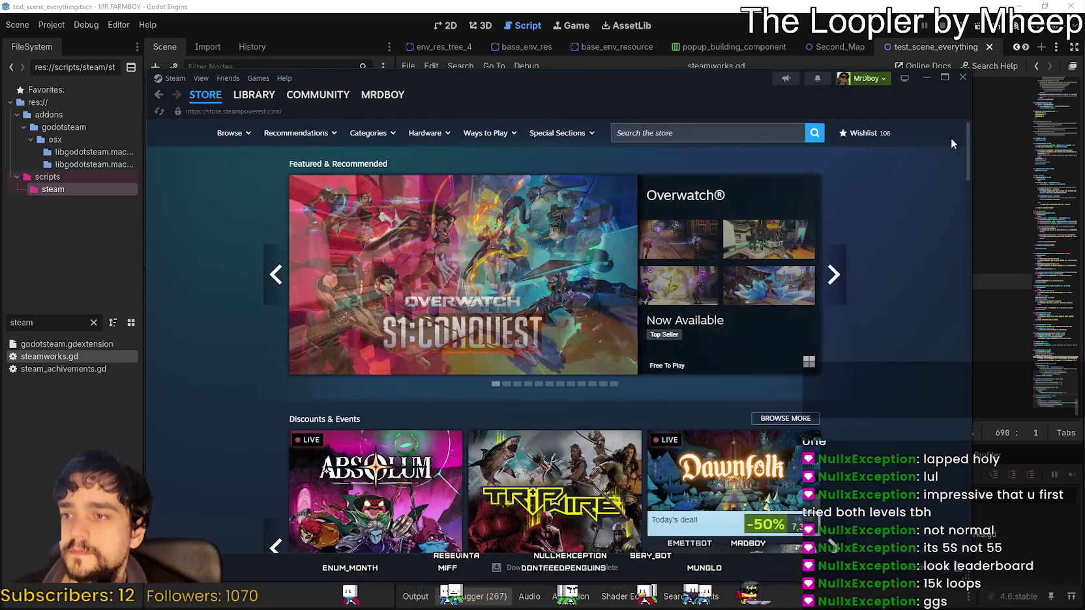
{"action": "left_click", "coordinate": [962, 77]}
{"action": "left_click", "coordinate": [636, 251]}
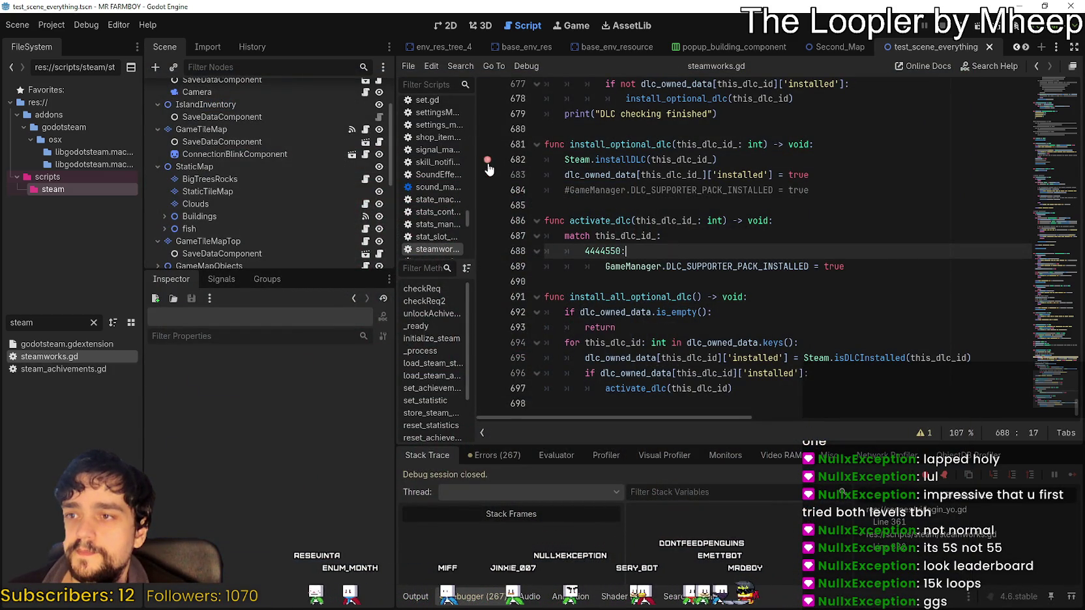
Move the caret from the activate_dlc line up to empty line 685, then open the Cute_Fantasy folder
{"action": "left_click", "coordinate": [689, 221]}
{"action": "key", "text": "Up"}
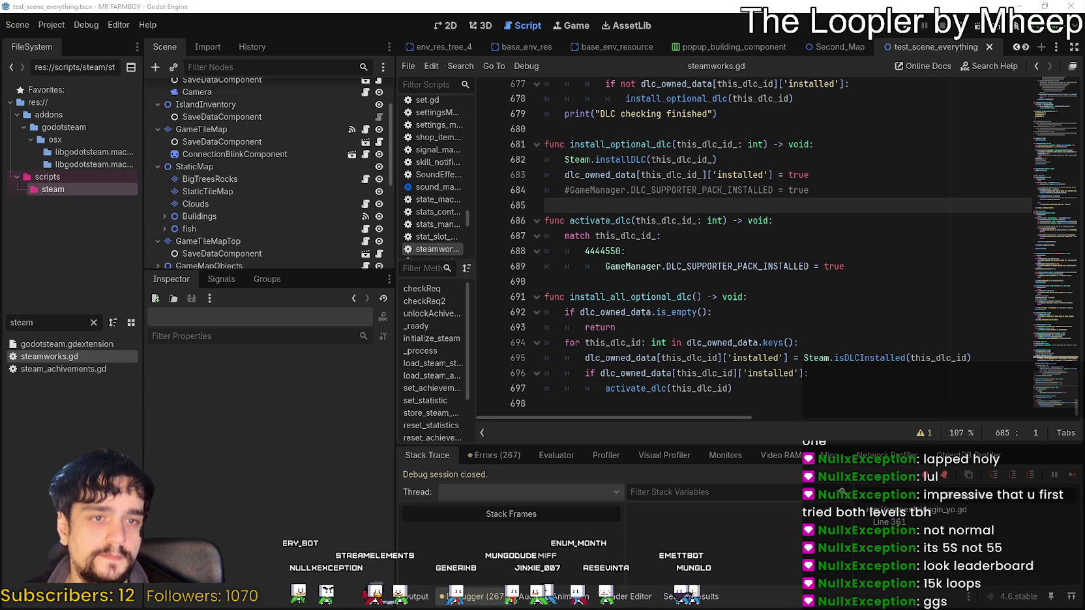
{"action": "left_click", "coordinate": [525, 600]}
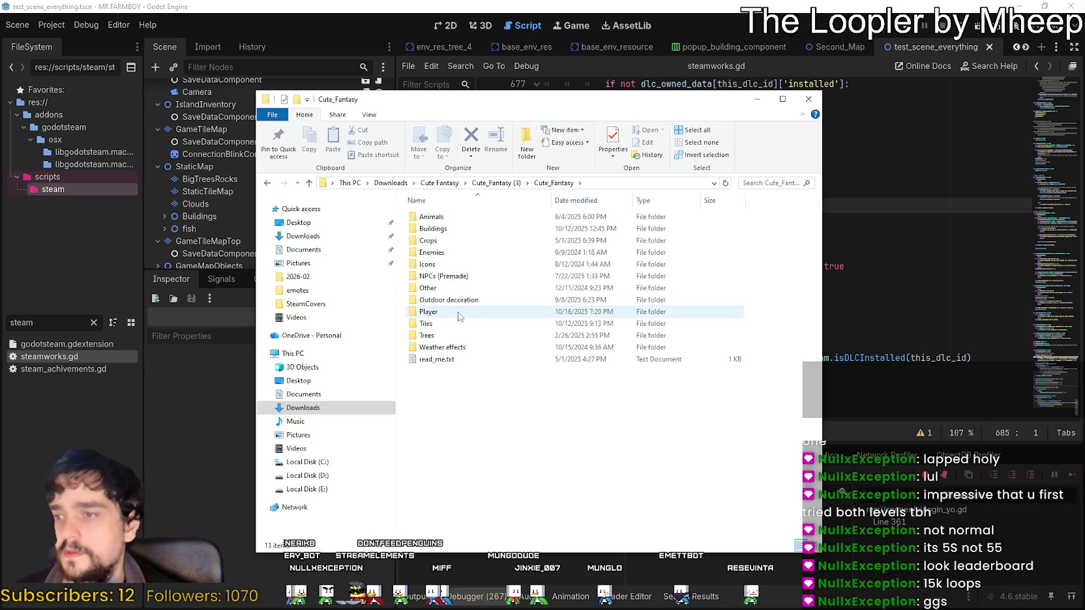
Look inside the Player folder and its Accessories subfolder, then go back up to Cute_Fantasy
{"action": "left_click", "coordinate": [432, 312]}
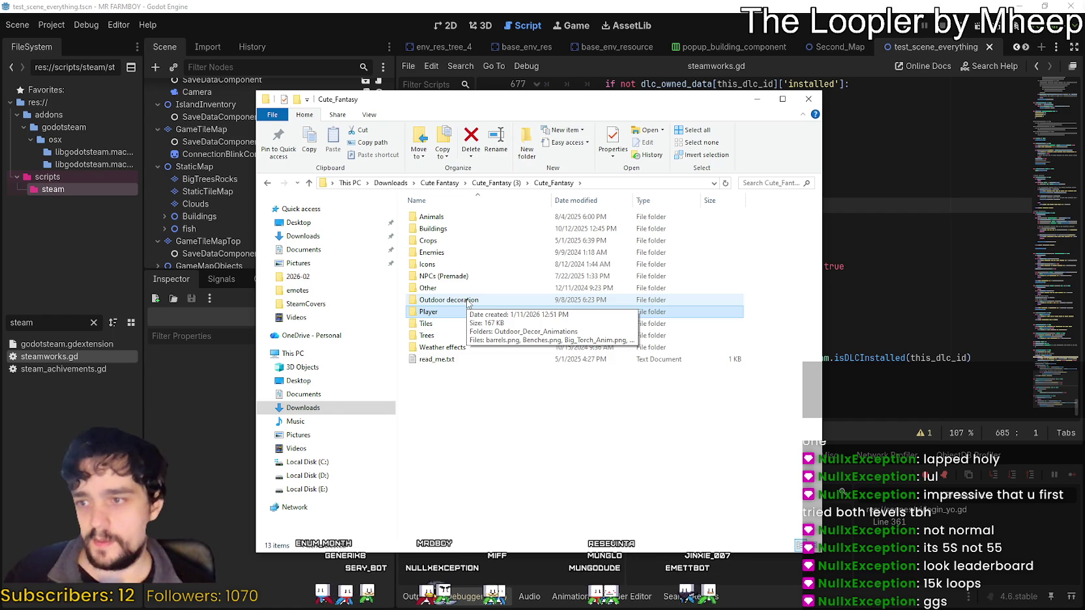
{"action": "double_click", "coordinate": [466, 314]}
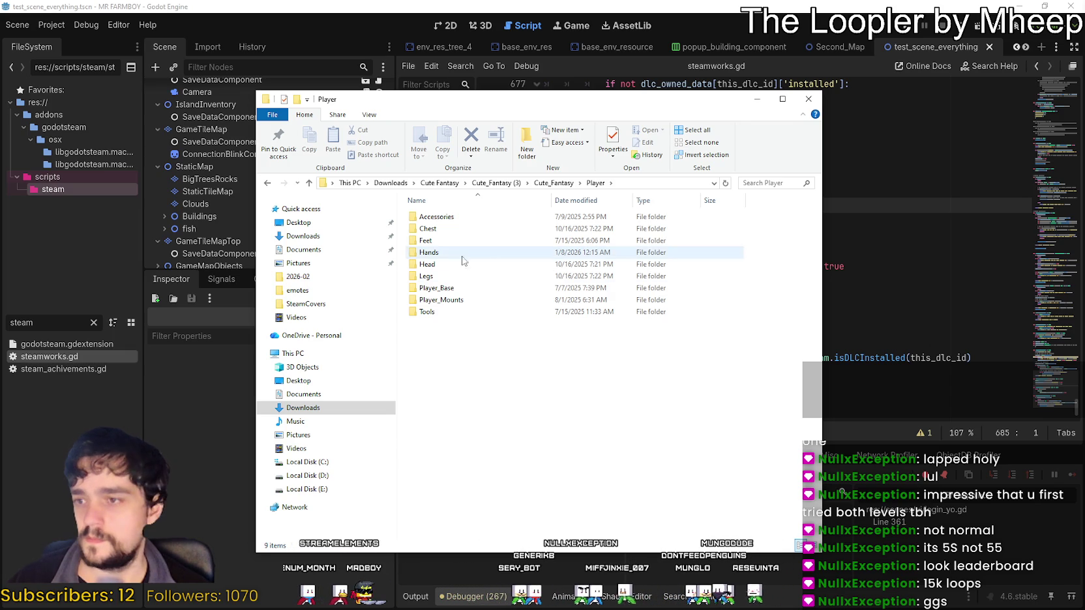
{"action": "left_click", "coordinate": [466, 291]}
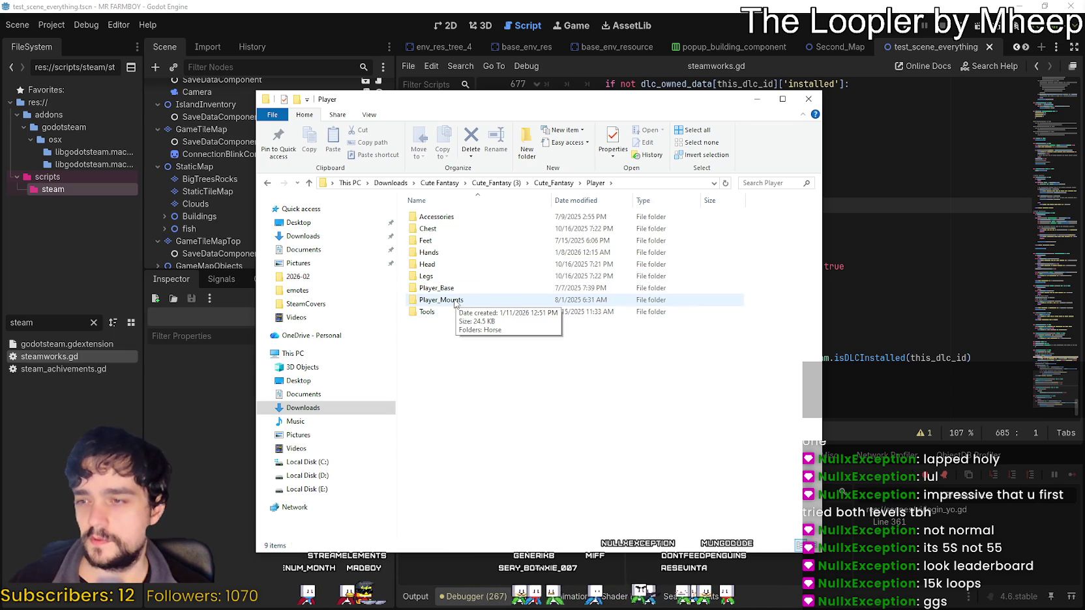
{"action": "double_click", "coordinate": [449, 216]}
{"action": "left_click", "coordinate": [568, 187]}
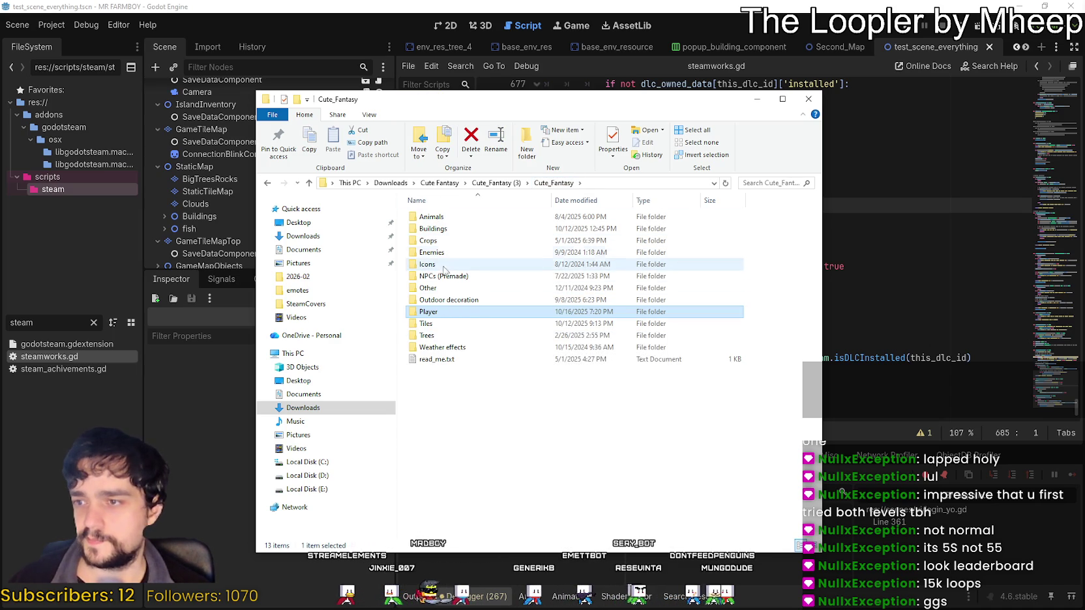
Switch the view to Extra large icons and open Animals, then the Butterfly folder
{"action": "right_click", "coordinate": [491, 423]}
{"action": "mouse_move", "coordinate": [596, 427]}
{"action": "left_click", "coordinate": [652, 428]}
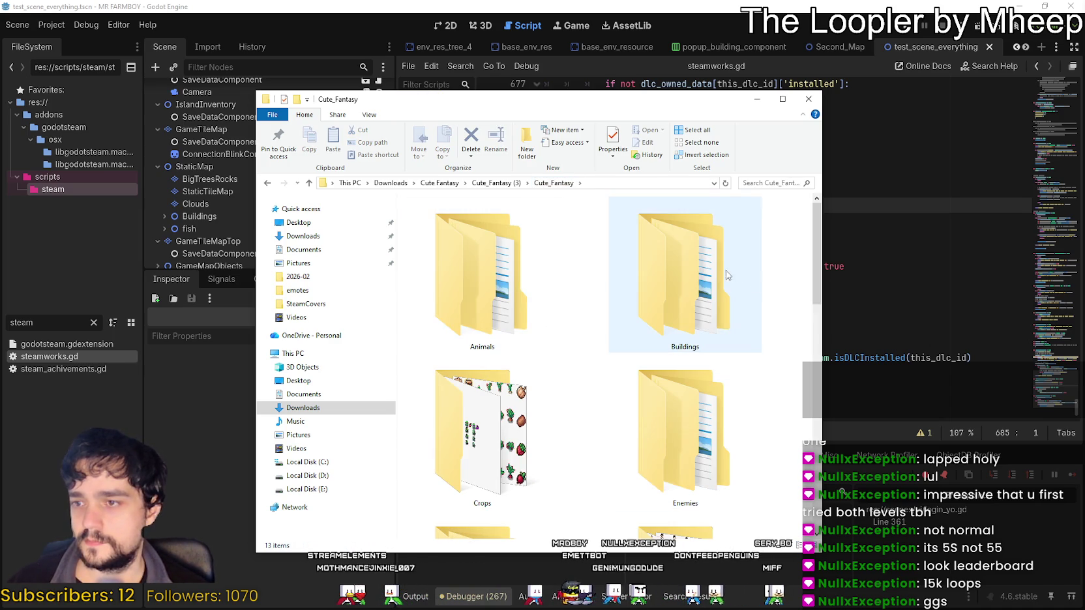
{"action": "double_click", "coordinate": [534, 309]}
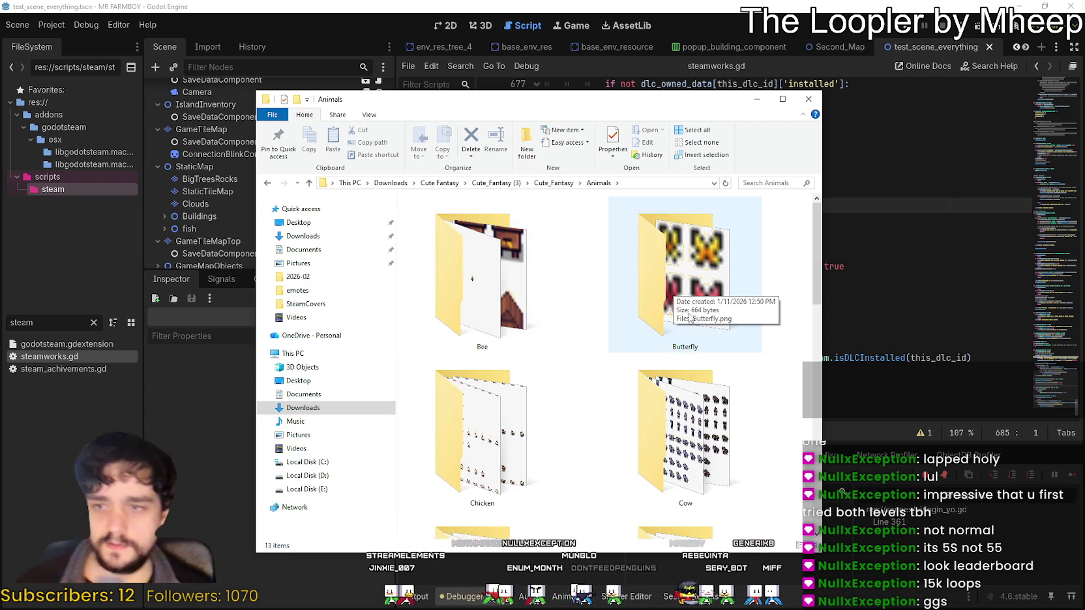
{"action": "scroll", "coordinate": [691, 319], "scroll_direction": "down", "scroll_amount": 3}
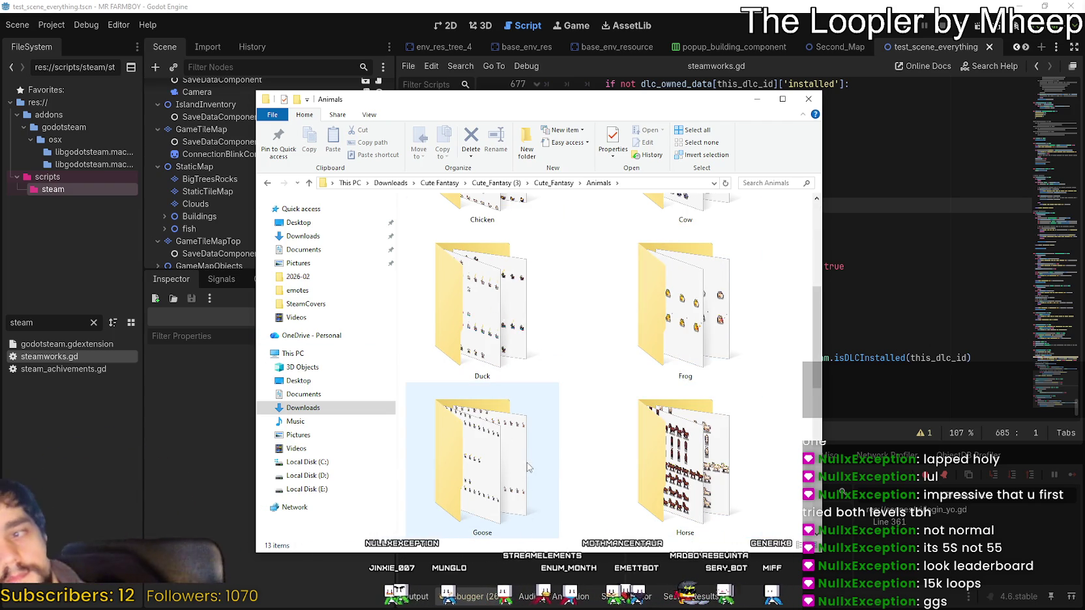
{"action": "scroll", "coordinate": [712, 343], "scroll_direction": "down", "scroll_amount": 4}
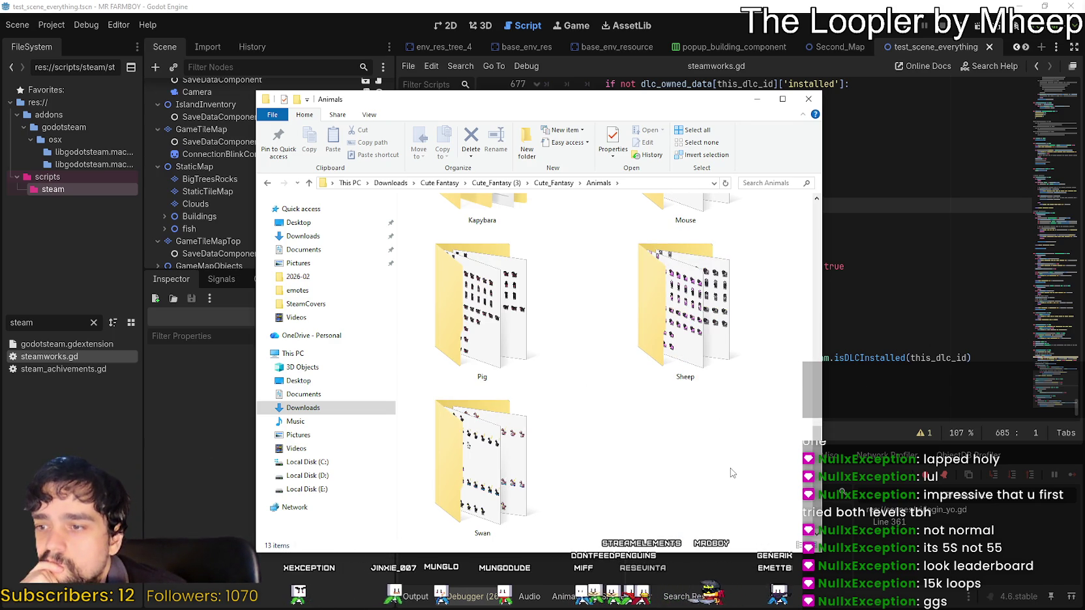
{"action": "scroll", "coordinate": [732, 473], "scroll_direction": "up", "scroll_amount": 8}
{"action": "double_click", "coordinate": [680, 302]}
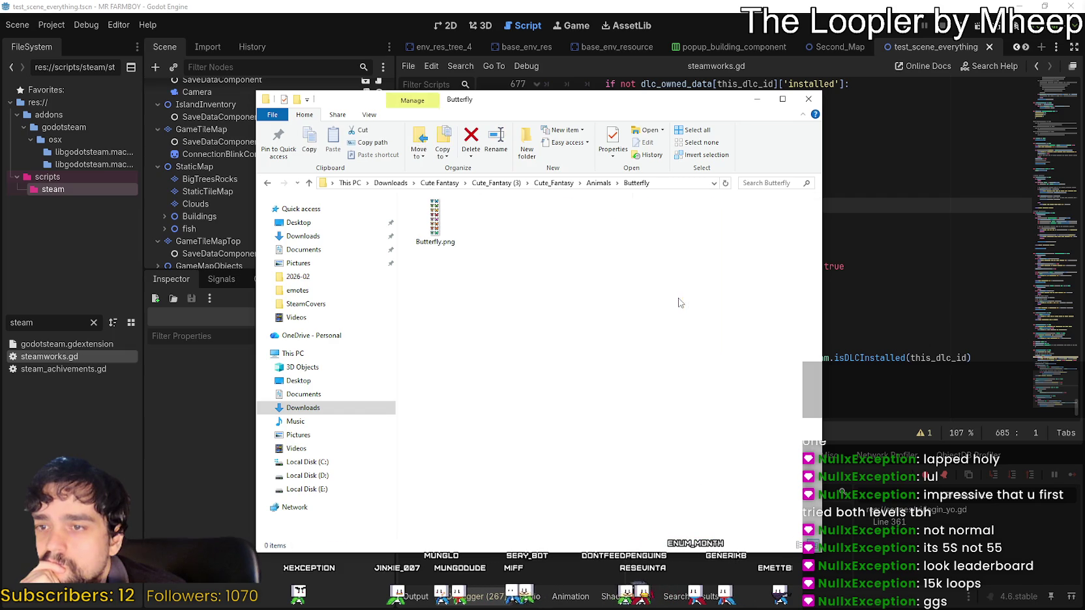
Switch the folder to Large icons and open Butterfly.png in Aseprite
{"action": "right_click", "coordinate": [536, 263]}
{"action": "left_click", "coordinate": [701, 279]}
{"action": "left_click", "coordinate": [514, 291]}
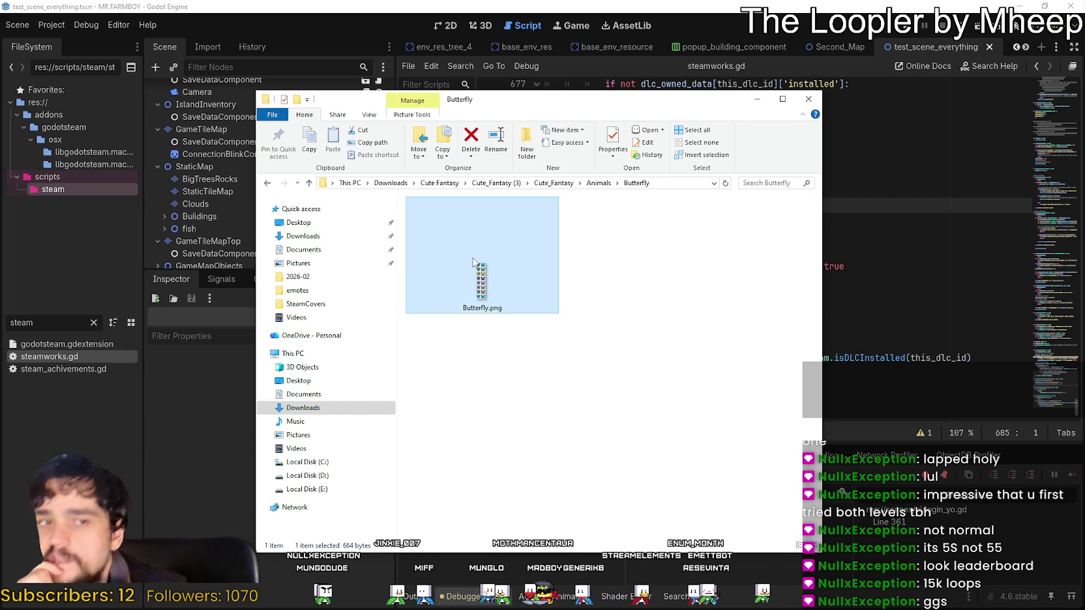
{"action": "mouse_move", "coordinate": [473, 262]}
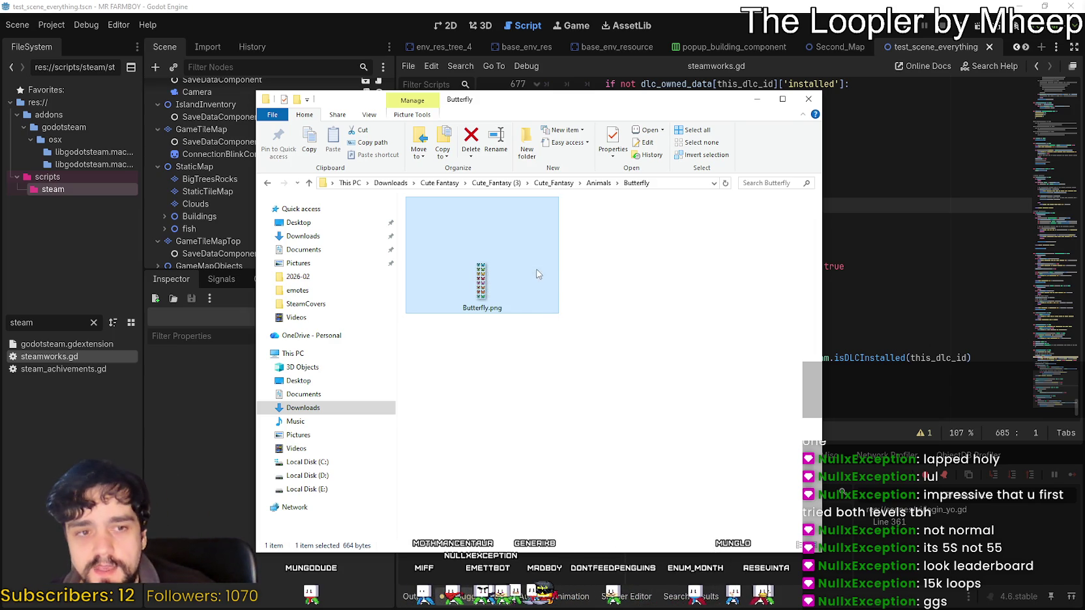
{"action": "double_click", "coordinate": [532, 268]}
{"action": "scroll", "coordinate": [690, 261], "scroll_direction": "up", "scroll_amount": 2}
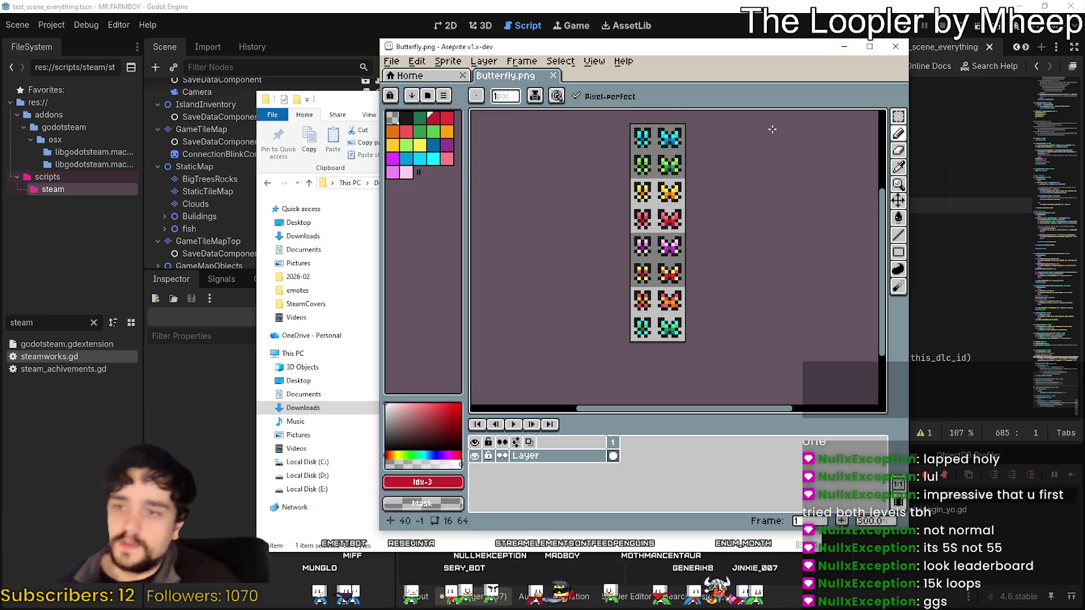
Marquee-select the butterfly sprite sheet, deselect with Ctrl+D, then select it again
{"action": "scroll", "coordinate": [728, 219], "scroll_direction": "up", "scroll_amount": 2}
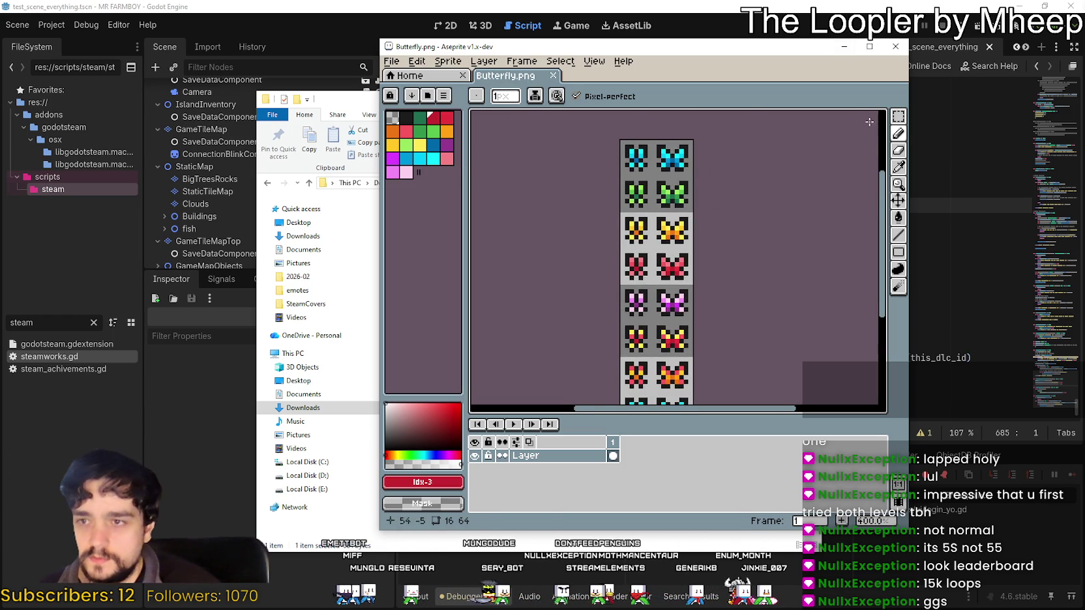
{"action": "left_click", "coordinate": [898, 116]}
{"action": "scroll", "coordinate": [668, 279], "scroll_direction": "down", "scroll_amount": 2}
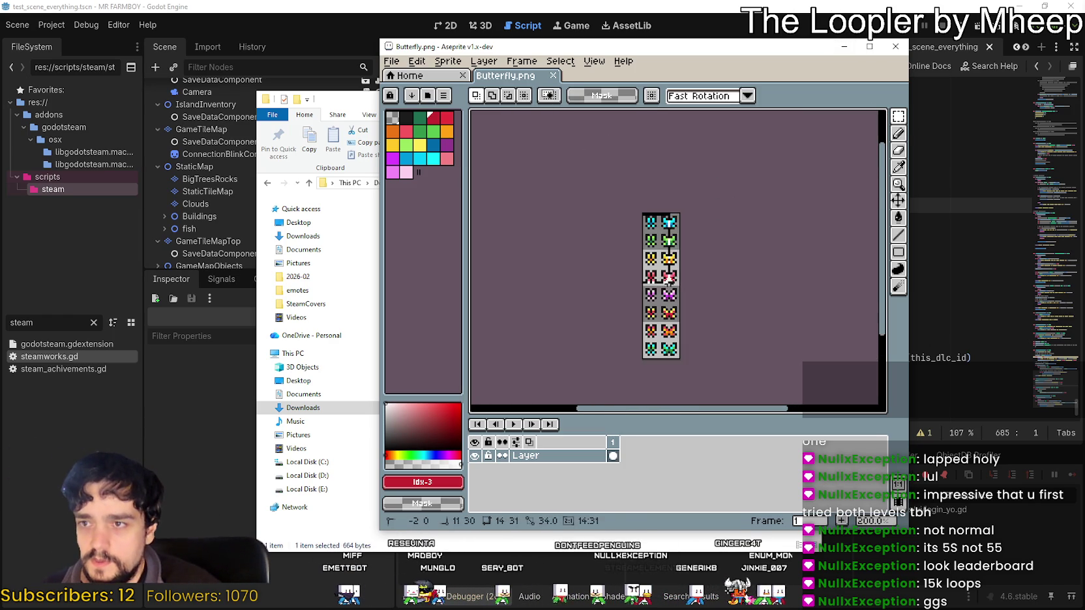
{"action": "left_click_drag", "start_coordinate": [668, 279], "coordinate": [678, 367]}
{"action": "scroll", "coordinate": [678, 367], "scroll_direction": "up", "scroll_amount": 2}
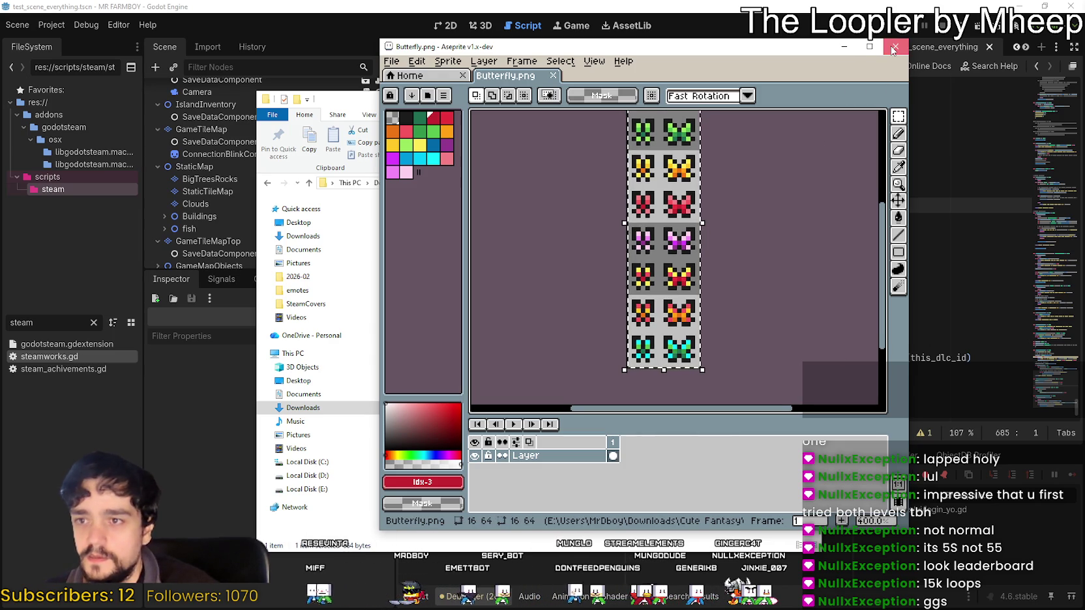
{"action": "scroll", "coordinate": [779, 274], "scroll_direction": "up", "scroll_amount": 1}
{"action": "key", "text": "ctrl+d"}
{"action": "scroll", "coordinate": [770, 273], "scroll_direction": "down", "scroll_amount": 1}
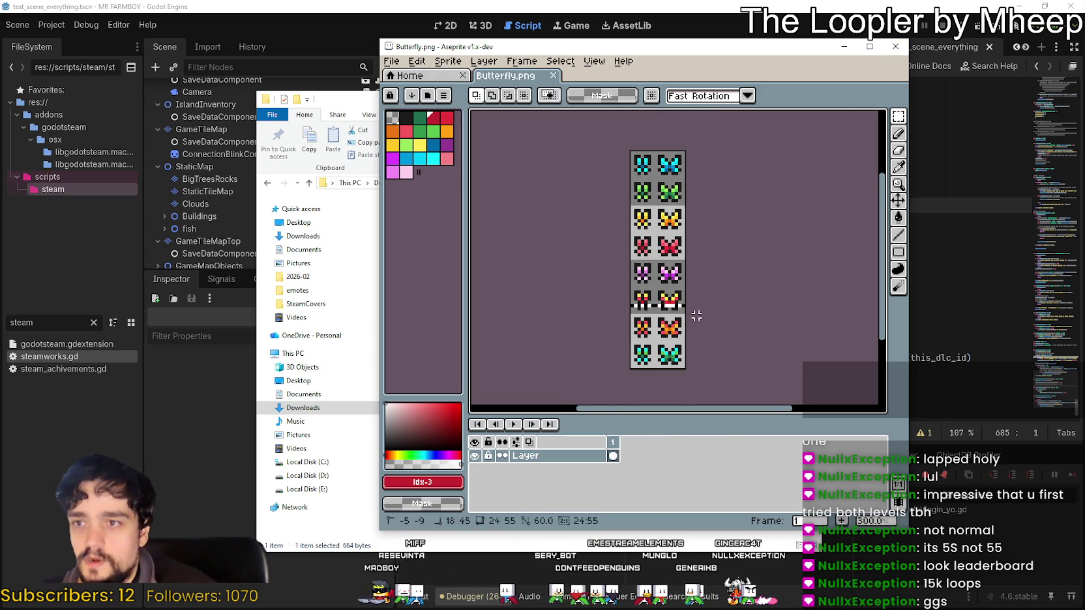
{"action": "scroll", "coordinate": [691, 195], "scroll_direction": "down", "scroll_amount": 1}
{"action": "left_click_drag", "start_coordinate": [684, 322], "coordinate": [691, 209]}
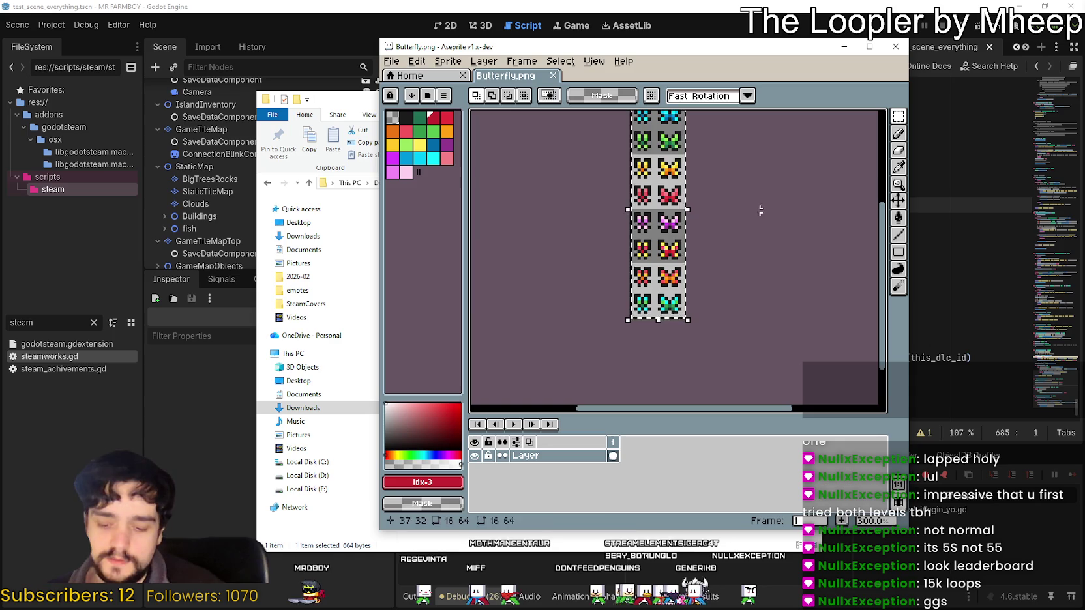
Close Butterfly.png and show the File > Open Recent list
{"action": "left_click", "coordinate": [894, 46]}
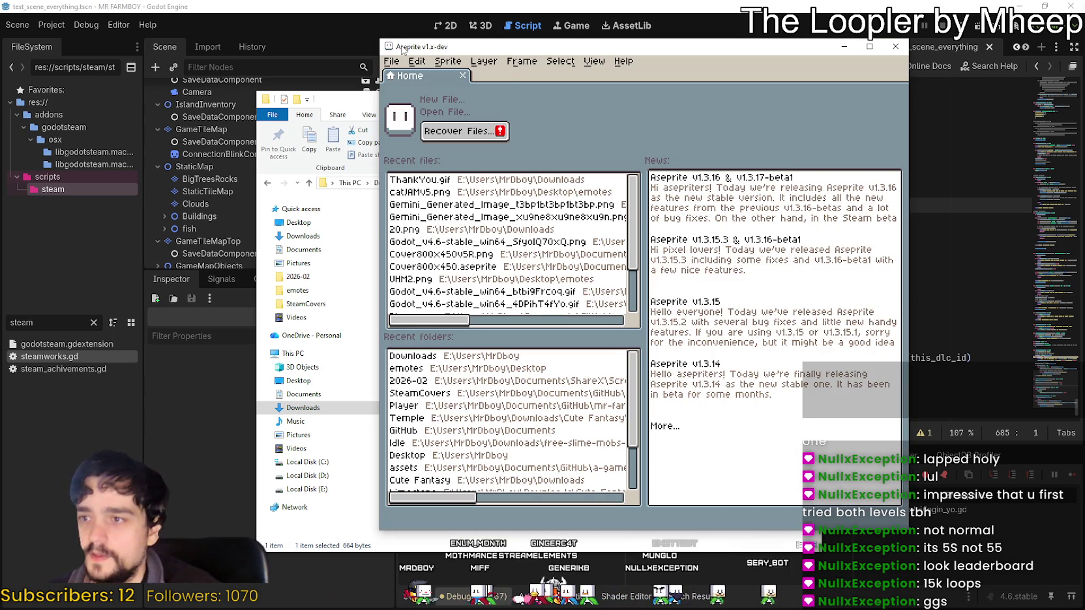
{"action": "left_click", "coordinate": [395, 62]}
{"action": "mouse_move", "coordinate": [481, 104]}
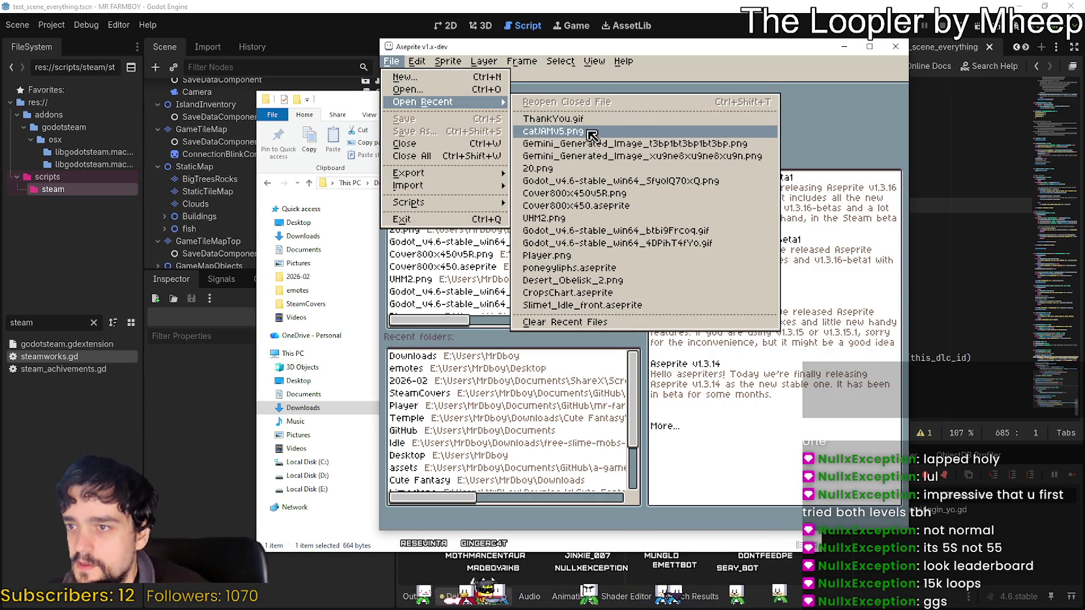
Open Player.png from the recent files and maximize the Aseprite window
{"action": "left_click", "coordinate": [584, 255]}
{"action": "left_click", "coordinate": [869, 46]}
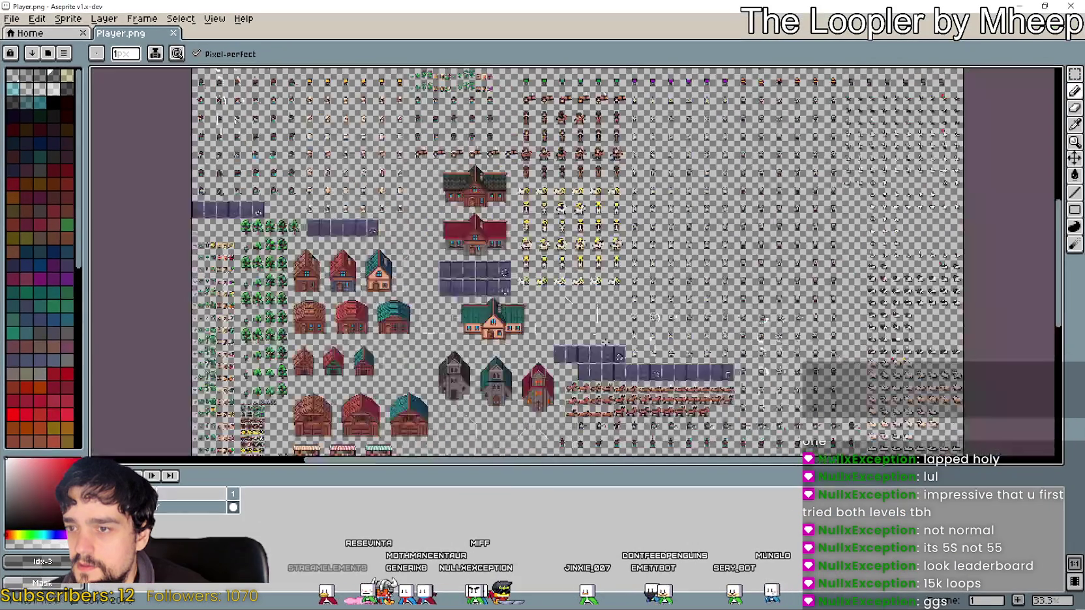
{"action": "scroll", "coordinate": [463, 281], "scroll_direction": "down", "scroll_amount": 3}
{"action": "scroll", "coordinate": [463, 282], "scroll_direction": "up", "scroll_amount": 2}
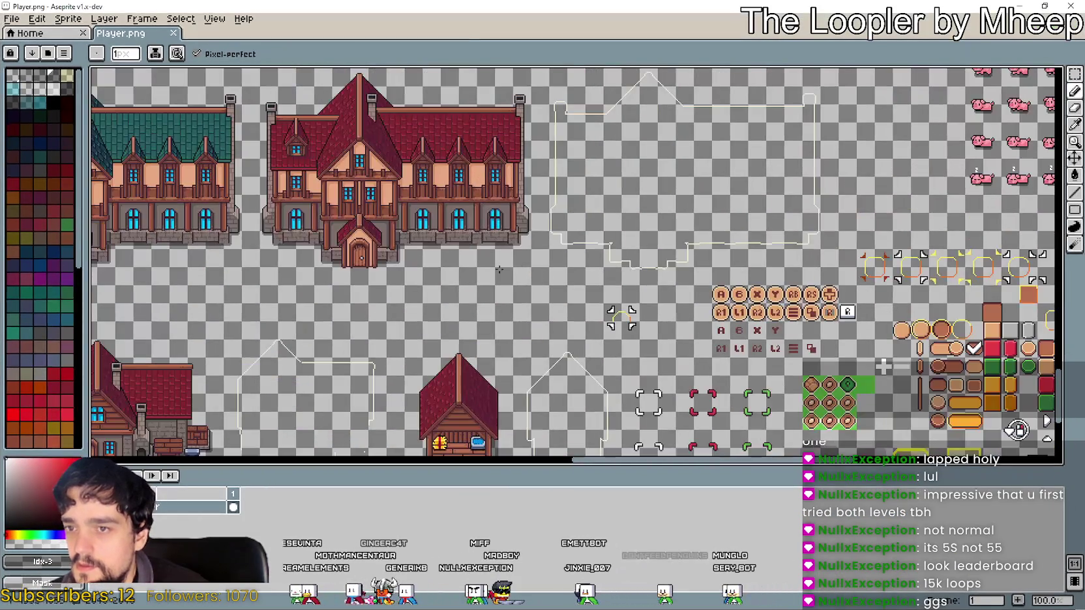
{"action": "scroll", "coordinate": [519, 264], "scroll_direction": "down", "scroll_amount": 2}
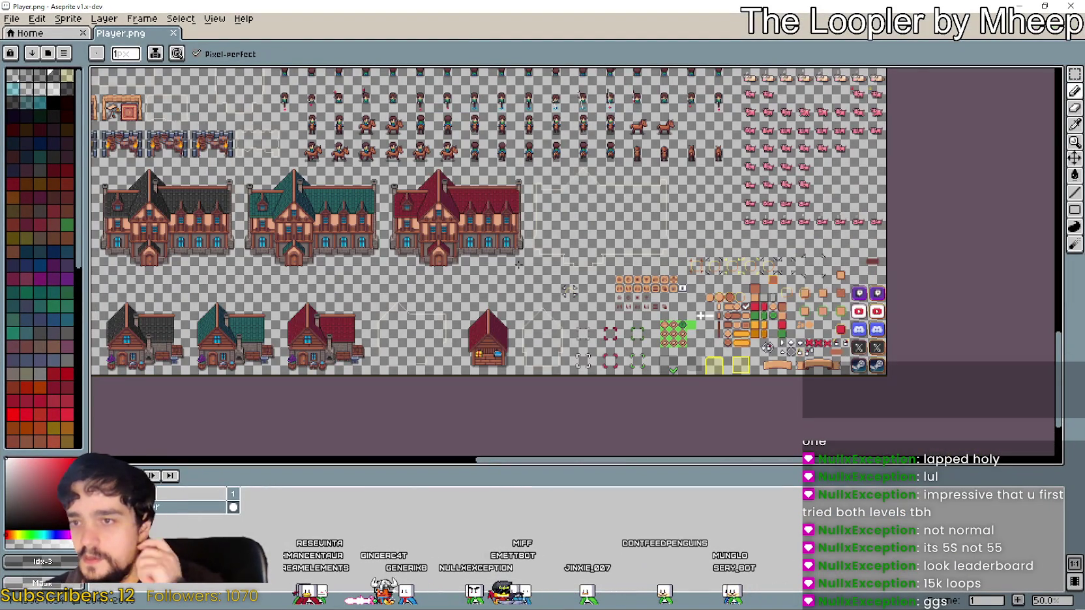
{"action": "scroll", "coordinate": [597, 233], "scroll_direction": "up", "scroll_amount": 2}
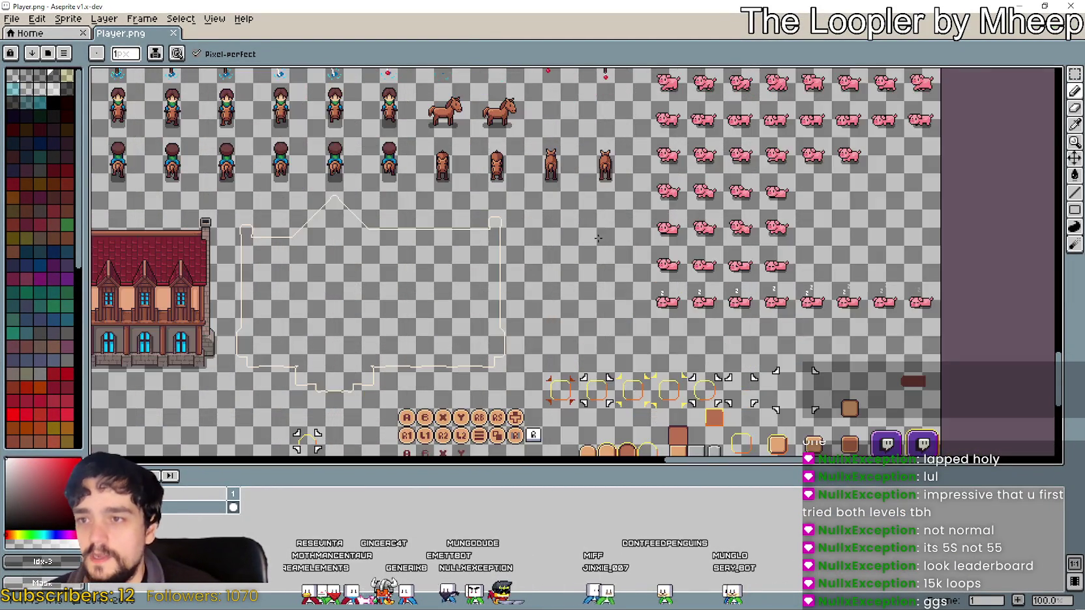
{"action": "scroll", "coordinate": [597, 234], "scroll_direction": "up", "scroll_amount": 2}
{"action": "scroll", "coordinate": [652, 273], "scroll_direction": "left", "scroll_amount": 3}
{"action": "scroll", "coordinate": [697, 295], "scroll_direction": "down", "scroll_amount": 1}
Paste the butterfly strip, position it in the empty space beside the chickens, and commit
{"action": "key", "text": "ctrl+v"}
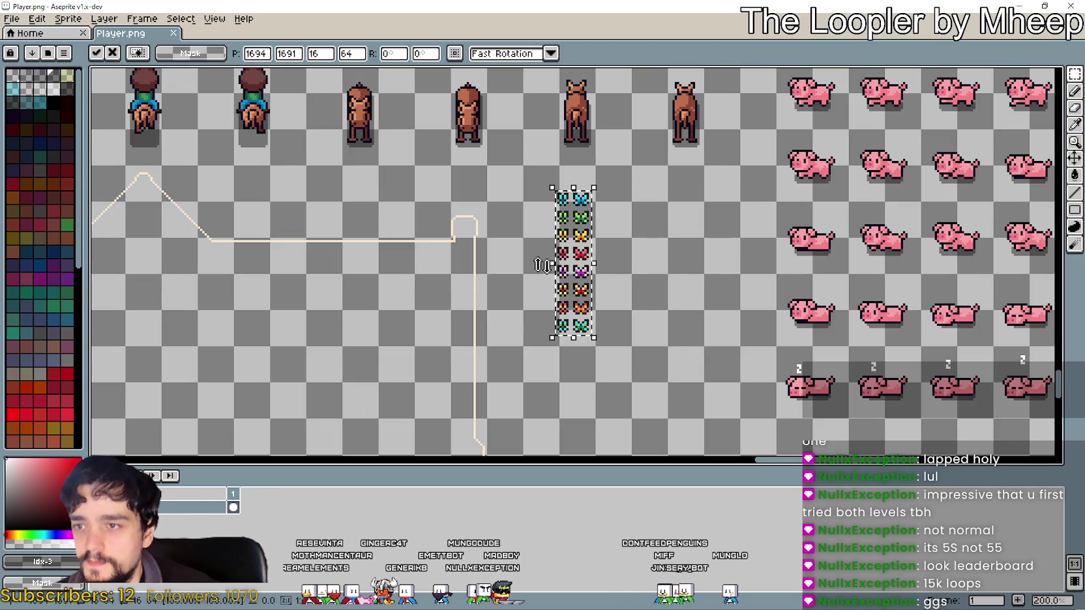
{"action": "mouse_move", "coordinate": [583, 266]}
{"action": "left_mouse_down"}
{"action": "mouse_move", "coordinate": [762, 276]}
{"action": "mouse_move", "coordinate": [735, 277]}
{"action": "mouse_move", "coordinate": [732, 319]}
{"action": "mouse_move", "coordinate": [695, 264]}
{"action": "left_mouse_up"}
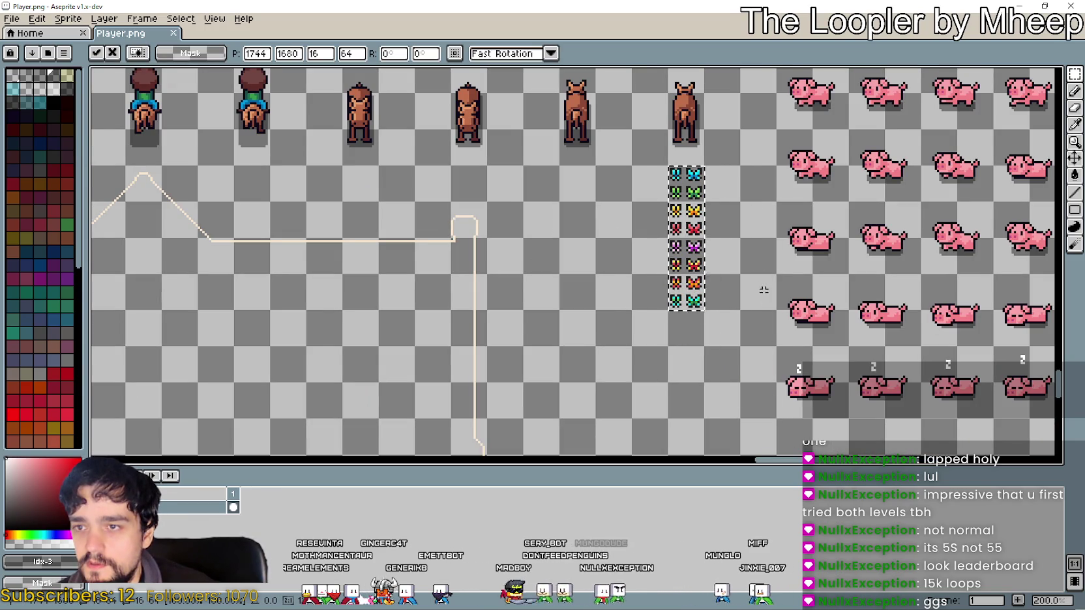
{"action": "scroll", "coordinate": [685, 264], "scroll_direction": "down", "scroll_amount": 3}
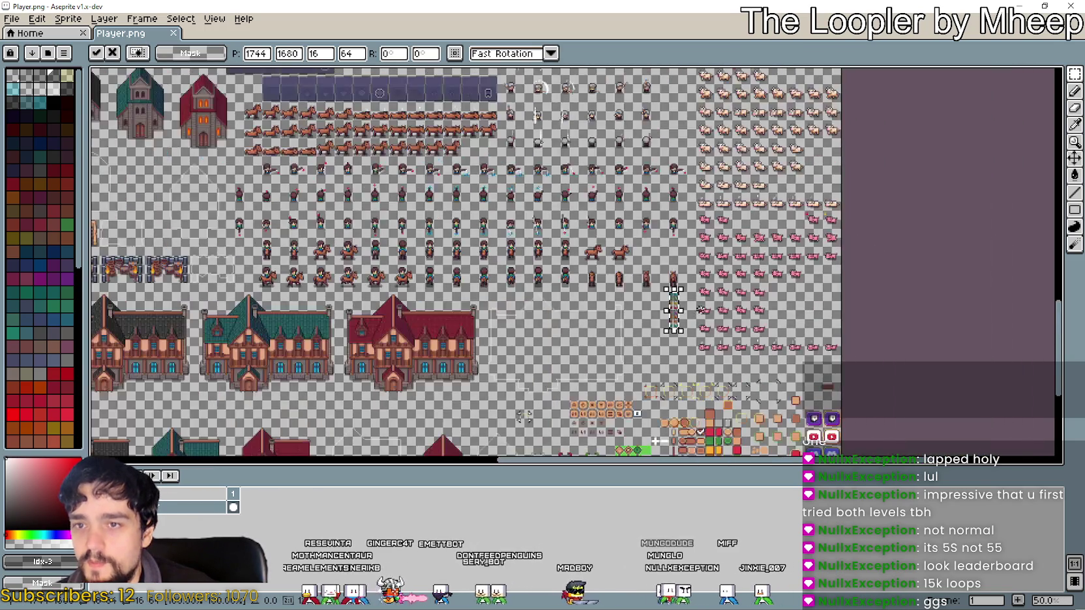
{"action": "mouse_move", "coordinate": [678, 313]}
{"action": "left_mouse_down"}
{"action": "mouse_move", "coordinate": [673, 287]}
{"action": "mouse_move", "coordinate": [702, 230]}
{"action": "mouse_move", "coordinate": [738, 218]}
{"action": "mouse_move", "coordinate": [680, 422]}
{"action": "left_mouse_up"}
{"action": "mouse_move", "coordinate": [676, 371]}
{"action": "left_mouse_down"}
{"action": "mouse_move", "coordinate": [685, 170]}
{"action": "mouse_move", "coordinate": [690, 426]}
{"action": "mouse_move", "coordinate": [671, 453]}
{"action": "left_mouse_up"}
{"action": "scroll", "coordinate": [665, 356], "scroll_direction": "up", "scroll_amount": 2}
{"action": "left_click_drag", "start_coordinate": [556, 319], "coordinate": [388, 277]}
{"action": "scroll", "coordinate": [597, 342], "scroll_direction": "down", "scroll_amount": 4}
{"action": "left_click_drag", "start_coordinate": [751, 363], "coordinate": [732, 357]}
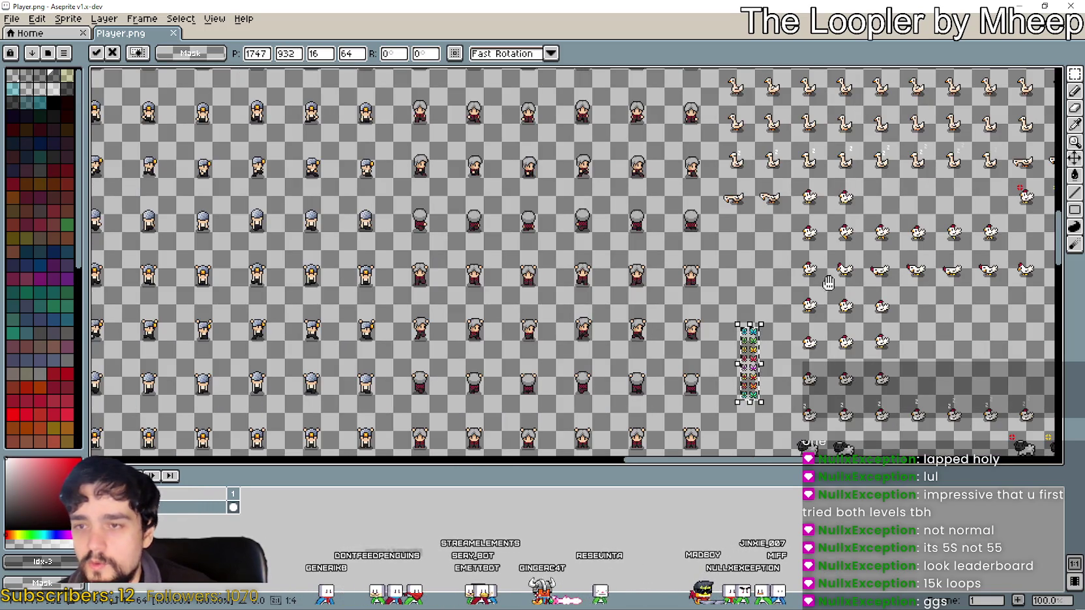
{"action": "scroll", "coordinate": [747, 358], "scroll_direction": "up", "scroll_amount": 3}
{"action": "mouse_move", "coordinate": [676, 296]}
{"action": "left_mouse_down"}
{"action": "mouse_move", "coordinate": [677, 209]}
{"action": "mouse_move", "coordinate": [657, 187]}
{"action": "left_mouse_up"}
{"action": "scroll", "coordinate": [656, 187], "scroll_direction": "up", "scroll_amount": 1}
{"action": "scroll", "coordinate": [652, 195], "scroll_direction": "up", "scroll_amount": 1}
{"action": "scroll", "coordinate": [639, 222], "scroll_direction": "down", "scroll_amount": 1}
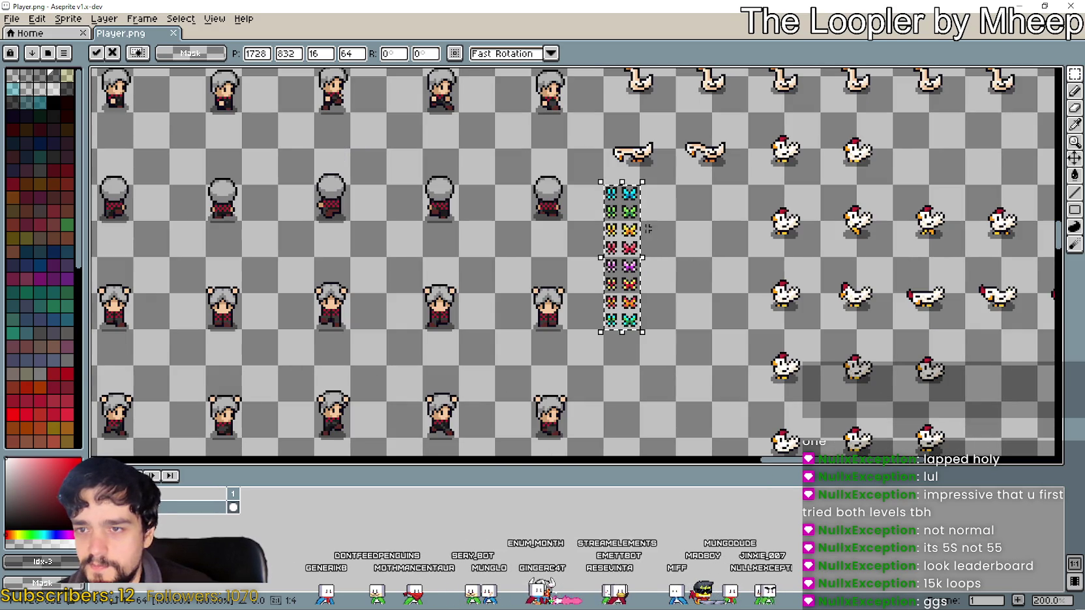
{"action": "left_click_drag", "start_coordinate": [632, 231], "coordinate": [739, 233]}
{"action": "key", "text": "Return"}
Inspect the placed butterflies on the sheet, then minimize Aseprite
{"action": "mouse_move", "coordinate": [657, 298]}
{"action": "left_mouse_down"}
{"action": "mouse_move", "coordinate": [611, 315]}
{"action": "mouse_move", "coordinate": [627, 257]}
{"action": "left_mouse_up"}
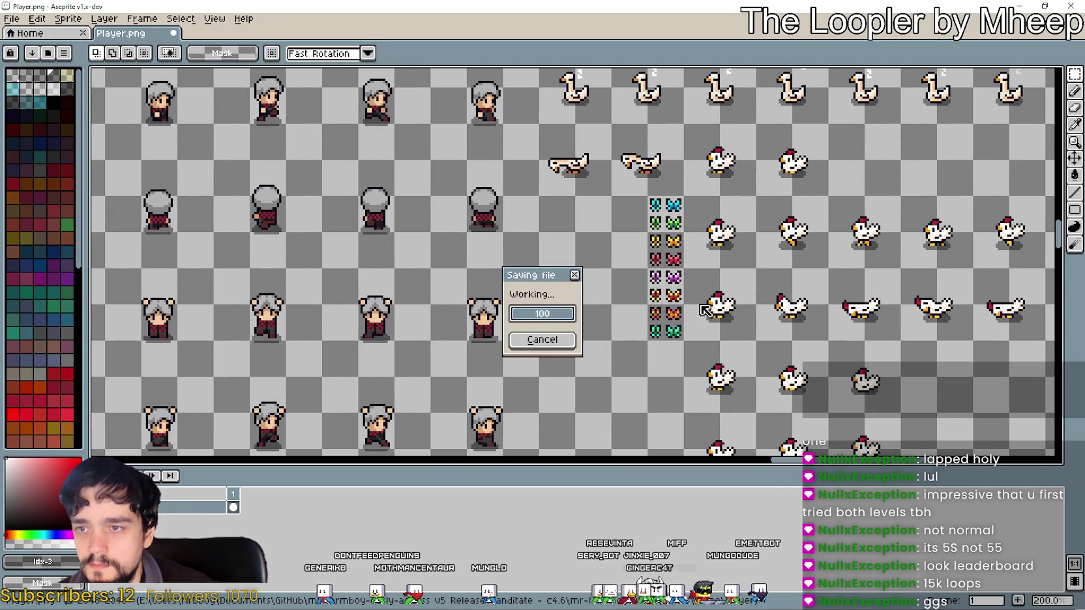
{"action": "scroll", "coordinate": [674, 253], "scroll_direction": "up", "scroll_amount": 1}
{"action": "scroll", "coordinate": [673, 252], "scroll_direction": "up", "scroll_amount": 1}
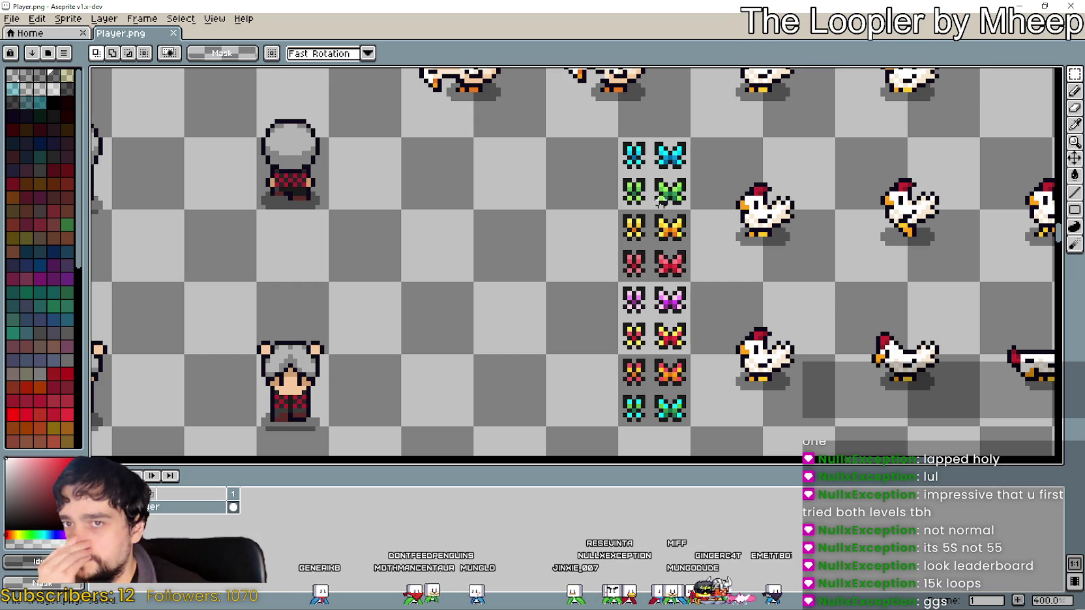
{"action": "scroll", "coordinate": [723, 294], "scroll_direction": "up", "scroll_amount": 1}
{"action": "scroll", "coordinate": [695, 358], "scroll_direction": "down", "scroll_amount": 1}
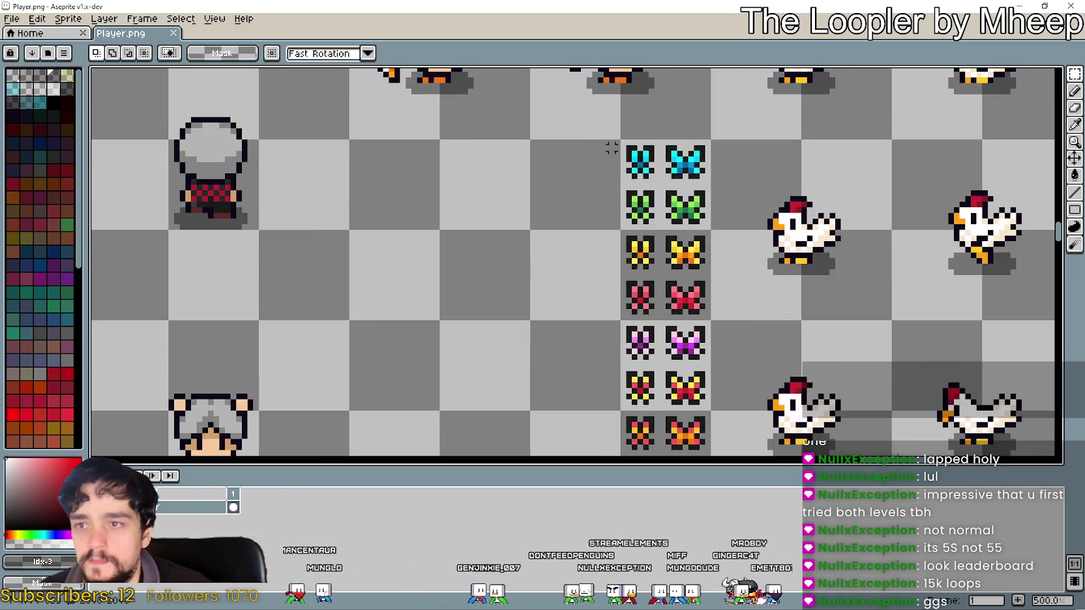
{"action": "scroll", "coordinate": [612, 140], "scroll_direction": "up", "scroll_amount": 5}
{"action": "left_click_drag", "start_coordinate": [634, 149], "coordinate": [691, 218]}
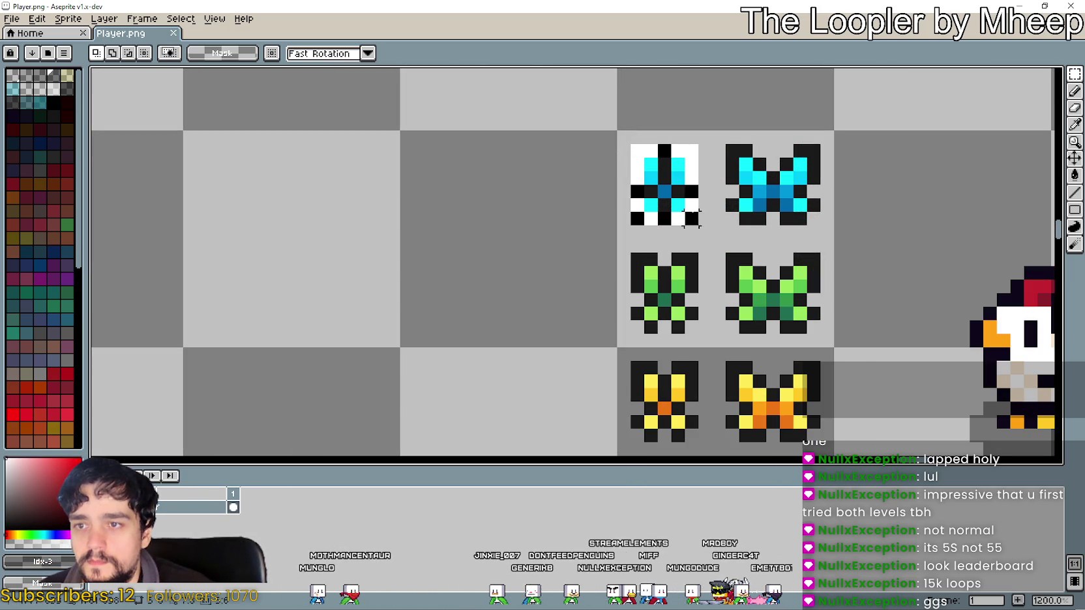
{"action": "scroll", "coordinate": [781, 241], "scroll_direction": "down", "scroll_amount": 4}
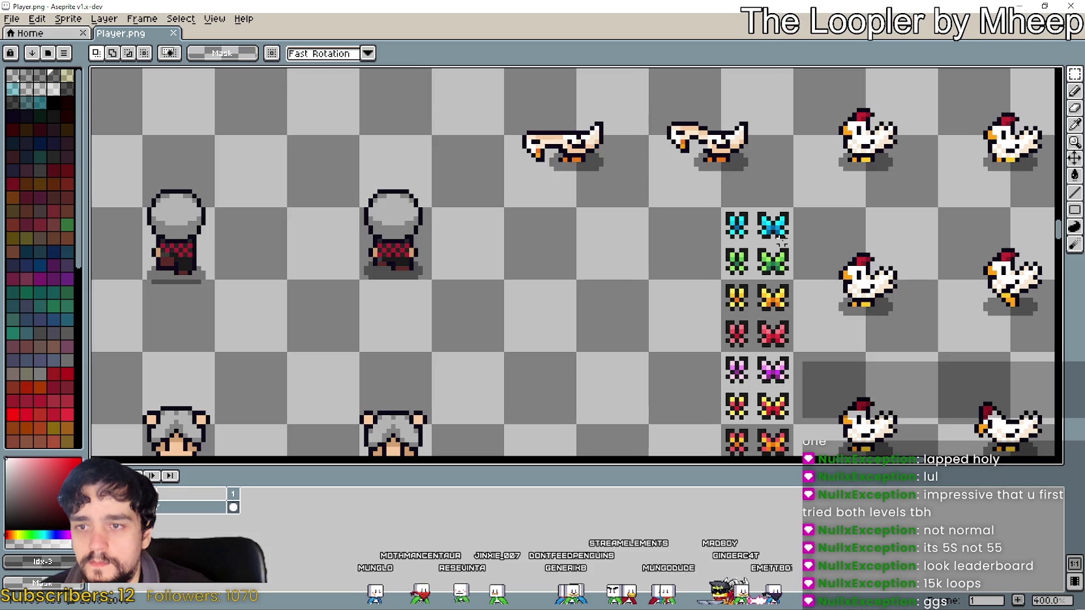
{"action": "left_click_drag", "start_coordinate": [780, 241], "coordinate": [609, 135]}
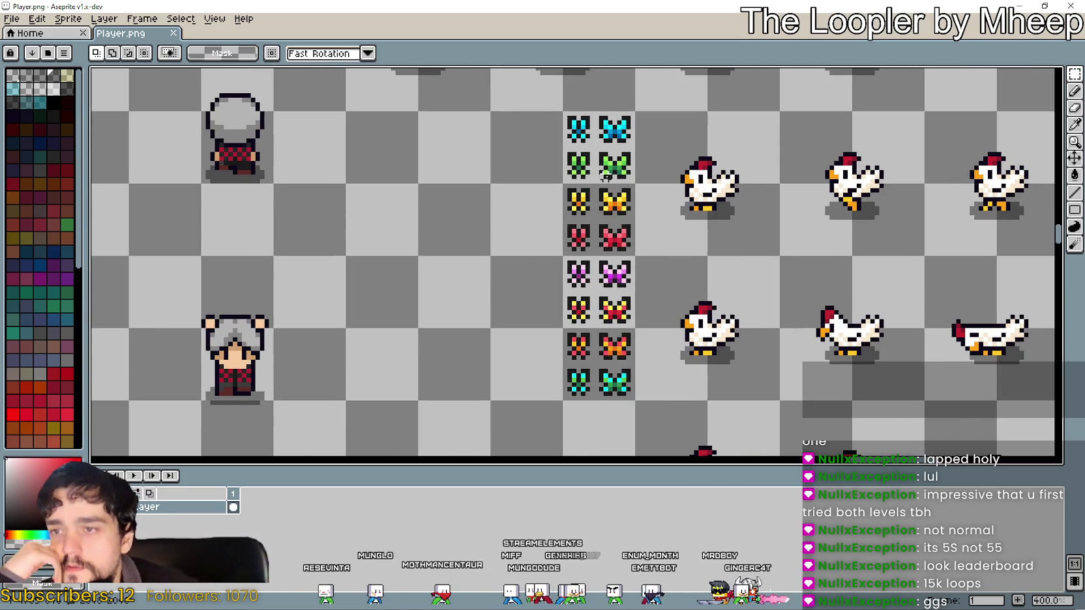
{"action": "left_click_drag", "start_coordinate": [605, 176], "coordinate": [651, 259]}
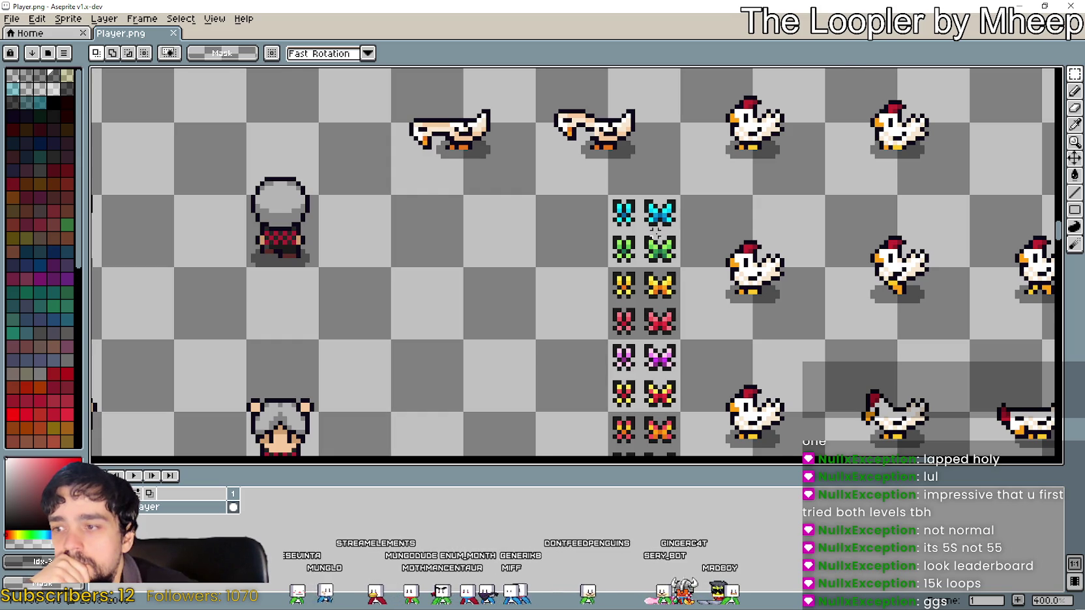
{"action": "scroll", "coordinate": [656, 229], "scroll_direction": "down", "scroll_amount": 2}
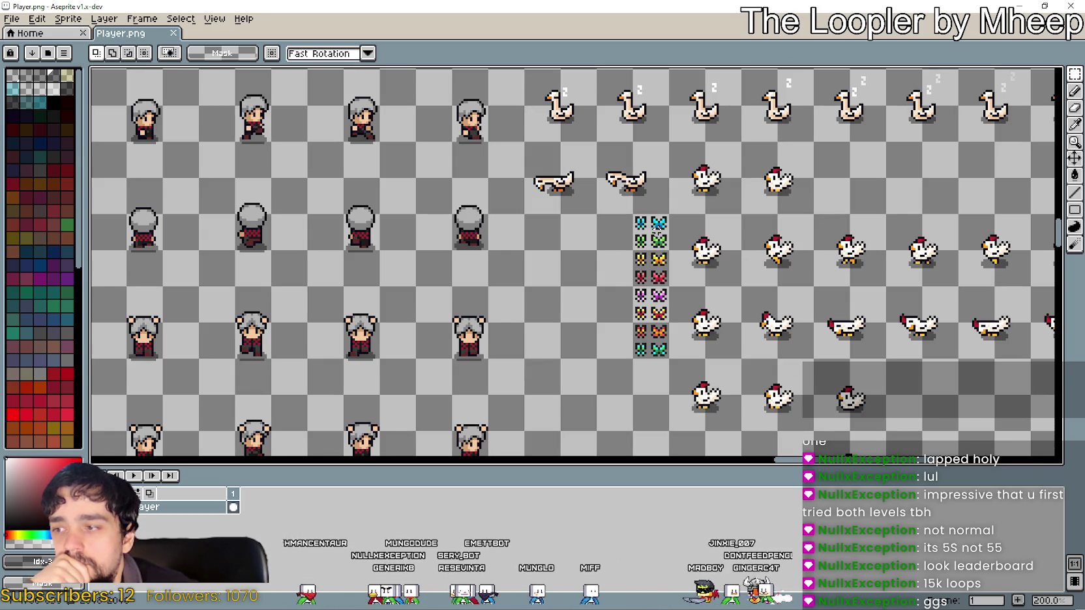
{"action": "scroll", "coordinate": [656, 232], "scroll_direction": "up", "scroll_amount": 2}
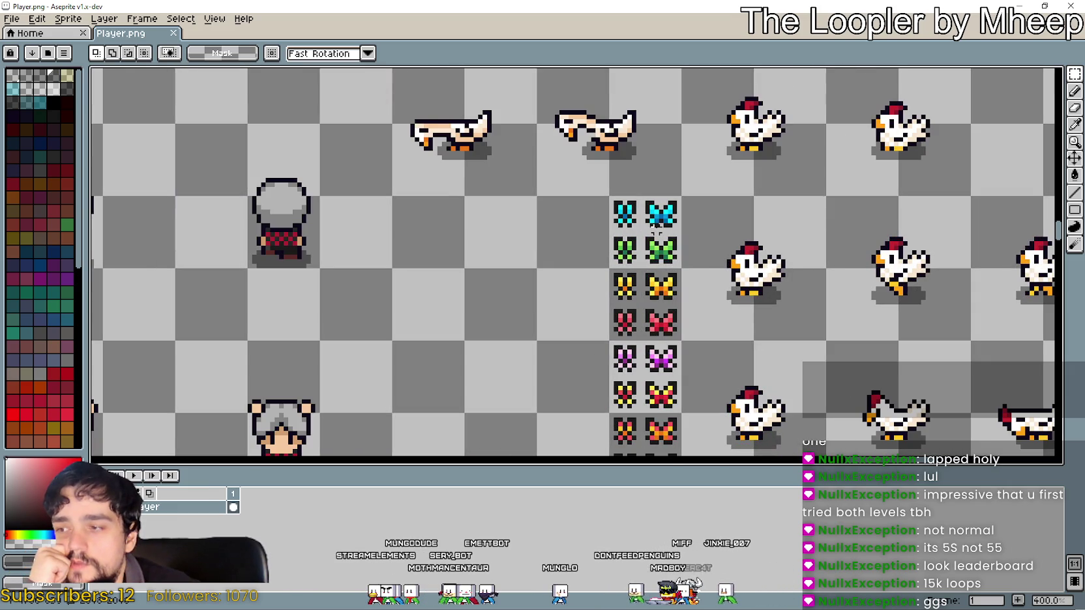
{"action": "scroll", "coordinate": [656, 219], "scroll_direction": "up", "scroll_amount": 1}
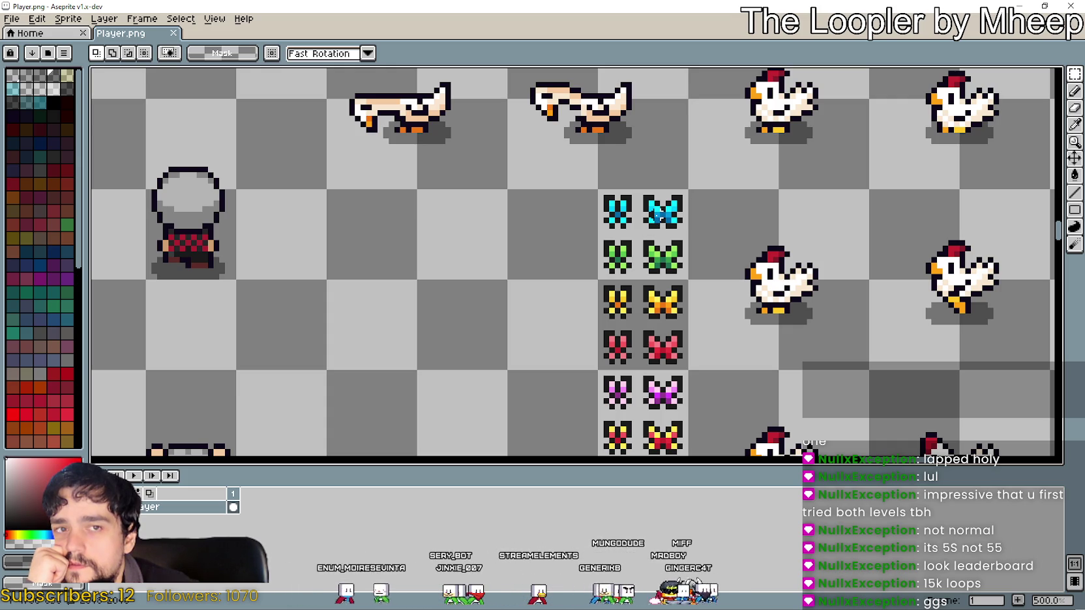
{"action": "scroll", "coordinate": [657, 214], "scroll_direction": "down", "scroll_amount": 3}
{"action": "scroll", "coordinate": [702, 261], "scroll_direction": "up", "scroll_amount": 2}
{"action": "left_click", "coordinate": [1028, 6]}
Back in Godot, clear the FileSystem filter and select the animals folder
{"action": "left_click", "coordinate": [741, 337]}
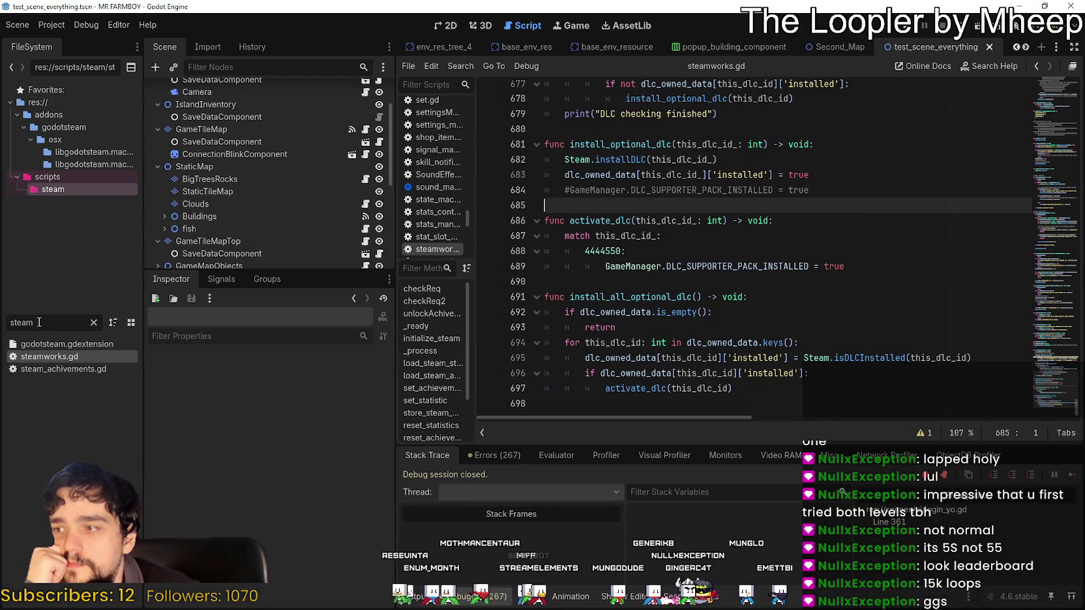
{"action": "left_click", "coordinate": [94, 322]}
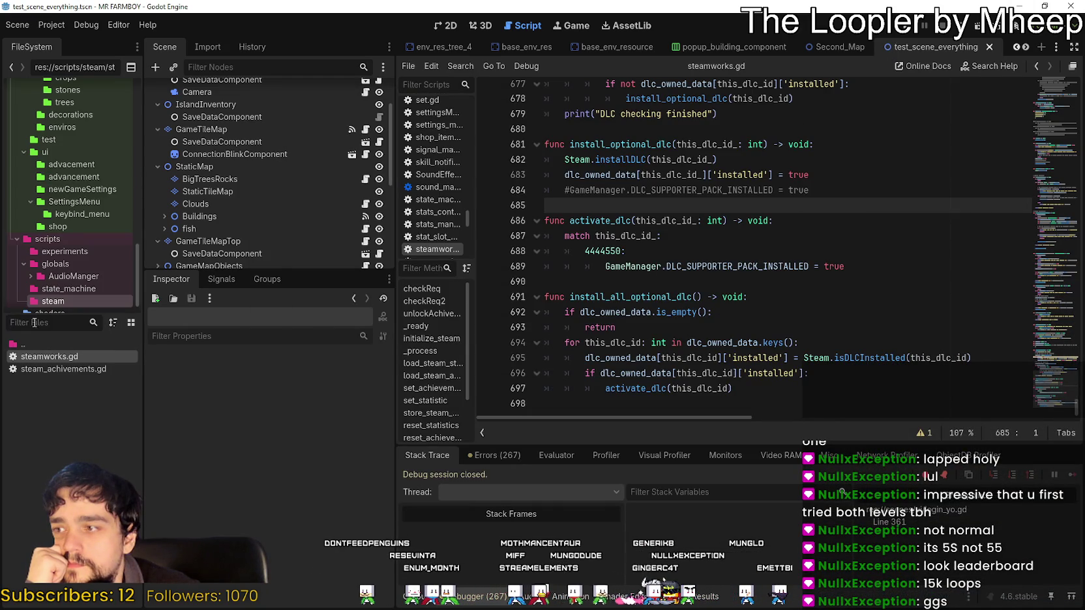
{"action": "scroll", "coordinate": [86, 280], "scroll_direction": "down", "scroll_amount": 1}
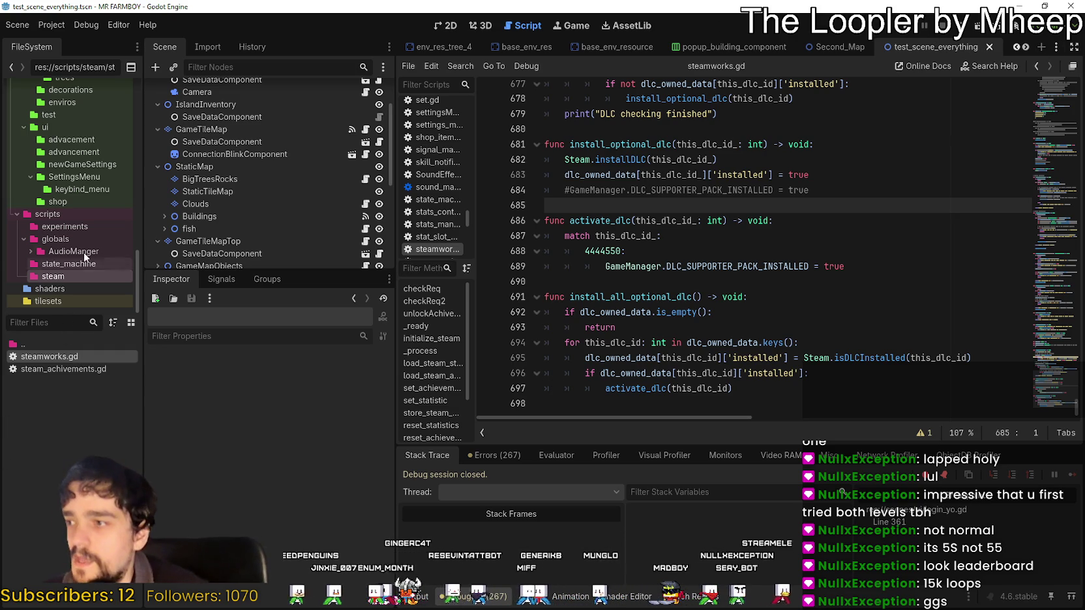
{"action": "scroll", "coordinate": [83, 254], "scroll_direction": "up", "scroll_amount": 3}
{"action": "scroll", "coordinate": [83, 244], "scroll_direction": "up", "scroll_amount": 12}
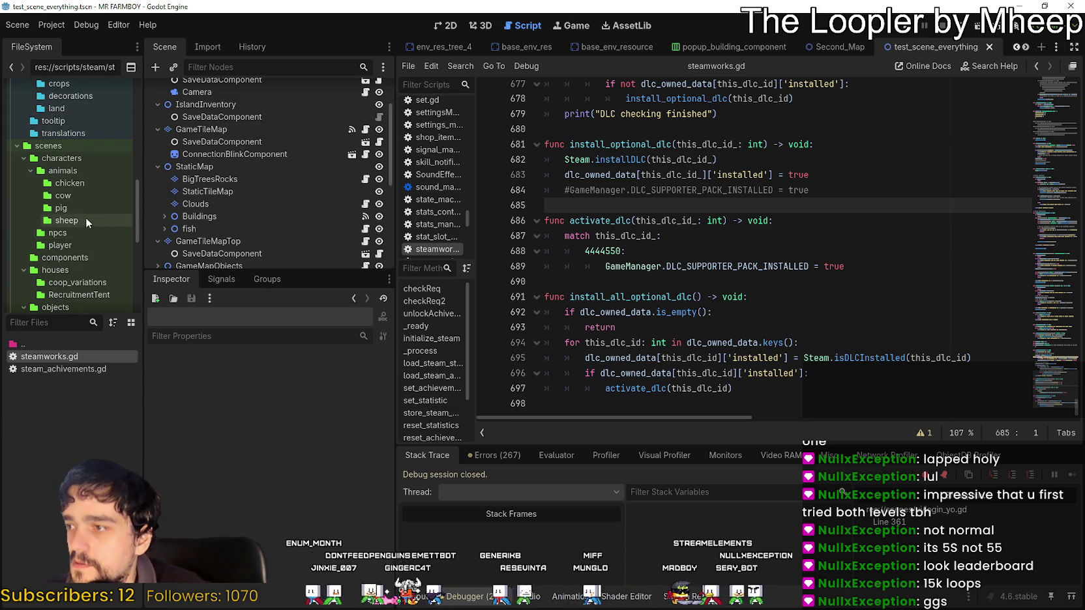
{"action": "left_click", "coordinate": [74, 171]}
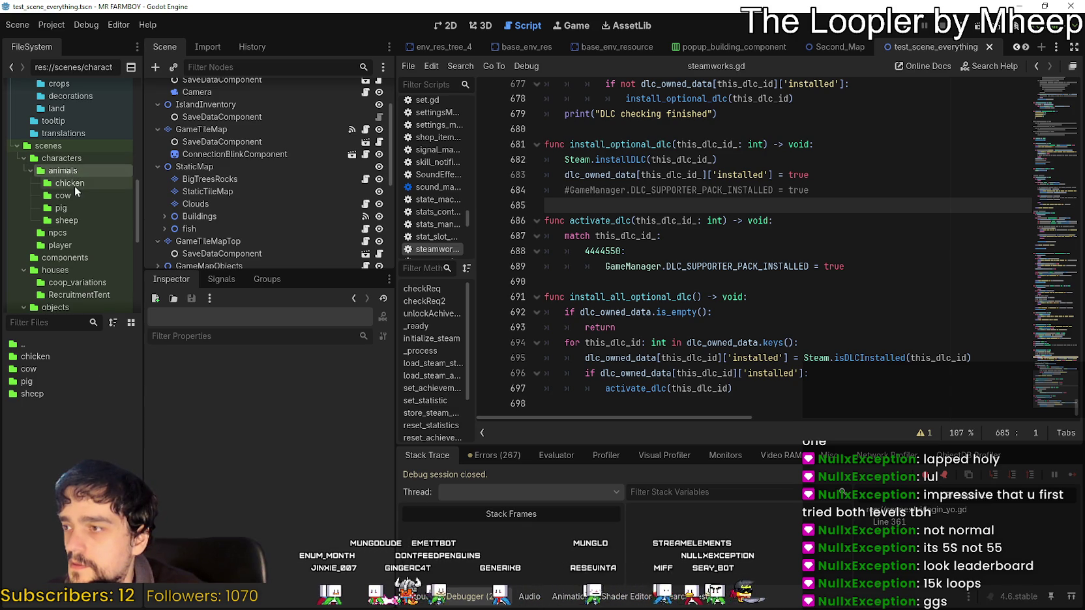
Create a new folder named butterfly inside animals and open it
{"action": "right_click", "coordinate": [62, 440]}
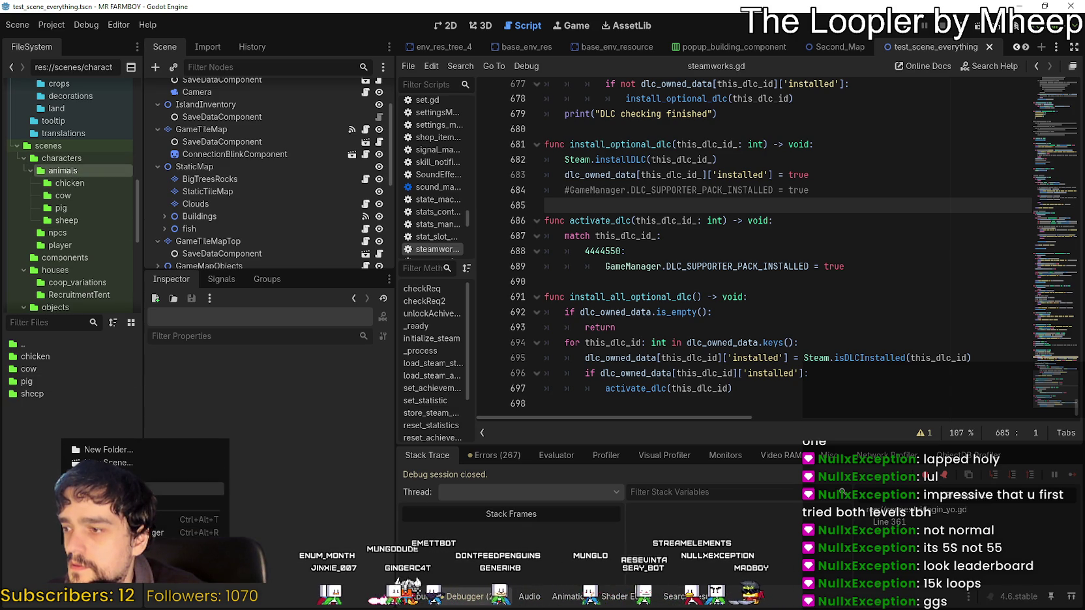
{"action": "left_click", "coordinate": [109, 449]}
{"action": "type", "text": "butterfly"}
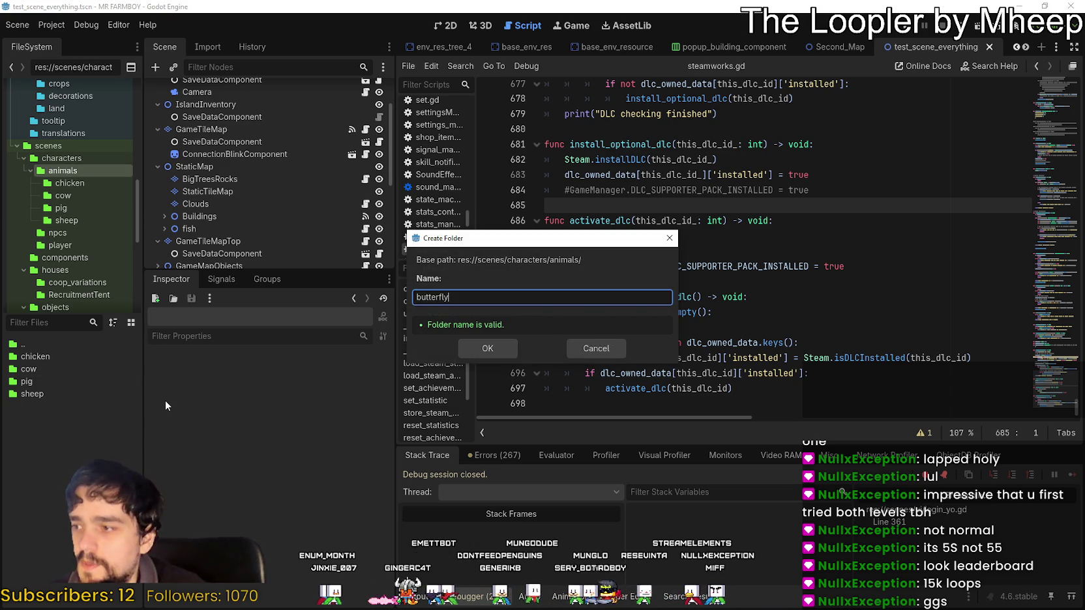
{"action": "key", "text": "Return"}
{"action": "double_click", "coordinate": [39, 356]}
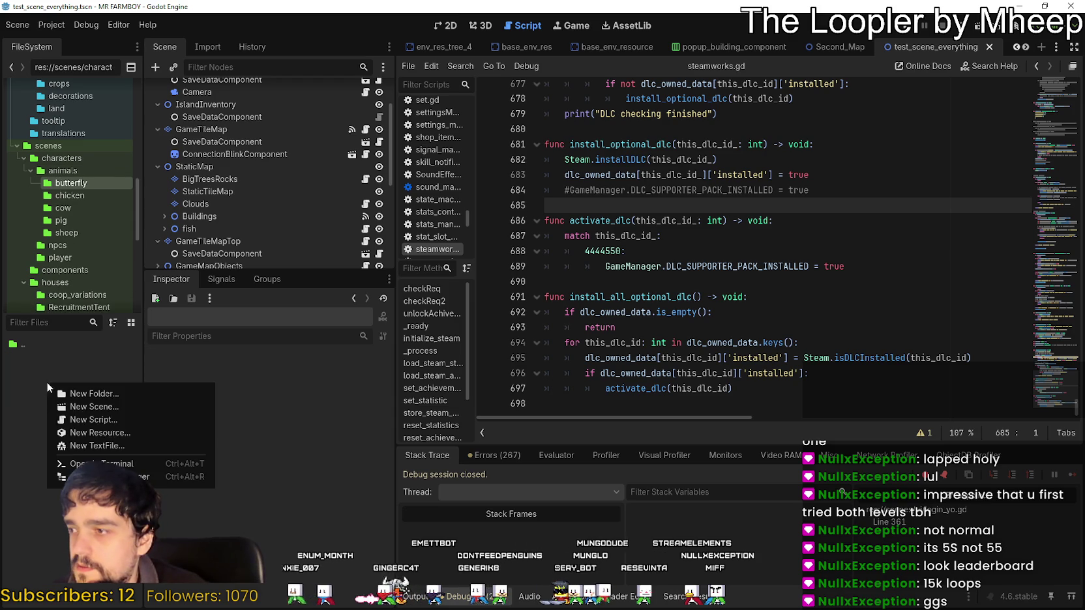
Create a scene named butterfly with AnimatedSprite2D as its root node type
{"action": "left_click", "coordinate": [106, 408]}
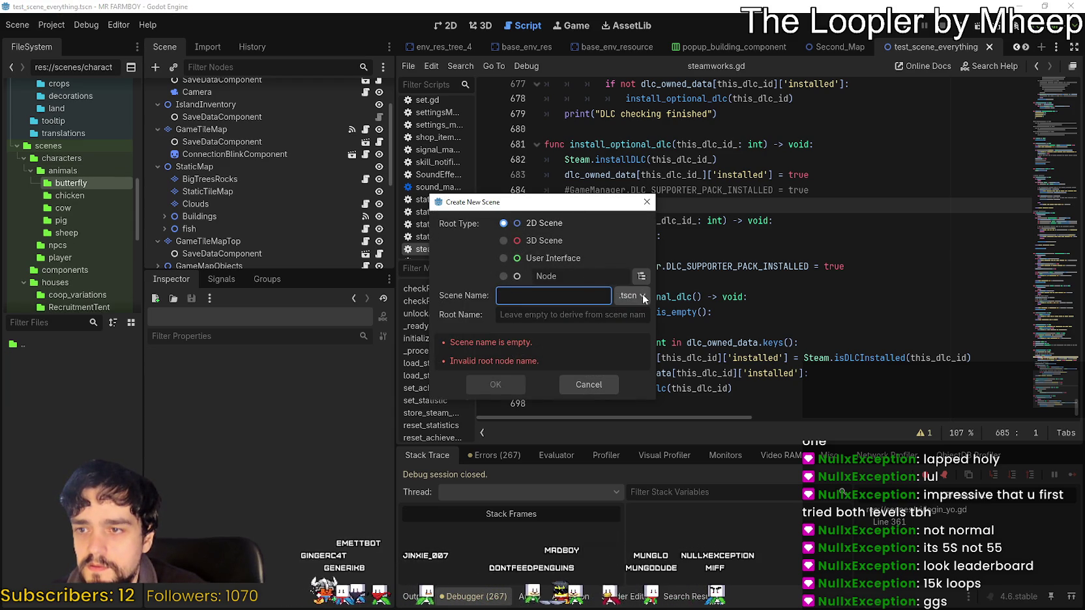
{"action": "left_click", "coordinate": [500, 277]}
{"action": "left_click", "coordinate": [513, 224]}
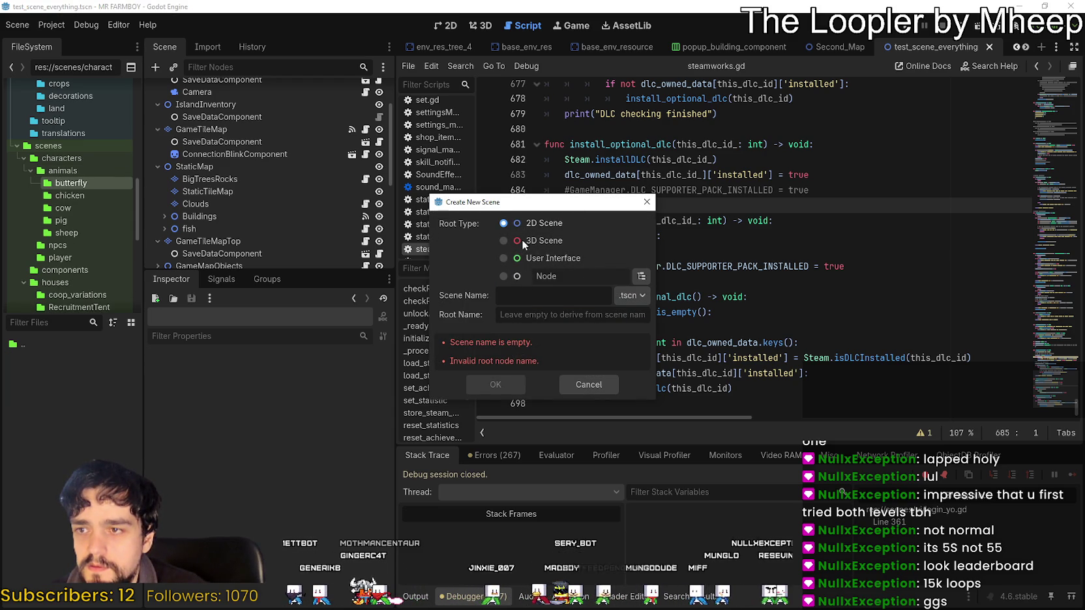
{"action": "left_click", "coordinate": [641, 276]}
{"action": "type", "text": "anima"}
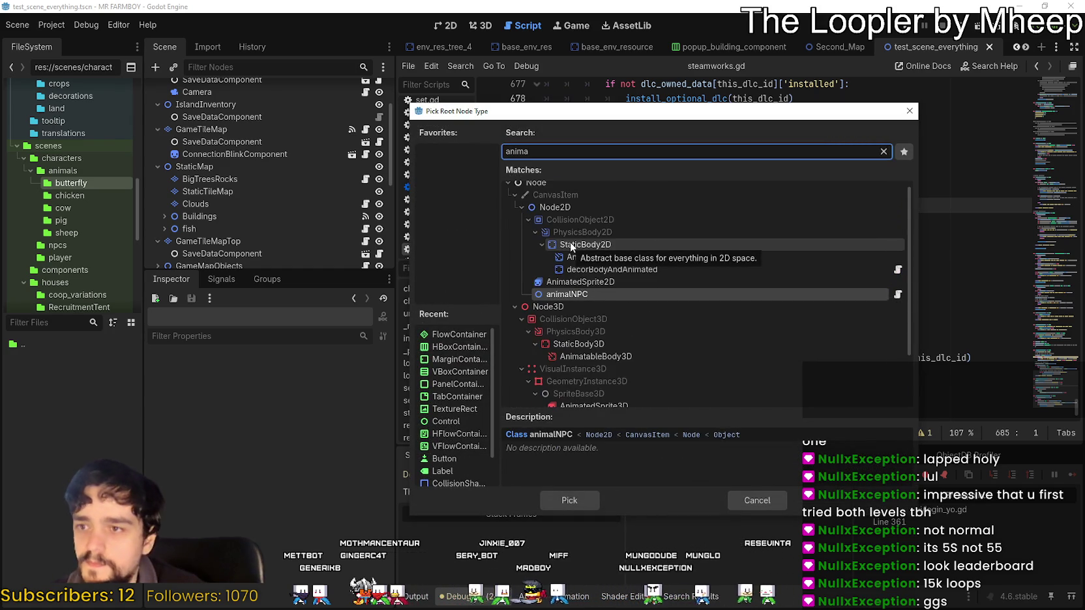
{"action": "left_click", "coordinate": [591, 281]}
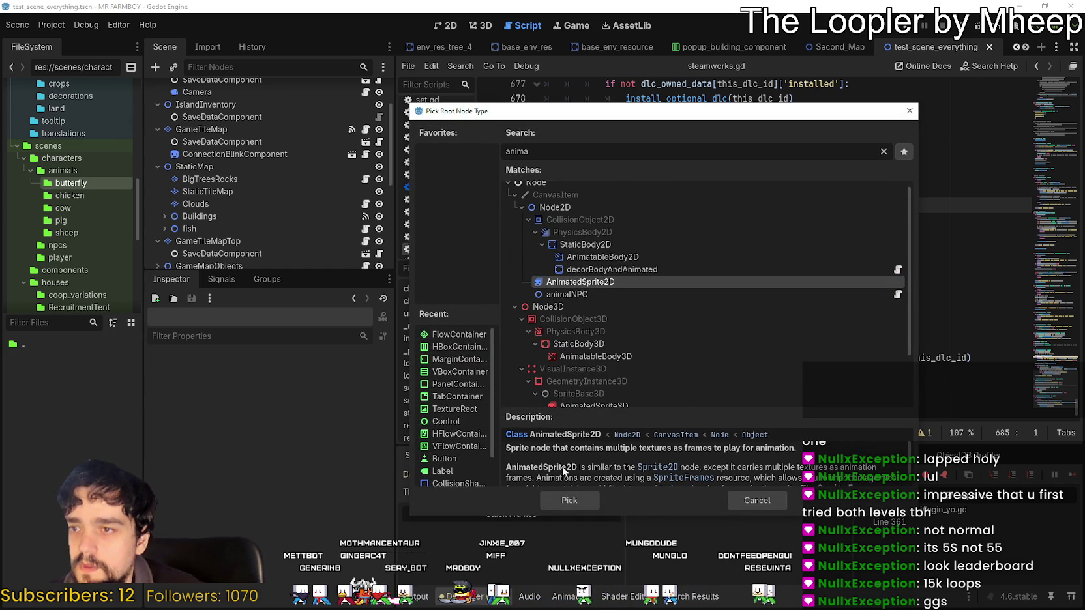
{"action": "left_click", "coordinate": [562, 500]}
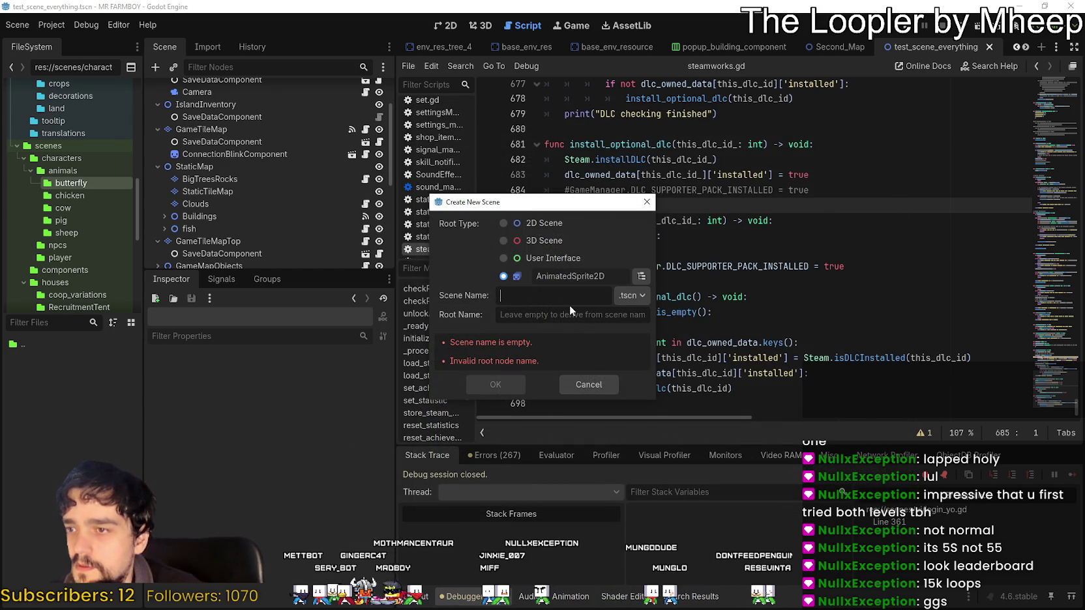
{"action": "type", "text": "butterfly"}
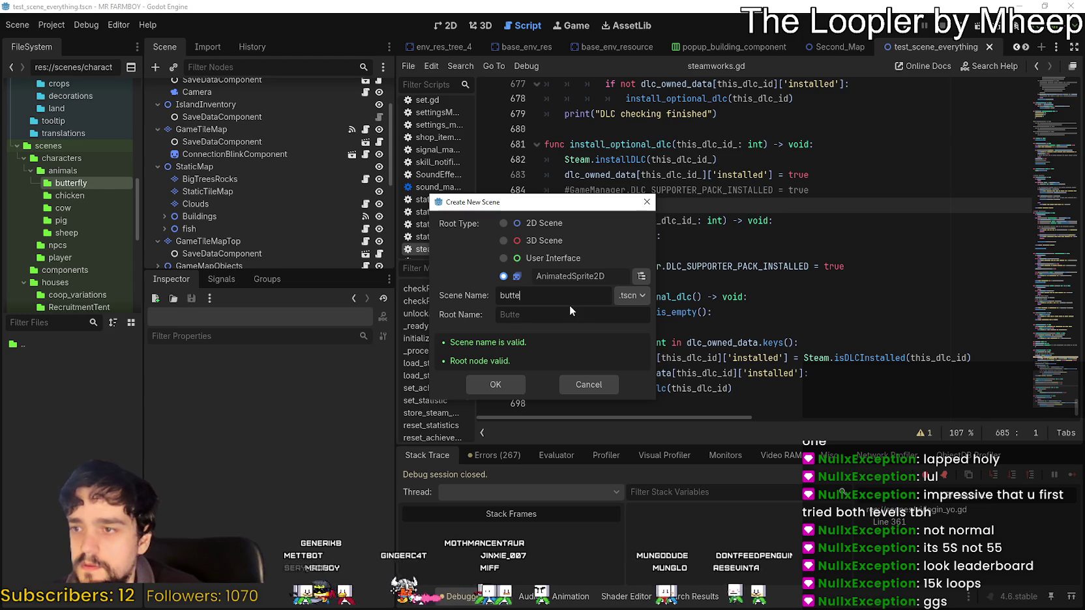
{"action": "left_click", "coordinate": [495, 383]}
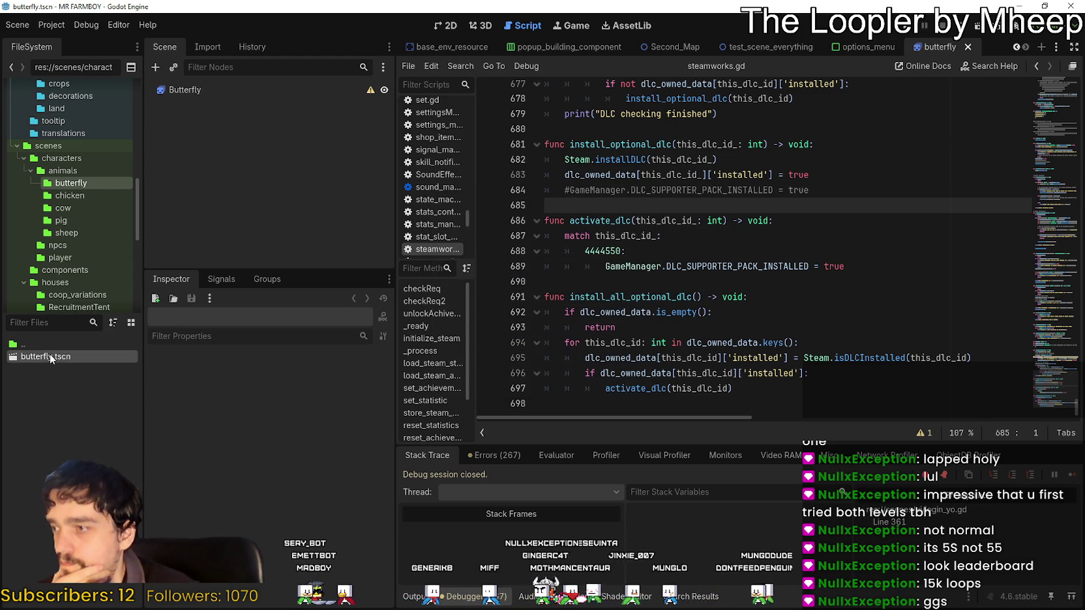
Assign a New SpriteFrames resource to the Butterfly node's sprite_frames and open it
{"action": "left_click", "coordinate": [288, 89]}
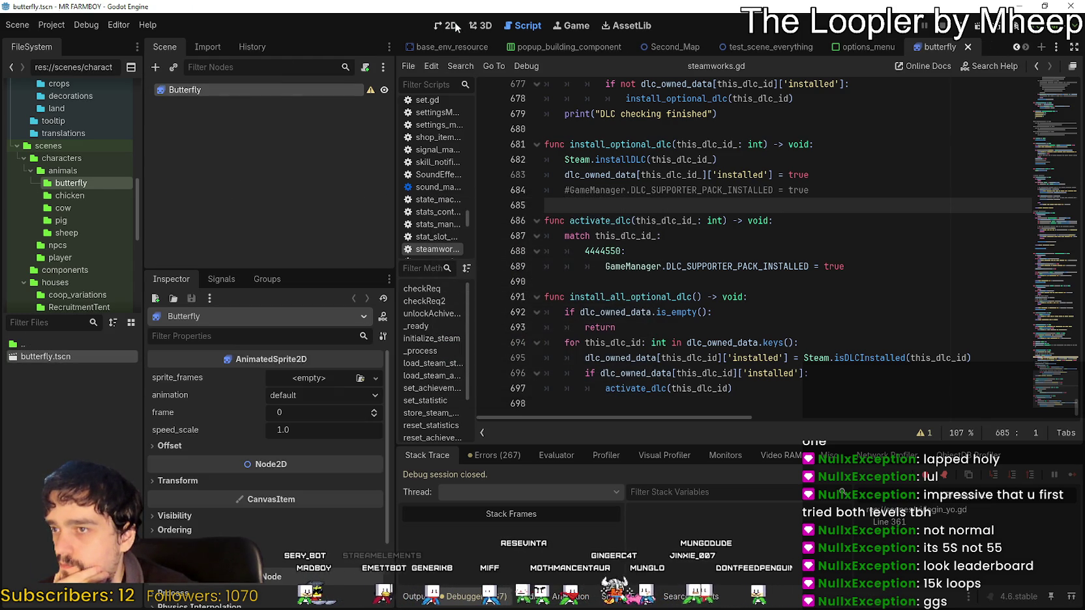
{"action": "key", "text": "ctrl+F1"}
{"action": "left_click", "coordinate": [302, 376]}
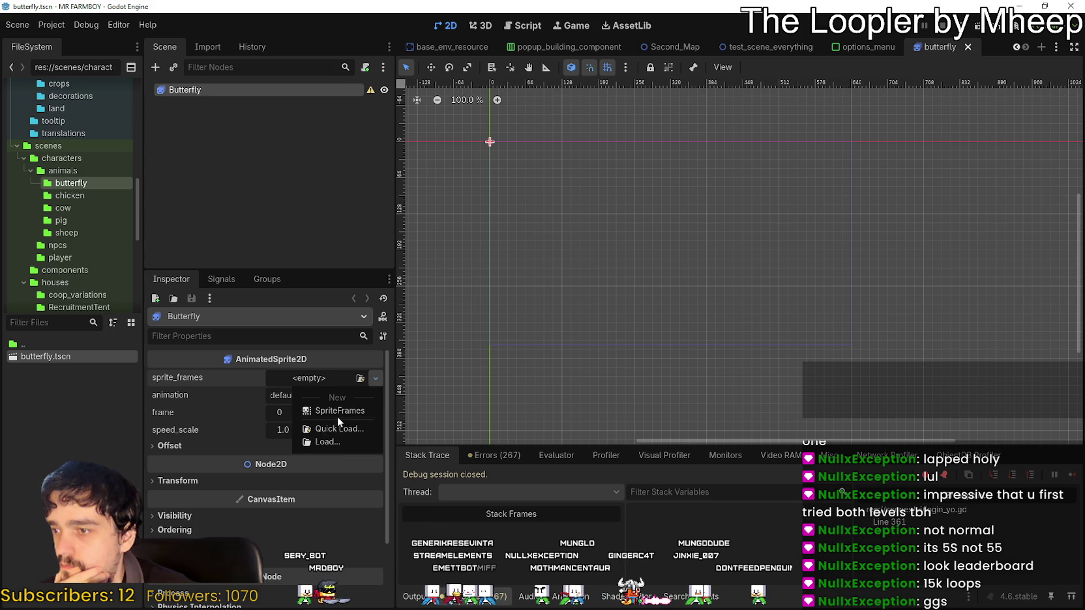
{"action": "left_click", "coordinate": [337, 418]}
{"action": "left_click", "coordinate": [318, 381]}
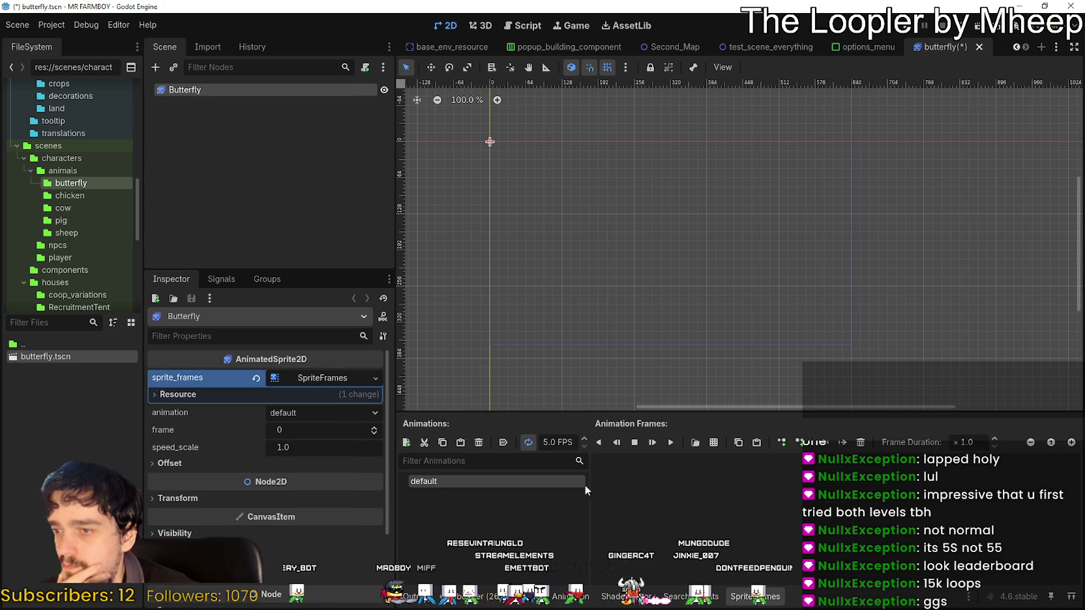
Start renaming the default animation, briefly checking Player.png in Aseprite
{"action": "double_click", "coordinate": [463, 481]}
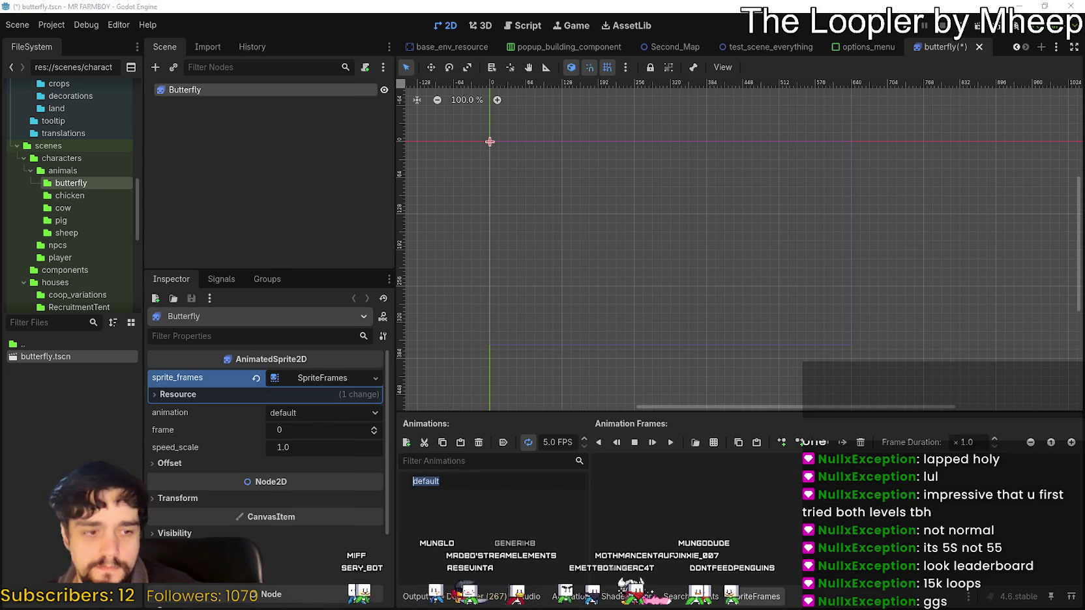
{"action": "key", "text": "alt+Tab"}
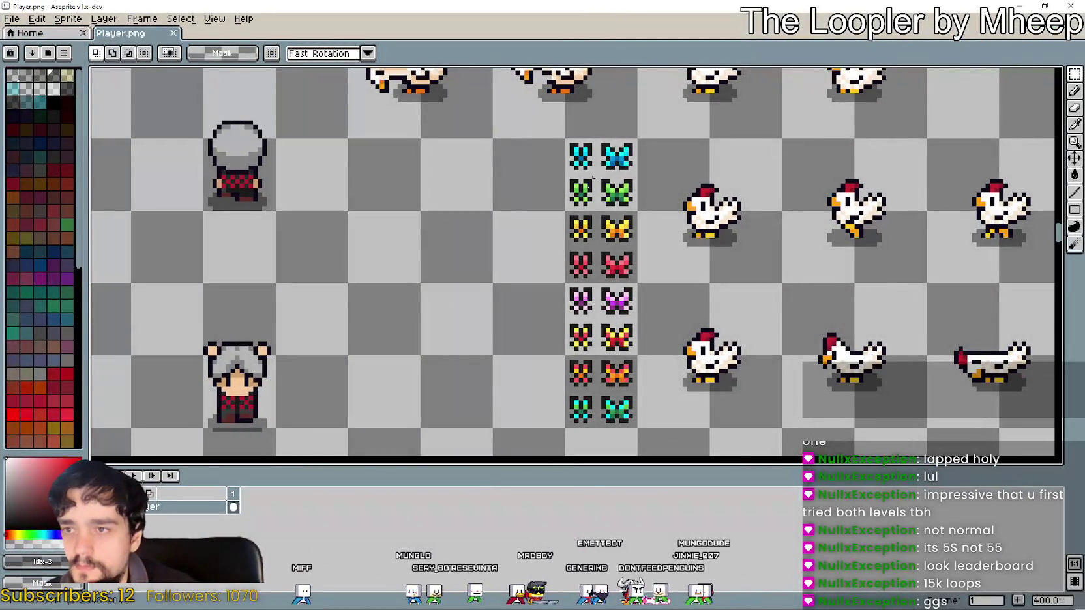
{"action": "key", "text": "alt+Tab"}
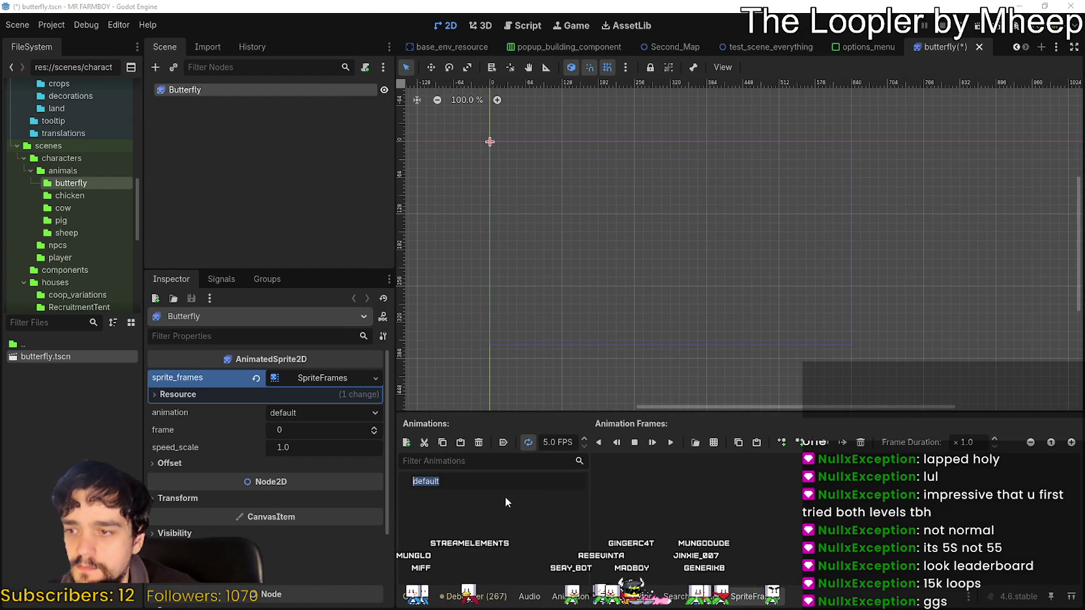
{"action": "double_click", "coordinate": [486, 488]}
Rename the default animation to blue
{"action": "scroll", "coordinate": [472, 103], "scroll_direction": "up", "scroll_amount": 10}
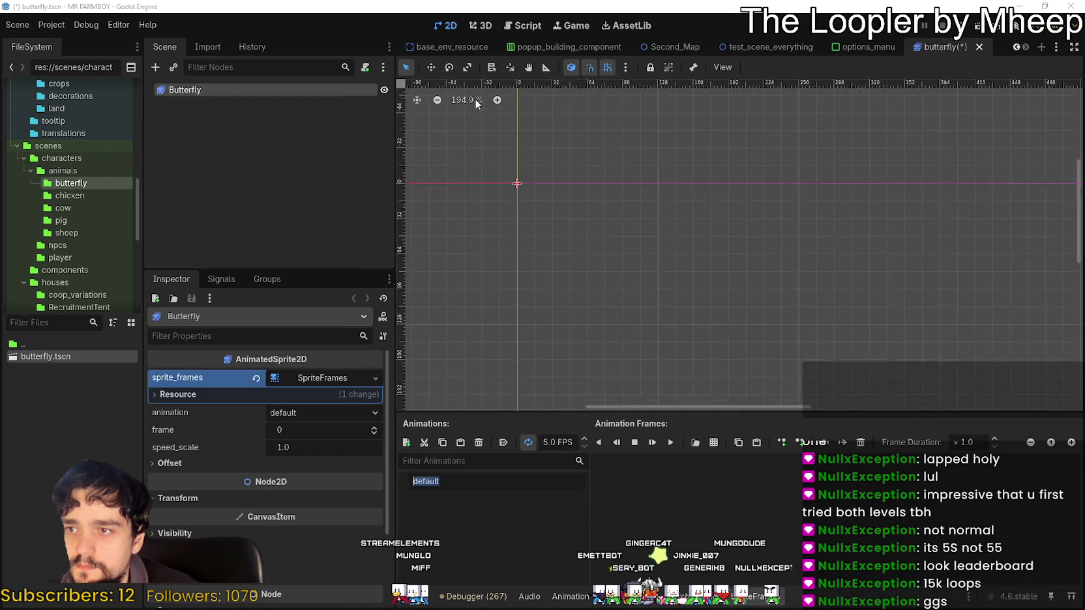
{"action": "scroll", "coordinate": [519, 199], "scroll_direction": "up", "scroll_amount": 15}
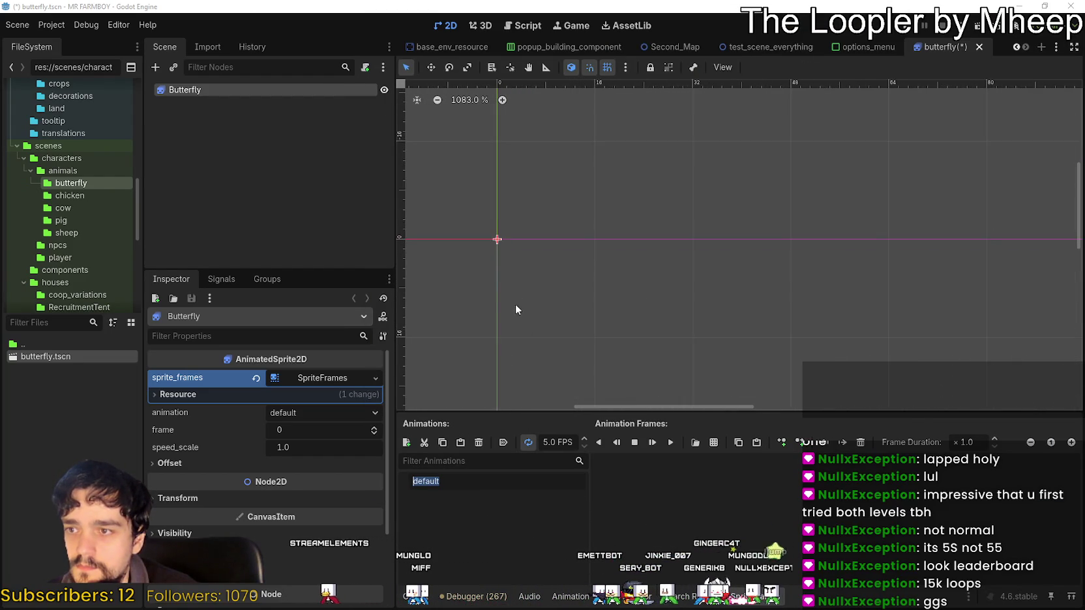
{"action": "left_click", "coordinate": [477, 500]}
{"action": "scroll", "coordinate": [510, 284], "scroll_direction": "up", "scroll_amount": 1}
{"action": "scroll", "coordinate": [576, 269], "scroll_direction": "down", "scroll_amount": 1}
{"action": "double_click", "coordinate": [470, 482]}
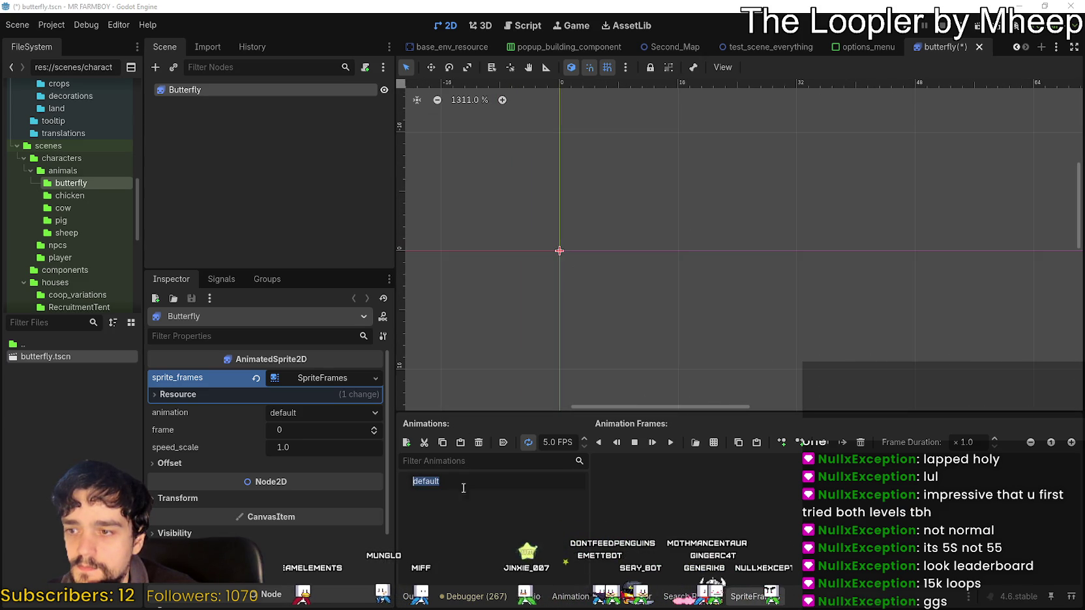
{"action": "type", "text": "blue"}
{"action": "key", "text": "Return"}
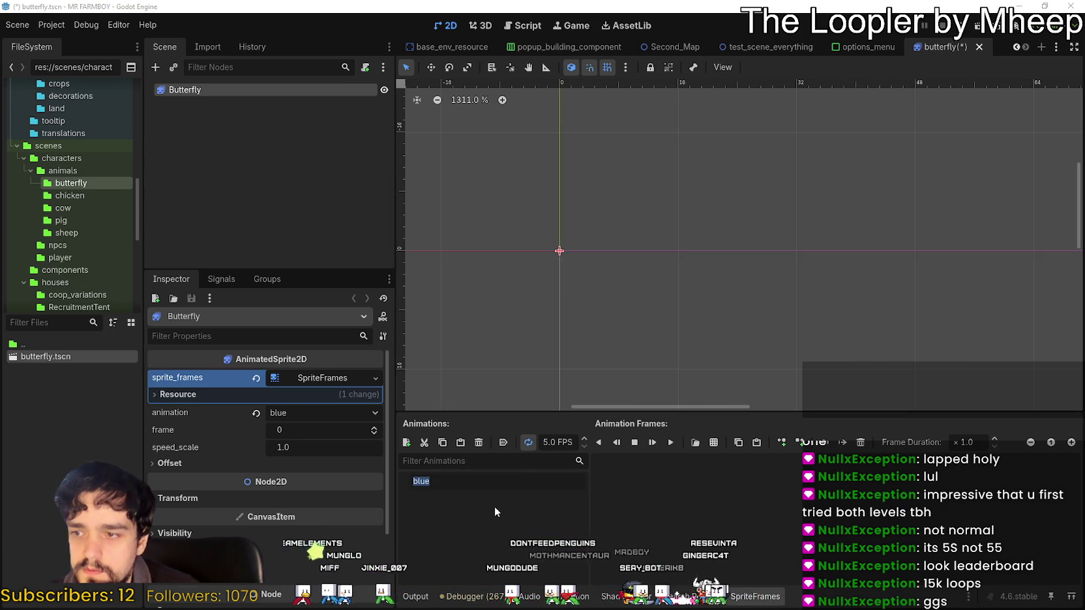
Add animations named green, yellow, red, purple and orange
{"action": "left_click", "coordinate": [406, 443]}
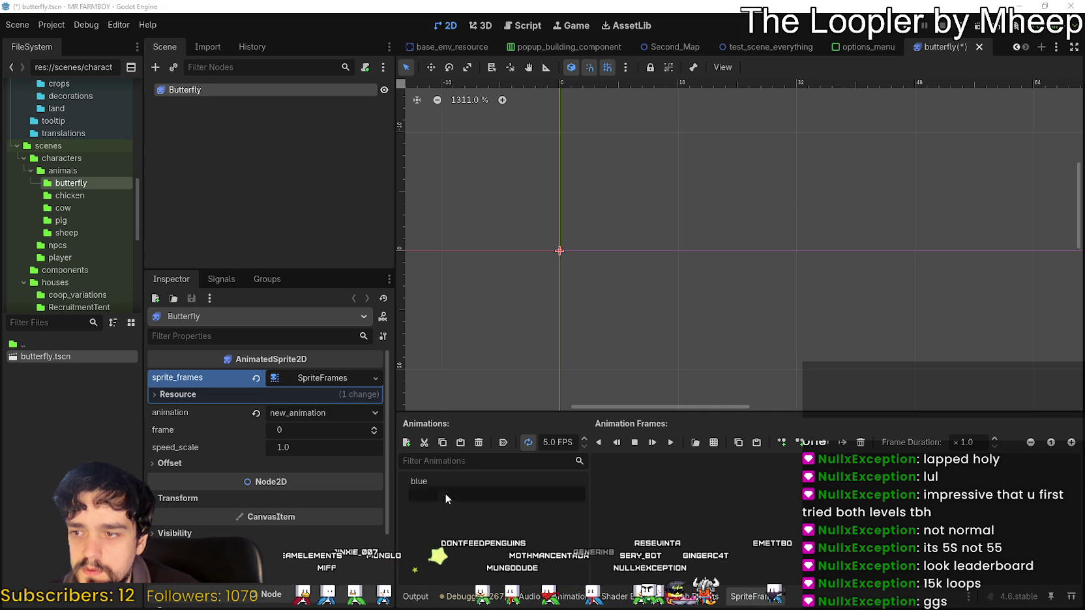
{"action": "type", "text": "green"}
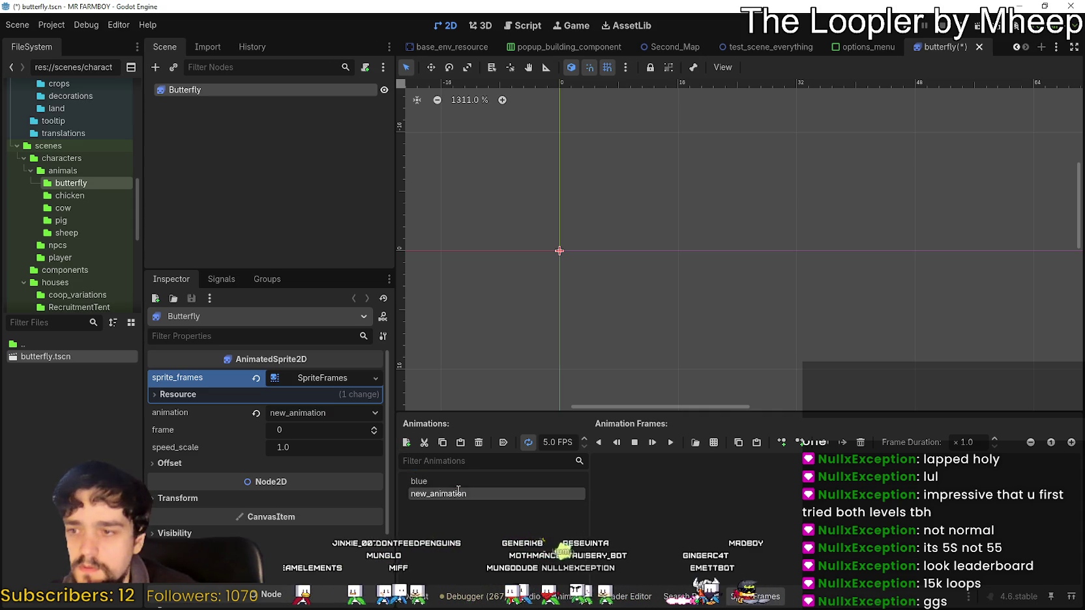
{"action": "left_click", "coordinate": [406, 443]}
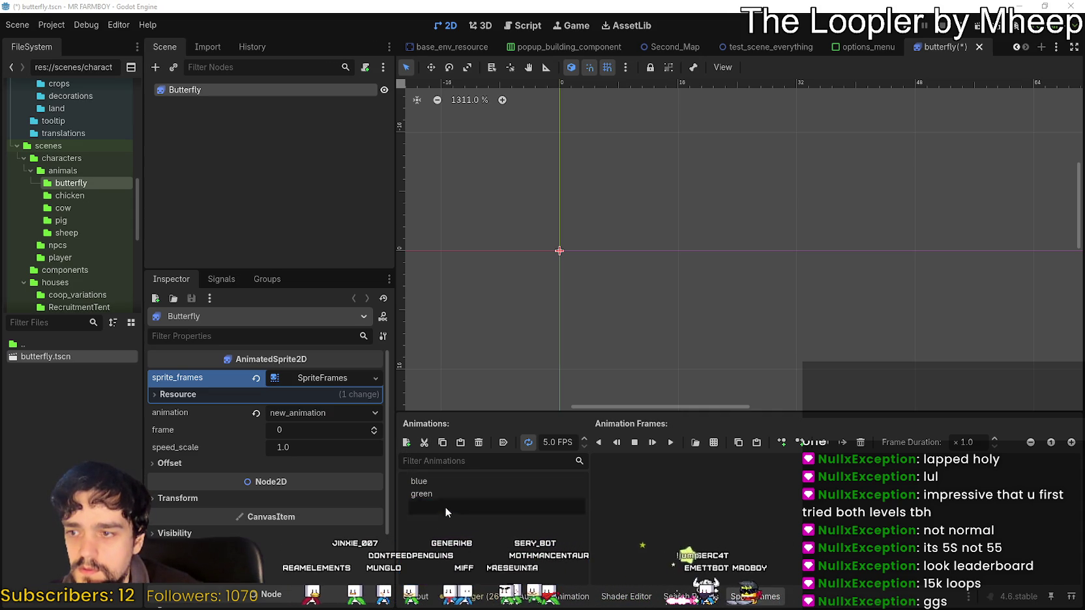
{"action": "type", "text": "yellow"}
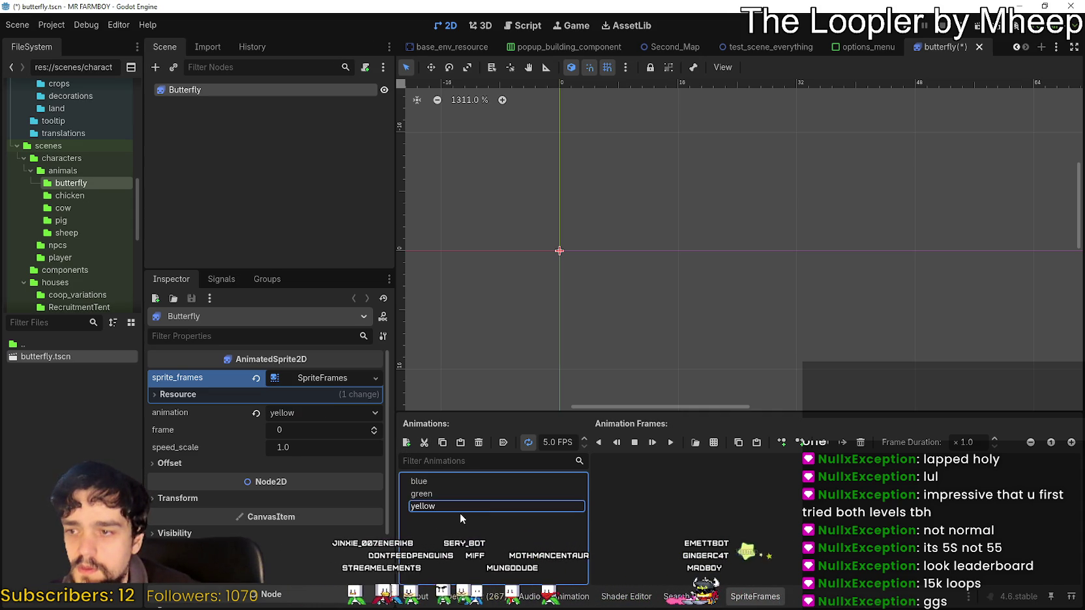
{"action": "left_click", "coordinate": [406, 442]}
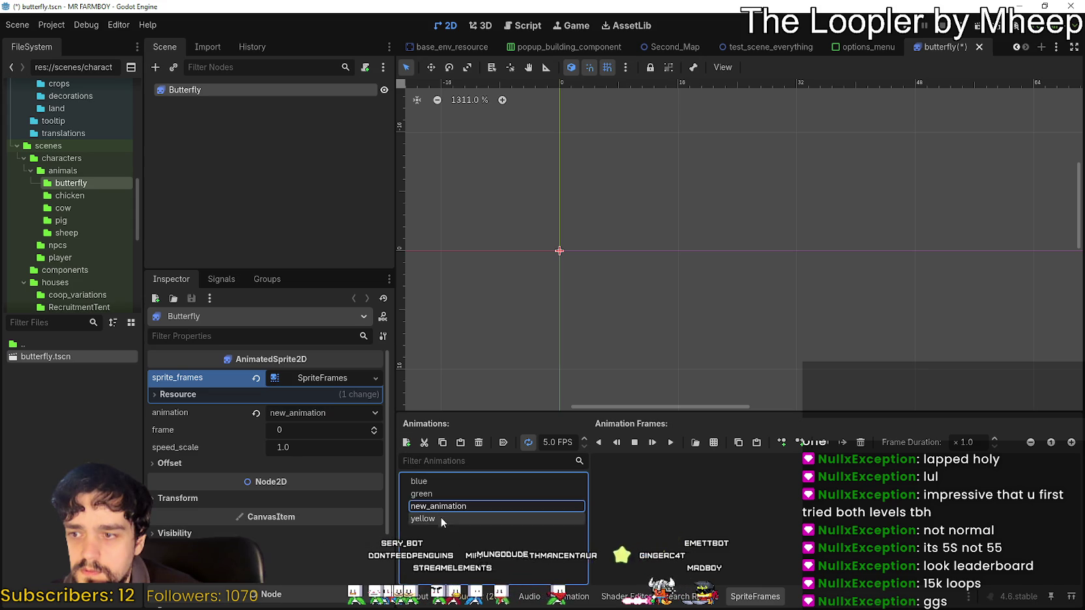
{"action": "type", "text": "red"}
{"action": "left_click", "coordinate": [406, 443]}
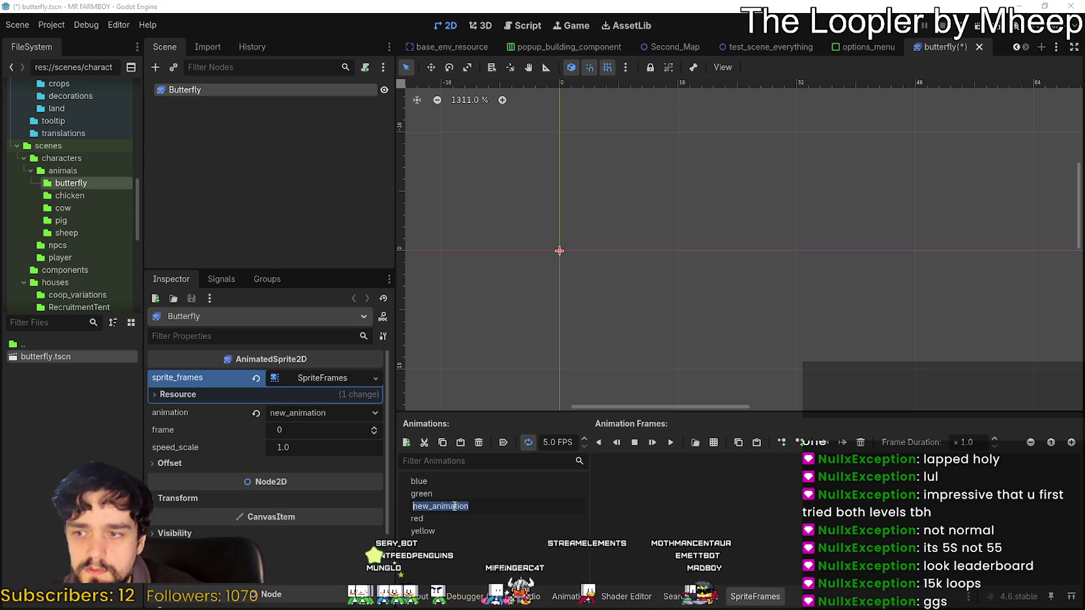
{"action": "type", "text": "purple"}
{"action": "key", "text": "Return"}
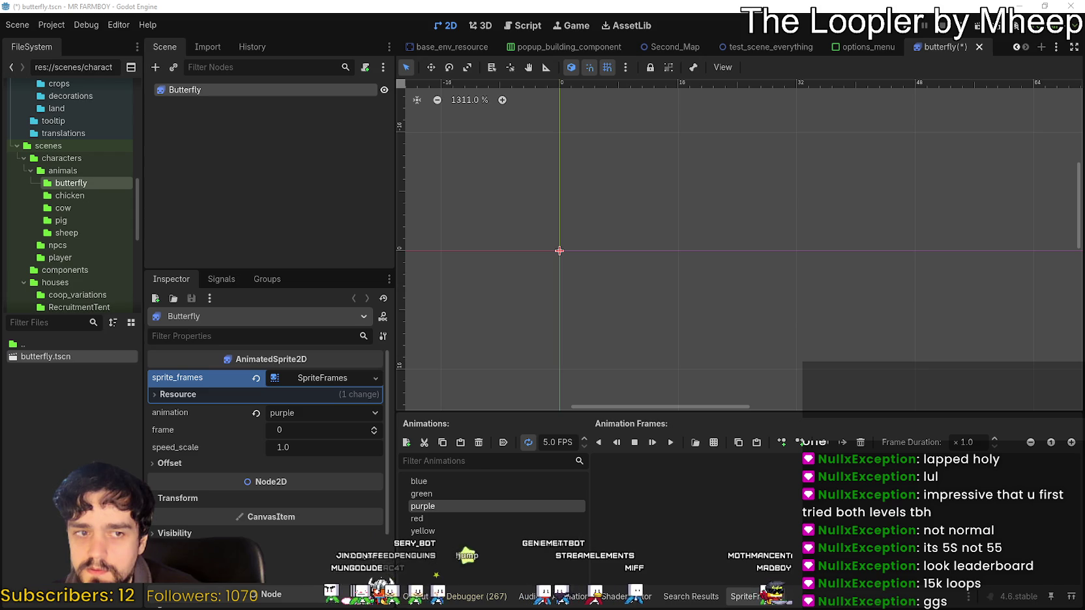
{"action": "left_click", "coordinate": [406, 442]}
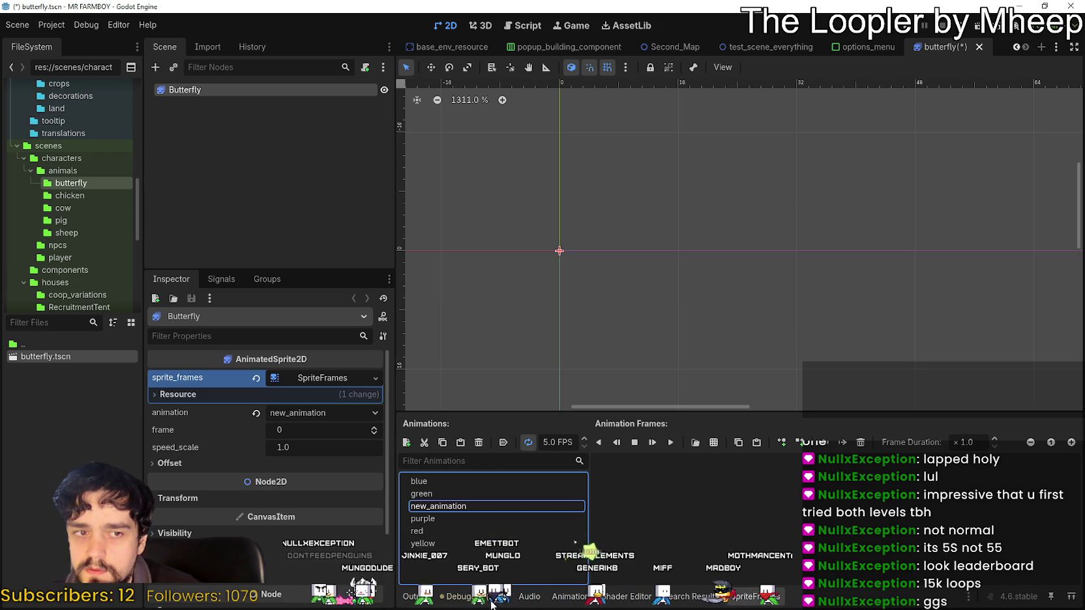
{"action": "type", "text": "ora"}
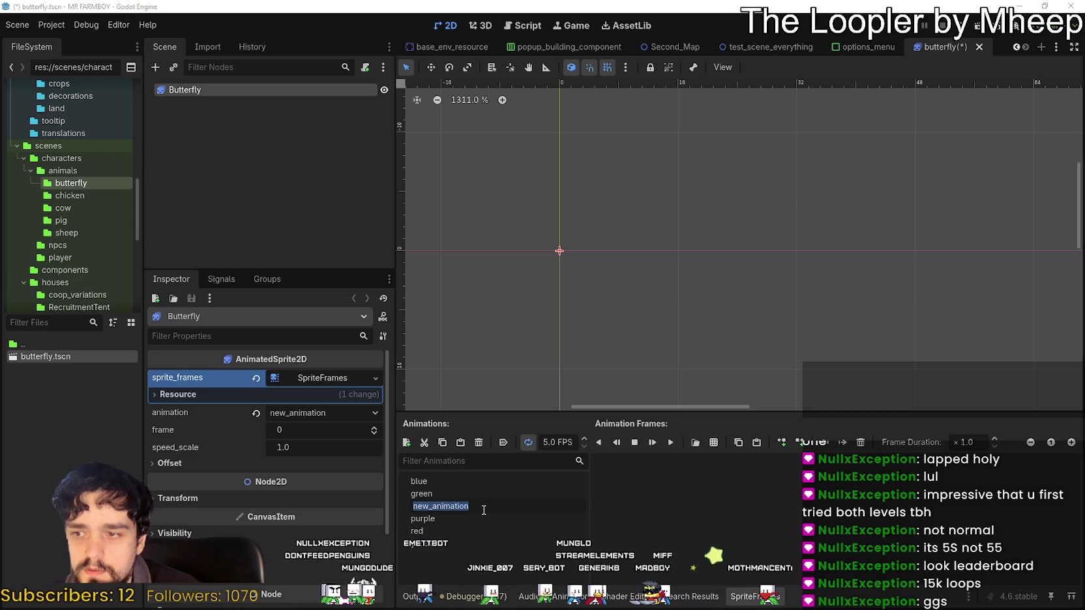
{"action": "type", "text": "nge"}
{"action": "key", "text": "Return"}
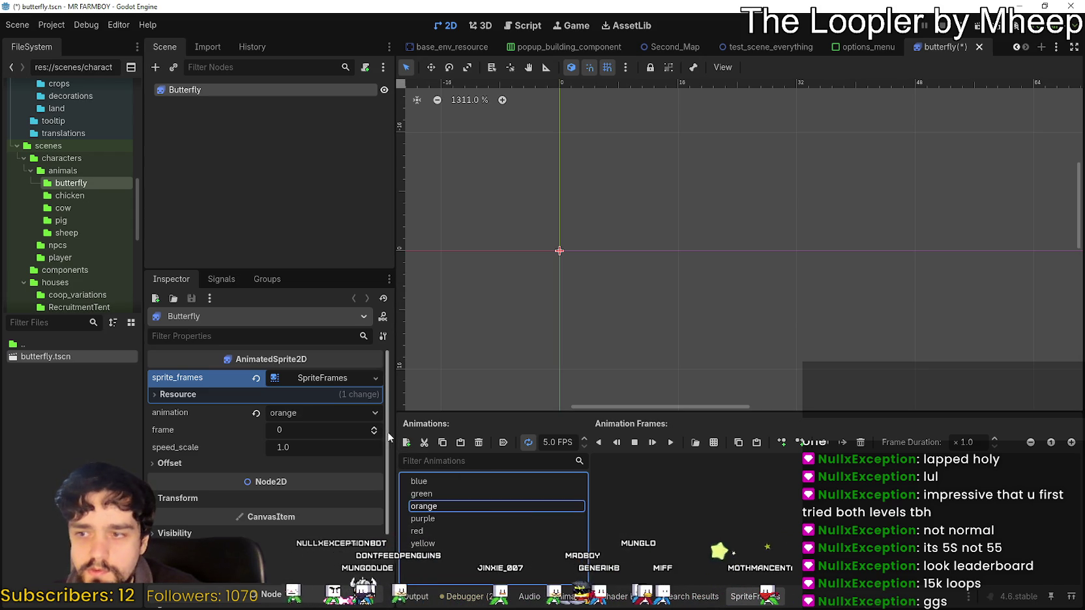
Add two more animations named orange_2 and light_blue
{"action": "left_click", "coordinate": [407, 443]}
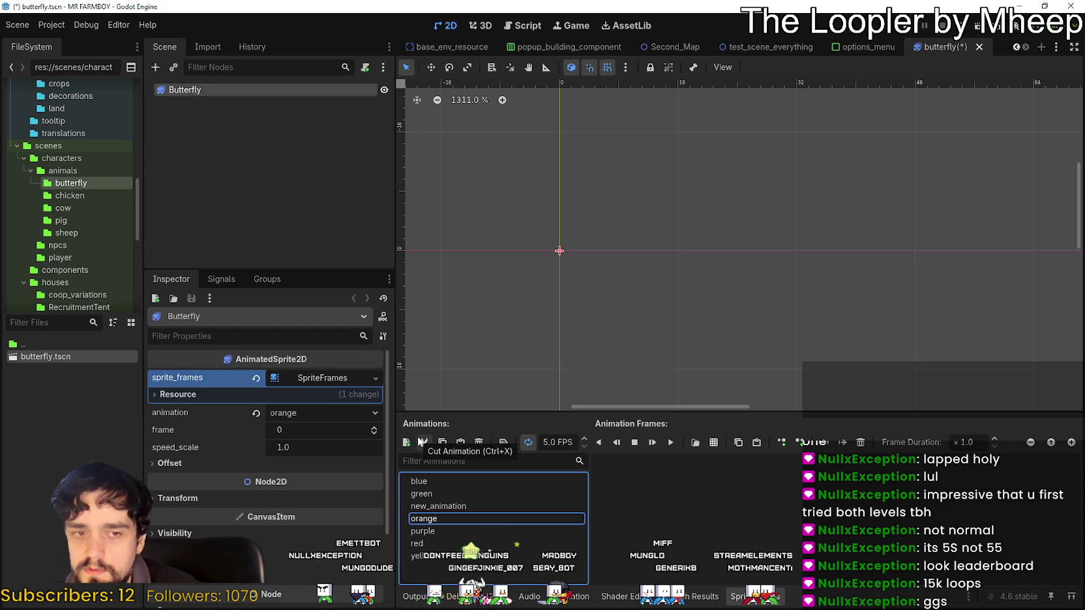
{"action": "double_click", "coordinate": [449, 507]}
{"action": "type", "text": "ora"}
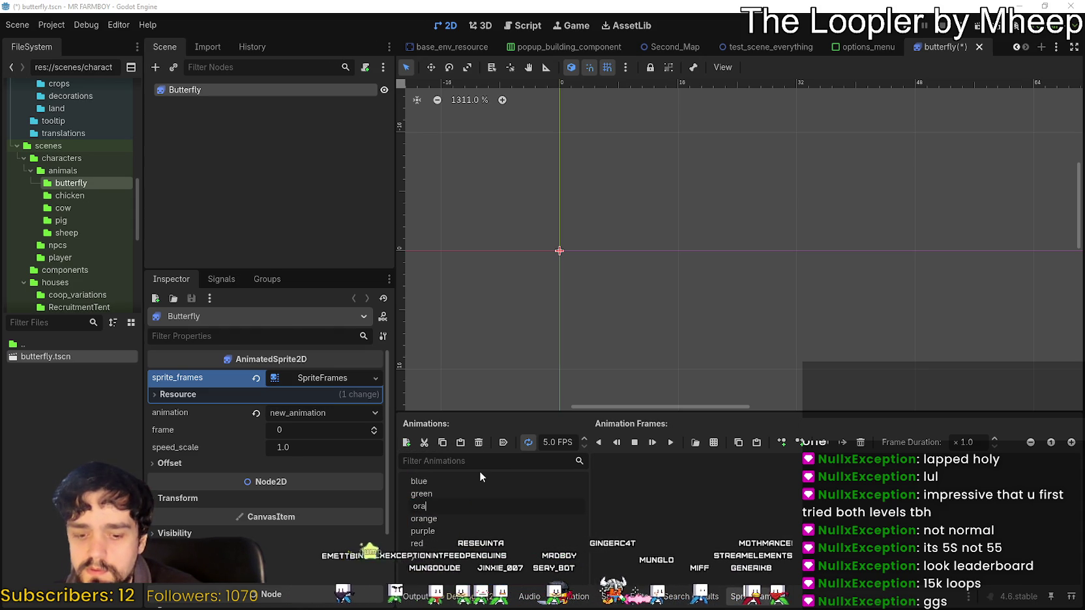
{"action": "type", "text": "nge_2"}
{"action": "key", "text": "Return"}
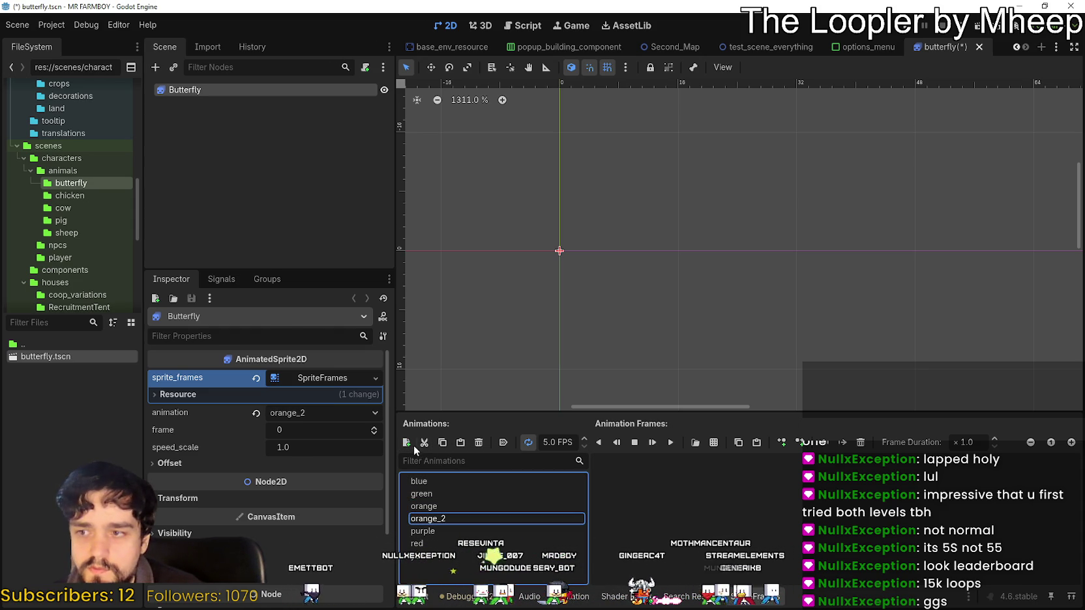
{"action": "left_click", "coordinate": [406, 443]}
{"action": "double_click", "coordinate": [450, 506]}
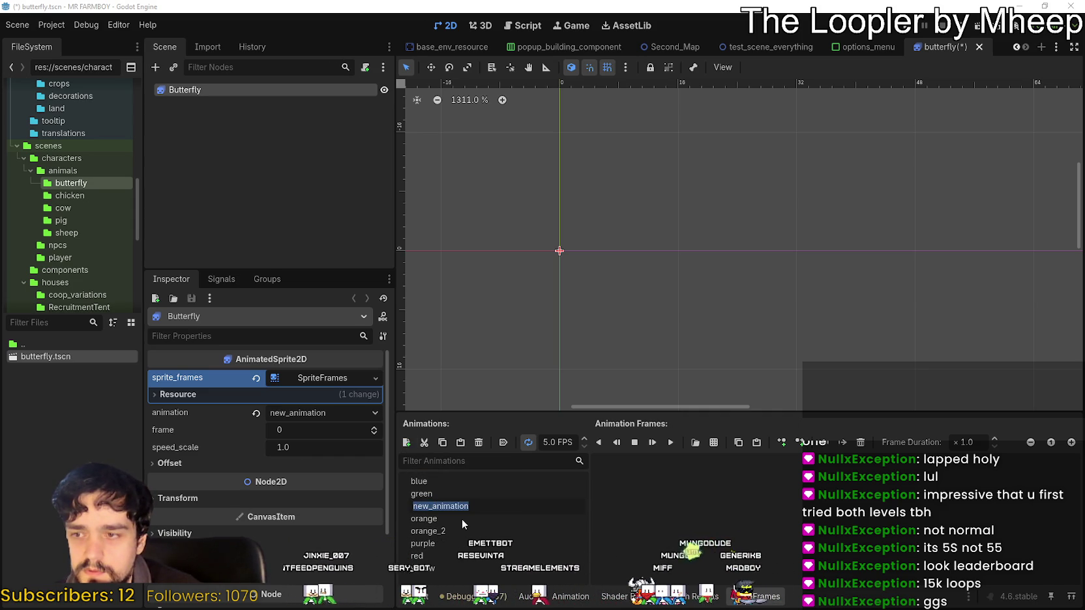
{"action": "type", "text": "light_blue"}
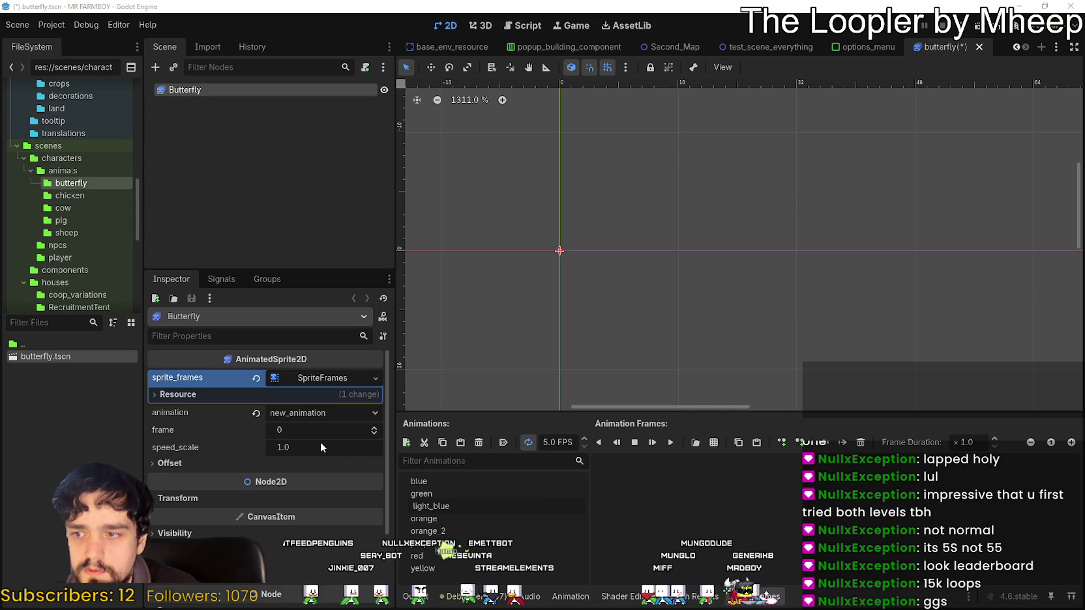
{"action": "key", "text": "Escape"}
{"action": "type", "text": "light_blue"}
{"action": "key", "text": "Return"}
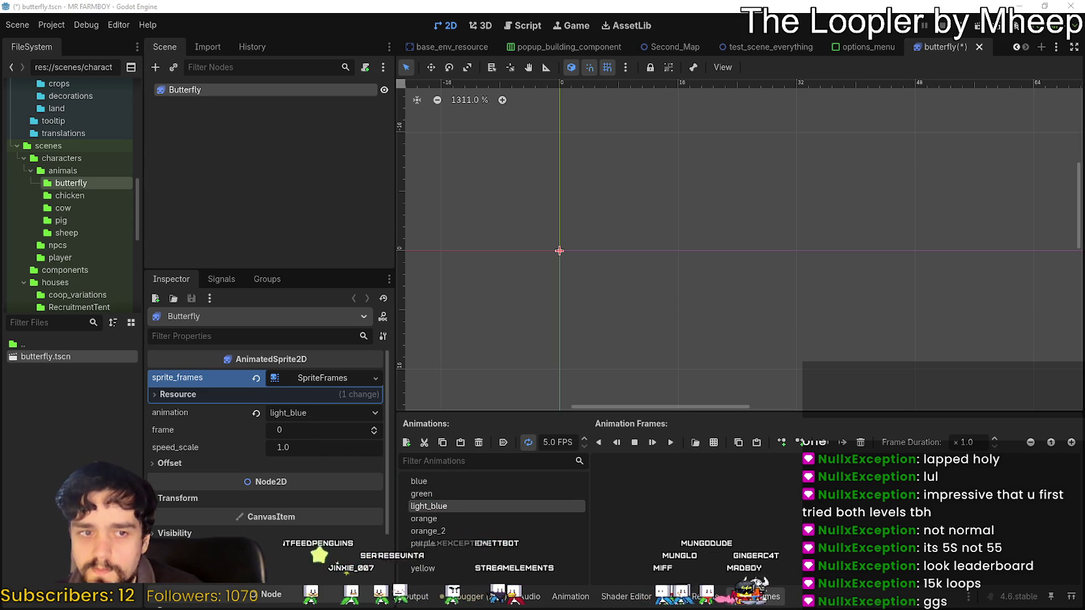
Select the blue animation and set it to Autoplay on Load
{"action": "left_click", "coordinate": [458, 481]}
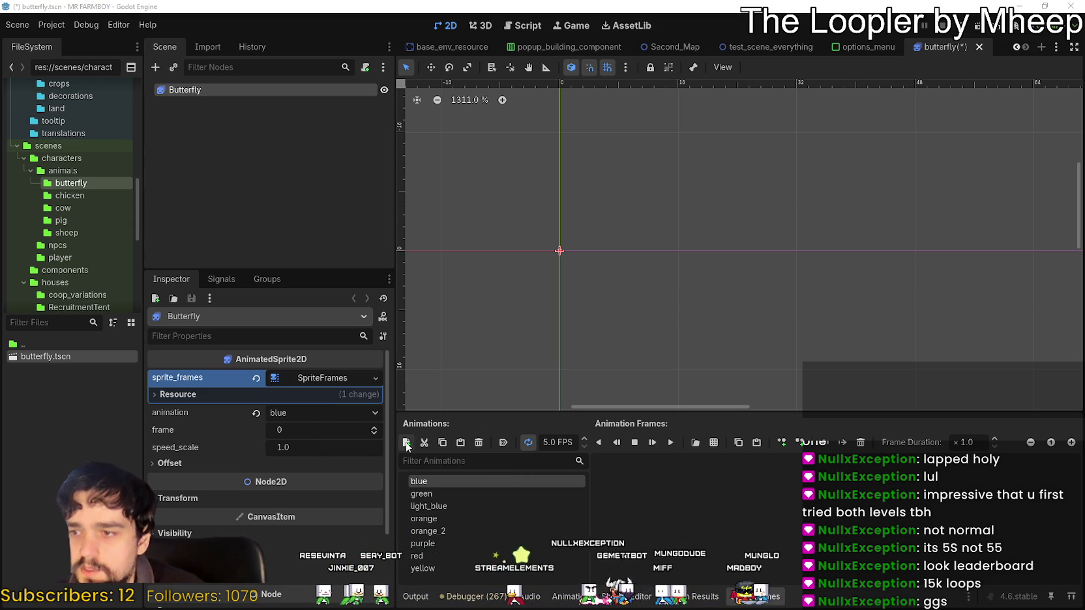
{"action": "left_click", "coordinate": [504, 442]}
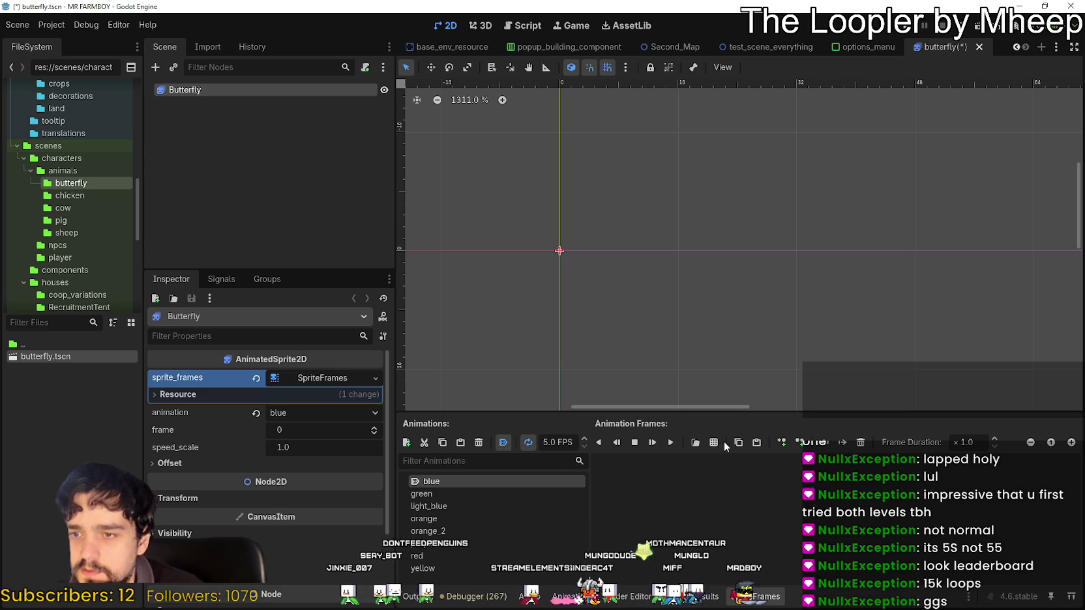
{"action": "scroll", "coordinate": [535, 244], "scroll_direction": "up", "scroll_amount": 1}
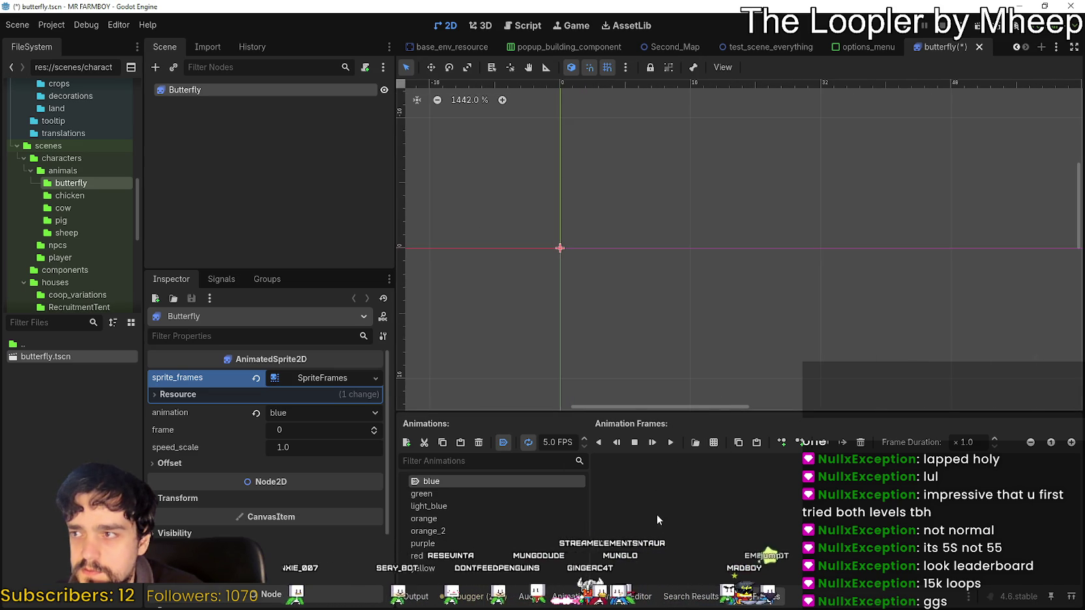
Add frames from the sprite sheet res://assets/Game/Player/Player.png
{"action": "left_click", "coordinate": [716, 442]}
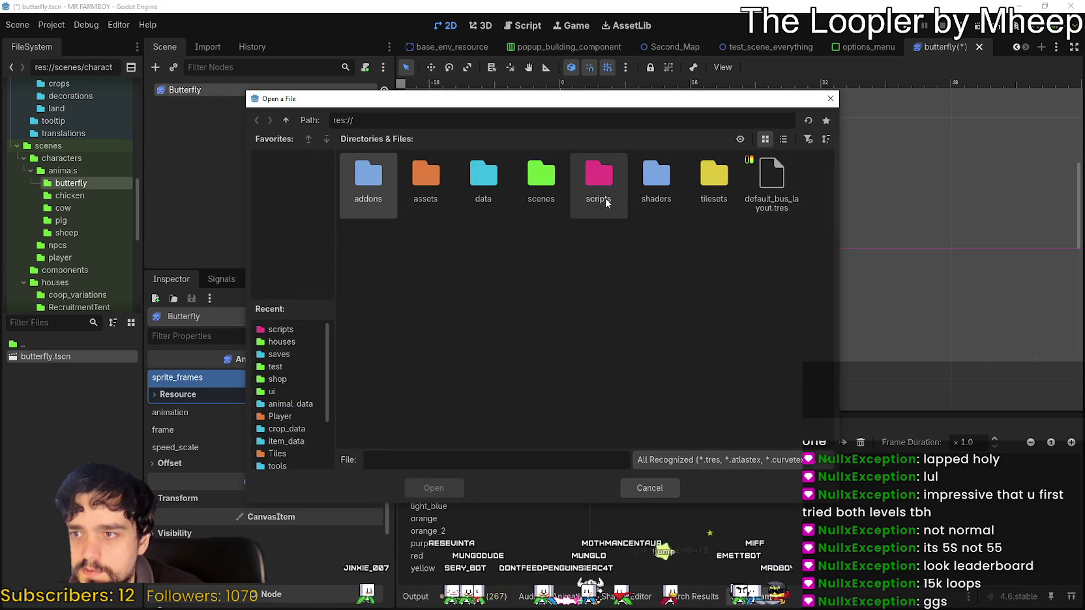
{"action": "double_click", "coordinate": [430, 177]}
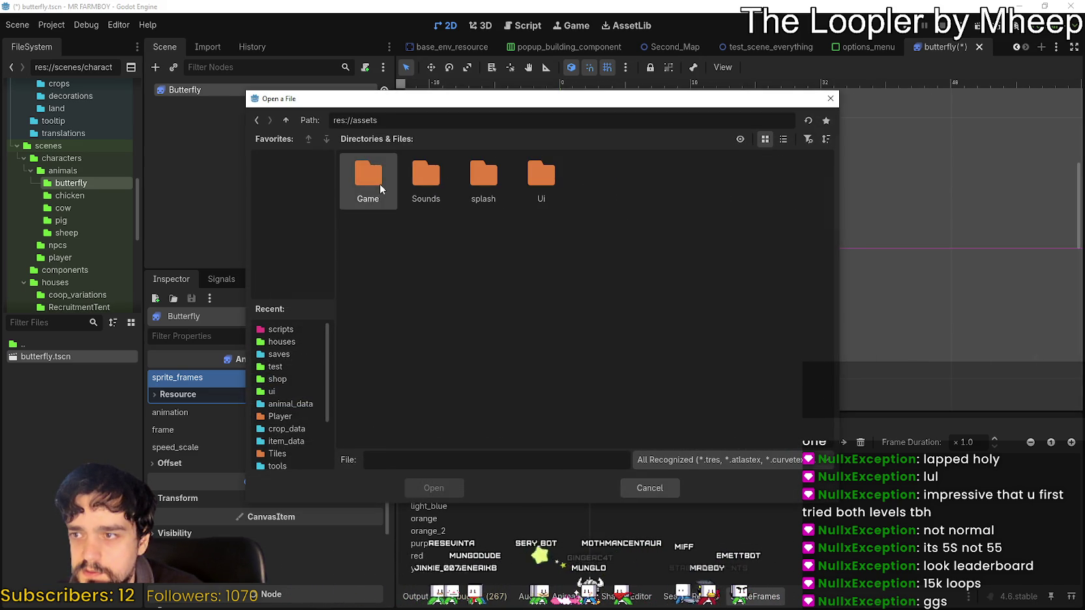
{"action": "double_click", "coordinate": [366, 177]}
{"action": "double_click", "coordinate": [365, 179]}
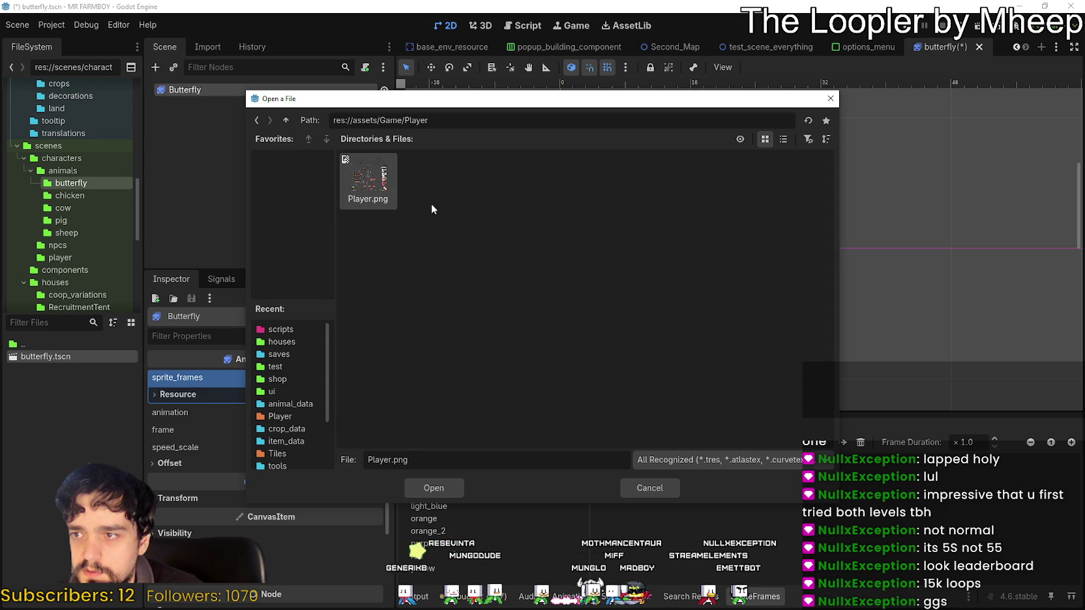
{"action": "double_click", "coordinate": [386, 182]}
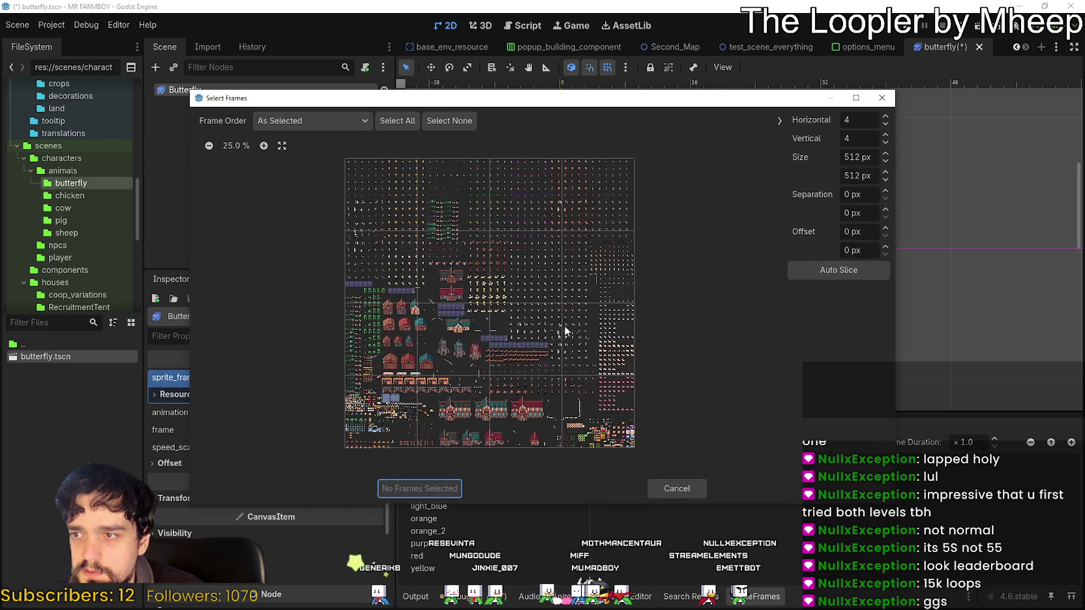
Zoom in on the Player.png preview in the Select Frames dialog
{"action": "left_click", "coordinate": [263, 146]}
{"action": "left_click", "coordinate": [263, 146]}
{"action": "left_click", "coordinate": [263, 146]}
{"action": "mouse_move", "coordinate": [435, 465]}
{"action": "left_mouse_down"}
{"action": "mouse_move", "coordinate": [652, 435]}
{"action": "mouse_move", "coordinate": [681, 379]}
{"action": "left_mouse_up"}
{"action": "scroll", "coordinate": [681, 379], "scroll_direction": "down", "scroll_amount": 4}
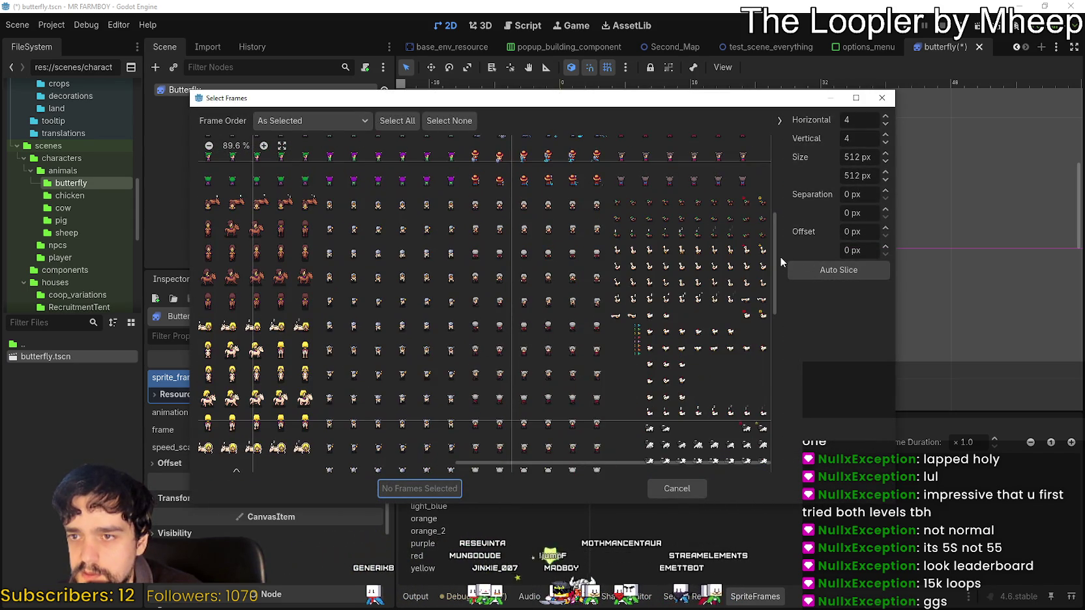
{"action": "scroll", "coordinate": [771, 262], "scroll_direction": "down", "scroll_amount": 3}
{"action": "scroll", "coordinate": [779, 294], "scroll_direction": "up", "scroll_amount": 4}
{"action": "scroll", "coordinate": [782, 294], "scroll_direction": "down", "scroll_amount": 3}
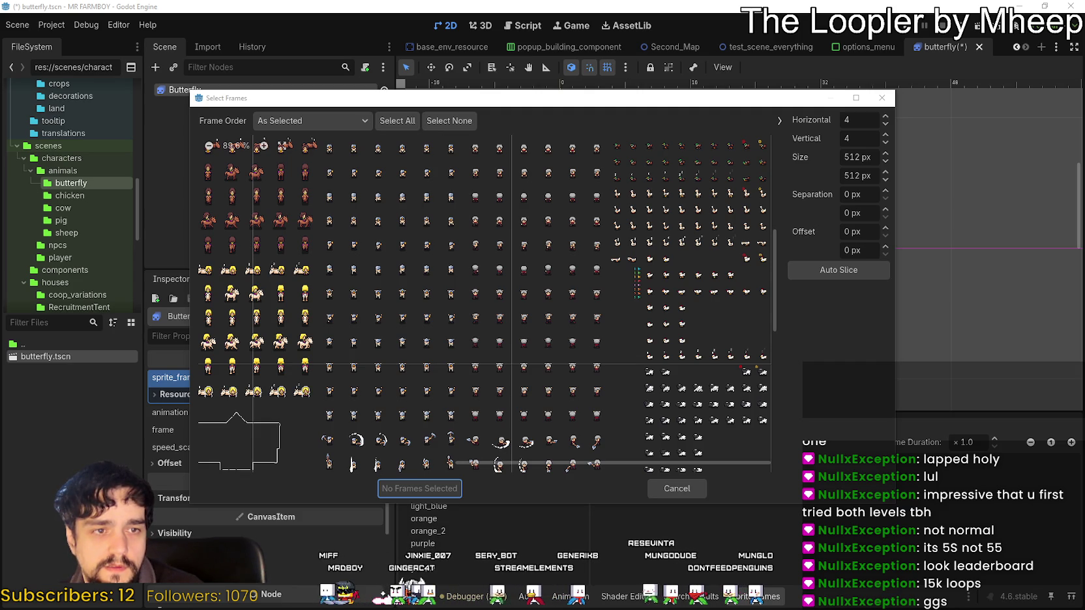
Set the Select Frames cell size to 8 px by 8 px
{"action": "double_click", "coordinate": [869, 156]}
{"action": "type", "text": "8"}
{"action": "key", "text": "Tab"}
{"action": "type", "text": "8"}
{"action": "left_click", "coordinate": [857, 154]}
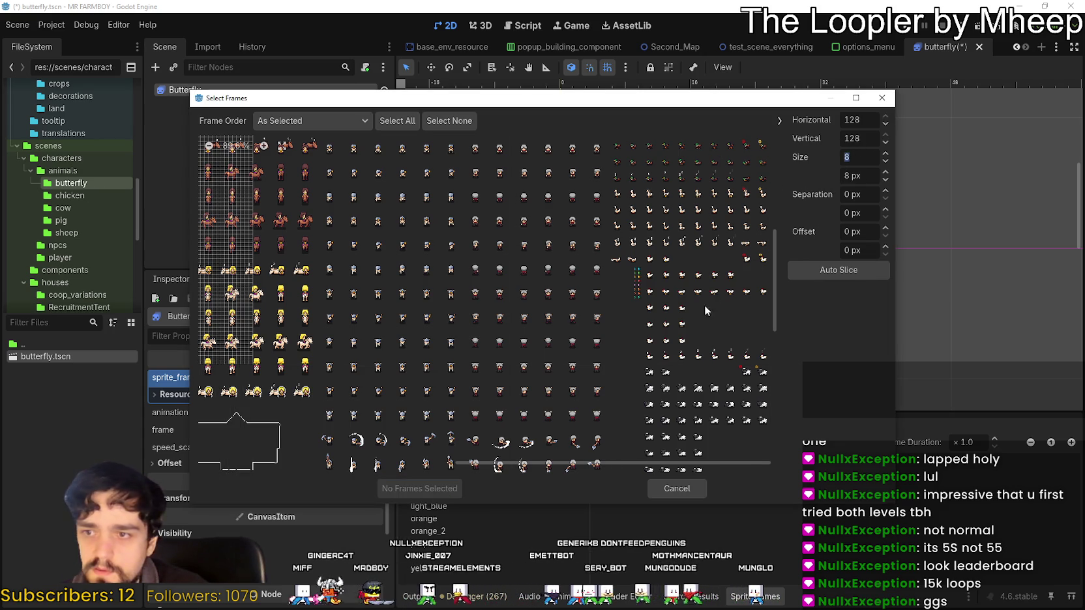
{"action": "scroll", "coordinate": [708, 309], "scroll_direction": "up", "scroll_amount": 2}
{"action": "key", "text": "Tab"}
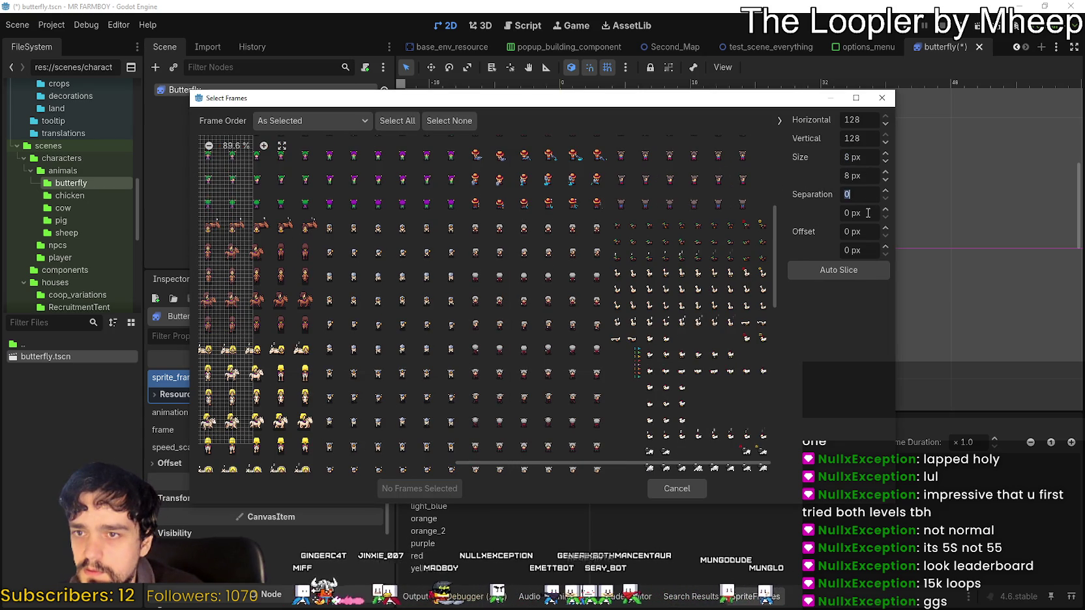
Pan around the 128 by 128 sliced sheet and open the frame ordering options
{"action": "scroll", "coordinate": [684, 386], "scroll_direction": "down", "scroll_amount": 3}
{"action": "left_click_drag", "start_coordinate": [620, 463], "coordinate": [367, 464]}
{"action": "scroll", "coordinate": [357, 291], "scroll_direction": "up", "scroll_amount": 5}
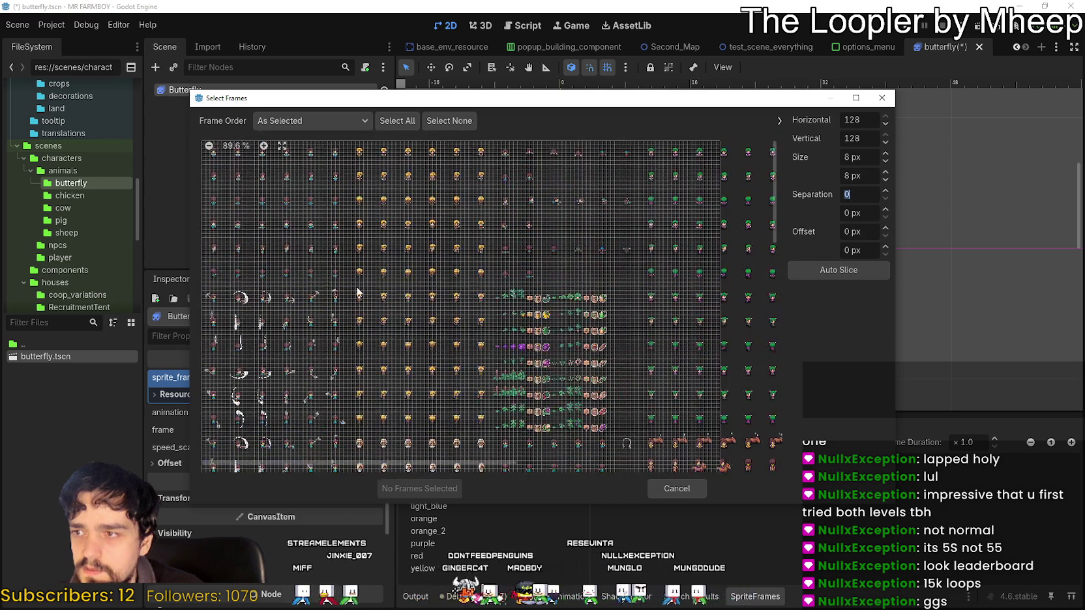
{"action": "scroll", "coordinate": [614, 291], "scroll_direction": "down", "scroll_amount": 8}
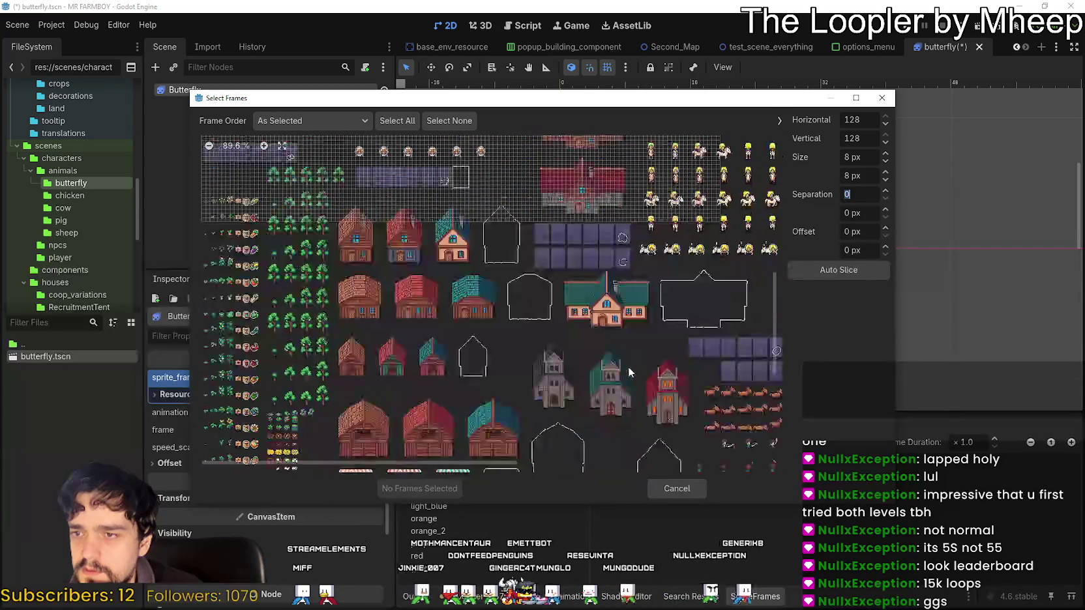
{"action": "scroll", "coordinate": [614, 292], "scroll_direction": "up", "scroll_amount": 5}
{"action": "scroll", "coordinate": [645, 331], "scroll_direction": "up", "scroll_amount": 2}
{"action": "scroll", "coordinate": [644, 331], "scroll_direction": "down", "scroll_amount": 2}
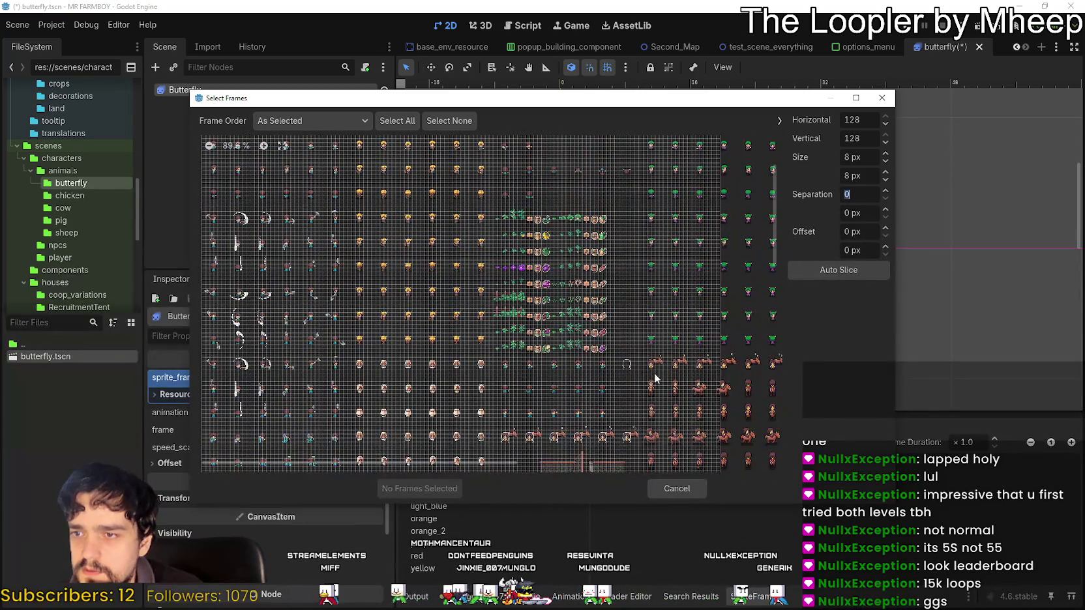
{"action": "left_click_drag", "start_coordinate": [483, 465], "coordinate": [737, 465]}
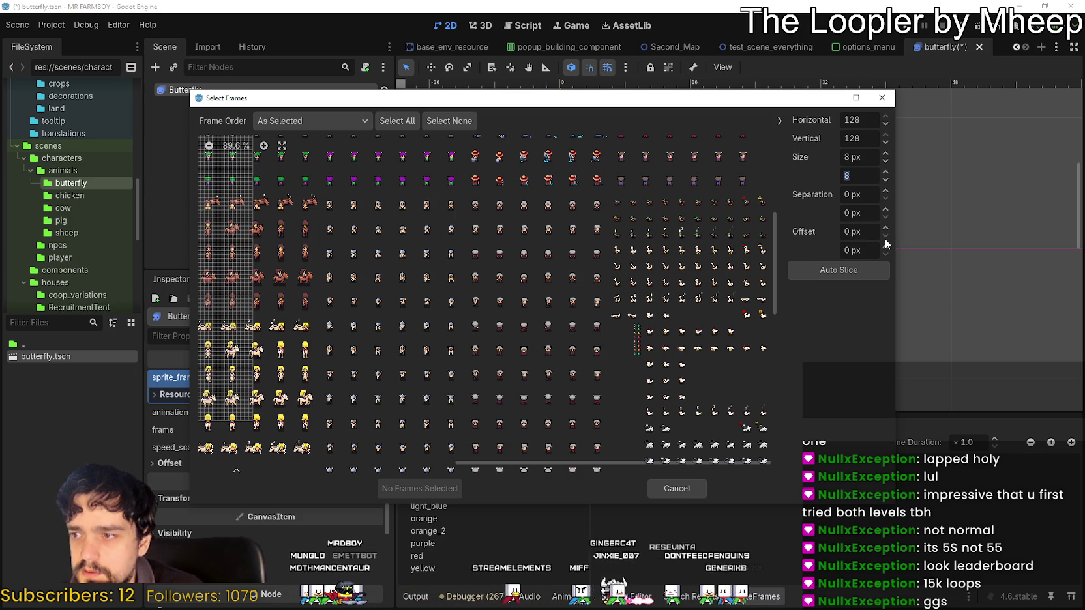
{"action": "left_click_drag", "start_coordinate": [678, 463], "coordinate": [250, 467]}
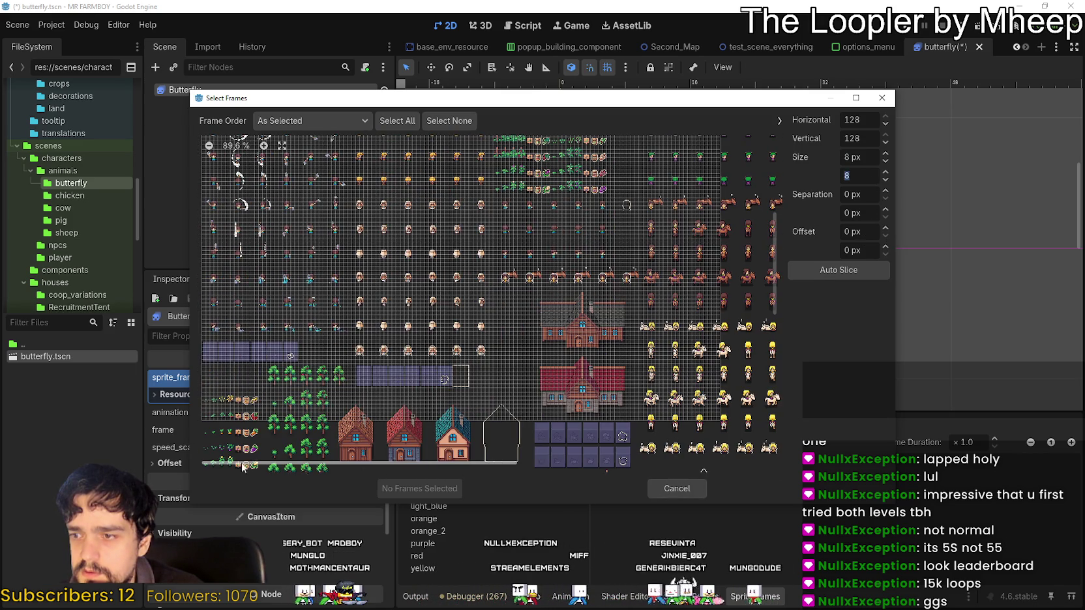
{"action": "scroll", "coordinate": [497, 181], "scroll_direction": "up", "scroll_amount": 5}
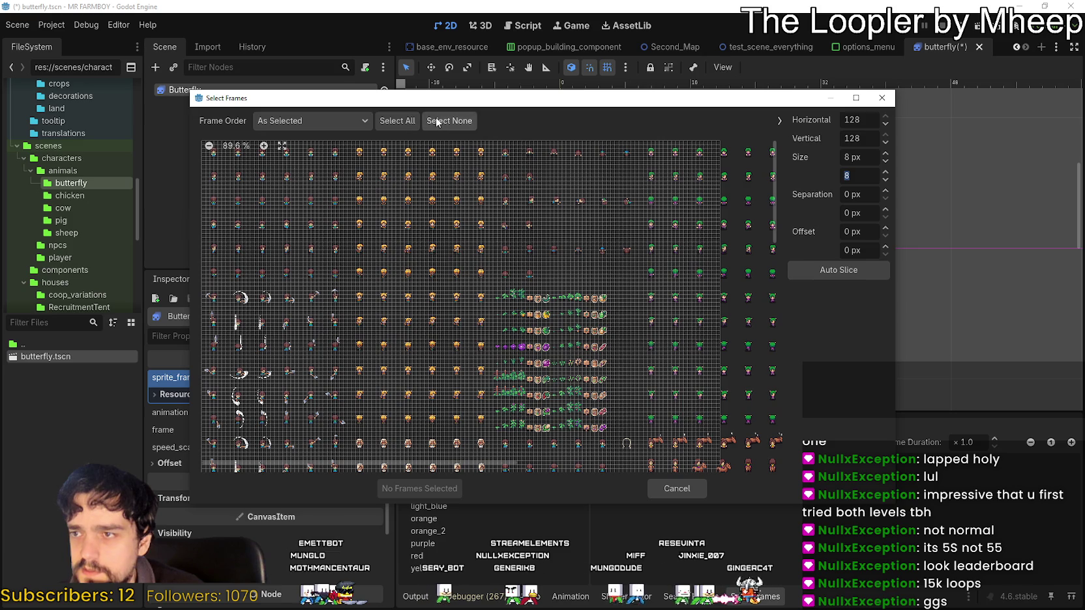
{"action": "left_click", "coordinate": [358, 121]}
Select all frames in the sheet, then clear the selection with Select None
{"action": "left_click", "coordinate": [410, 124]}
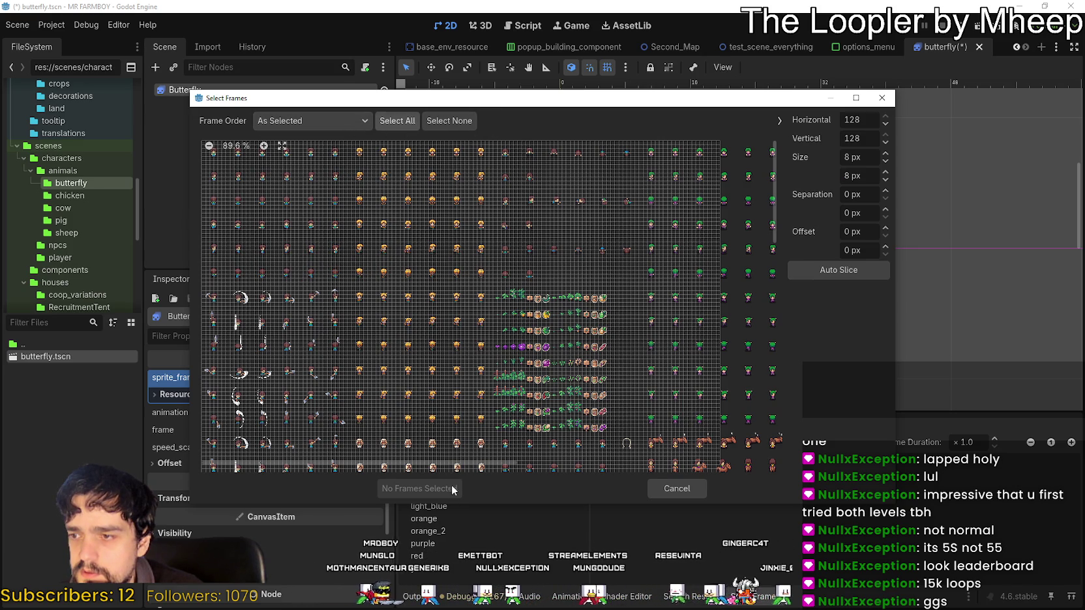
{"action": "left_click", "coordinate": [677, 488]}
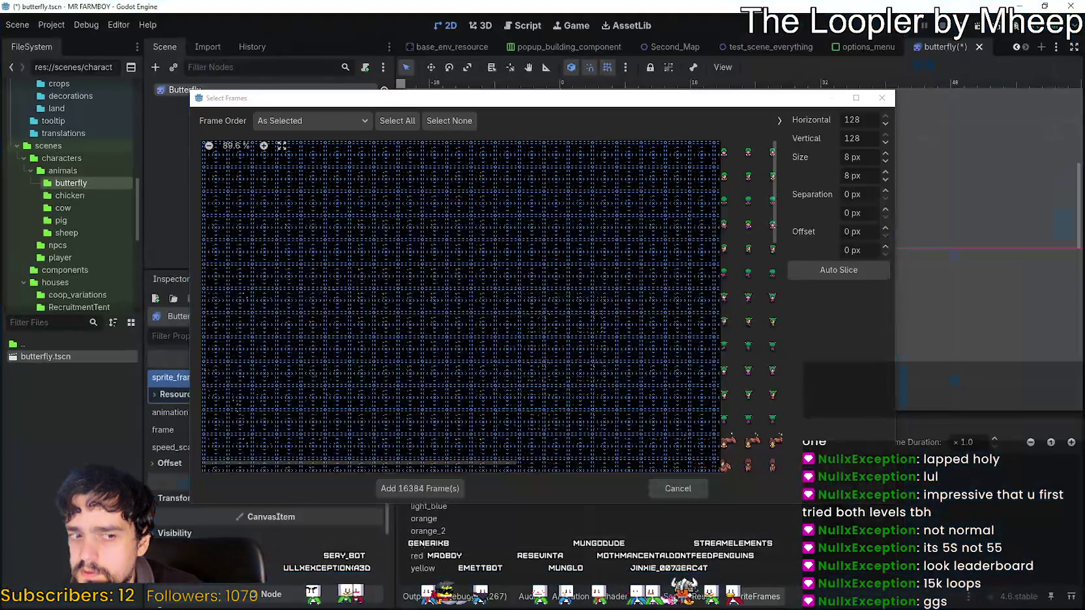
{"action": "scroll", "coordinate": [542, 268], "scroll_direction": "down", "scroll_amount": 3}
{"action": "scroll", "coordinate": [519, 278], "scroll_direction": "down", "scroll_amount": 5}
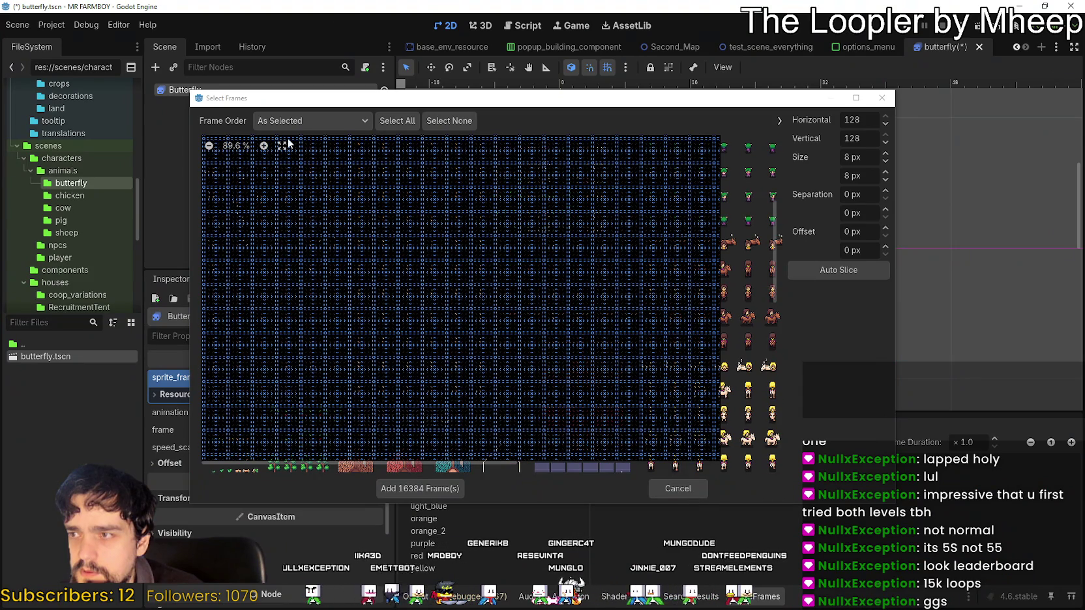
{"action": "left_click", "coordinate": [311, 120]}
{"action": "left_click", "coordinate": [309, 118]}
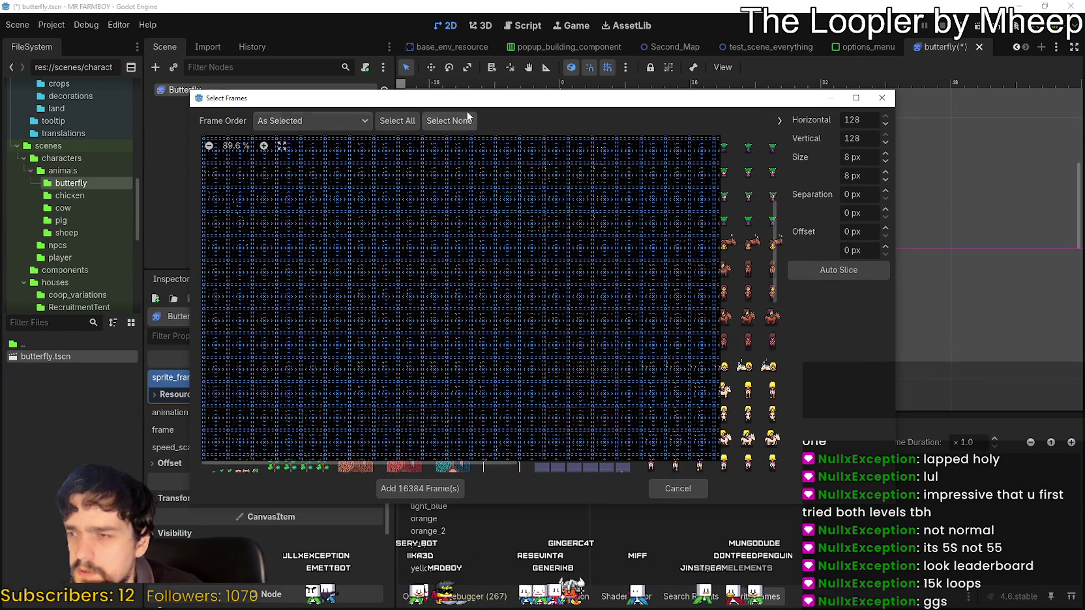
{"action": "left_click", "coordinate": [454, 121]}
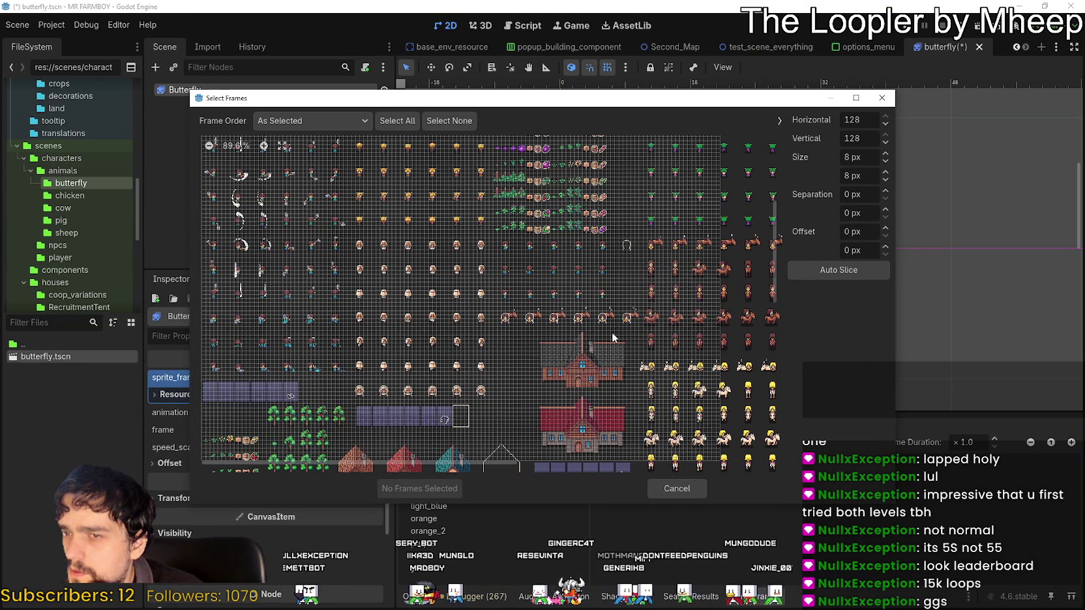
{"action": "scroll", "coordinate": [728, 317], "scroll_direction": "down", "scroll_amount": 3}
{"action": "scroll", "coordinate": [455, 348], "scroll_direction": "up", "scroll_amount": 5}
Pick a row of character frames, then cancel without adding any
{"action": "mouse_move", "coordinate": [311, 348]}
{"action": "left_mouse_down"}
{"action": "mouse_move", "coordinate": [455, 348]}
{"action": "mouse_move", "coordinate": [471, 257]}
{"action": "mouse_move", "coordinate": [573, 264]}
{"action": "mouse_move", "coordinate": [636, 248]}
{"action": "mouse_move", "coordinate": [584, 179]}
{"action": "mouse_move", "coordinate": [492, 227]}
{"action": "mouse_move", "coordinate": [285, 204]}
{"action": "left_mouse_up"}
{"action": "scroll", "coordinate": [462, 366], "scroll_direction": "up", "scroll_amount": 3}
{"action": "scroll", "coordinate": [459, 359], "scroll_direction": "down", "scroll_amount": 9}
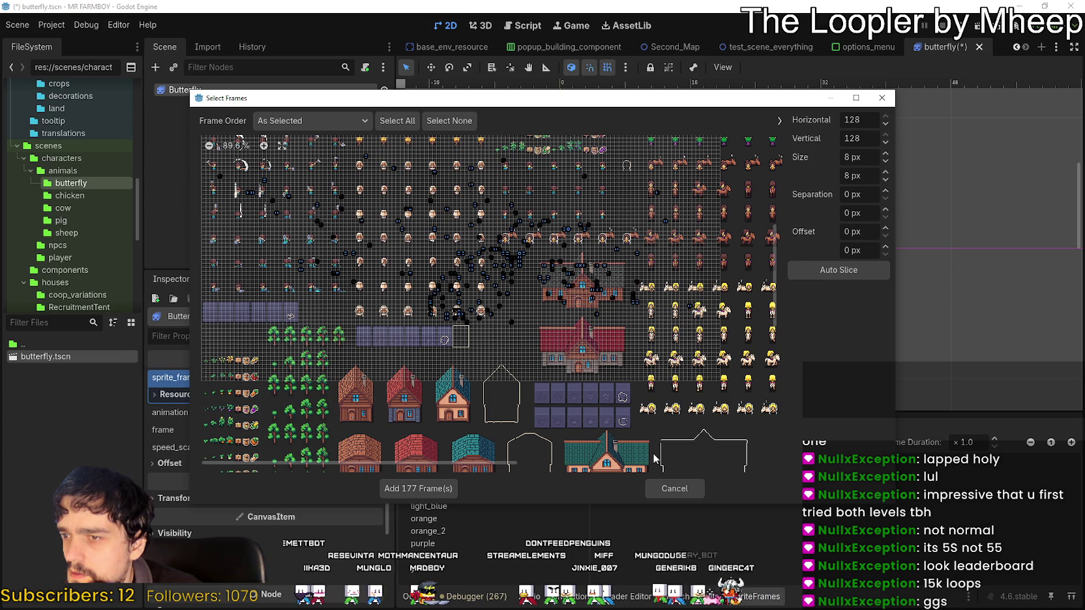
{"action": "left_click", "coordinate": [674, 489]}
Select the light_blue, green, then blue animation and start Add Frames from Sprite Sheet again
{"action": "left_click", "coordinate": [522, 505]}
{"action": "left_click", "coordinate": [510, 494]}
{"action": "left_click", "coordinate": [510, 481]}
{"action": "left_click", "coordinate": [713, 442]}
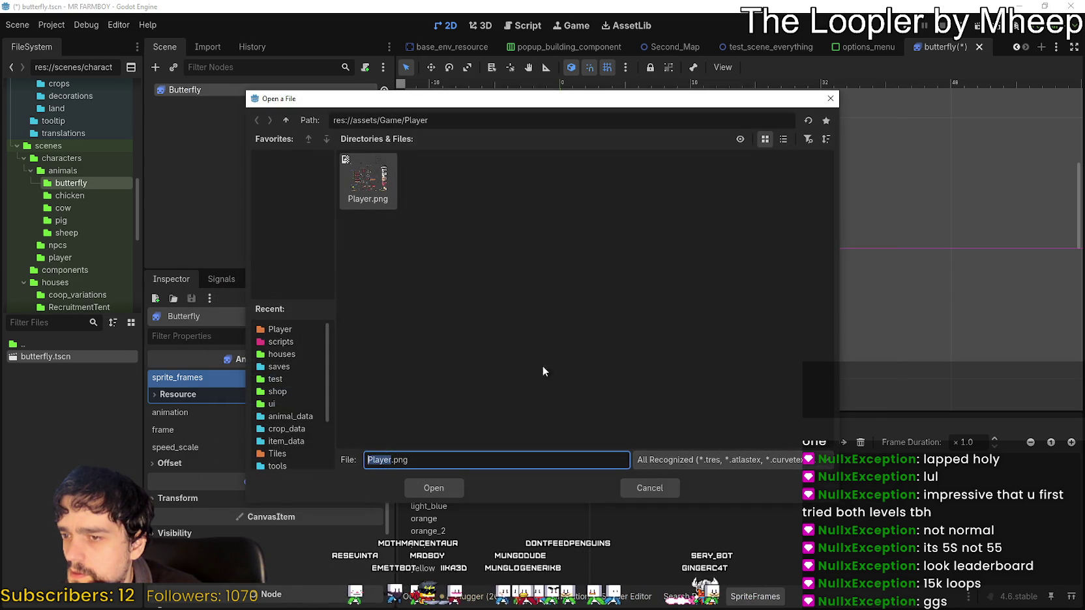
Open Player.png and set the frame cell size to 16 px by 16 px
{"action": "double_click", "coordinate": [371, 199]}
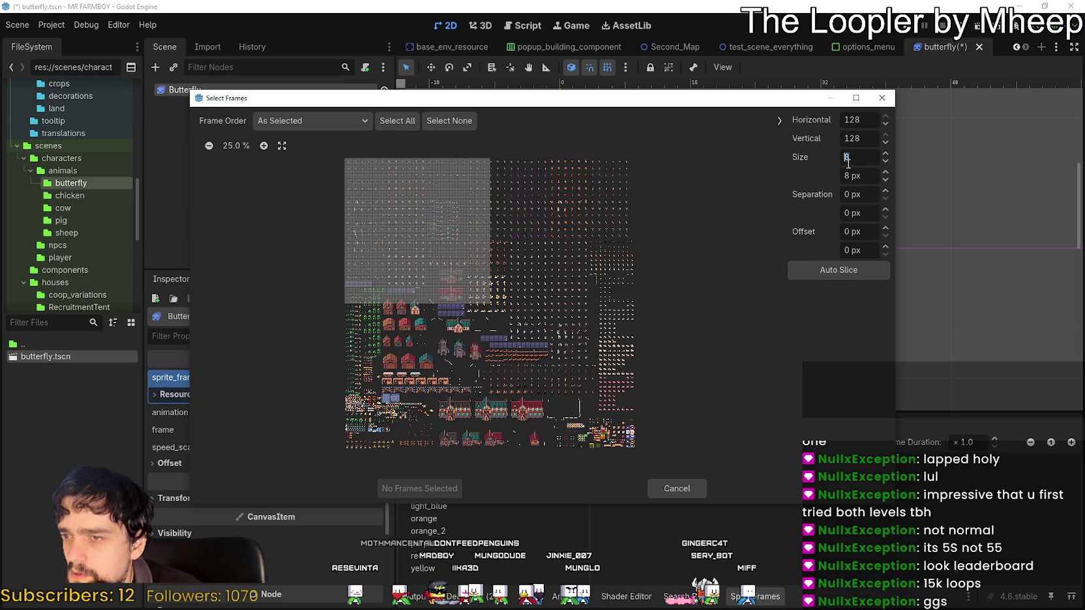
{"action": "type", "text": "16"}
{"action": "key", "text": "Tab"}
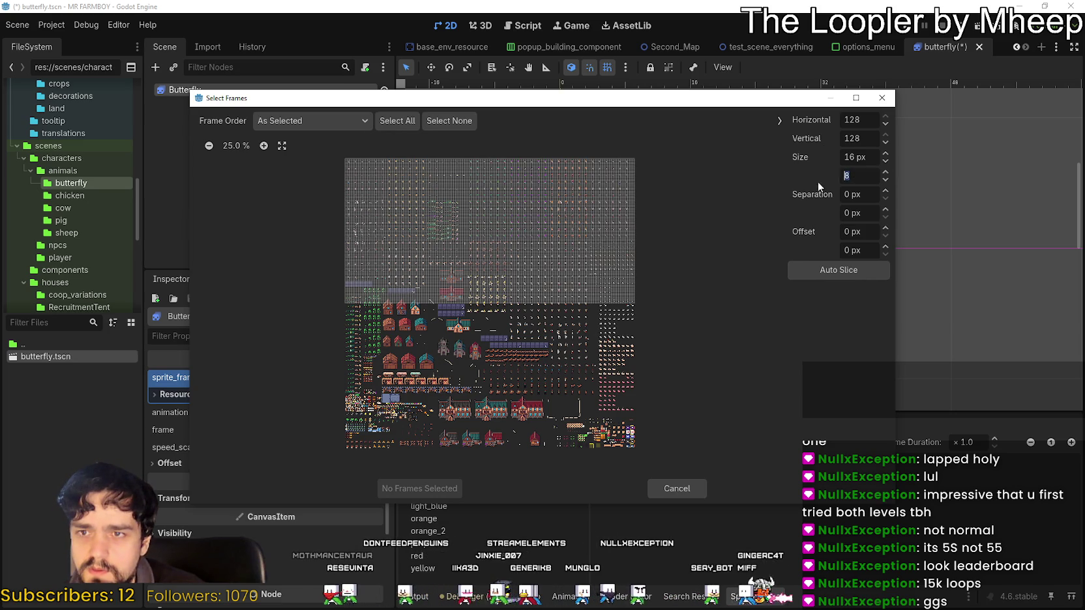
{"action": "left_click", "coordinate": [858, 160]}
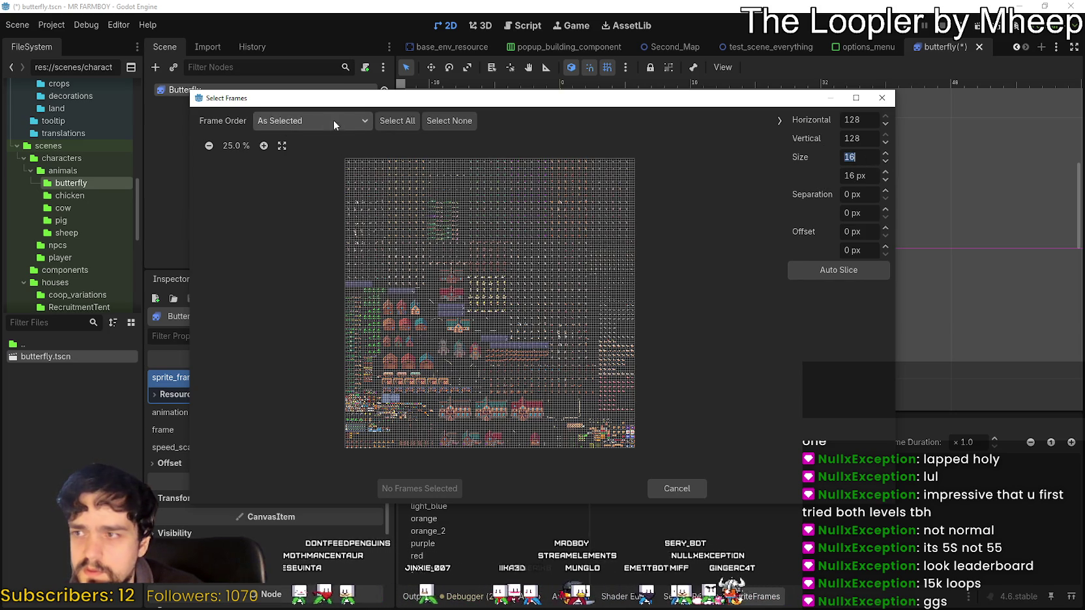
Zoom in four times on the sprite sheet preview and pan across it
{"action": "left_click", "coordinate": [265, 146]}
{"action": "left_click", "coordinate": [265, 146]}
{"action": "left_click", "coordinate": [265, 146]}
{"action": "left_click", "coordinate": [265, 146]}
{"action": "scroll", "coordinate": [392, 457], "scroll_direction": "down", "scroll_amount": 5}
{"action": "left_click_drag", "start_coordinate": [375, 467], "coordinate": [717, 467]}
{"action": "scroll", "coordinate": [621, 322], "scroll_direction": "down", "scroll_amount": 5}
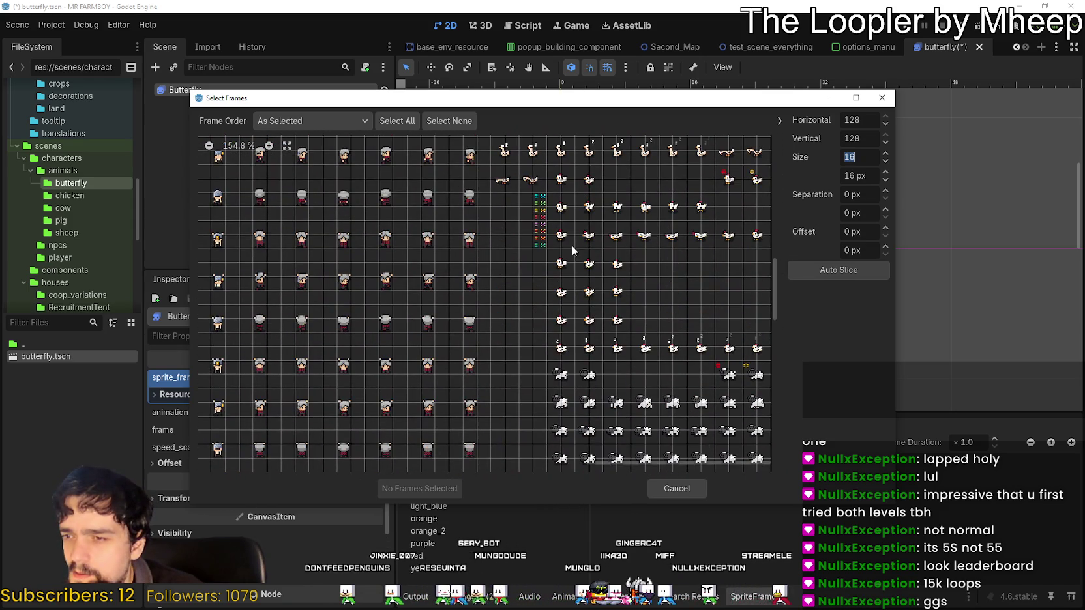
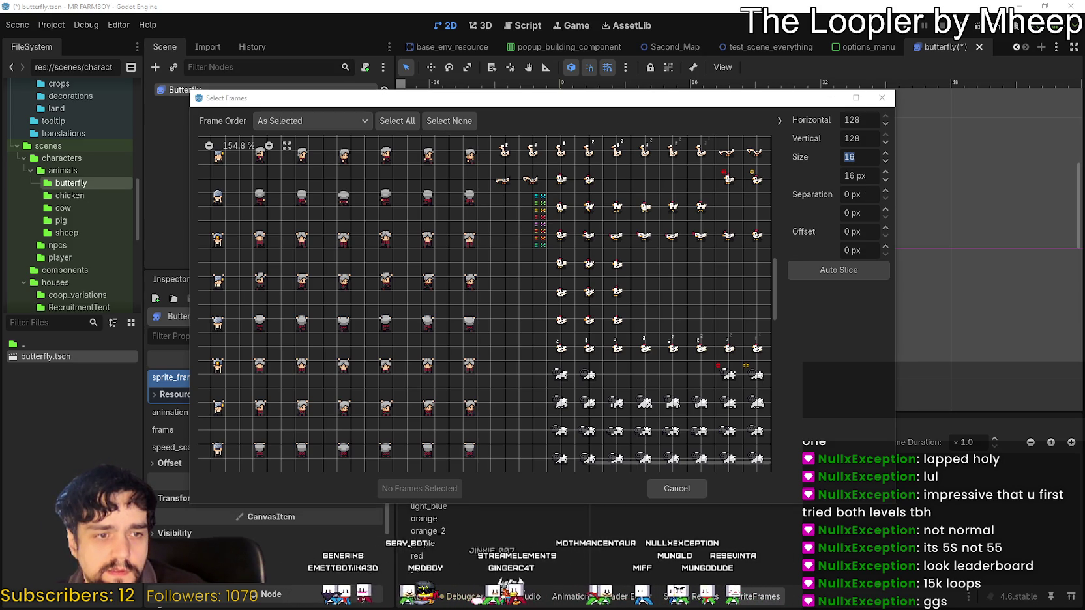
Bring Aseprite forward and maximize it to show the Player.png sprite sheet
{"action": "key", "text": "alt+Tab"}
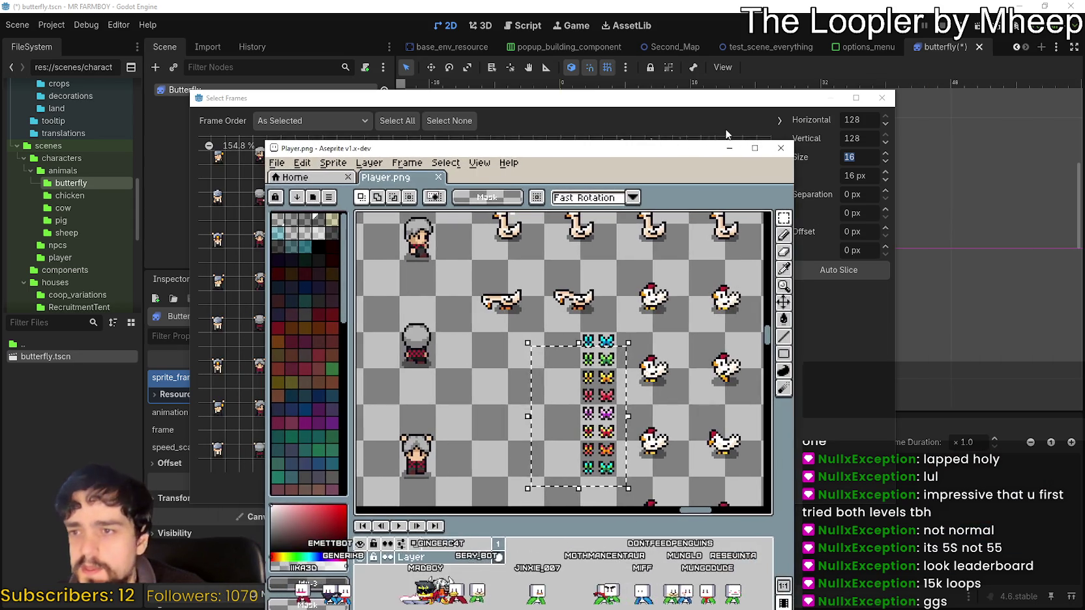
{"action": "left_click", "coordinate": [754, 150]}
{"action": "mouse_move", "coordinate": [546, 6]}
{"action": "left_mouse_down"}
{"action": "mouse_move", "coordinate": [766, 328]}
{"action": "mouse_move", "coordinate": [706, 367]}
{"action": "mouse_move", "coordinate": [637, 209]}
{"action": "left_mouse_up"}
{"action": "left_click", "coordinate": [867, 211]}
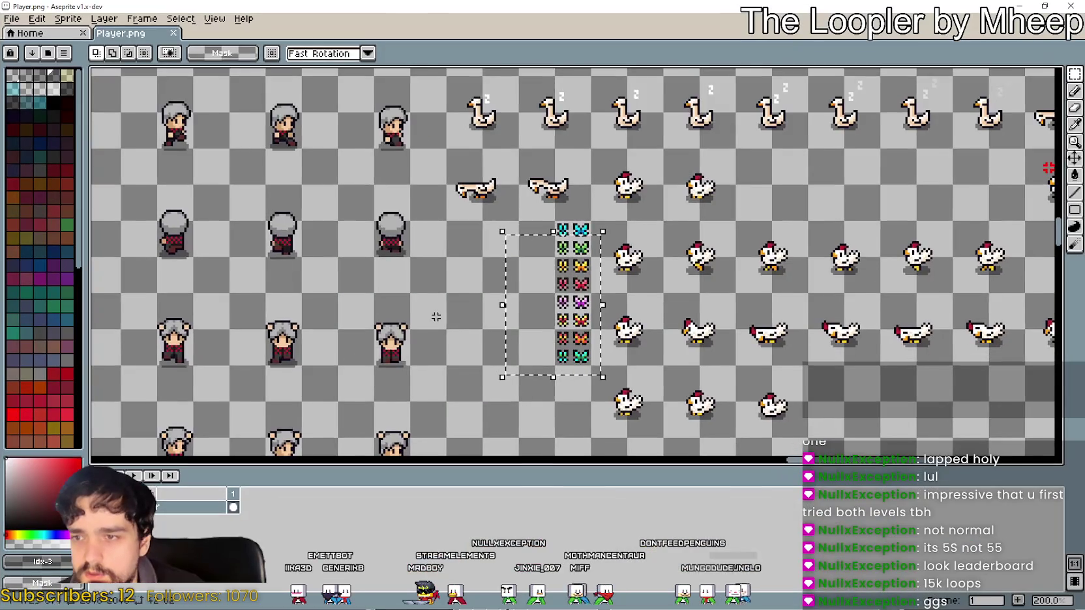
{"action": "scroll", "coordinate": [597, 242], "scroll_direction": "up", "scroll_amount": 1}
{"action": "scroll", "coordinate": [450, 350], "scroll_direction": "down", "scroll_amount": 1}
{"action": "scroll", "coordinate": [533, 230], "scroll_direction": "up", "scroll_amount": 3}
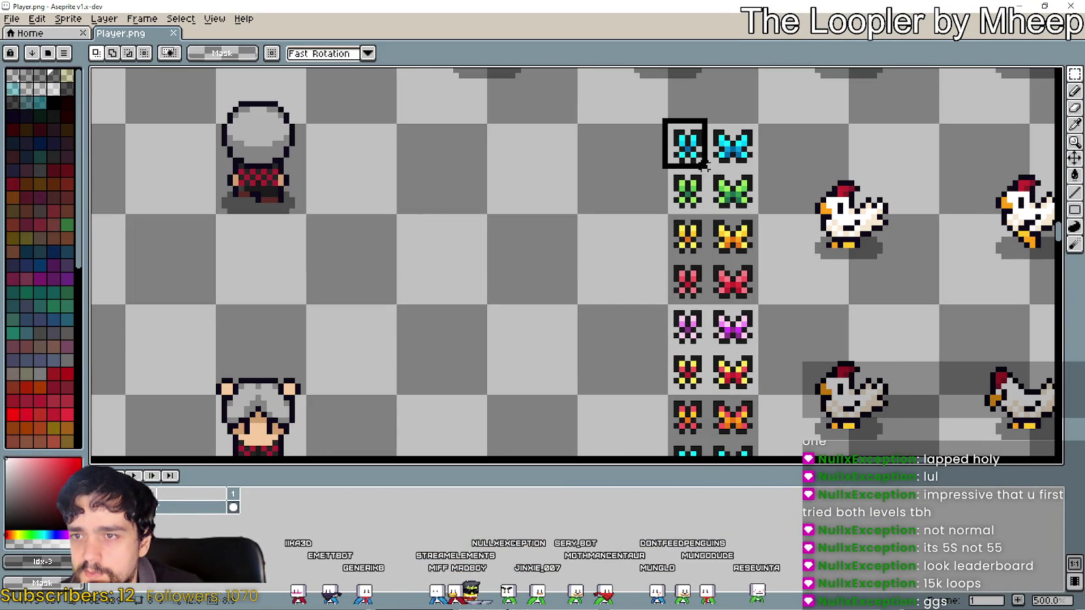
Lay out the top row with the two cyan and two green butterflies in separate tiles
{"action": "mouse_move", "coordinate": [703, 158]}
{"action": "left_mouse_down"}
{"action": "mouse_move", "coordinate": [509, 187]}
{"action": "mouse_move", "coordinate": [451, 173]}
{"action": "left_mouse_up"}
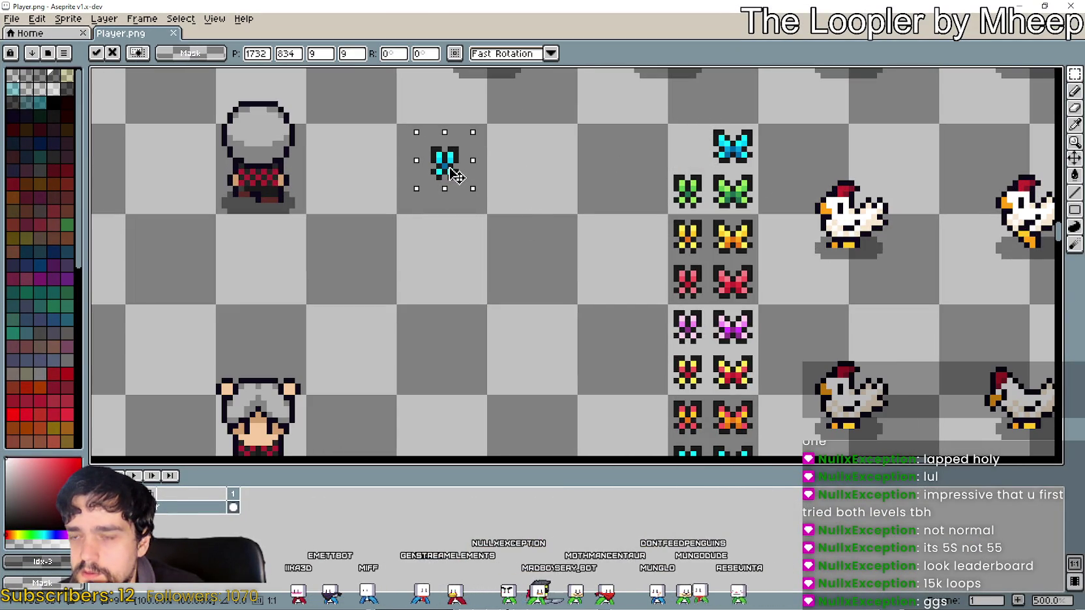
{"action": "key", "text": "Return"}
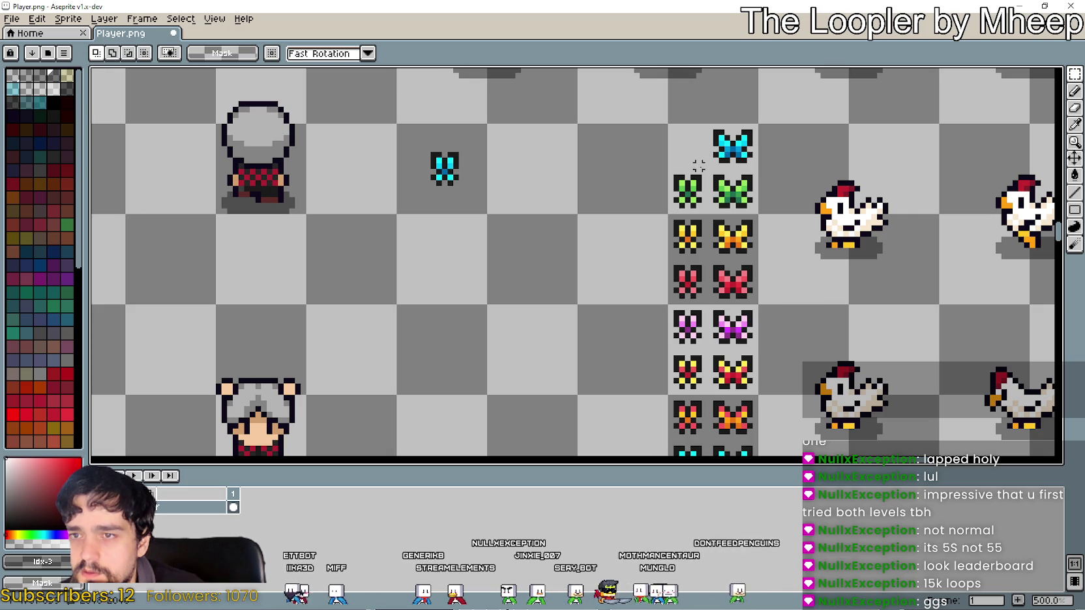
{"action": "left_click_drag", "start_coordinate": [740, 153], "coordinate": [537, 174]}
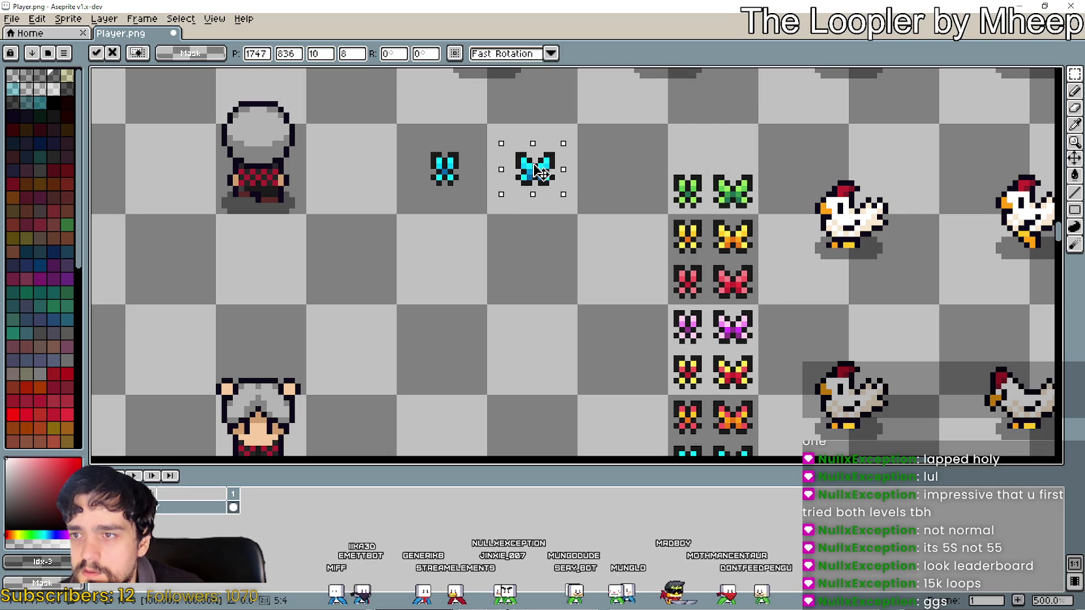
{"action": "left_click", "coordinate": [664, 210]}
{"action": "left_click_drag", "start_coordinate": [704, 209], "coordinate": [637, 189]}
{"action": "left_click", "coordinate": [704, 205]}
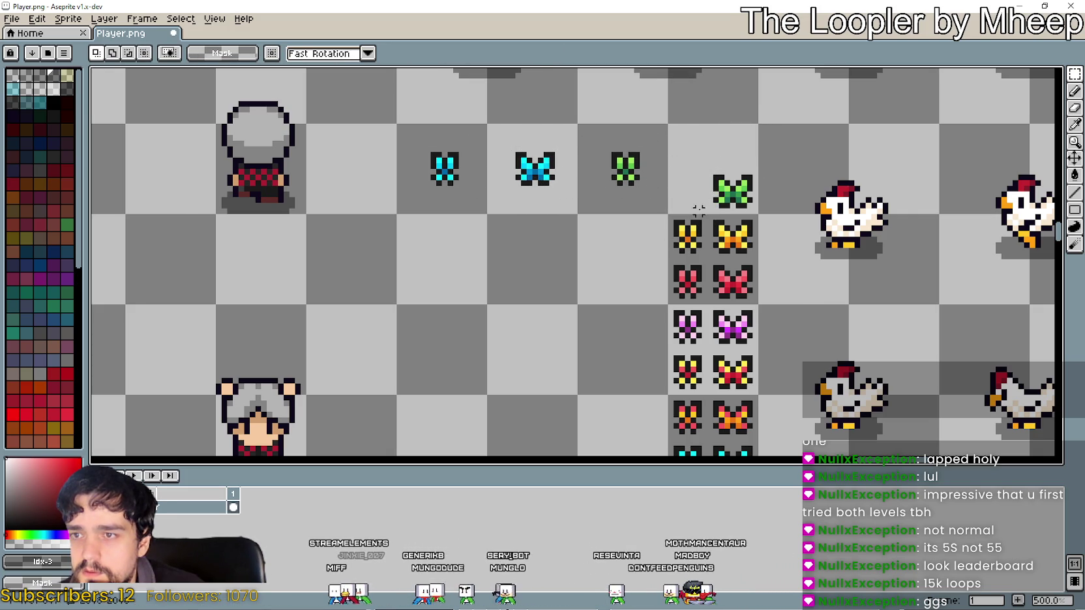
{"action": "left_click_drag", "start_coordinate": [740, 210], "coordinate": [729, 182]}
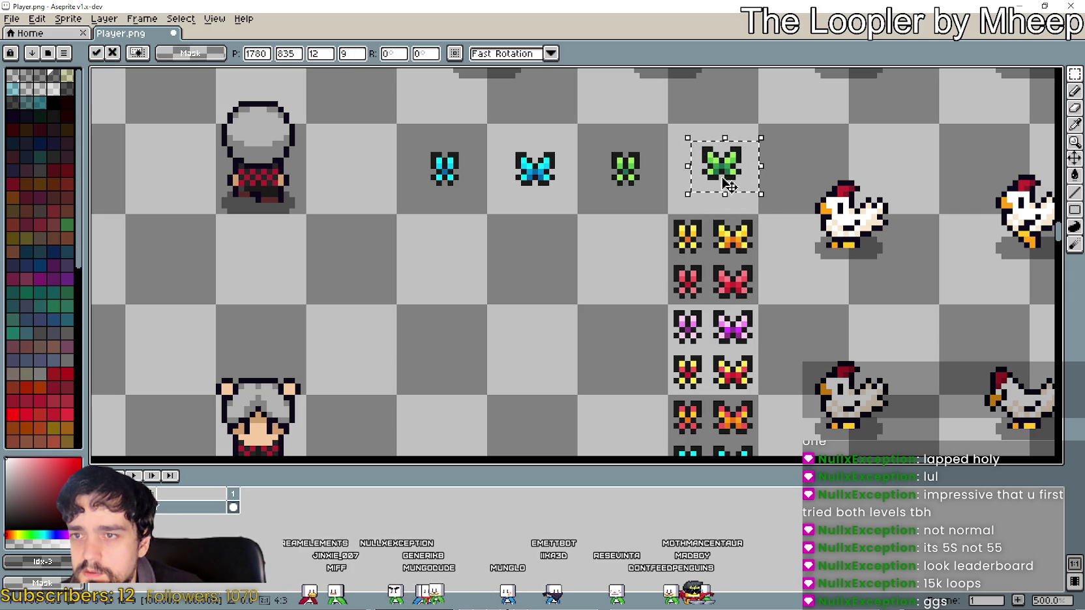
{"action": "left_click", "coordinate": [653, 262]}
Fill the second row with the yellow, orange-yellow and two red butterflies
{"action": "left_click_drag", "start_coordinate": [699, 252], "coordinate": [465, 272]}
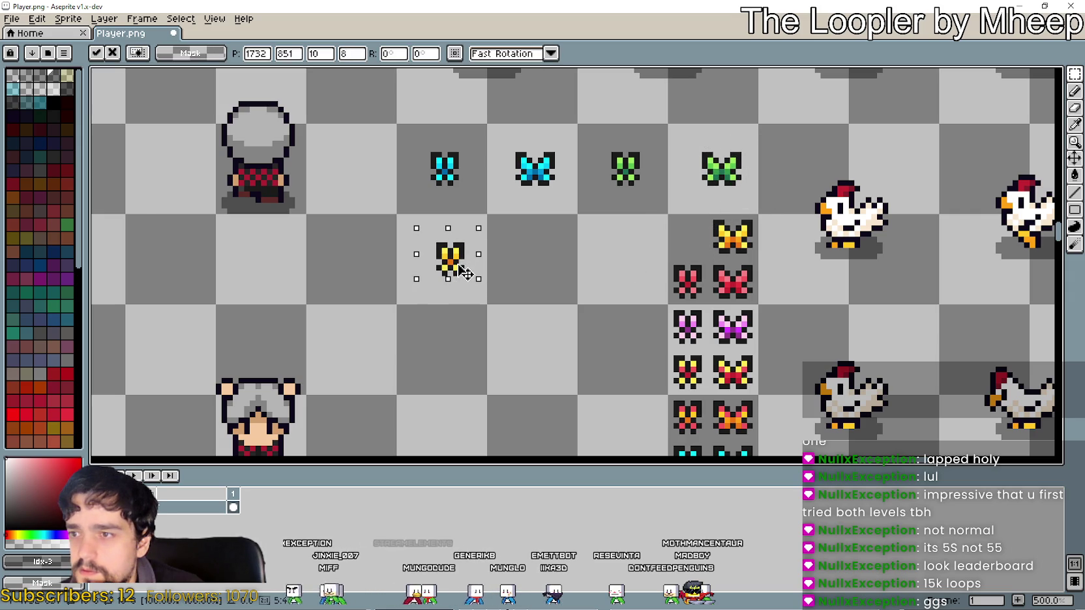
{"action": "left_click", "coordinate": [602, 267]}
{"action": "mouse_move", "coordinate": [733, 238]}
{"action": "left_mouse_down"}
{"action": "mouse_move", "coordinate": [521, 252]}
{"action": "mouse_move", "coordinate": [530, 253]}
{"action": "left_mouse_up"}
{"action": "left_click", "coordinate": [676, 269]}
{"action": "mouse_move", "coordinate": [658, 301]}
{"action": "left_mouse_down"}
{"action": "mouse_move", "coordinate": [708, 258]}
{"action": "mouse_move", "coordinate": [642, 271]}
{"action": "left_mouse_up"}
{"action": "left_click", "coordinate": [704, 299]}
{"action": "mouse_move", "coordinate": [704, 301]}
{"action": "left_mouse_down"}
{"action": "mouse_move", "coordinate": [777, 265]}
{"action": "mouse_move", "coordinate": [725, 270]}
{"action": "mouse_move", "coordinate": [722, 257]}
{"action": "left_mouse_up"}
{"action": "left_click", "coordinate": [653, 346]}
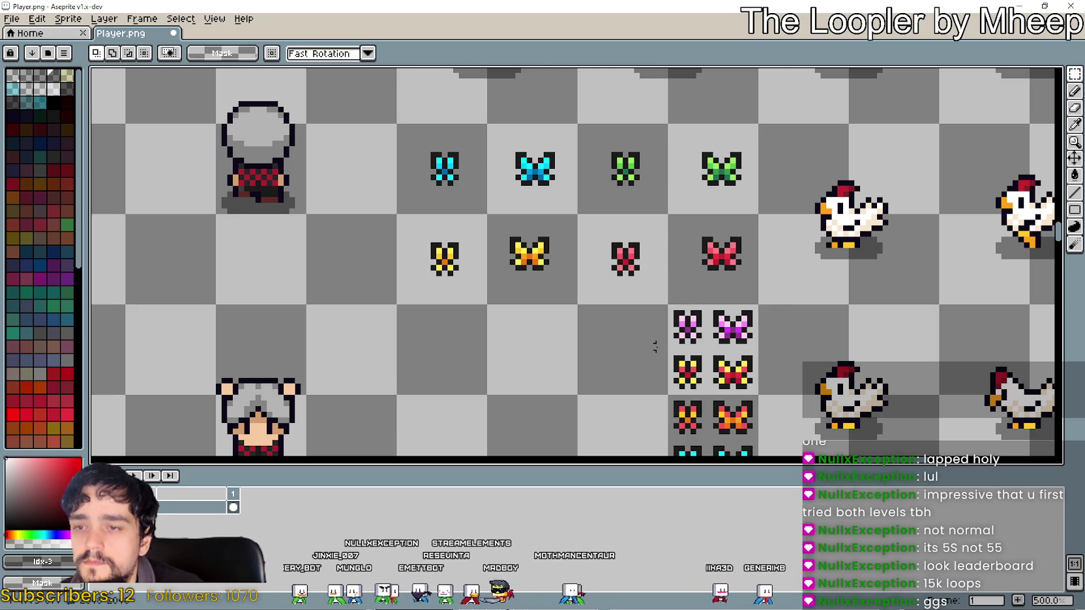
Fill the third row with the two purple and two red-yellow butterflies
{"action": "left_click_drag", "start_coordinate": [681, 352], "coordinate": [709, 301]}
{"action": "left_click_drag", "start_coordinate": [700, 345], "coordinate": [452, 368]}
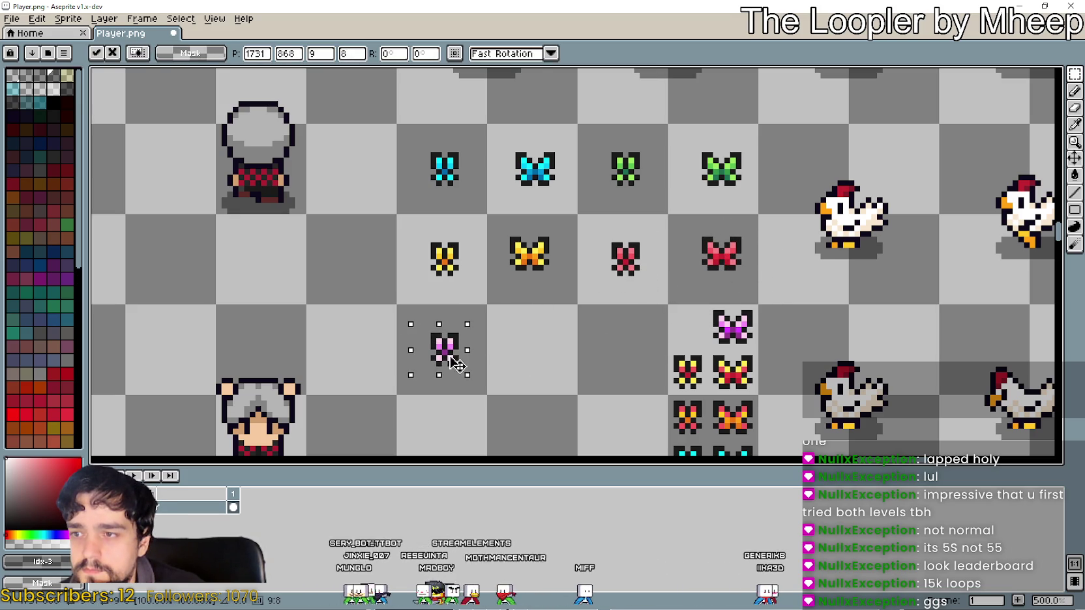
{"action": "scroll", "coordinate": [615, 303], "scroll_direction": "down", "scroll_amount": 2}
{"action": "left_click_drag", "start_coordinate": [704, 304], "coordinate": [755, 243]}
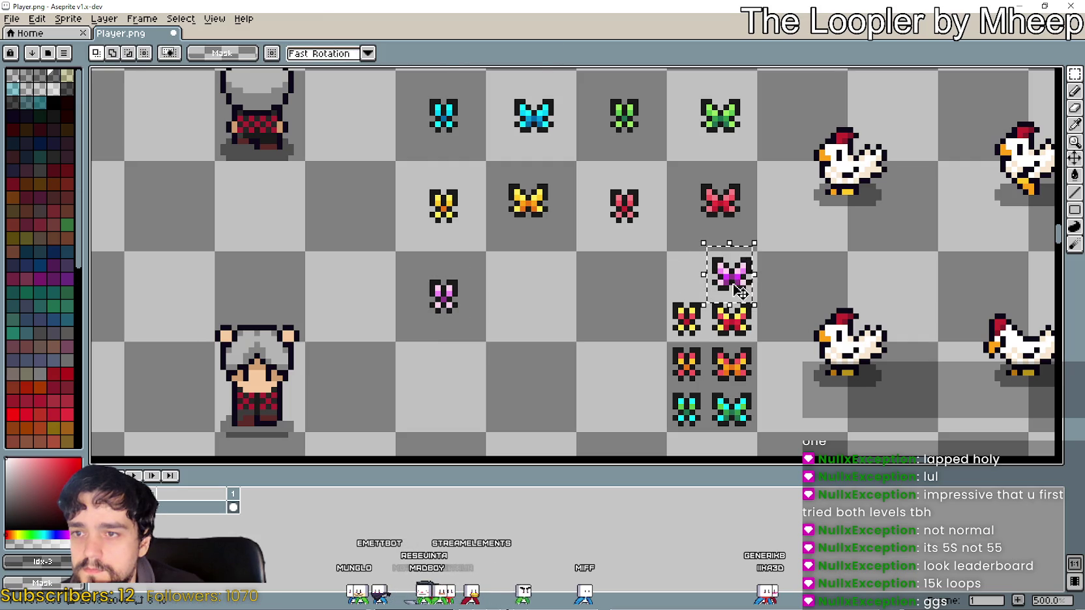
{"action": "left_click_drag", "start_coordinate": [740, 292], "coordinate": [543, 314]}
{"action": "left_click", "coordinate": [652, 338]}
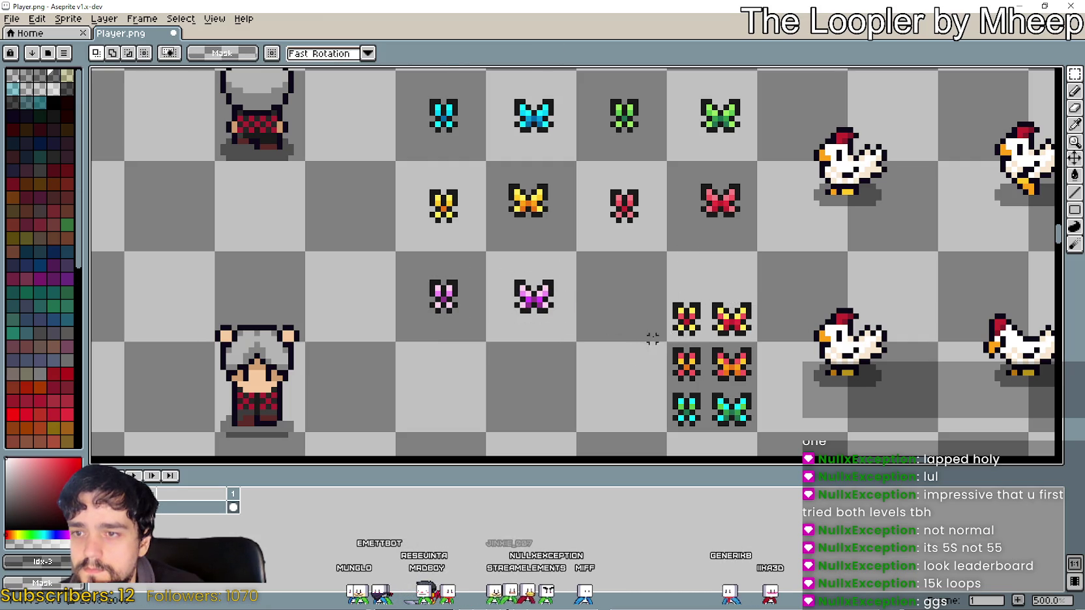
{"action": "mouse_move", "coordinate": [692, 319]}
{"action": "left_mouse_down"}
{"action": "mouse_move", "coordinate": [659, 308]}
{"action": "mouse_move", "coordinate": [755, 291]}
{"action": "mouse_move", "coordinate": [713, 285]}
{"action": "left_mouse_up"}
{"action": "left_click", "coordinate": [669, 328]}
{"action": "left_click", "coordinate": [663, 338]}
Fill the fourth row with the red-orange, orange, cyan and green-cyan butterflies
{"action": "scroll", "coordinate": [663, 338], "scroll_direction": "up", "scroll_amount": 1}
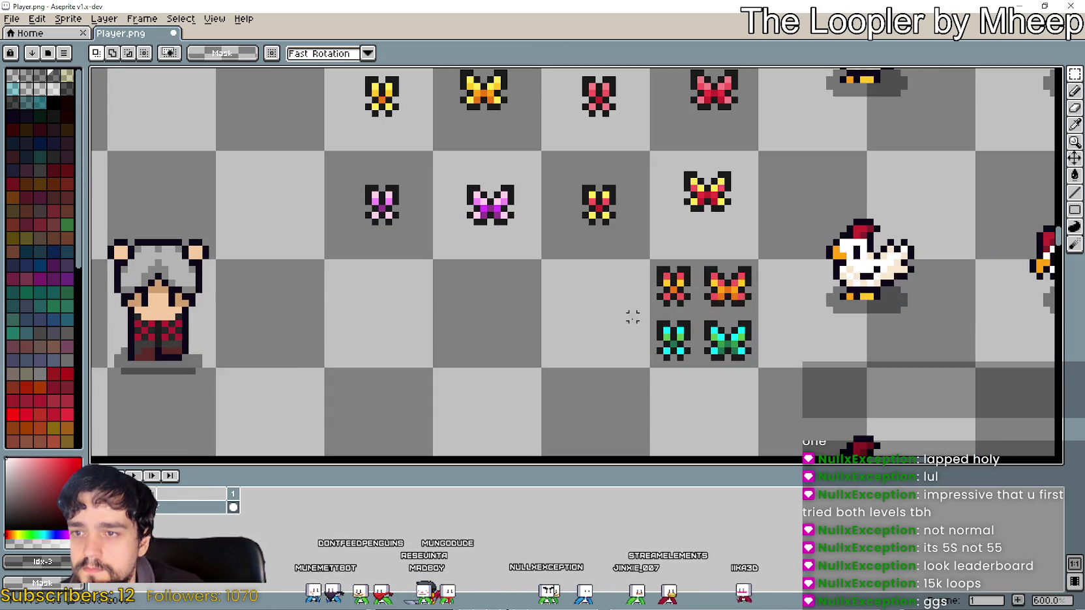
{"action": "left_click_drag", "start_coordinate": [702, 322], "coordinate": [636, 256]}
{"action": "left_click_drag", "start_coordinate": [668, 302], "coordinate": [388, 324]}
{"action": "left_click", "coordinate": [511, 330]}
{"action": "mouse_move", "coordinate": [692, 254]}
{"action": "left_mouse_down"}
{"action": "mouse_move", "coordinate": [777, 318]}
{"action": "mouse_move", "coordinate": [529, 303]}
{"action": "mouse_move", "coordinate": [507, 318]}
{"action": "left_mouse_up"}
{"action": "left_click_drag", "start_coordinate": [624, 387], "coordinate": [702, 298]}
{"action": "left_click_drag", "start_coordinate": [678, 357], "coordinate": [610, 322]}
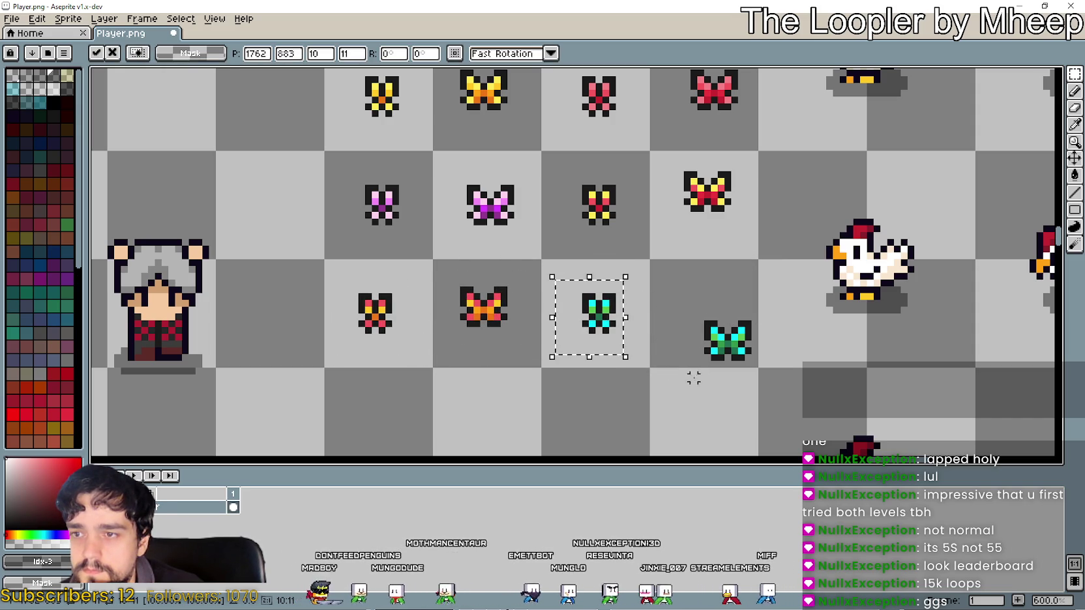
{"action": "left_click_drag", "start_coordinate": [674, 383], "coordinate": [759, 301]}
{"action": "left_click_drag", "start_coordinate": [743, 353], "coordinate": [730, 319]}
{"action": "key", "text": "ctrl+d"}
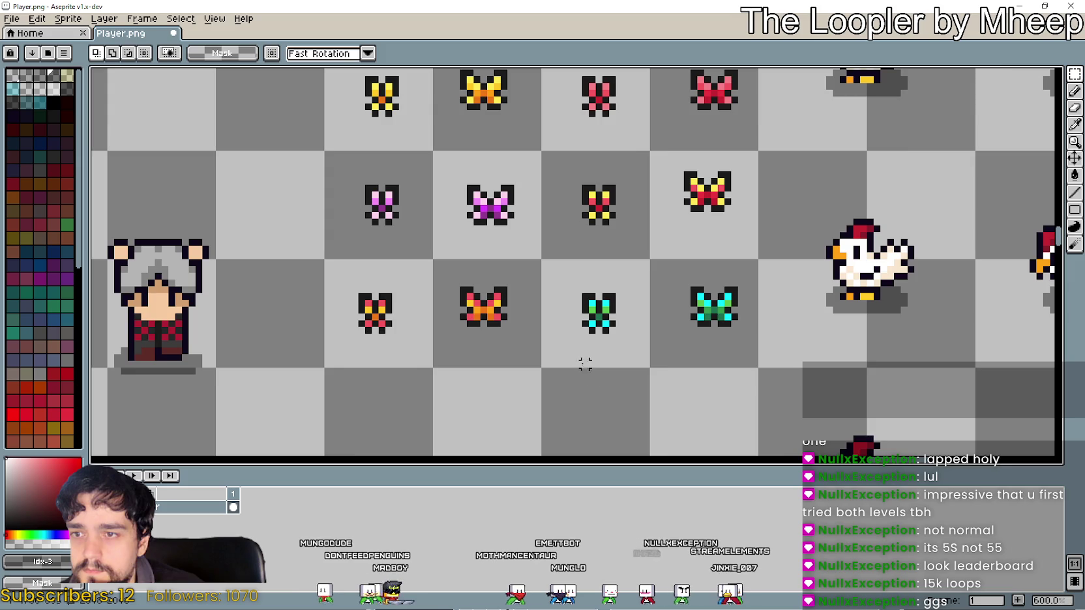
Nudge the fourth-row cyan butterfly one pixel left and down, and realign the orange one
{"action": "scroll", "coordinate": [583, 322], "scroll_direction": "down", "scroll_amount": 3}
{"action": "scroll", "coordinate": [594, 336], "scroll_direction": "up", "scroll_amount": 3}
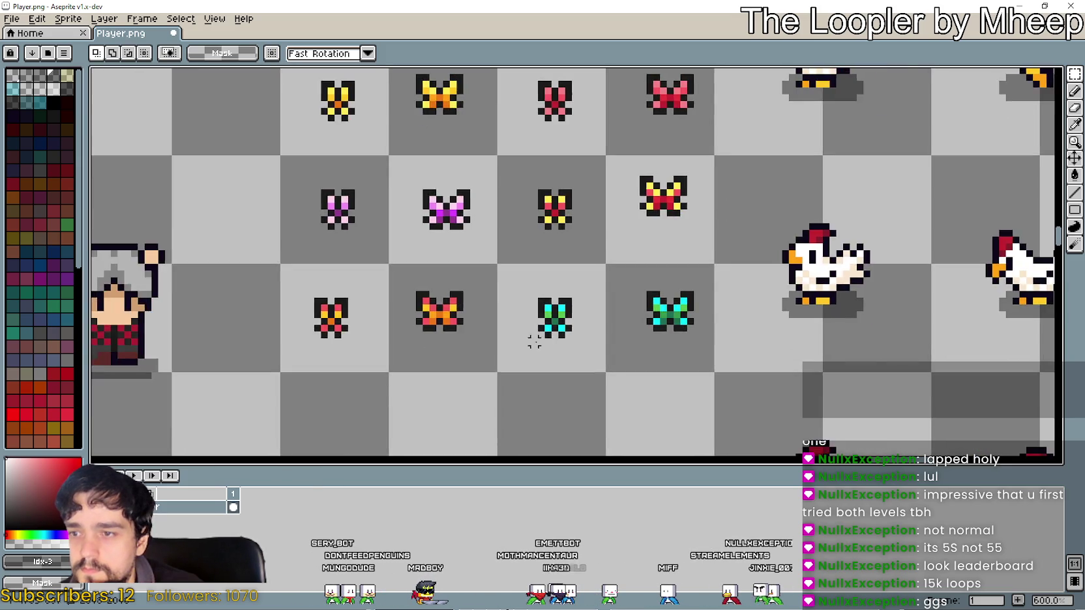
{"action": "scroll", "coordinate": [534, 341], "scroll_direction": "up", "scroll_amount": 3}
{"action": "left_click_drag", "start_coordinate": [515, 341], "coordinate": [643, 214]}
{"action": "left_click_drag", "start_coordinate": [720, 340], "coordinate": [887, 200]}
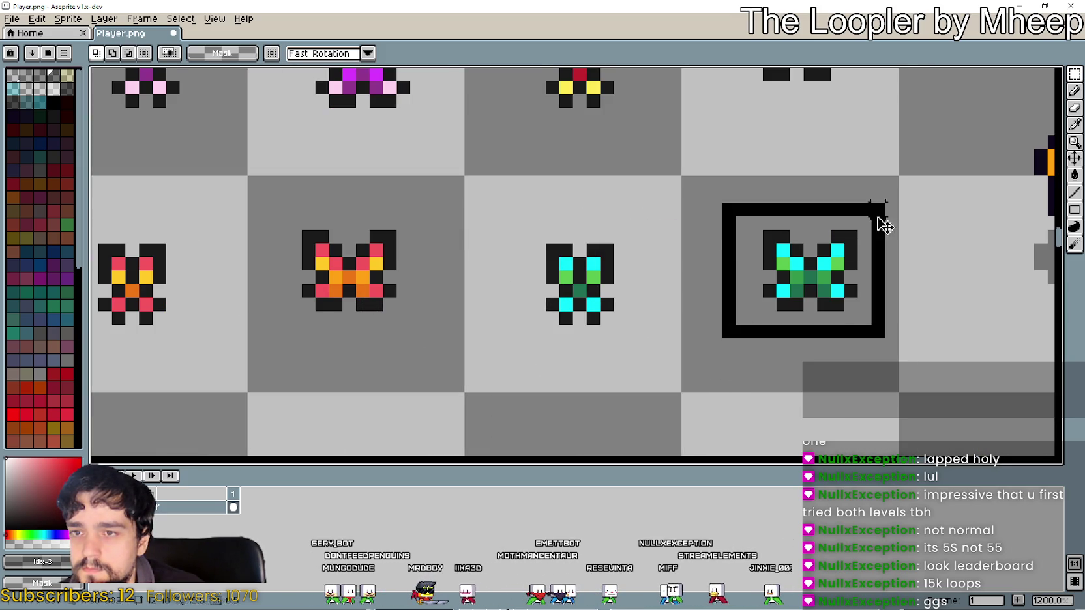
{"action": "left_click_drag", "start_coordinate": [817, 282], "coordinate": [803, 295]}
{"action": "key", "text": "Return"}
{"action": "scroll", "coordinate": [619, 344], "scroll_direction": "down", "scroll_amount": 3}
{"action": "scroll", "coordinate": [644, 376], "scroll_direction": "left", "scroll_amount": 5}
{"action": "mouse_move", "coordinate": [604, 282]}
{"action": "left_mouse_down"}
{"action": "mouse_move", "coordinate": [684, 369]}
{"action": "mouse_move", "coordinate": [635, 340]}
{"action": "mouse_move", "coordinate": [631, 349]}
{"action": "mouse_move", "coordinate": [707, 285]}
{"action": "mouse_move", "coordinate": [828, 368]}
{"action": "left_mouse_up"}
{"action": "key", "text": "Return"}
Shift the right red-yellow butterfly down two pixels and realign the red and green butterflies
{"action": "scroll", "coordinate": [635, 341], "scroll_direction": "up", "scroll_amount": 3}
{"action": "scroll", "coordinate": [636, 341], "scroll_direction": "right", "scroll_amount": 3}
{"action": "left_click_drag", "start_coordinate": [786, 326], "coordinate": [790, 341]}
{"action": "key", "text": "Return"}
{"action": "scroll", "coordinate": [790, 341], "scroll_direction": "up", "scroll_amount": 3}
{"action": "mouse_move", "coordinate": [735, 265]}
{"action": "left_mouse_down"}
{"action": "mouse_move", "coordinate": [829, 339]}
{"action": "mouse_move", "coordinate": [793, 307]}
{"action": "left_mouse_up"}
{"action": "key", "text": "Return"}
{"action": "left_click_drag", "start_coordinate": [708, 154], "coordinate": [833, 247]}
{"action": "left_click_drag", "start_coordinate": [797, 210], "coordinate": [790, 209]}
{"action": "key", "text": "Return"}
Nudge one orange butterfly up a pixel and the column-two orange butterfly right a pixel
{"action": "scroll", "coordinate": [552, 295], "scroll_direction": "up", "scroll_amount": 2}
{"action": "scroll", "coordinate": [613, 329], "scroll_direction": "down", "scroll_amount": 1}
{"action": "scroll", "coordinate": [613, 329], "scroll_direction": "down", "scroll_amount": 3}
{"action": "right_click", "coordinate": [500, 264]}
{"action": "mouse_move", "coordinate": [542, 272]}
{"action": "left_mouse_down"}
{"action": "mouse_move", "coordinate": [585, 253]}
{"action": "mouse_move", "coordinate": [597, 275]}
{"action": "left_mouse_up"}
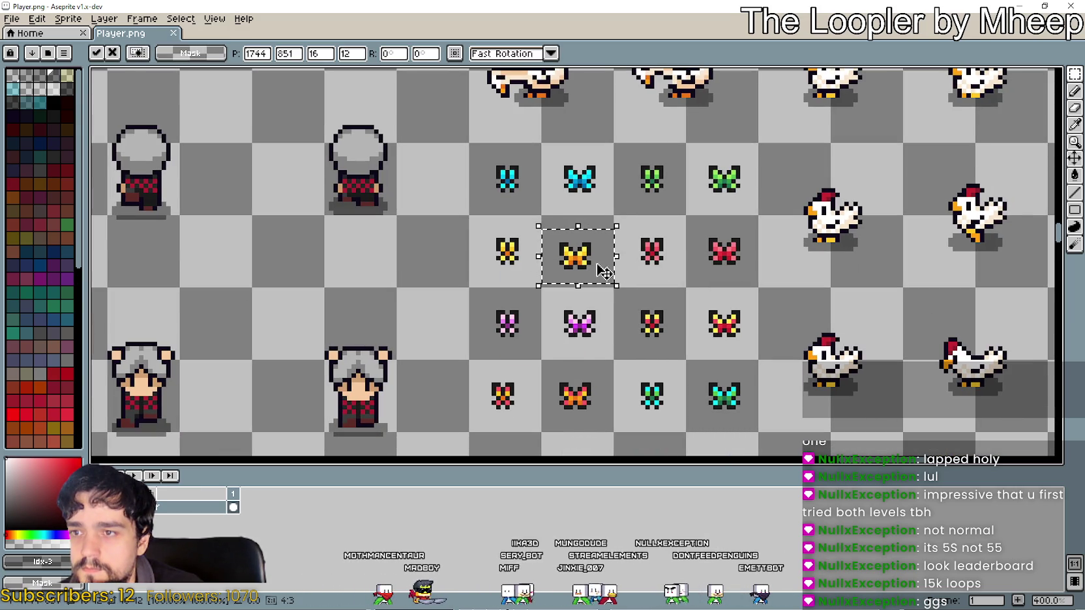
{"action": "key", "text": "Up"}
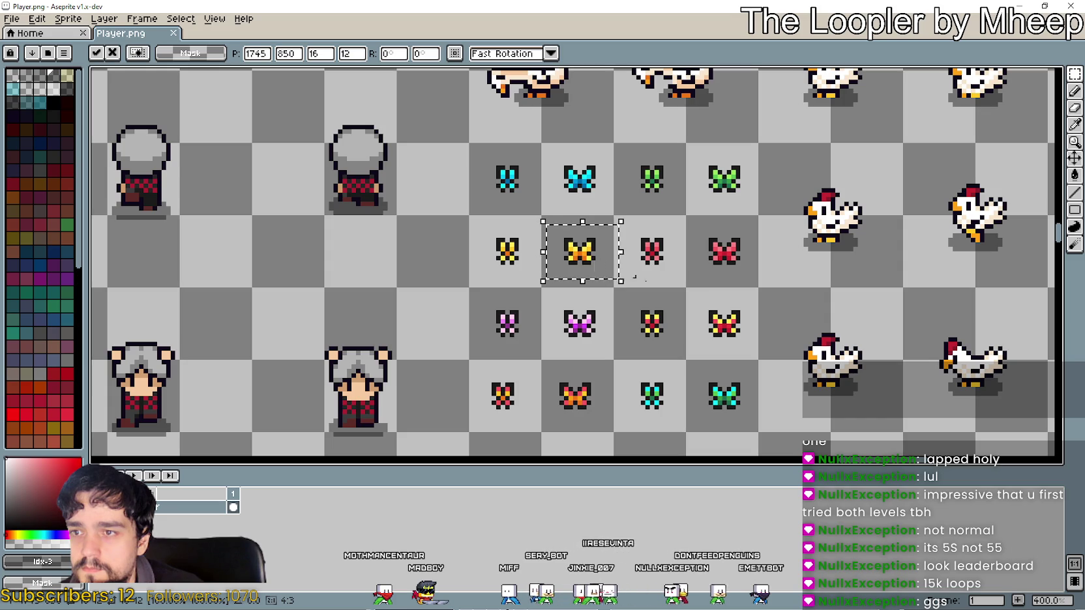
{"action": "key", "text": "Return"}
{"action": "scroll", "coordinate": [673, 259], "scroll_direction": "down", "scroll_amount": 1}
{"action": "mouse_move", "coordinate": [644, 116]}
{"action": "left_mouse_down"}
{"action": "mouse_move", "coordinate": [672, 254]}
{"action": "mouse_move", "coordinate": [643, 116]}
{"action": "mouse_move", "coordinate": [590, 100]}
{"action": "left_mouse_up"}
{"action": "mouse_move", "coordinate": [553, 415]}
{"action": "left_mouse_down"}
{"action": "mouse_move", "coordinate": [547, 345]}
{"action": "mouse_move", "coordinate": [580, 425]}
{"action": "left_mouse_up"}
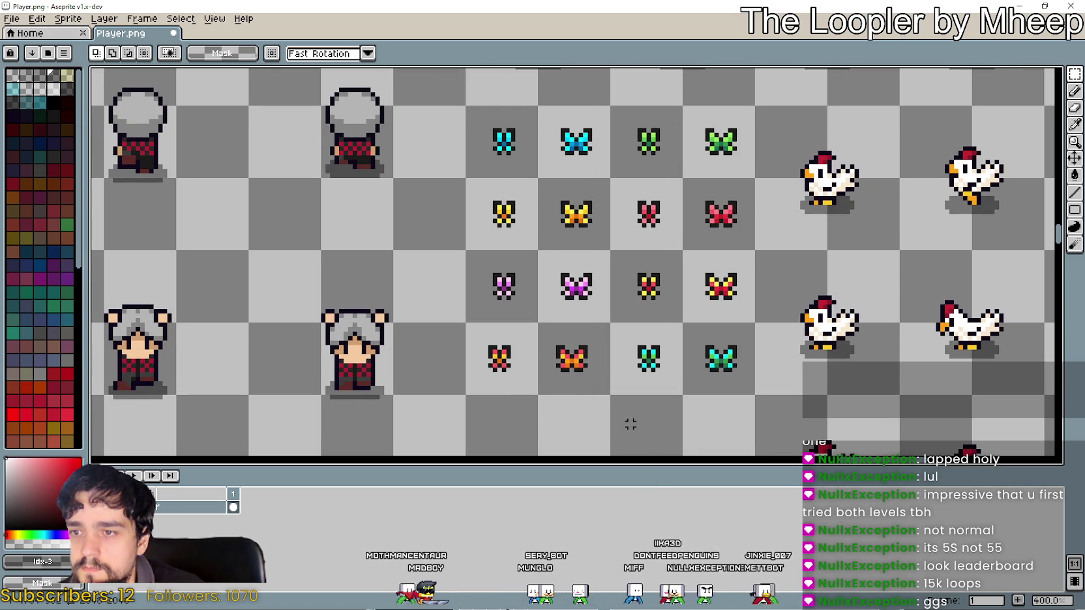
{"action": "key", "text": "Right"}
{"action": "key", "text": "ctrl+d"}
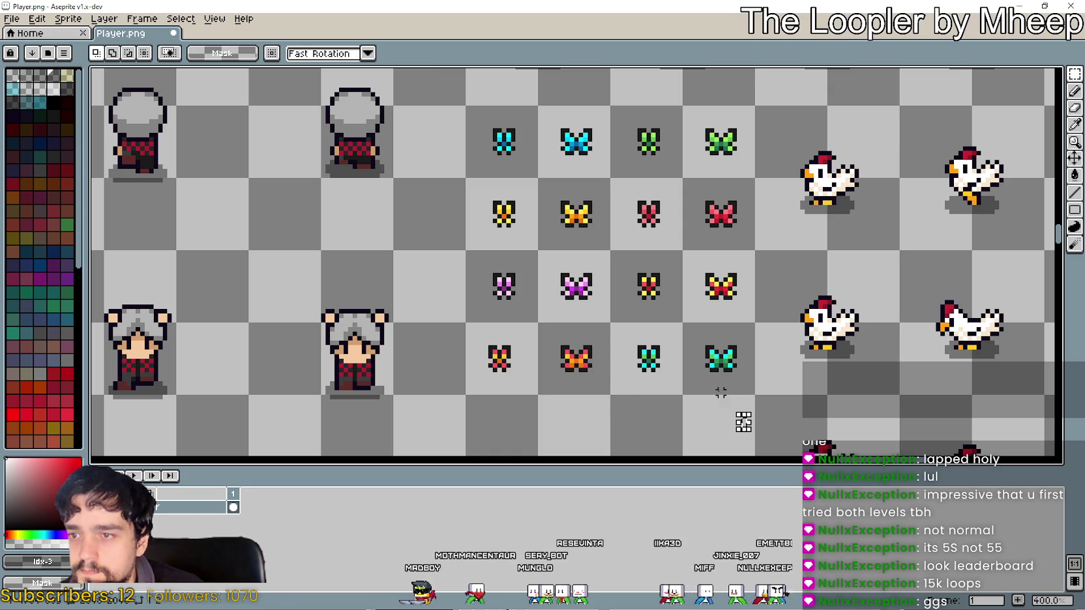
Clear the selection and save Player.png
{"action": "mouse_move", "coordinate": [756, 420]}
{"action": "left_mouse_down"}
{"action": "mouse_move", "coordinate": [729, 391]}
{"action": "mouse_move", "coordinate": [734, 424]}
{"action": "left_mouse_up"}
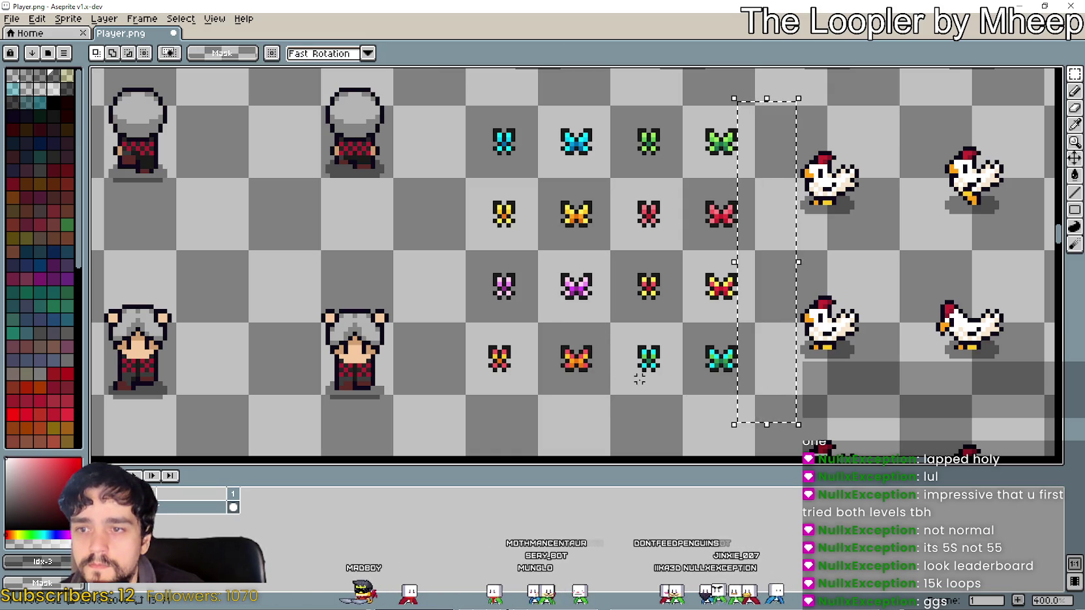
{"action": "key", "text": "ctrl+d"}
{"action": "key", "text": "ctrl+s"}
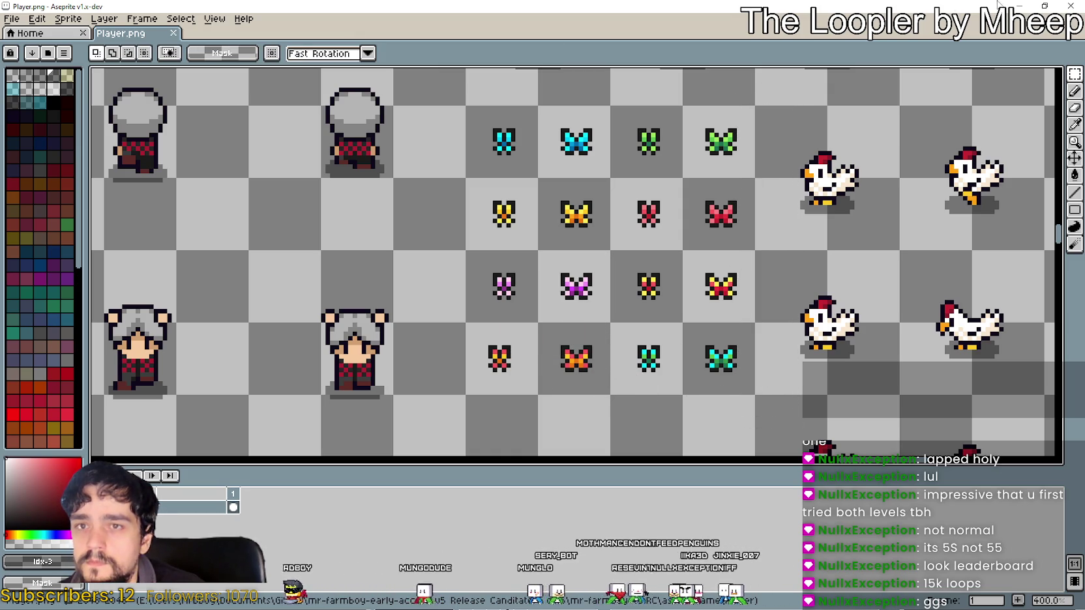
{"action": "key", "text": "alt+Tab"}
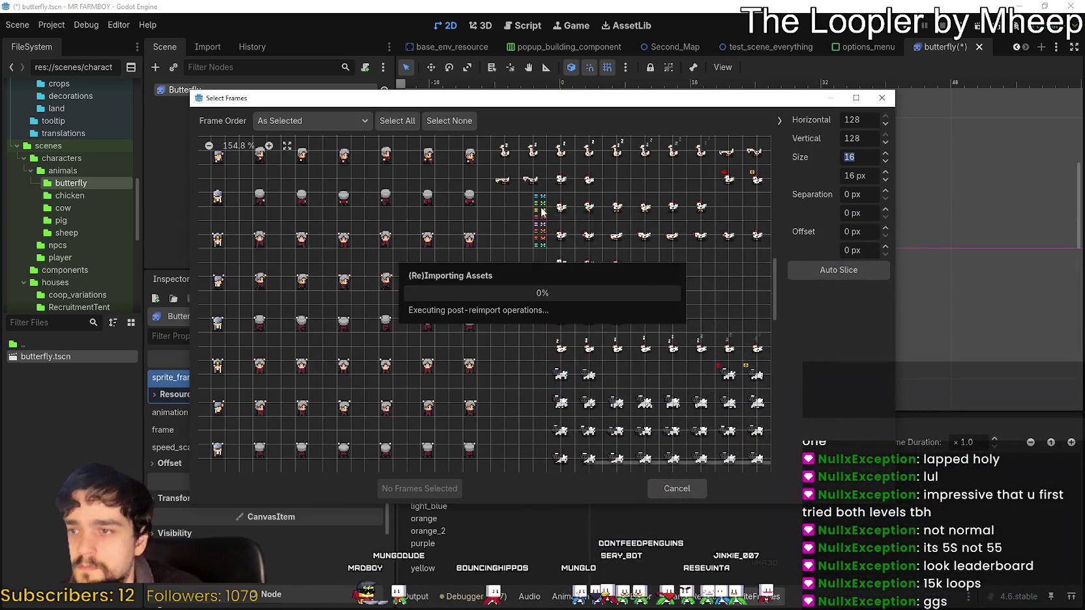
Add the two cyan frames 0 and 1 to the blue animation and preview it playing
{"action": "left_click_drag", "start_coordinate": [497, 199], "coordinate": [511, 198]}
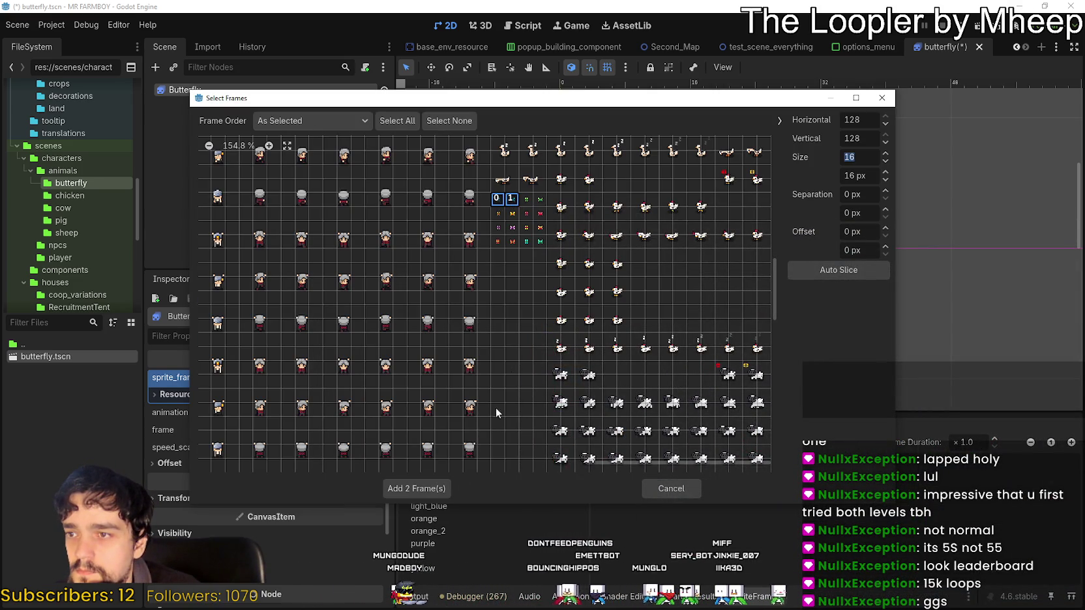
{"action": "left_click", "coordinate": [416, 488]}
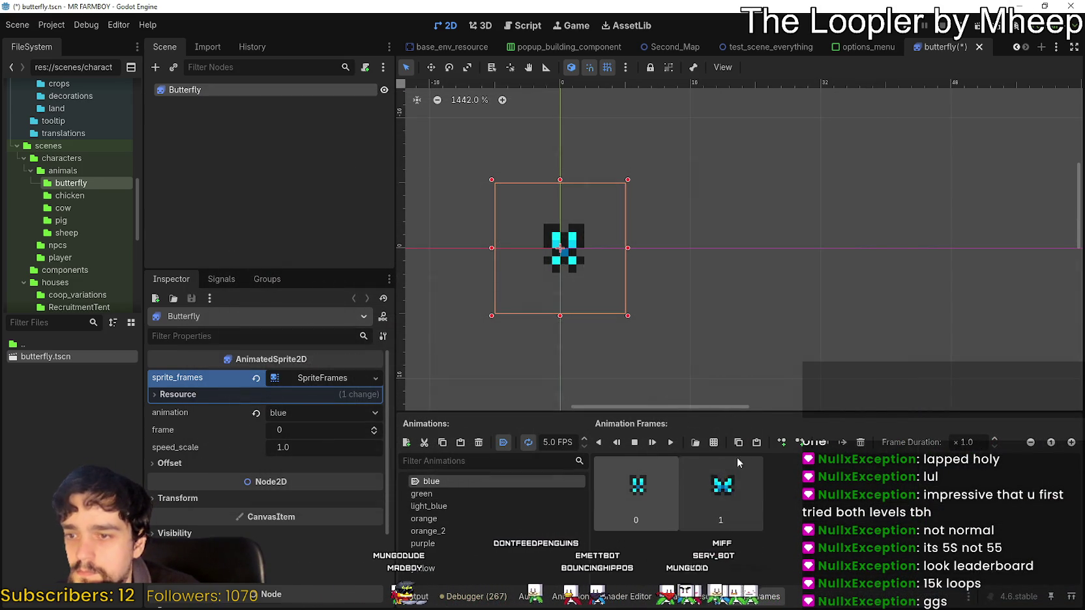
{"action": "left_click", "coordinate": [672, 443]}
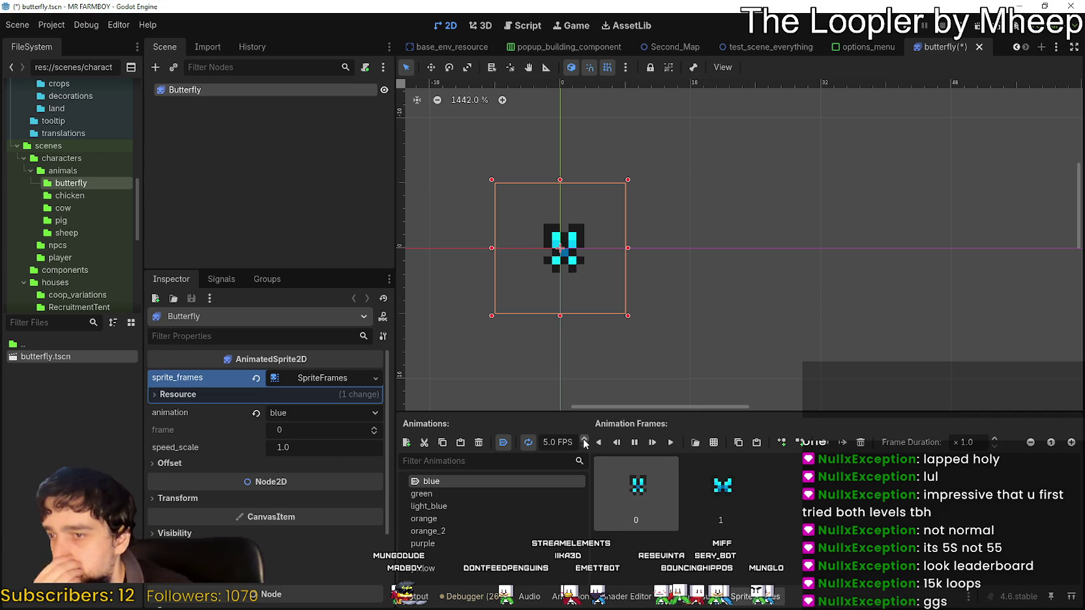
{"action": "scroll", "coordinate": [632, 365], "scroll_direction": "down", "scroll_amount": 2}
{"action": "scroll", "coordinate": [629, 348], "scroll_direction": "up", "scroll_amount": 1}
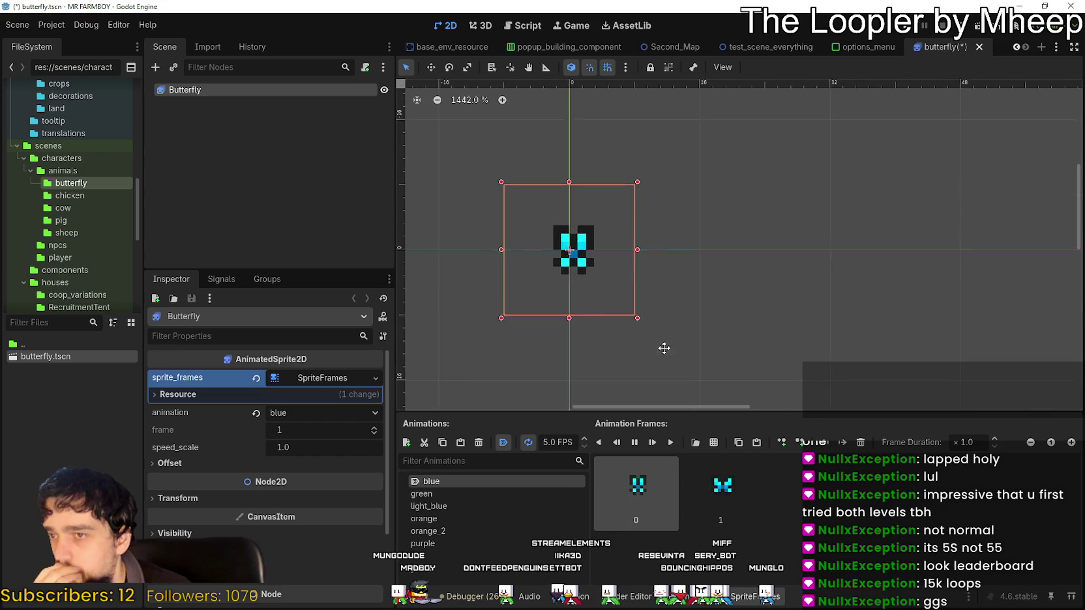
{"action": "scroll", "coordinate": [773, 337], "scroll_direction": "left", "scroll_amount": 3}
{"action": "left_click", "coordinate": [460, 494]}
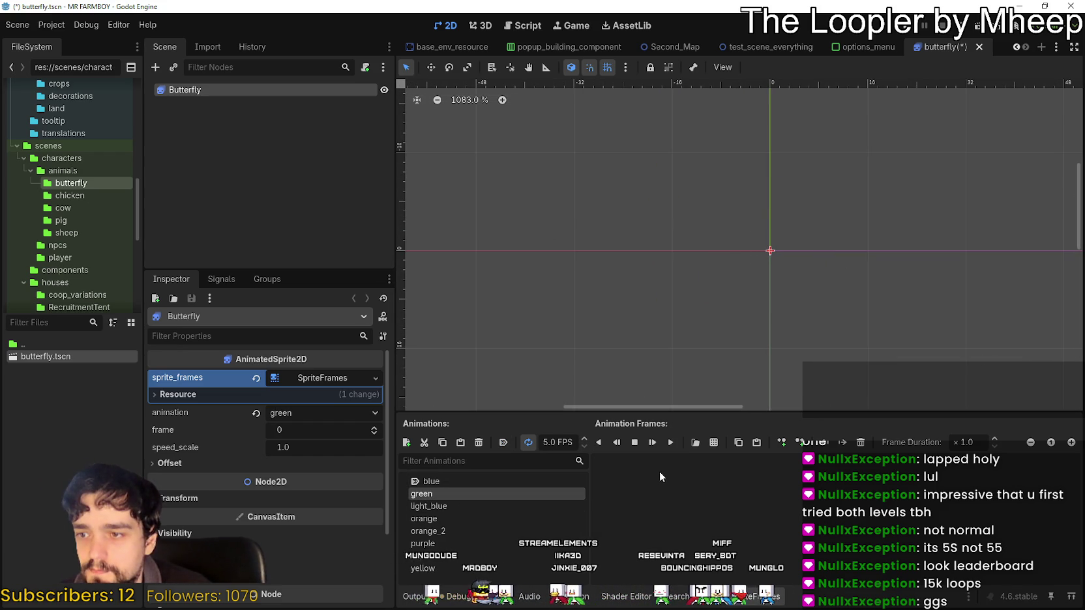
Load Player.png as a sprite sheet, zoom in, then cancel without adding frames
{"action": "left_click", "coordinate": [713, 443]}
{"action": "double_click", "coordinate": [370, 190]}
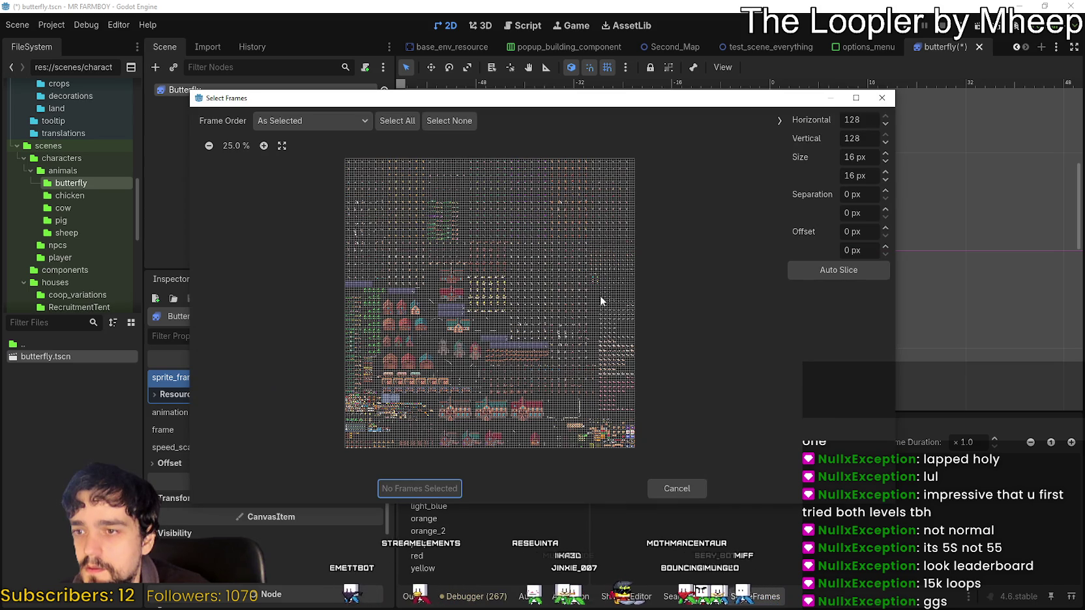
{"action": "left_click", "coordinate": [263, 145]}
{"action": "left_click", "coordinate": [264, 146]}
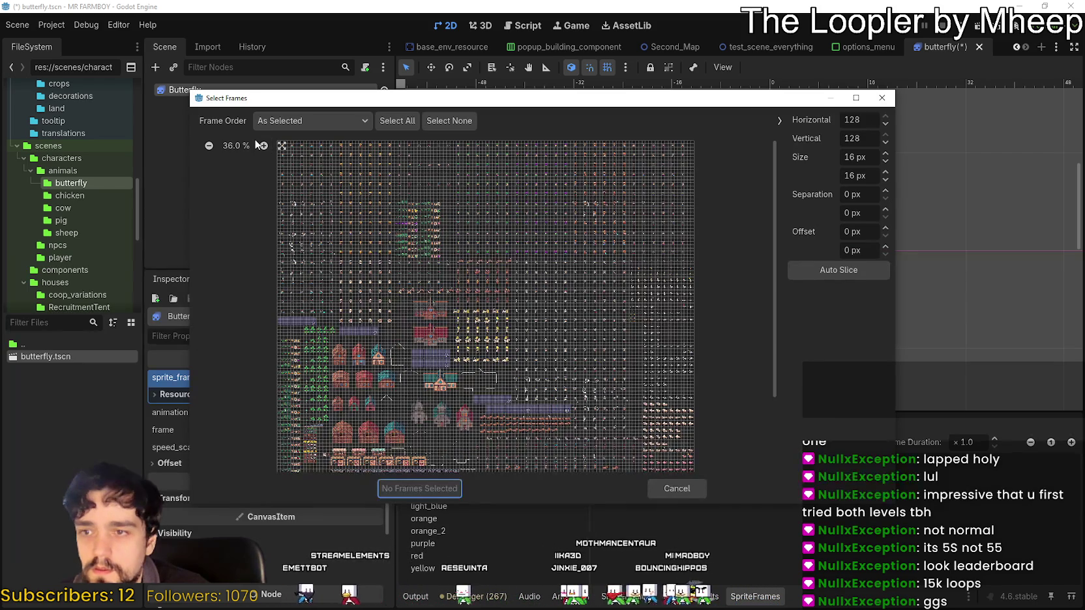
{"action": "left_click", "coordinate": [263, 145]}
{"action": "left_click", "coordinate": [263, 145]}
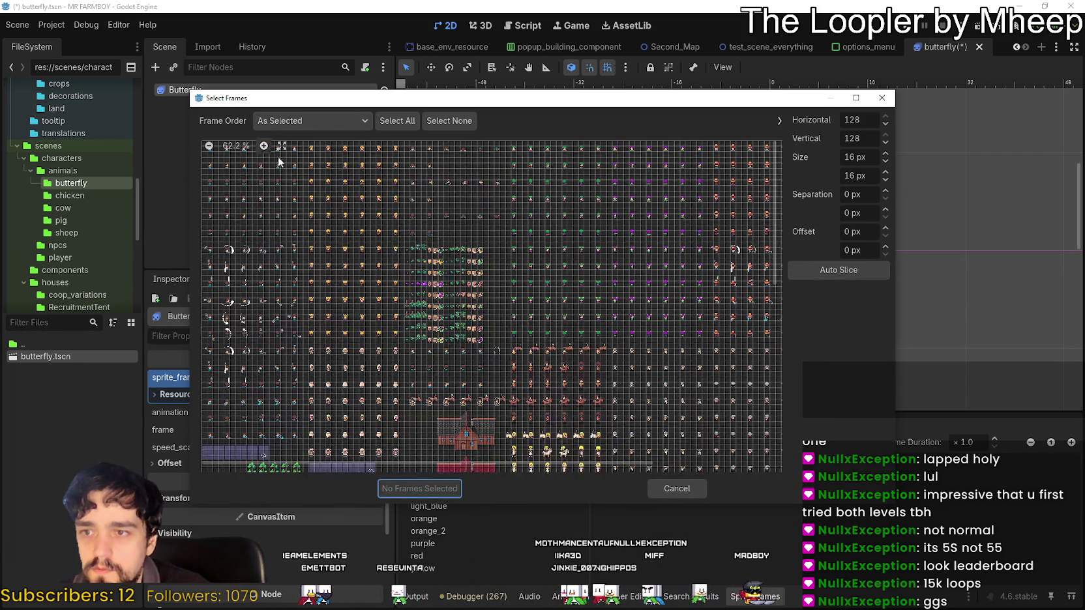
{"action": "left_click", "coordinate": [264, 145]}
{"action": "scroll", "coordinate": [643, 437], "scroll_direction": "down", "scroll_amount": 3}
{"action": "left_click_drag", "start_coordinate": [607, 468], "coordinate": [689, 459]}
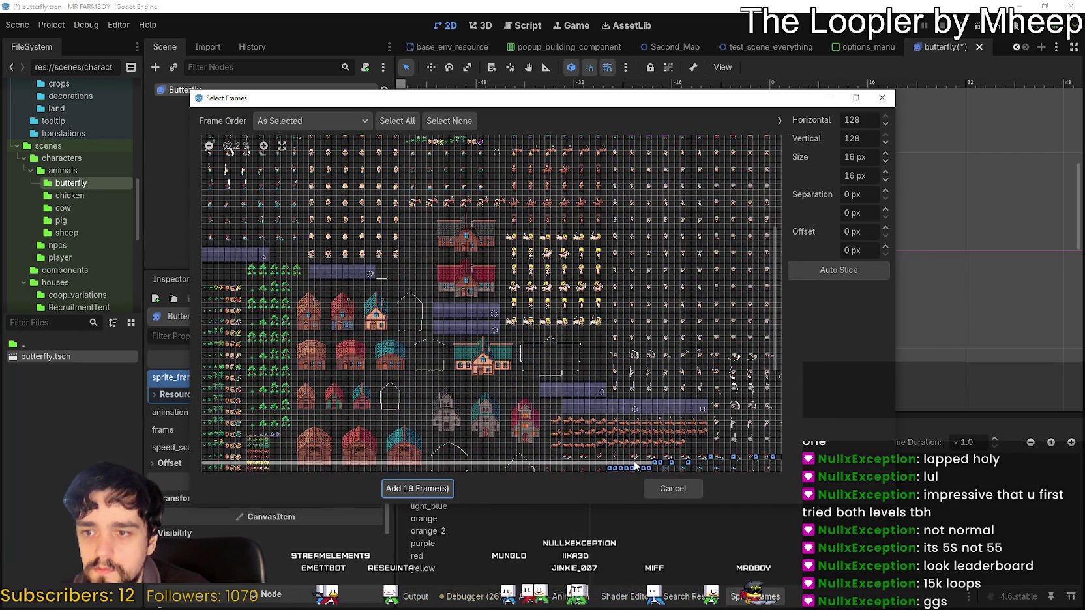
{"action": "scroll", "coordinate": [676, 458], "scroll_direction": "right", "scroll_amount": 1}
{"action": "scroll", "coordinate": [676, 459], "scroll_direction": "right", "scroll_amount": 2}
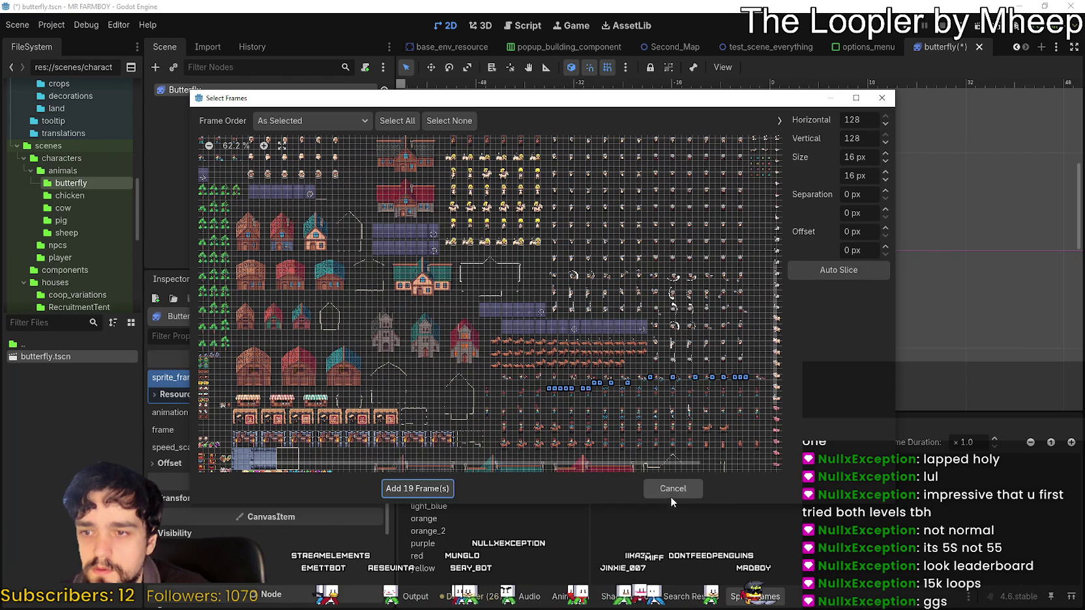
{"action": "left_click", "coordinate": [674, 489]}
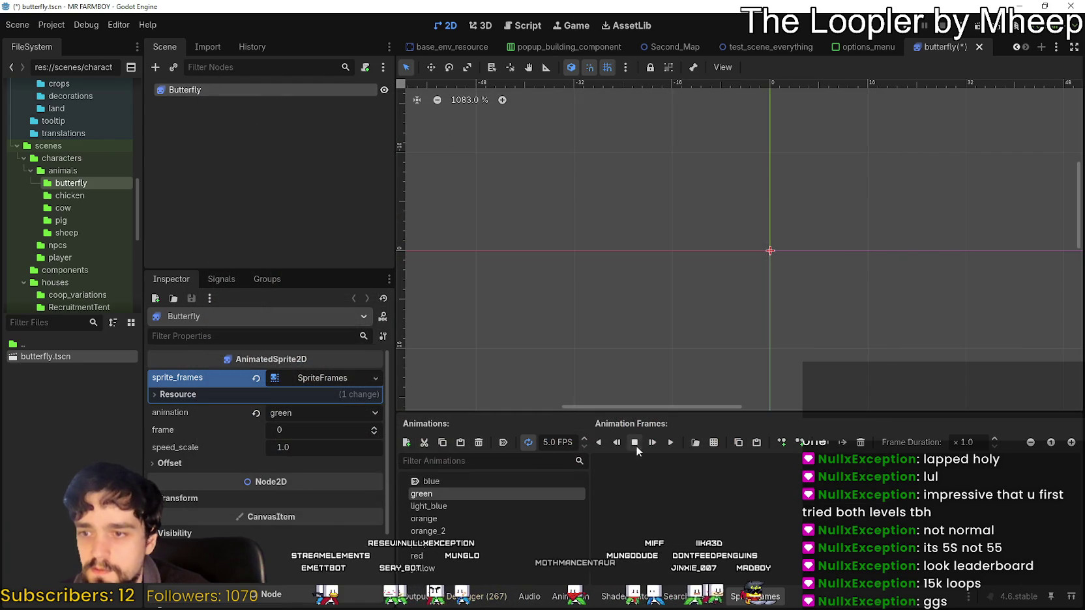
Add two butterfly frames from Player.png to the green animation and preview it
{"action": "left_click", "coordinate": [721, 445]}
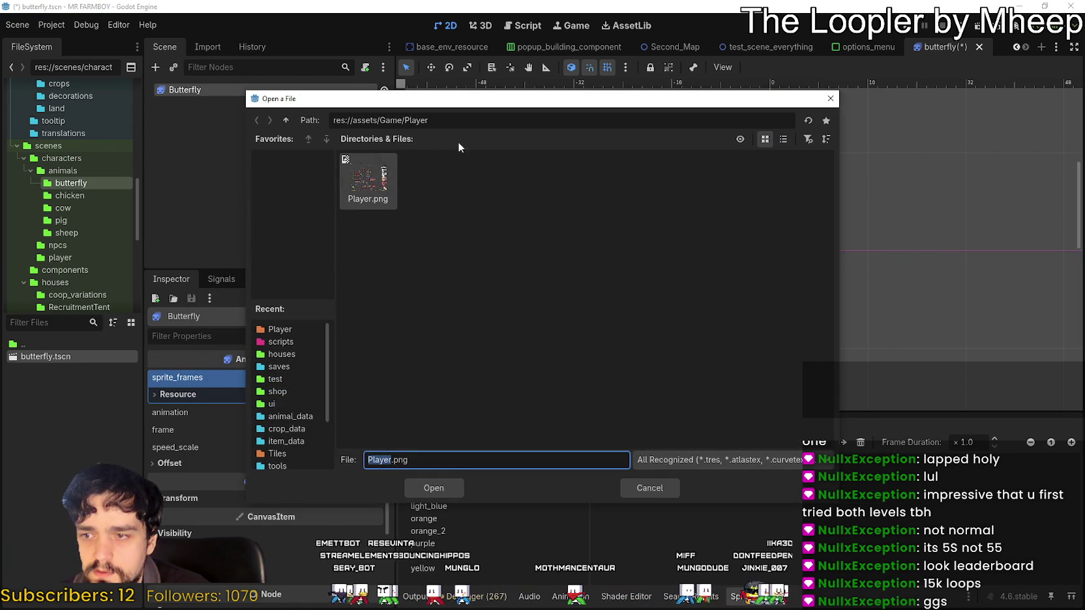
{"action": "double_click", "coordinate": [370, 186]}
{"action": "scroll", "coordinate": [726, 341], "scroll_direction": "up", "scroll_amount": 3}
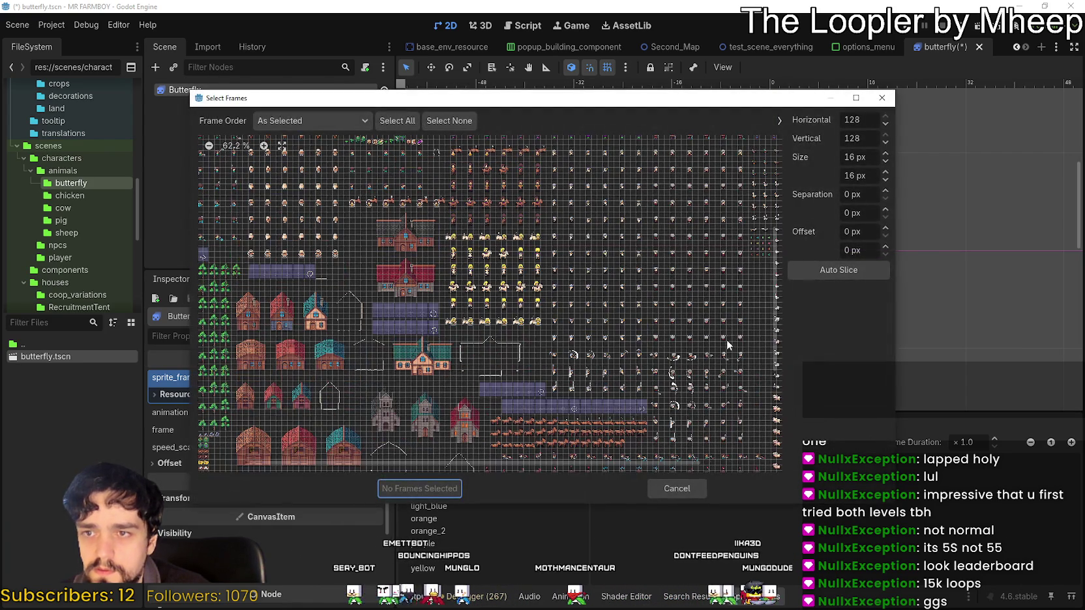
{"action": "left_click_drag", "start_coordinate": [760, 235], "coordinate": [768, 238]}
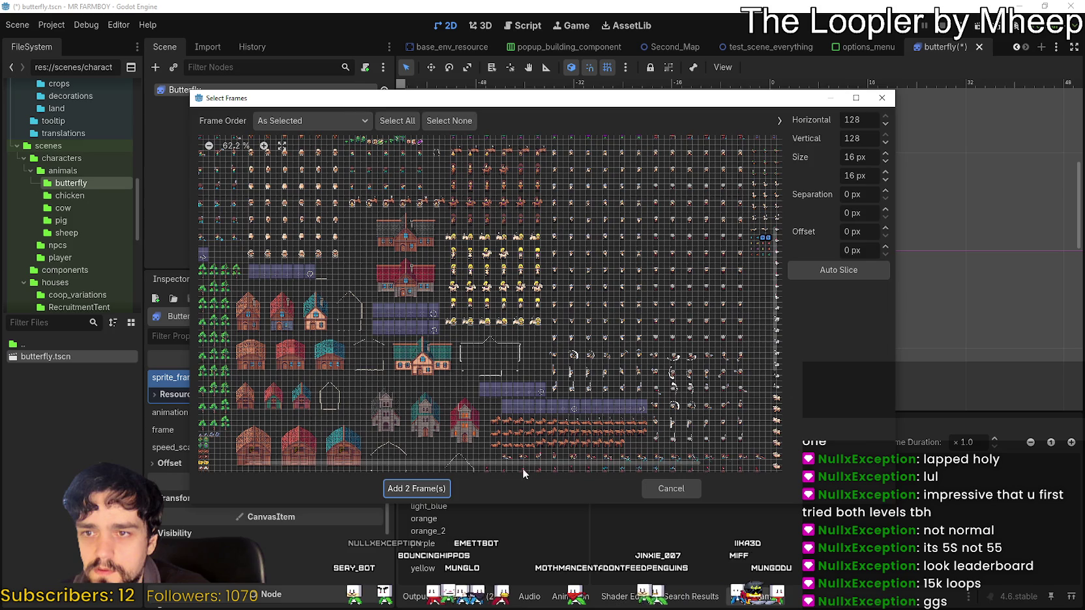
{"action": "left_click", "coordinate": [427, 488]}
{"action": "left_click", "coordinate": [670, 442]}
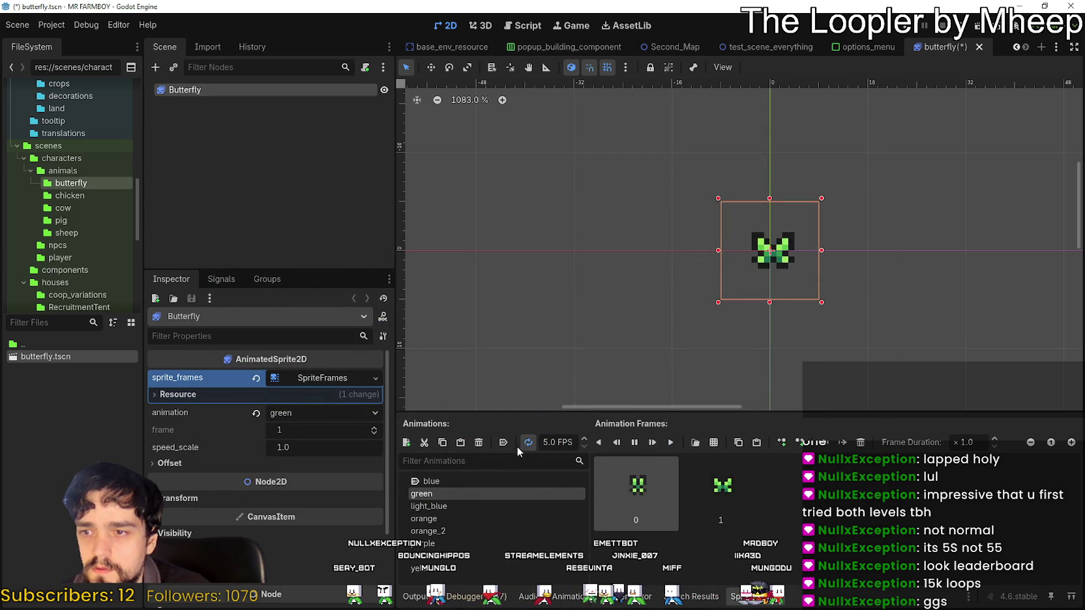
Give the light_blue animation two light blue butterfly frames from Player.png, zoomed to 74.6%, and preview it
{"action": "left_click", "coordinate": [466, 503]}
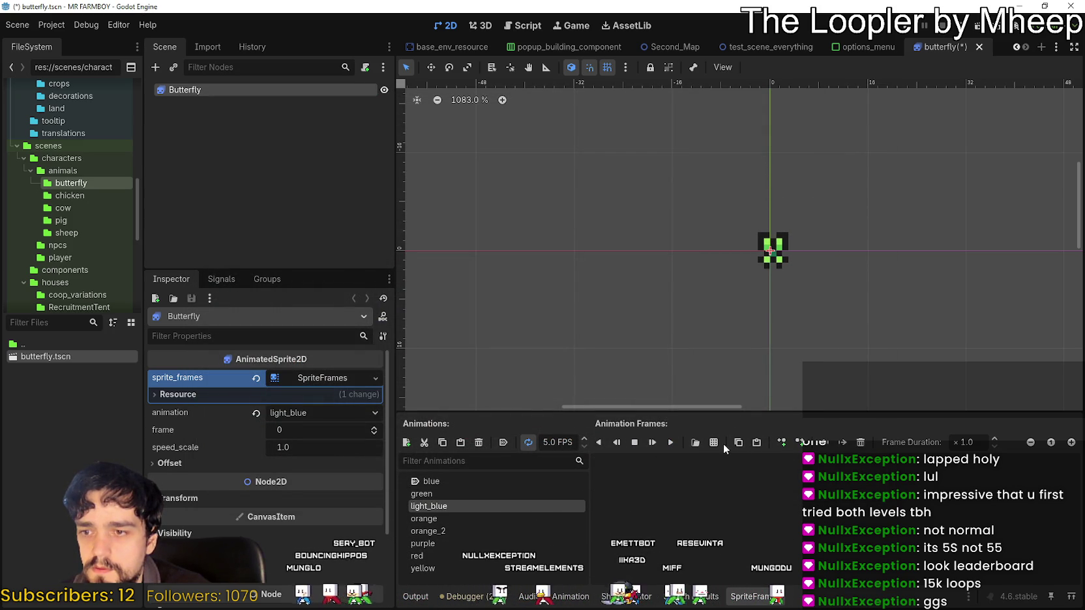
{"action": "left_click", "coordinate": [713, 442]}
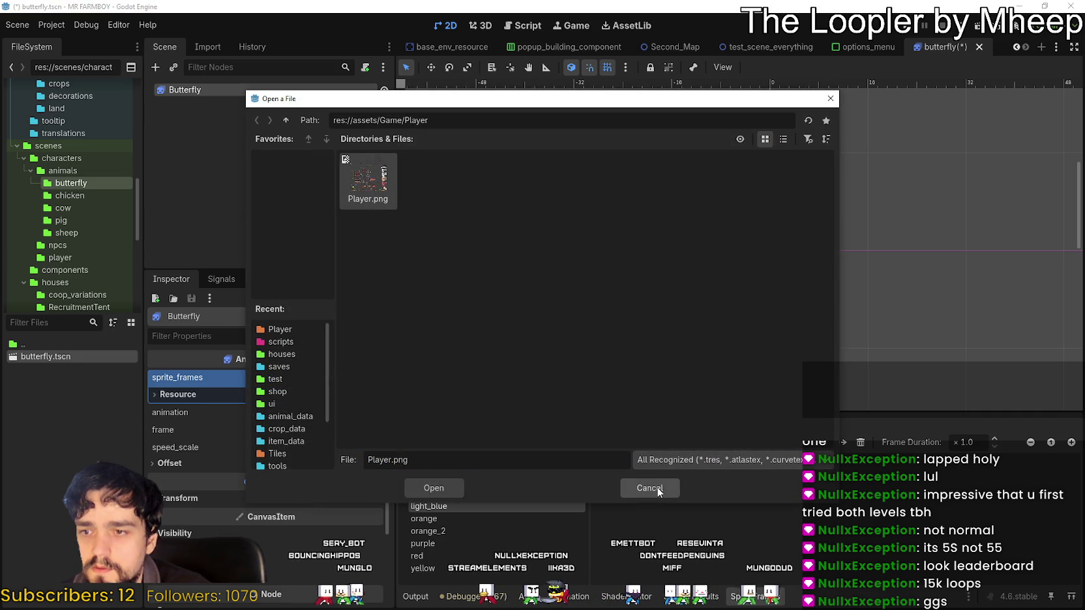
{"action": "double_click", "coordinate": [368, 186]}
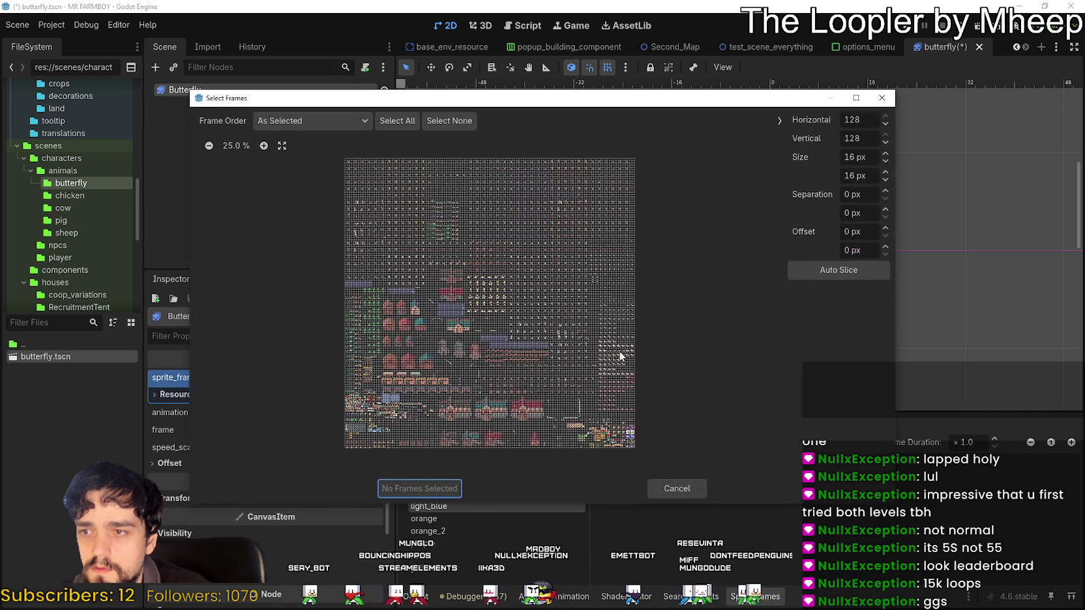
{"action": "left_click", "coordinate": [264, 146]}
{"action": "left_click", "coordinate": [263, 146]}
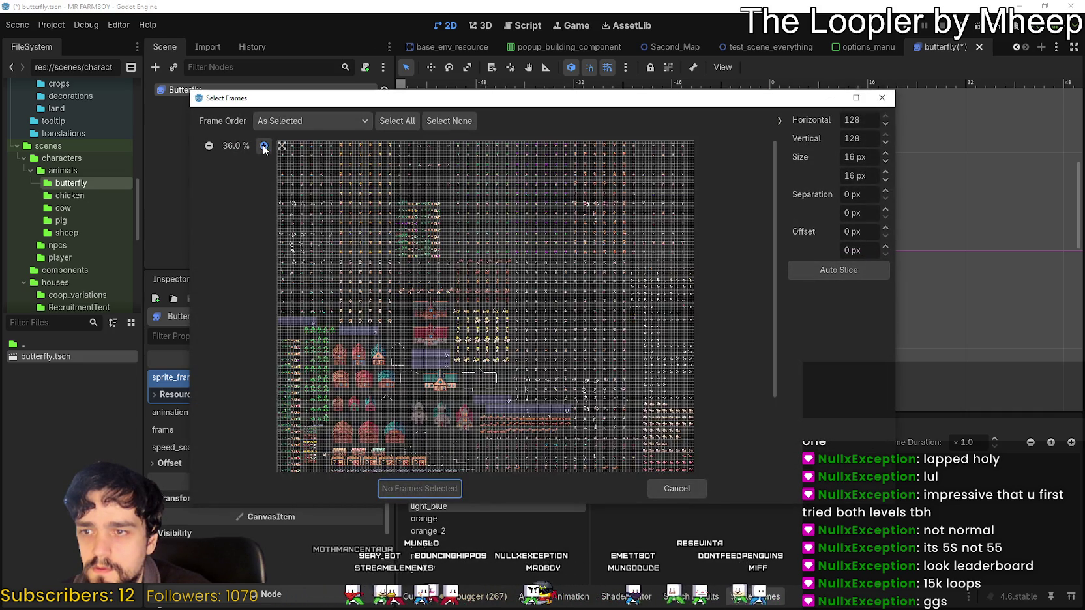
{"action": "left_click", "coordinate": [263, 146]}
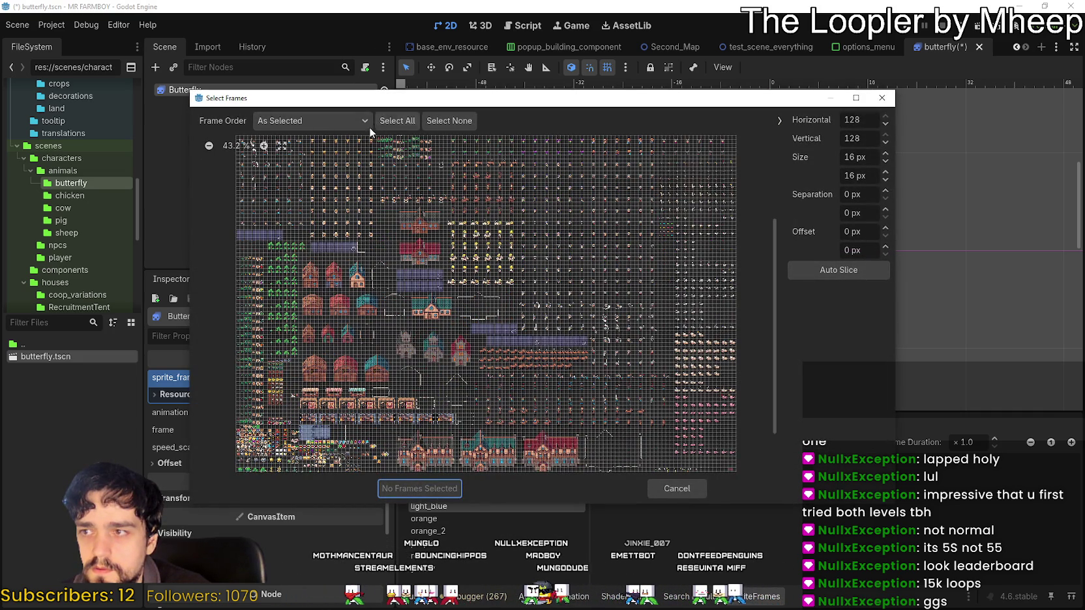
{"action": "left_click", "coordinate": [263, 146]}
{"action": "left_click", "coordinate": [263, 146]}
{"action": "left_click", "coordinate": [264, 146]}
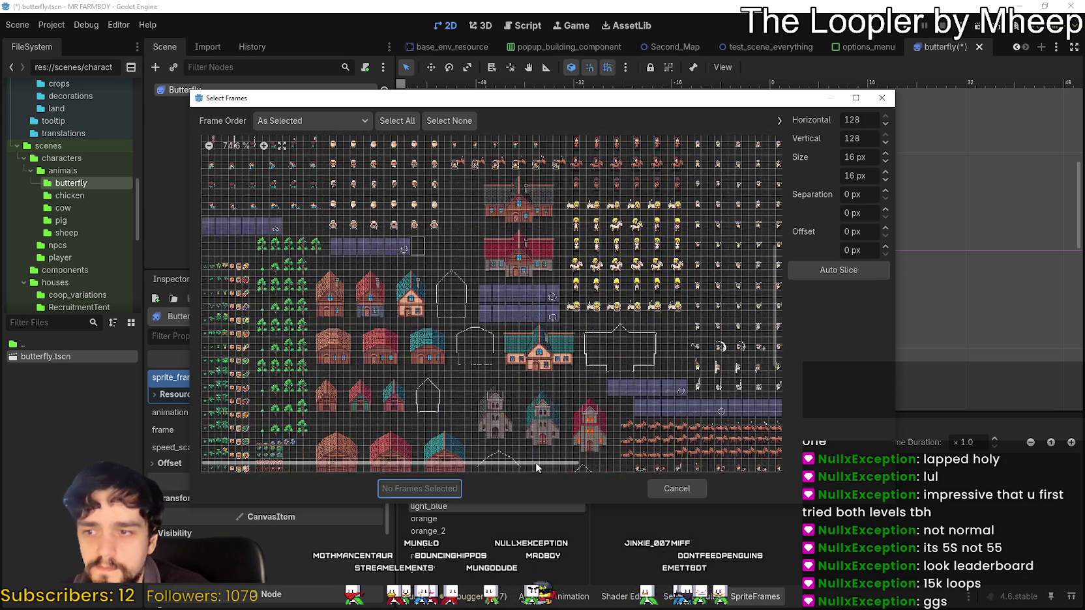
{"action": "left_click_drag", "start_coordinate": [550, 464], "coordinate": [742, 466]}
{"action": "left_click", "coordinate": [655, 229]}
{"action": "left_click", "coordinate": [428, 489]}
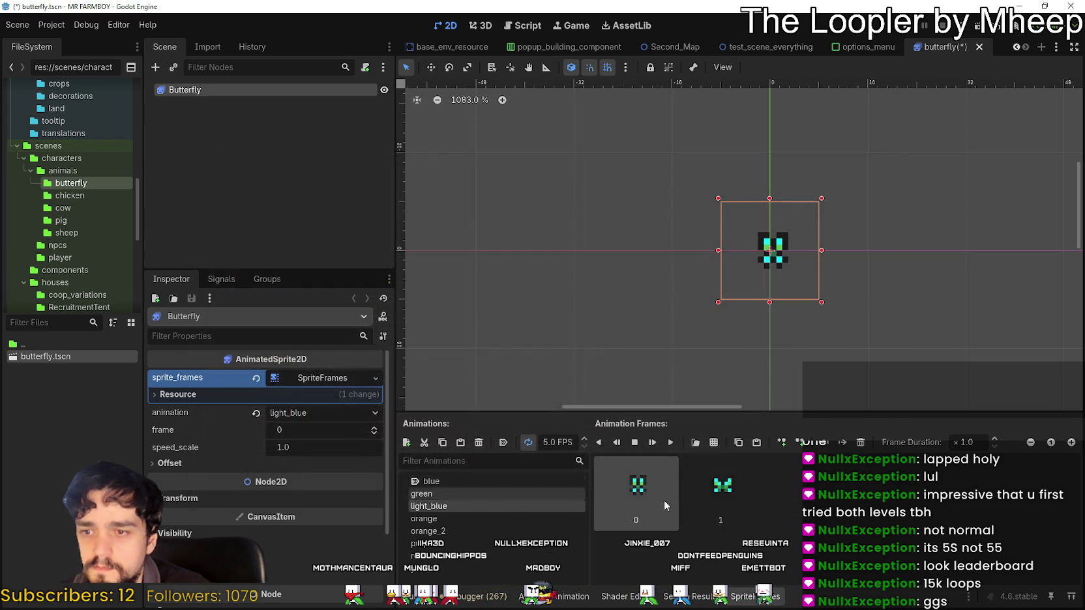
{"action": "left_click", "coordinate": [670, 442]}
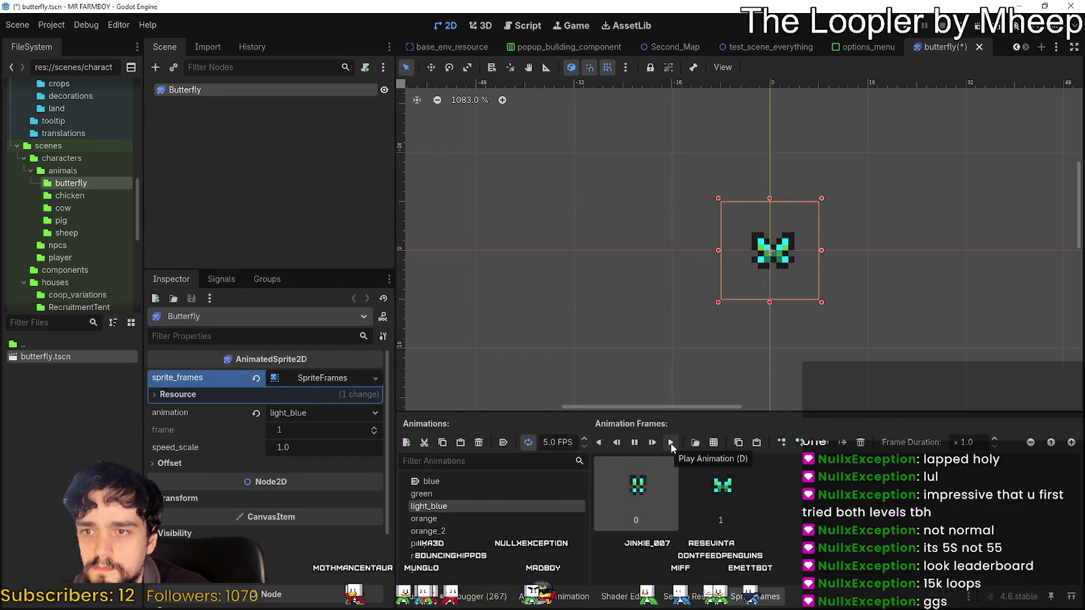
{"action": "left_click", "coordinate": [454, 519]}
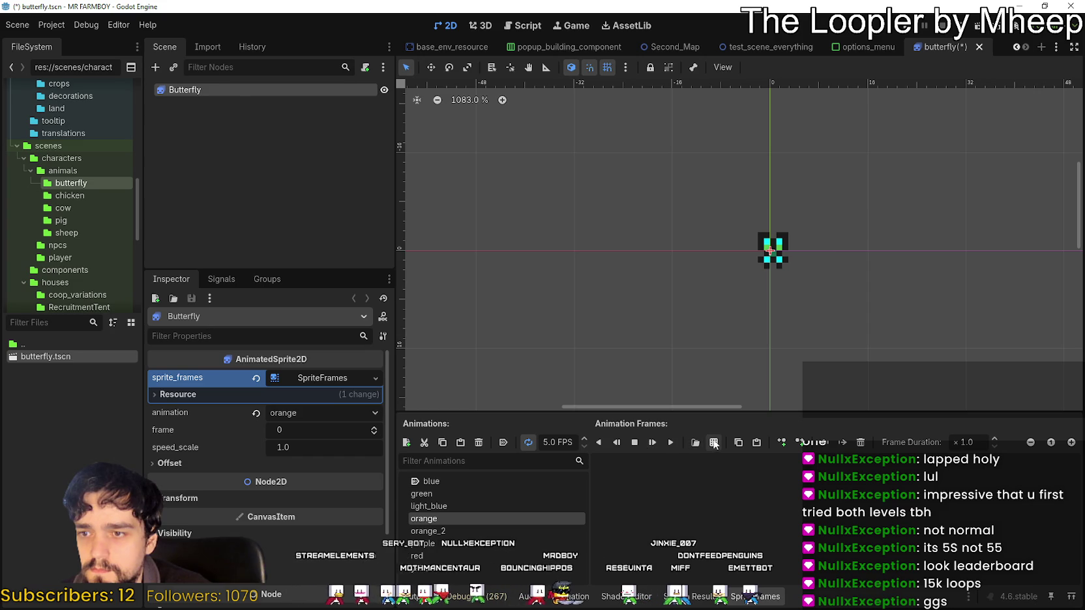
Add two butterfly frames from the sprite sheet to the orange animation and preview it
{"action": "left_click", "coordinate": [713, 444]}
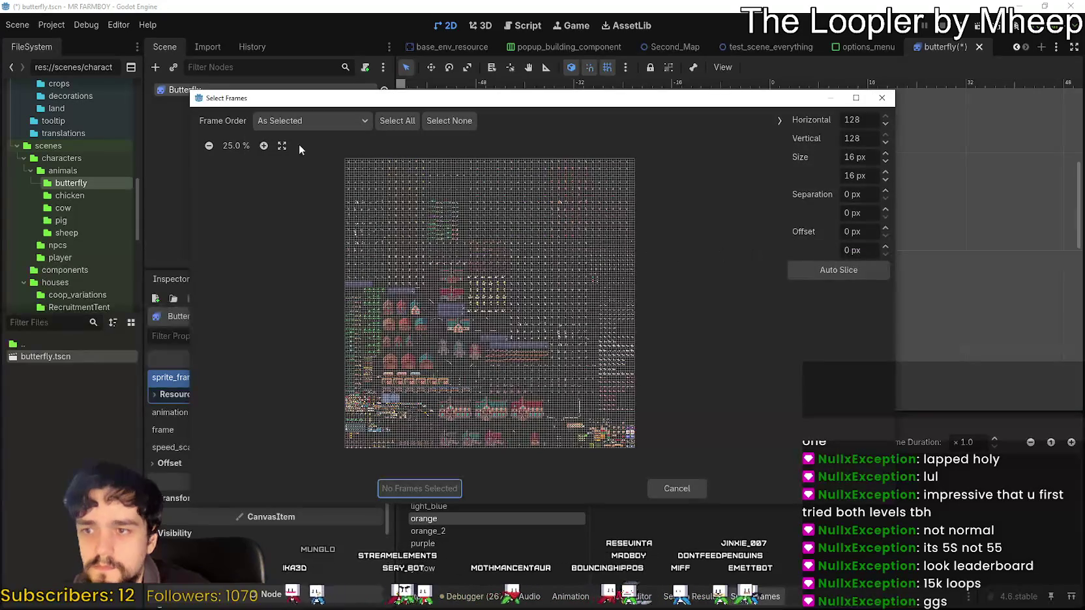
{"action": "scroll", "coordinate": [542, 394], "scroll_direction": "up", "scroll_amount": 4}
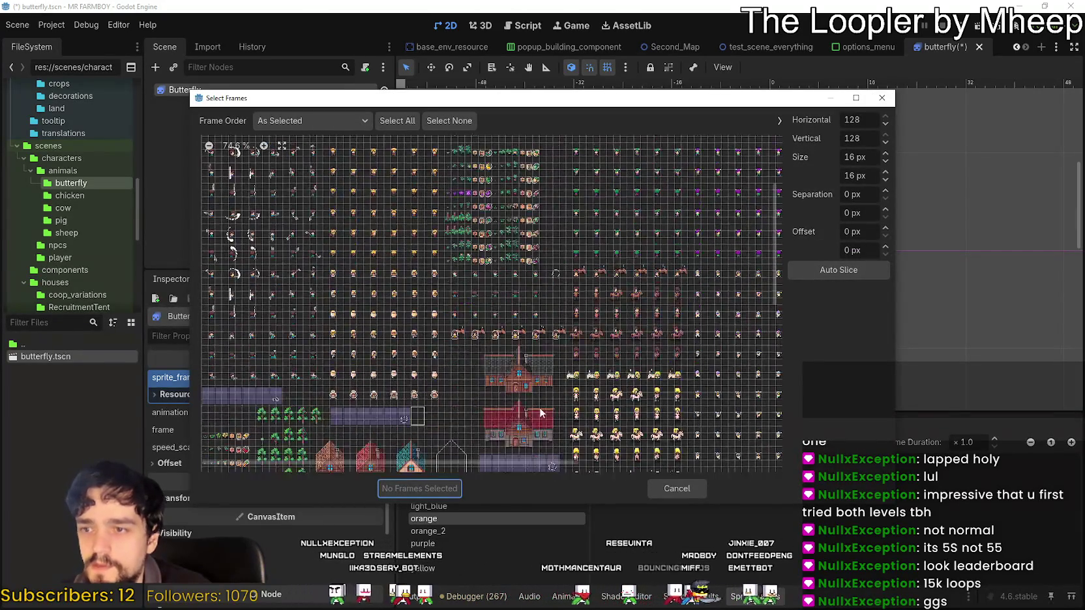
{"action": "scroll", "coordinate": [512, 464], "scroll_direction": "right", "scroll_amount": 5}
{"action": "scroll", "coordinate": [512, 464], "scroll_direction": "down", "scroll_amount": 2}
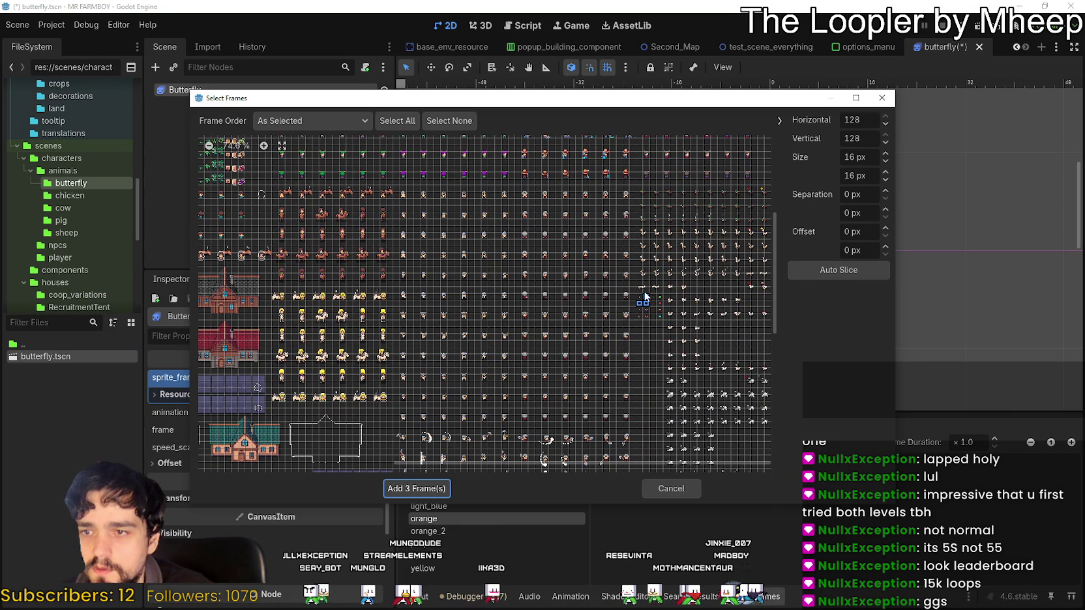
{"action": "left_click", "coordinate": [416, 488]}
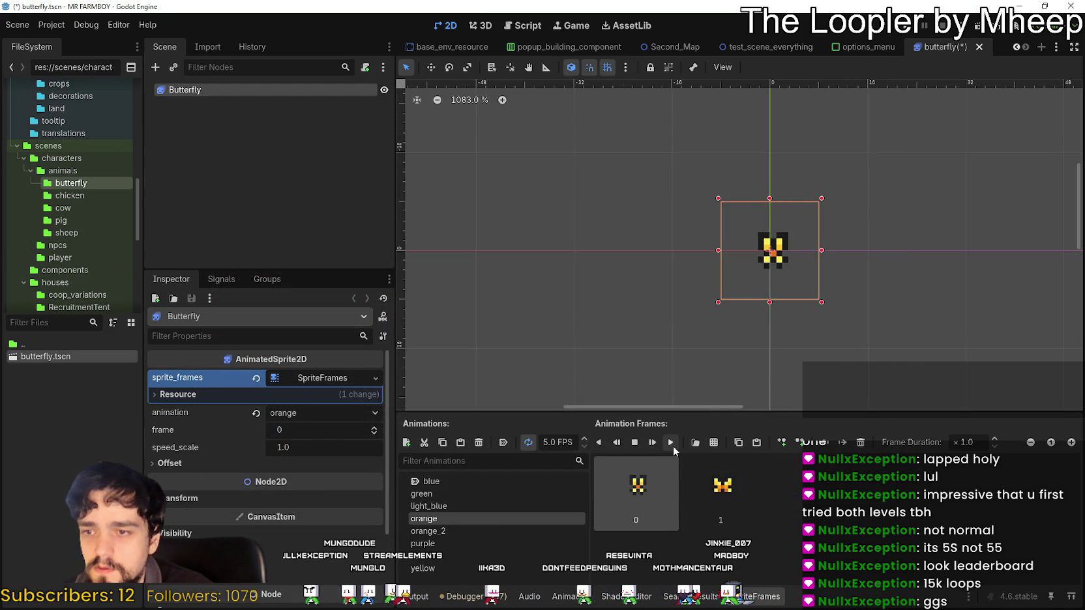
{"action": "left_click", "coordinate": [672, 443]}
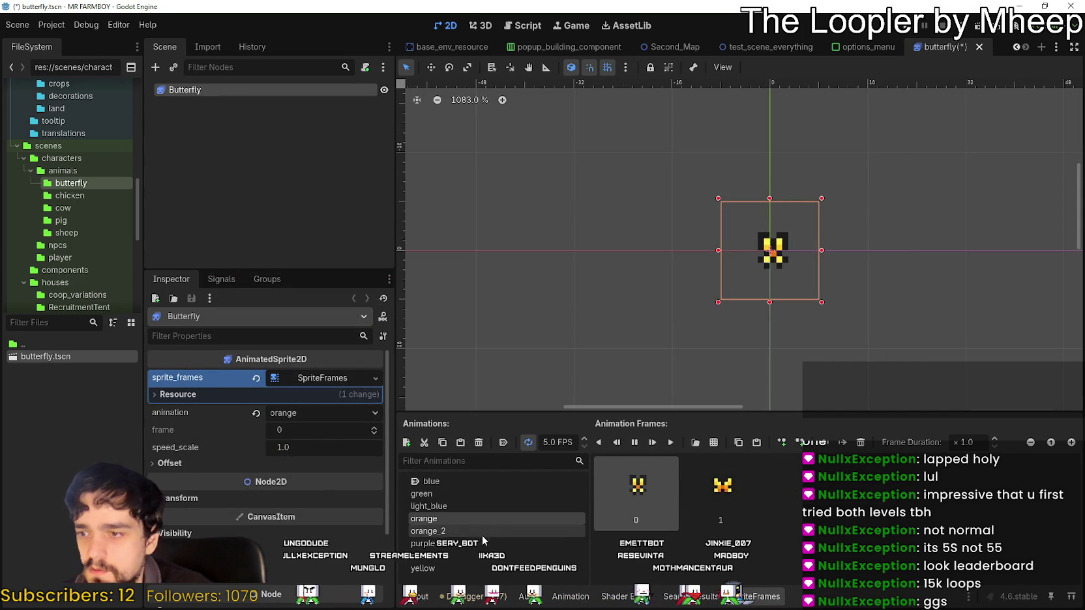
Give orange_2 two red-and-yellow wing frames from Player.png and preview it at 5.0 FPS
{"action": "left_click_drag", "start_coordinate": [481, 536], "coordinate": [483, 532]}
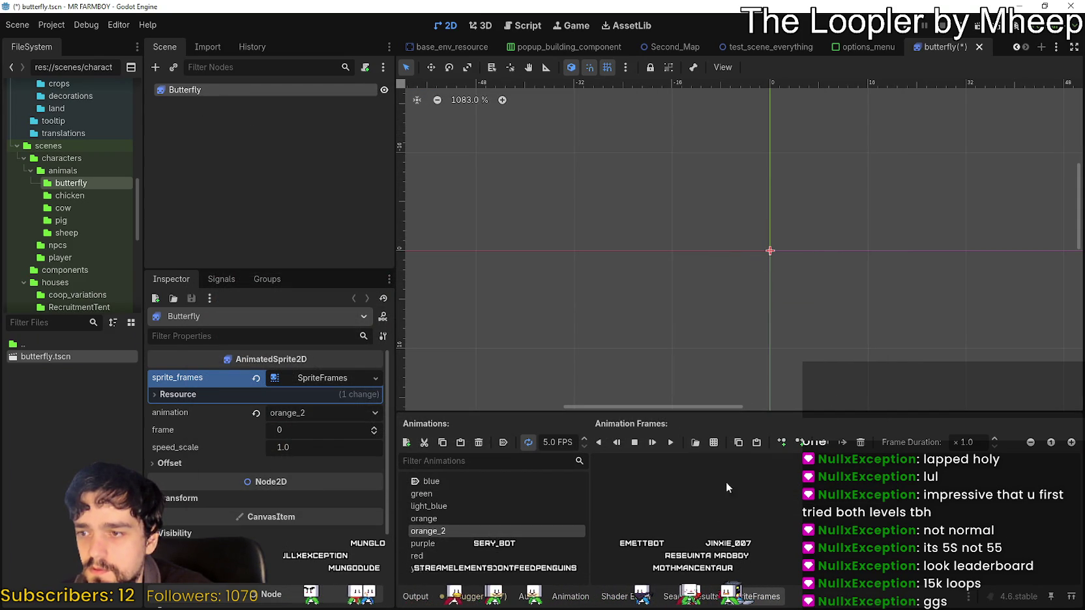
{"action": "left_click", "coordinate": [715, 445]}
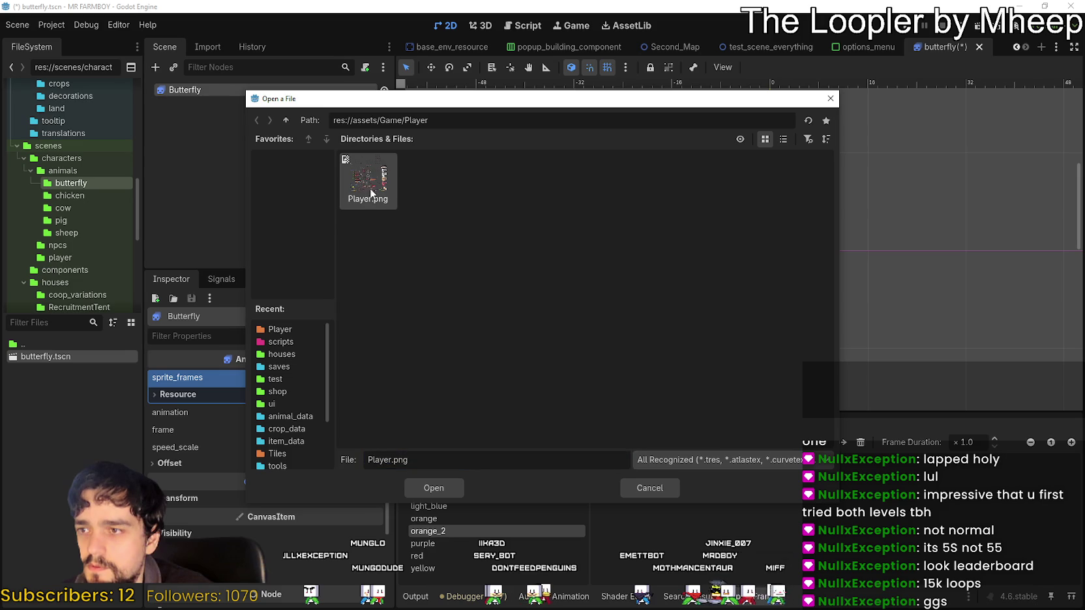
{"action": "double_click", "coordinate": [365, 185]}
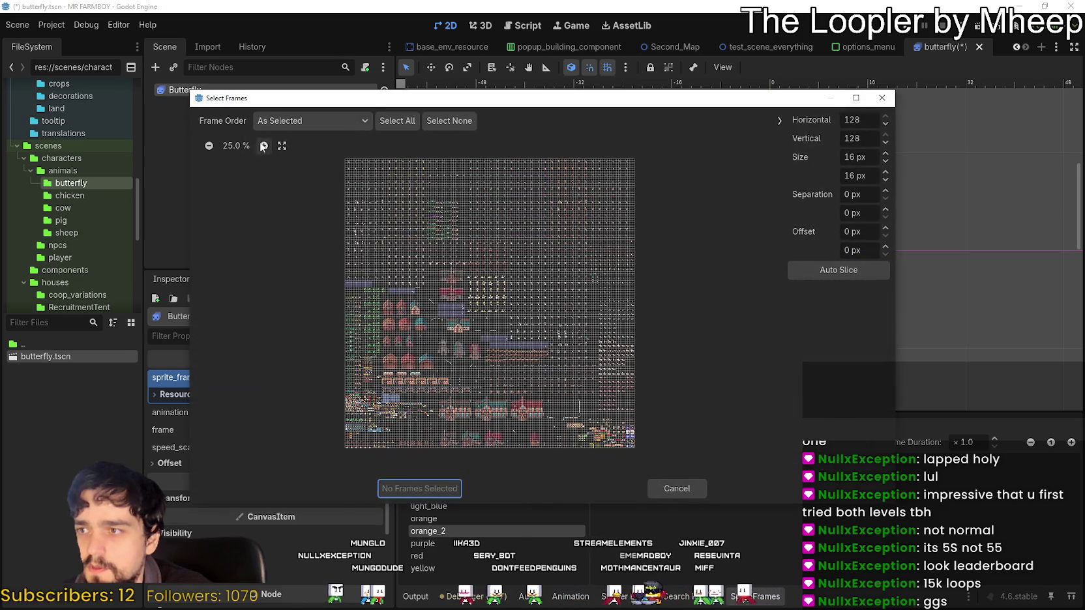
{"action": "scroll", "coordinate": [454, 365], "scroll_direction": "up", "scroll_amount": 6}
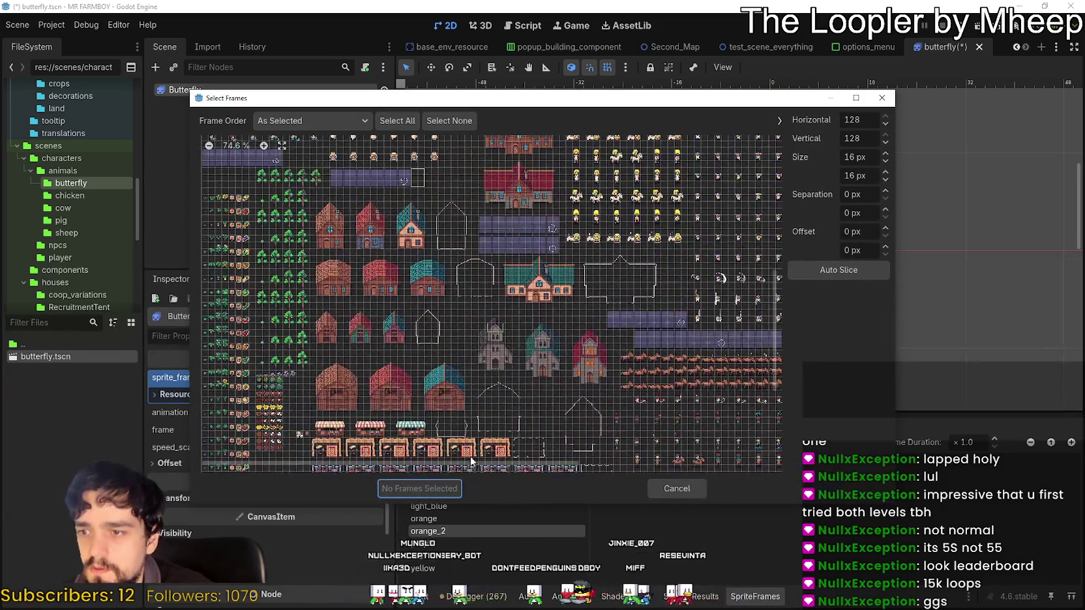
{"action": "left_click_drag", "start_coordinate": [472, 463], "coordinate": [758, 469]}
{"action": "scroll", "coordinate": [712, 326], "scroll_direction": "up", "scroll_amount": 2}
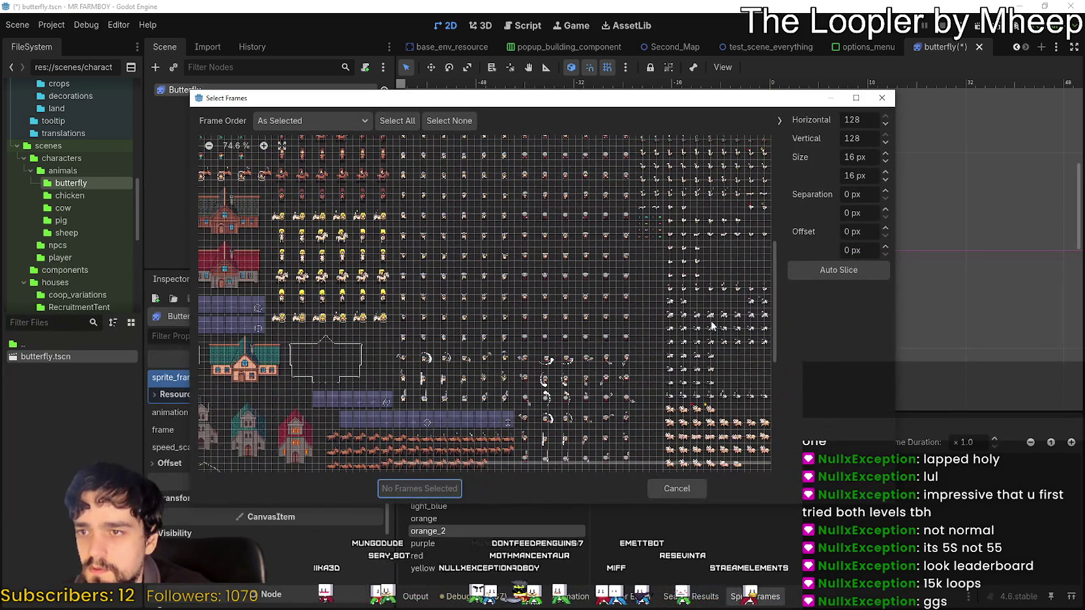
{"action": "left_click_drag", "start_coordinate": [656, 228], "coordinate": [659, 233]}
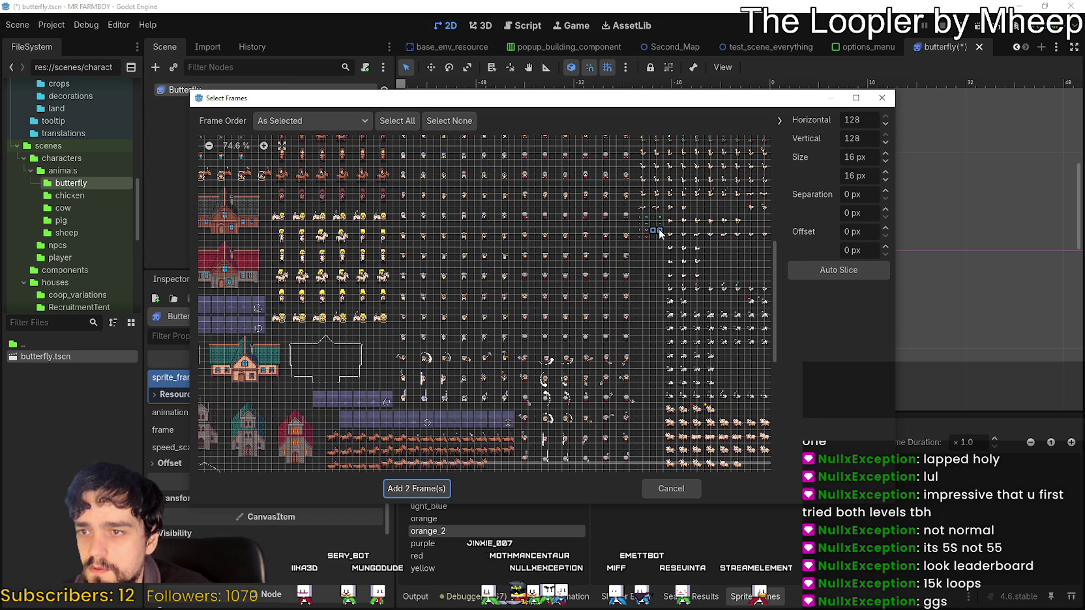
{"action": "left_click", "coordinate": [452, 490]}
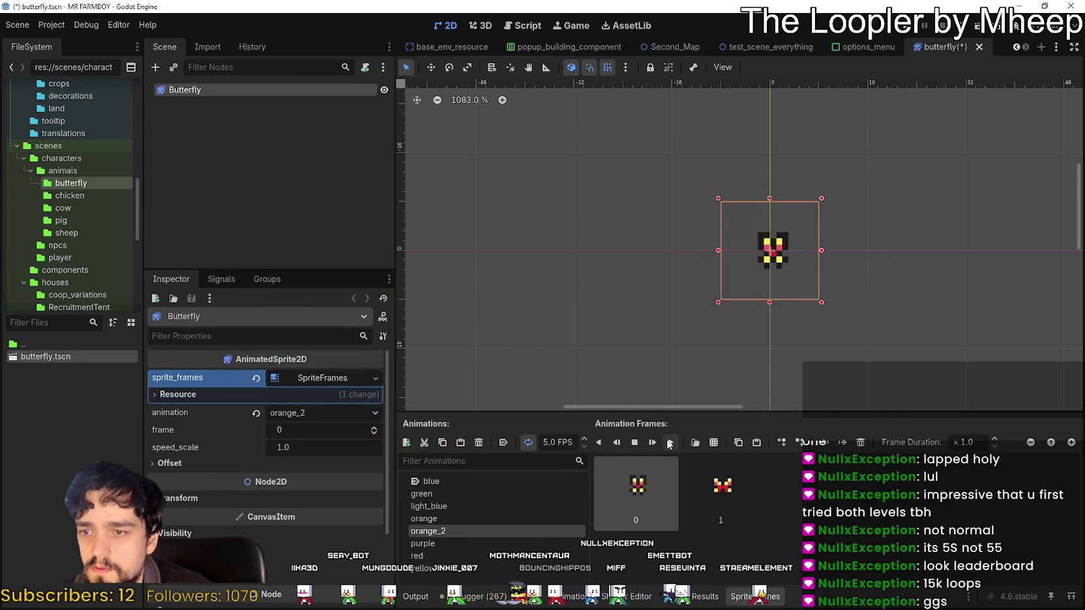
{"action": "left_click", "coordinate": [669, 444]}
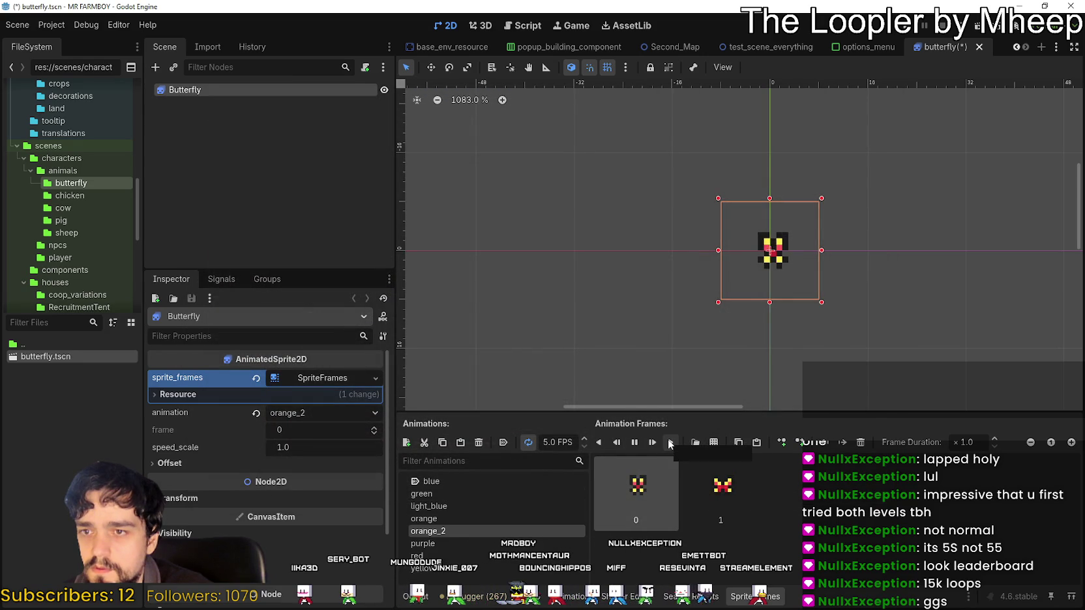
Add two purple butterfly frames from Player.png to the purple animation
{"action": "left_click", "coordinate": [474, 538]}
{"action": "left_click", "coordinate": [713, 443]}
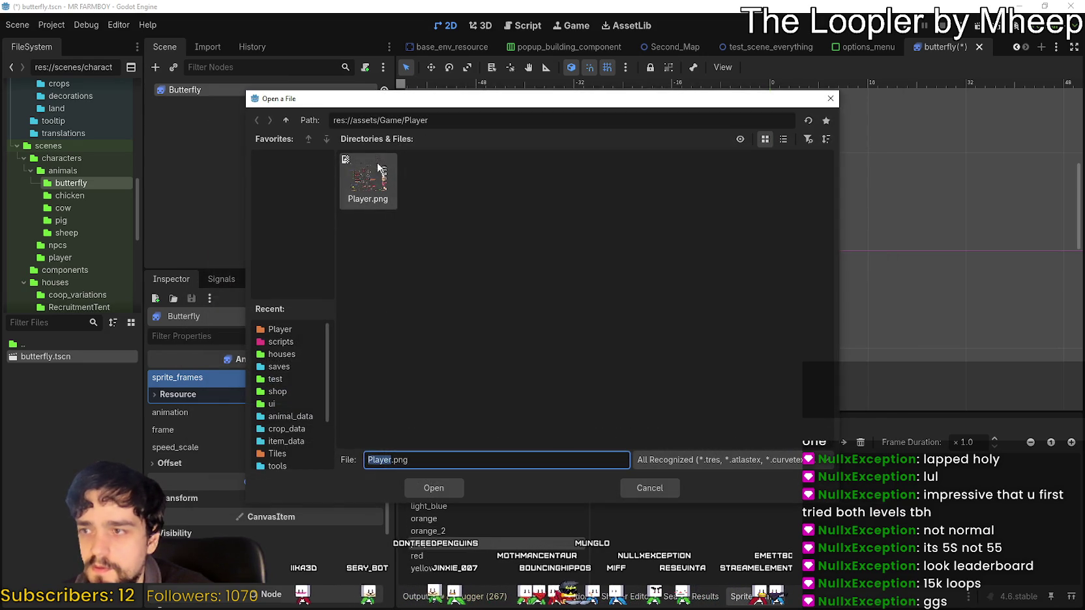
{"action": "double_click", "coordinate": [382, 185]}
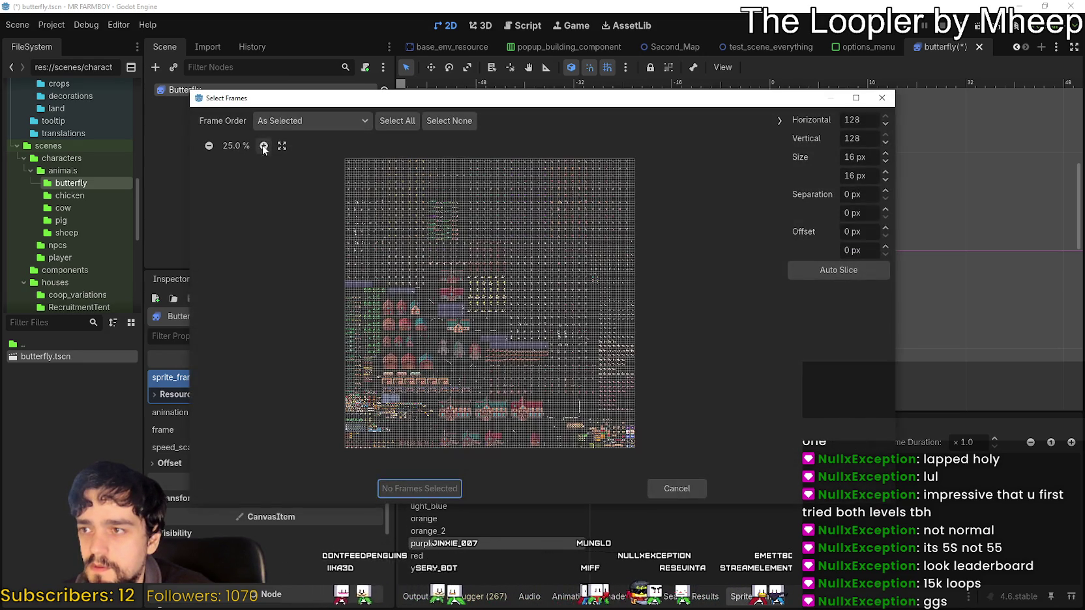
{"action": "double_click", "coordinate": [264, 146]}
{"action": "left_click", "coordinate": [264, 145]}
{"action": "left_click", "coordinate": [264, 145]}
{"action": "left_click", "coordinate": [264, 145]}
{"action": "left_click", "coordinate": [264, 145]}
{"action": "left_click", "coordinate": [264, 146]}
{"action": "left_click", "coordinate": [268, 145]}
{"action": "scroll", "coordinate": [555, 320], "scroll_direction": "down", "scroll_amount": 5}
{"action": "scroll", "coordinate": [371, 466], "scroll_direction": "right", "scroll_amount": 10}
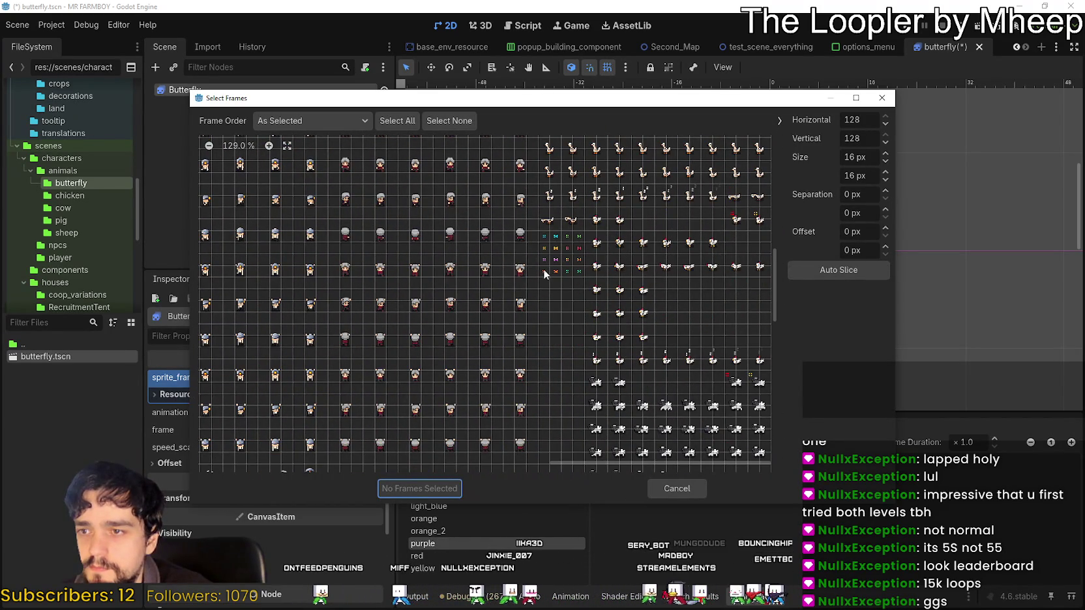
{"action": "left_click_drag", "start_coordinate": [543, 260], "coordinate": [554, 260]}
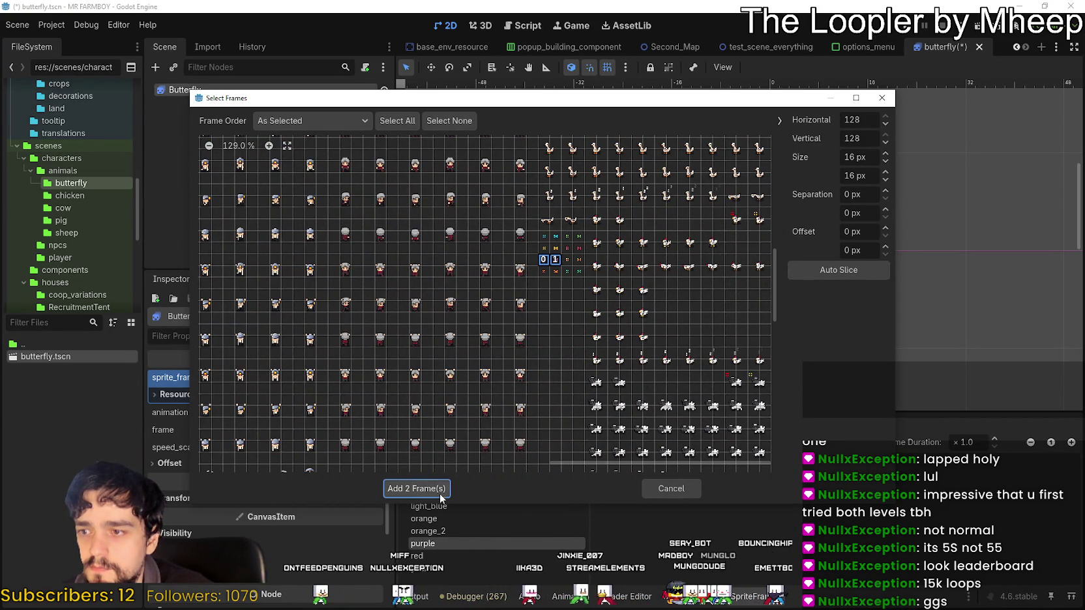
{"action": "left_click", "coordinate": [416, 489]}
Add two red butterfly frames from Player.png to the red animation and preview it
{"action": "left_click", "coordinate": [480, 555]}
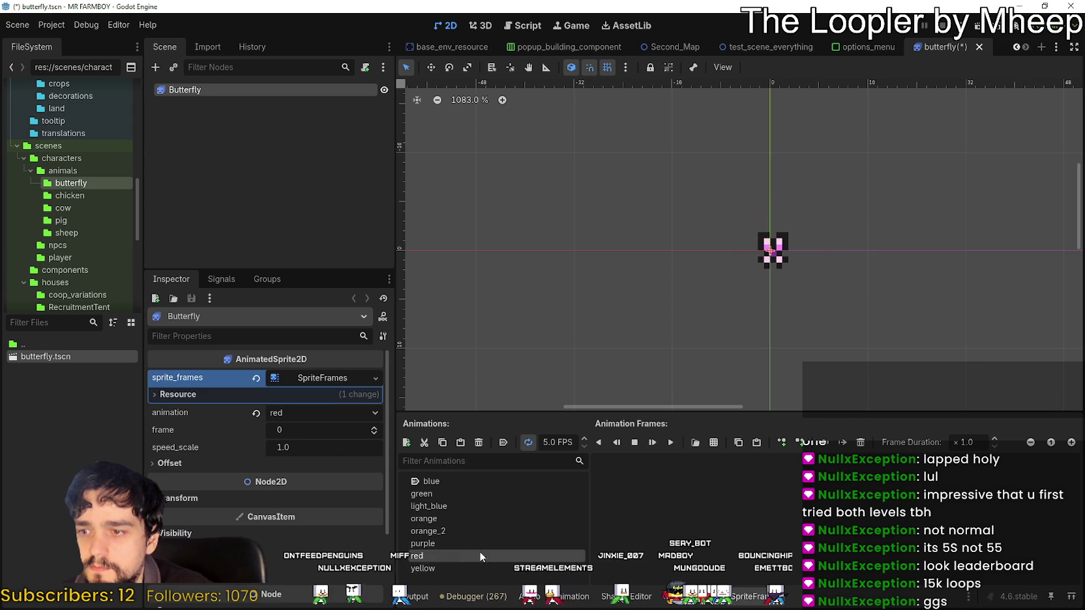
{"action": "left_click", "coordinate": [714, 442]}
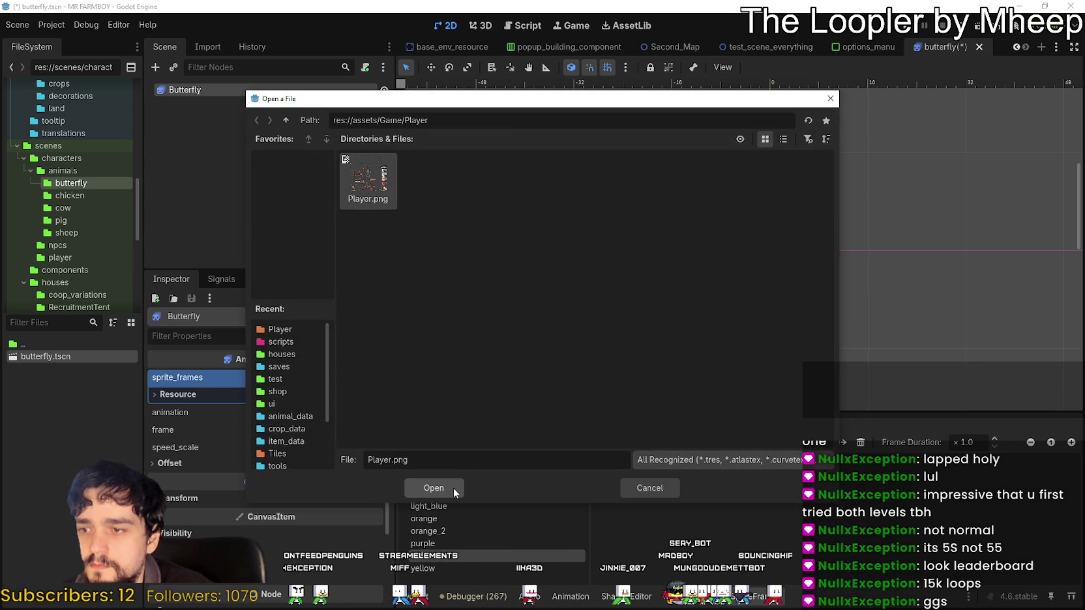
{"action": "left_click", "coordinate": [433, 487]}
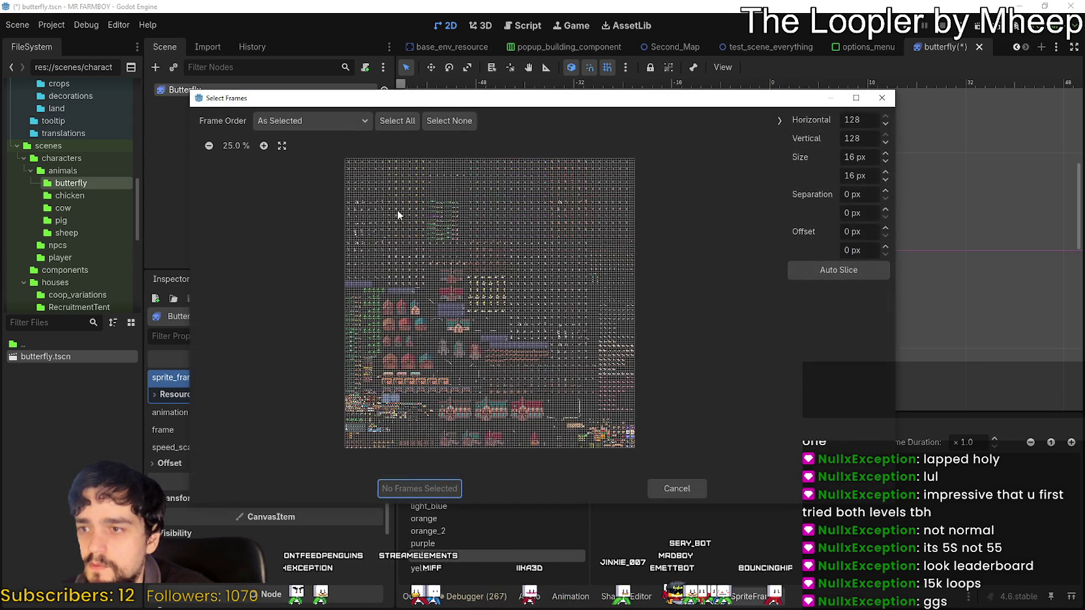
{"action": "scroll", "coordinate": [269, 147], "scroll_direction": "up", "scroll_amount": 7}
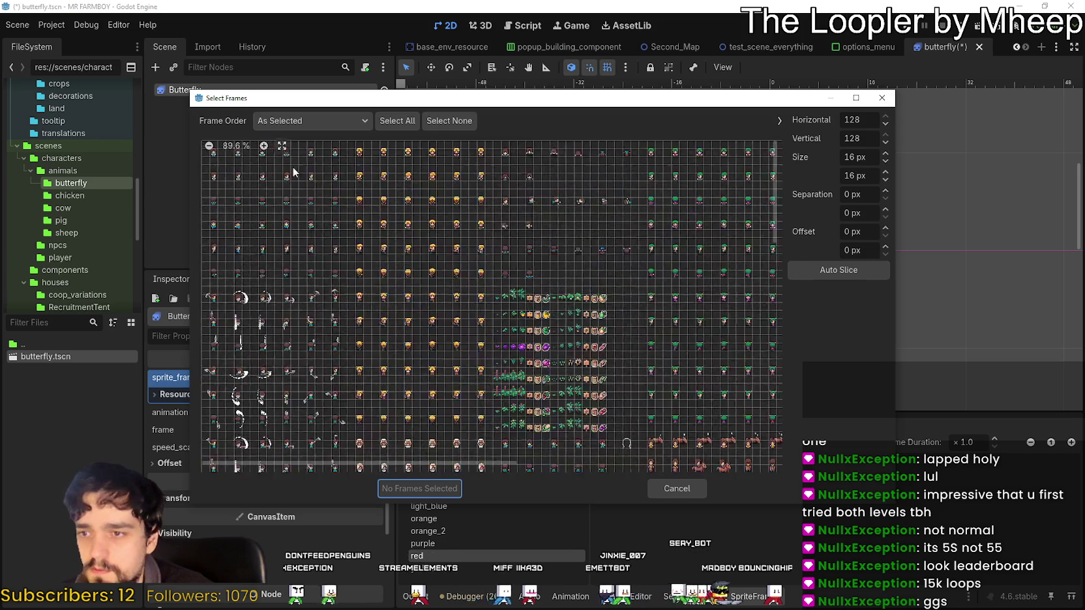
{"action": "scroll", "coordinate": [532, 415], "scroll_direction": "right", "scroll_amount": 5}
{"action": "scroll", "coordinate": [706, 403], "scroll_direction": "down", "scroll_amount": 5}
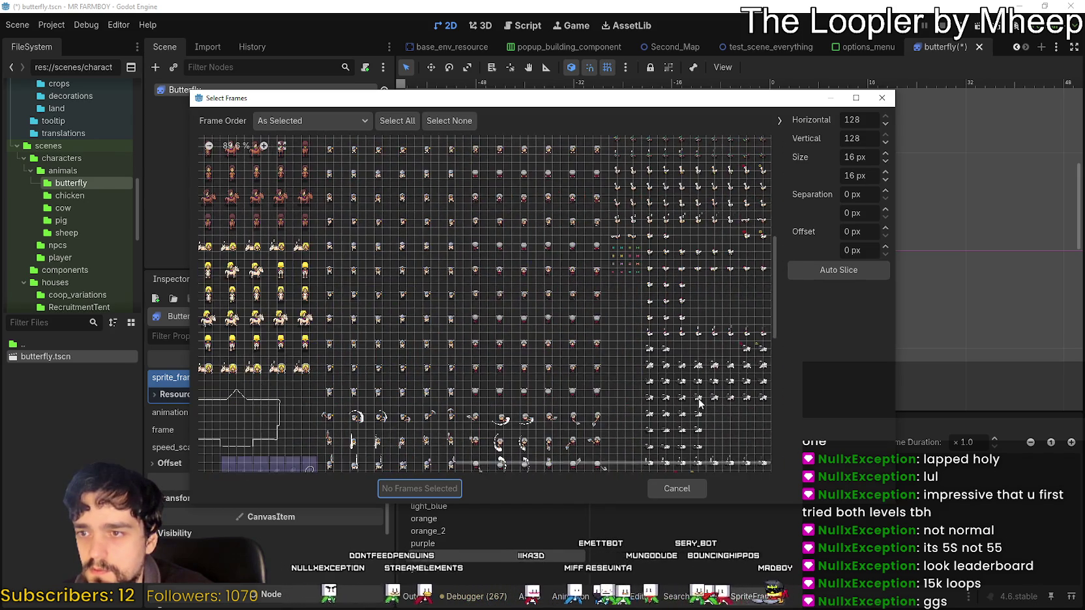
{"action": "scroll", "coordinate": [698, 396], "scroll_direction": "up", "scroll_amount": 3}
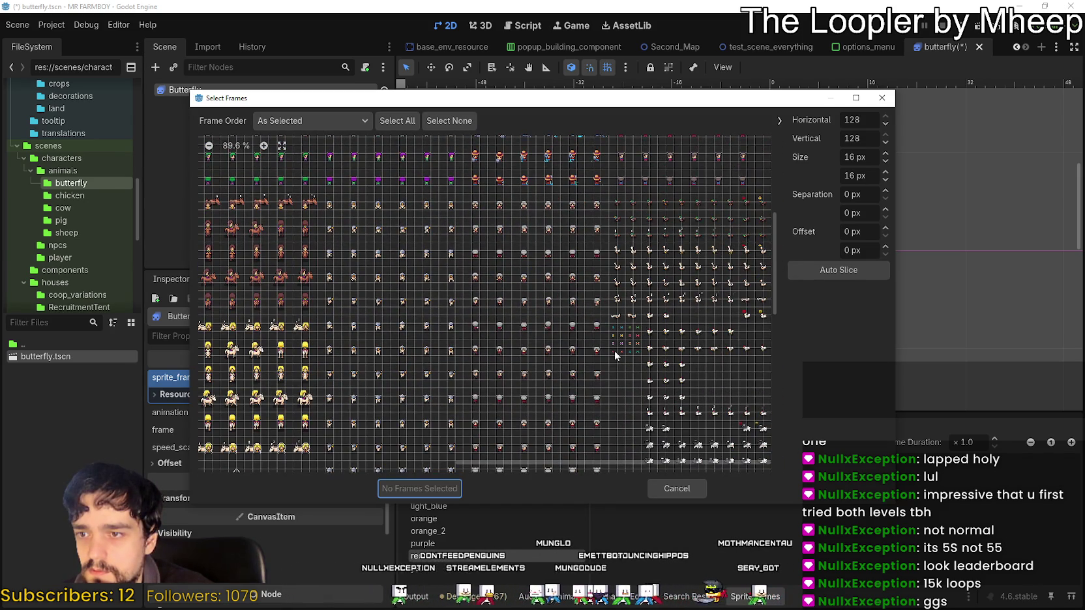
{"action": "left_click", "coordinate": [637, 335]}
{"action": "left_click", "coordinate": [639, 344]}
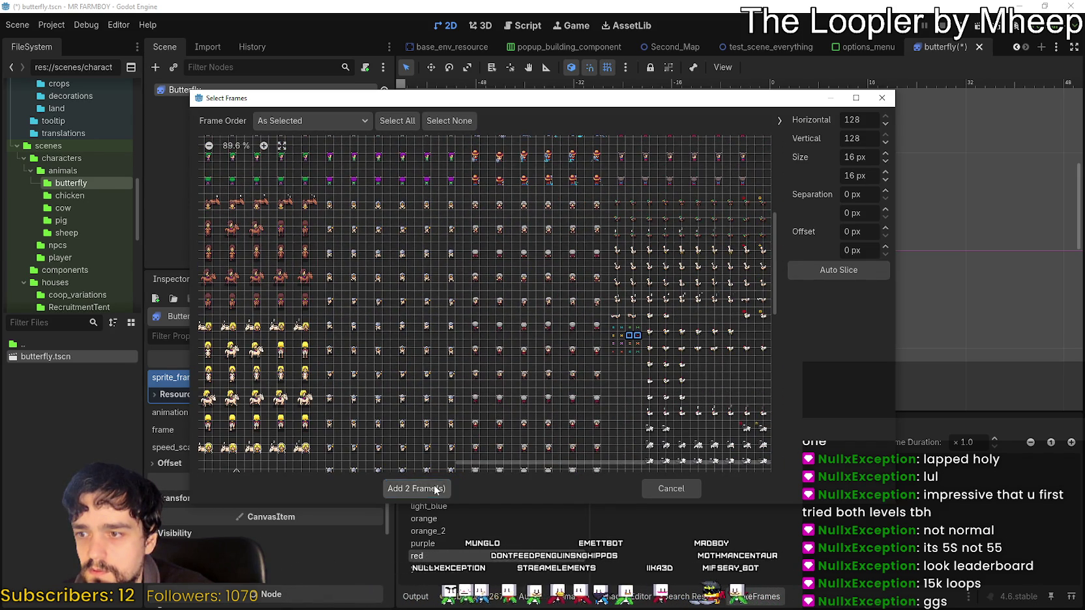
{"action": "left_click", "coordinate": [420, 489]}
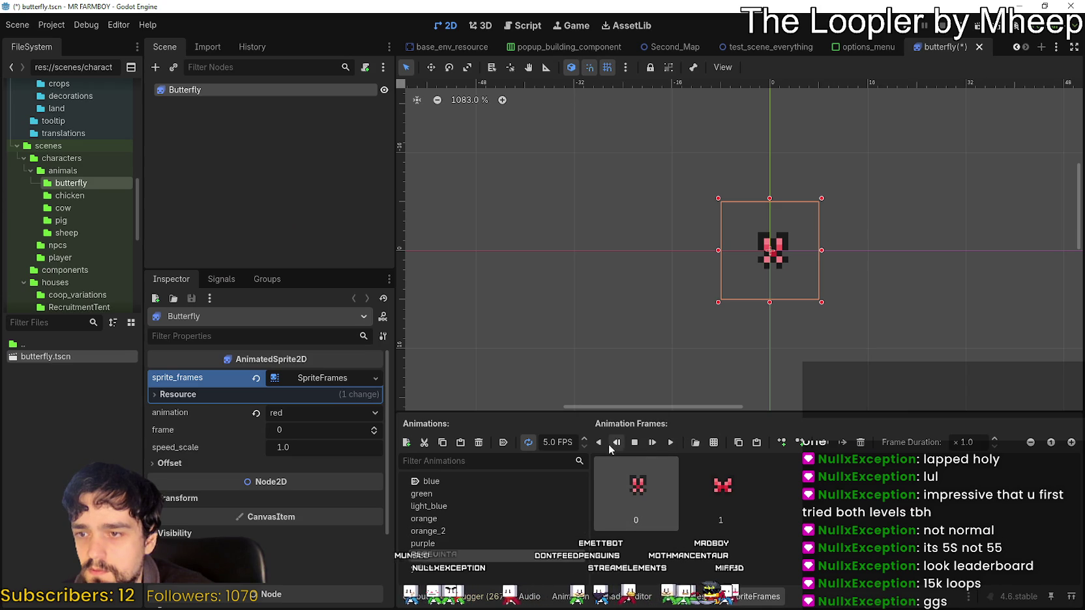
{"action": "left_click", "coordinate": [668, 442]}
Add the yellow butterfly frames from Player.png to the yellow animation
{"action": "left_click", "coordinate": [434, 568]}
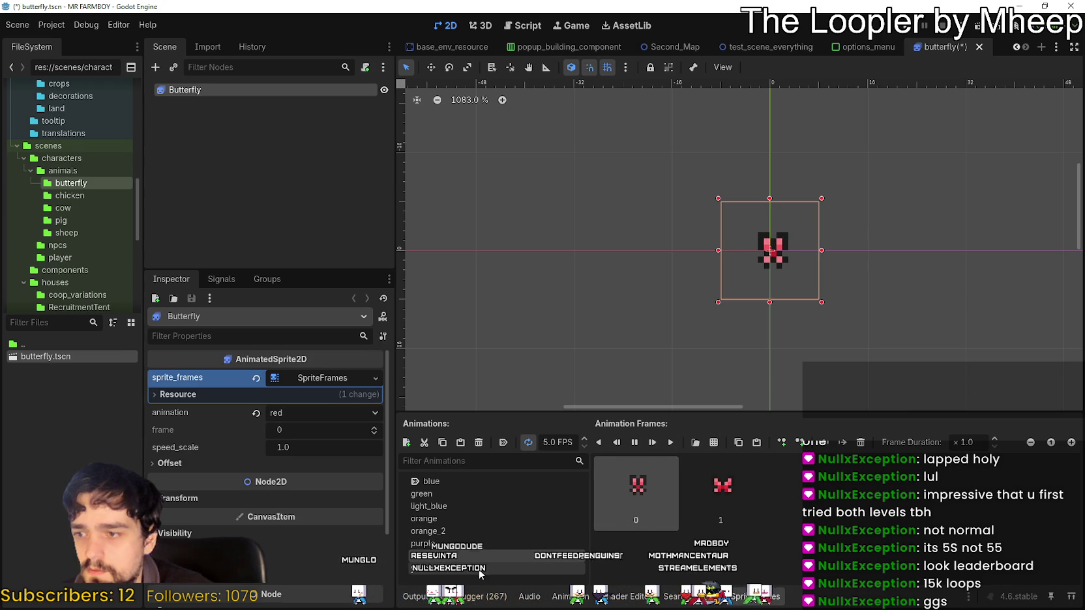
{"action": "left_click", "coordinate": [714, 443]}
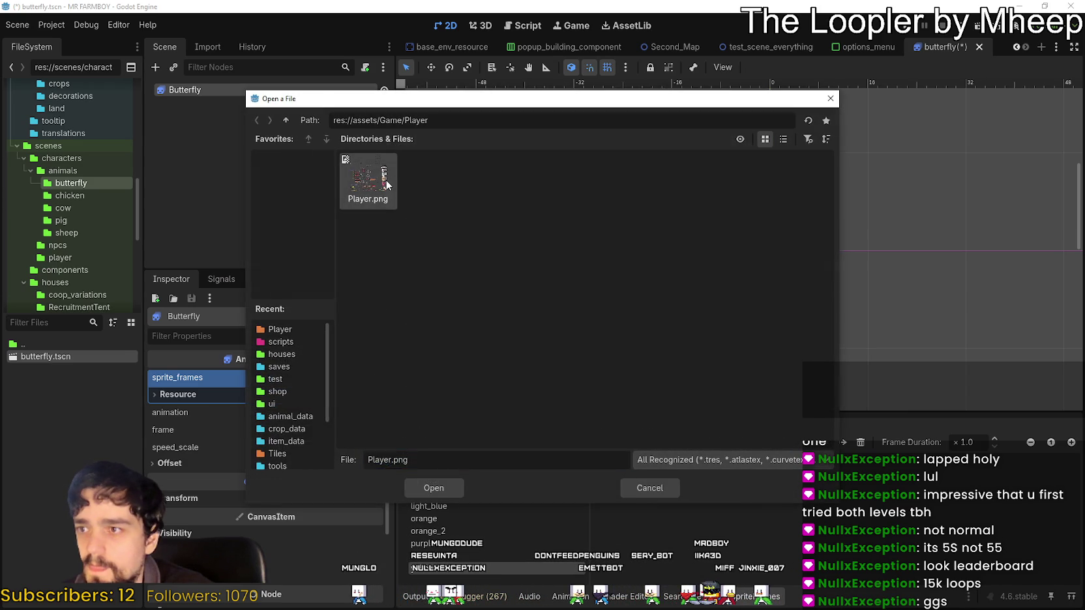
{"action": "double_click", "coordinate": [387, 184]}
{"action": "left_click", "coordinate": [267, 147]}
{"action": "left_click", "coordinate": [267, 146]}
{"action": "left_click", "coordinate": [267, 147]}
{"action": "left_click", "coordinate": [267, 147]}
{"action": "left_click", "coordinate": [268, 146]}
{"action": "left_click", "coordinate": [267, 147]}
{"action": "left_click", "coordinate": [267, 147]}
{"action": "left_click", "coordinate": [267, 147]}
{"action": "scroll", "coordinate": [485, 445], "scroll_direction": "down", "scroll_amount": 2}
{"action": "scroll", "coordinate": [586, 417], "scroll_direction": "right", "scroll_amount": 10}
{"action": "scroll", "coordinate": [684, 391], "scroll_direction": "down", "scroll_amount": 3}
{"action": "left_click", "coordinate": [582, 342]}
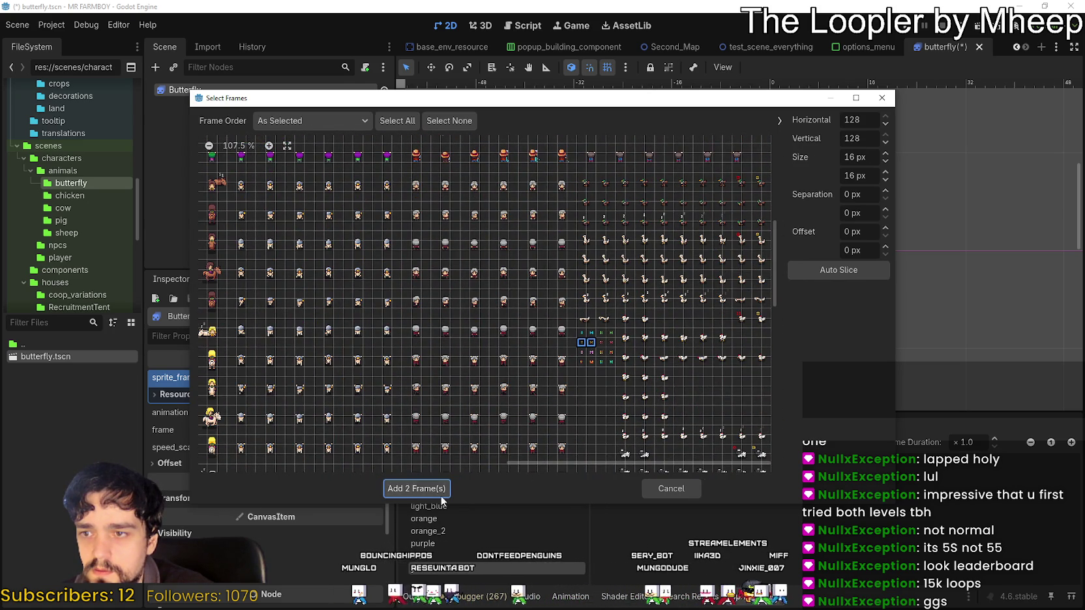
{"action": "left_click", "coordinate": [440, 489]}
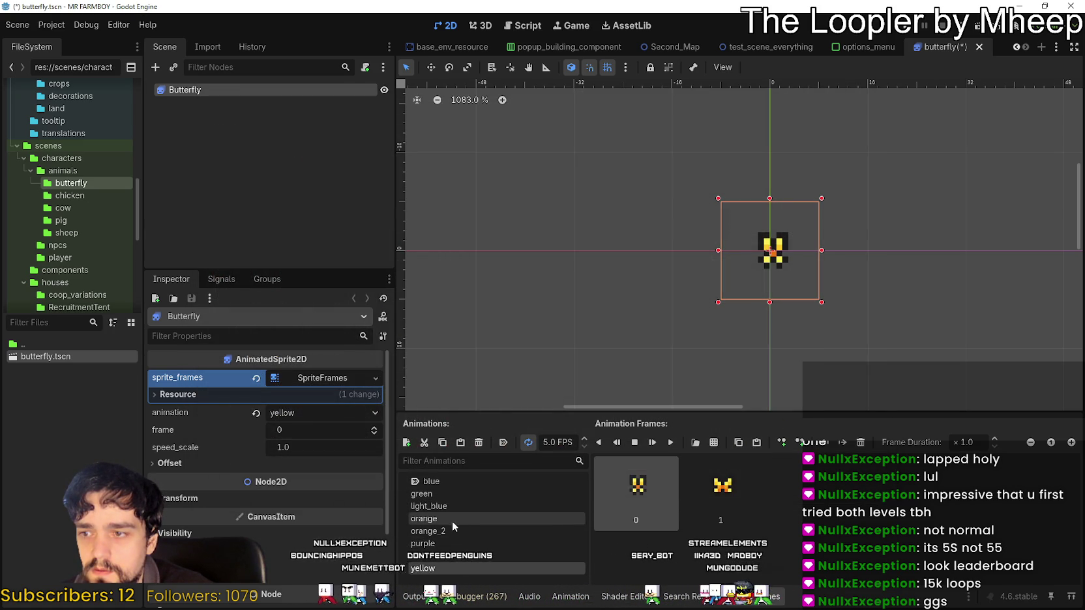
Compare the orange and orange_2 animations and undo the orange animation's wrong frames
{"action": "left_click", "coordinate": [454, 520]}
{"action": "left_click", "coordinate": [451, 531]}
{"action": "left_click", "coordinate": [454, 568]}
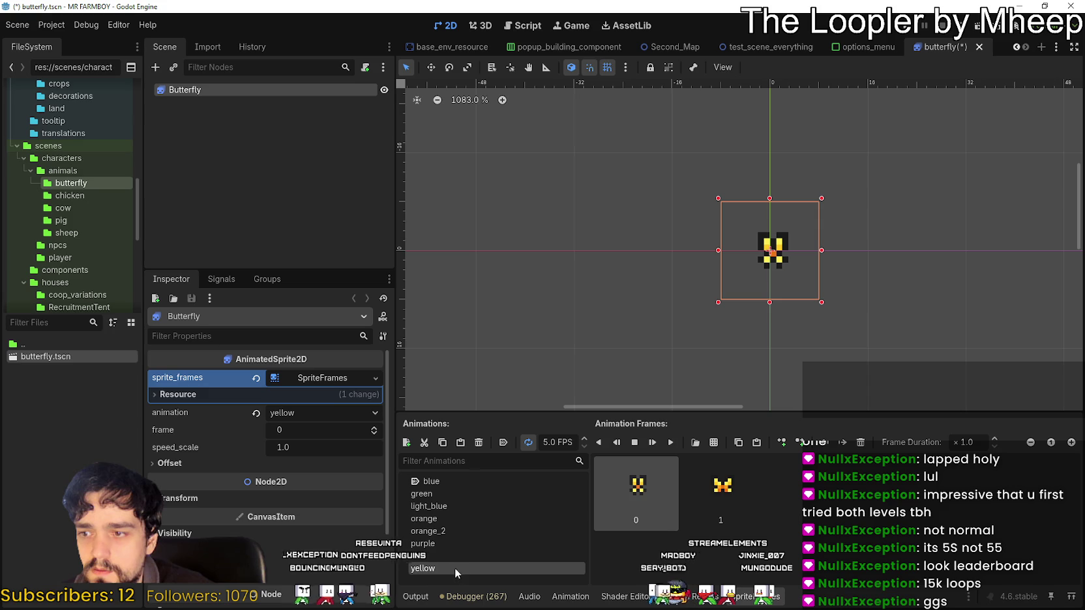
{"action": "left_click", "coordinate": [465, 520]}
{"action": "left_click", "coordinate": [515, 532]}
{"action": "left_click", "coordinate": [508, 518]}
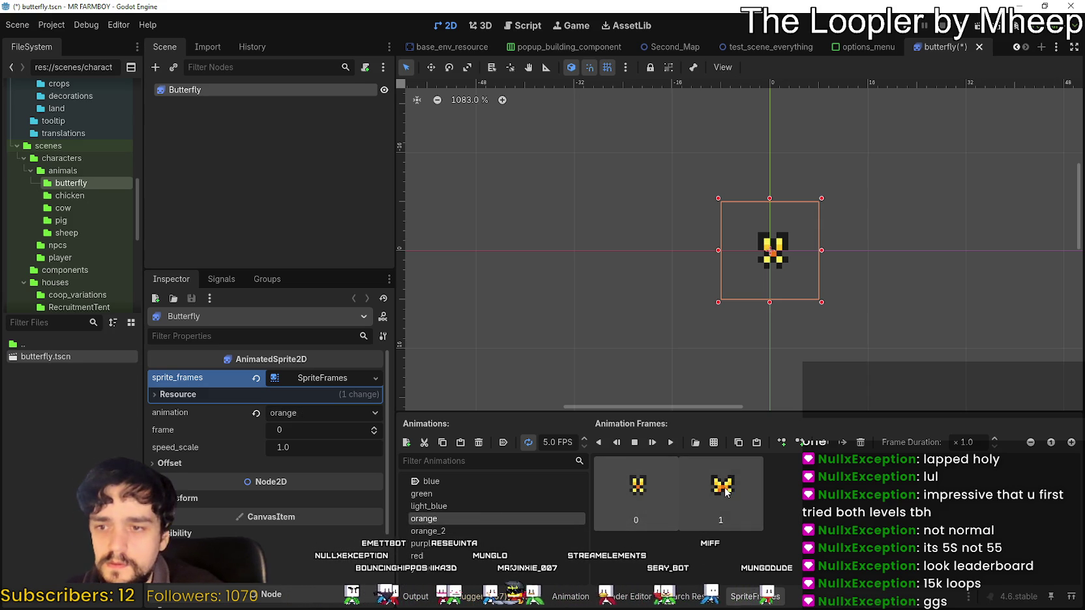
{"action": "key", "text": "ctrl+z"}
Add two orange butterfly cells from Player.png as frames 0 and 1 of the orange animation
{"action": "left_click", "coordinate": [713, 442]}
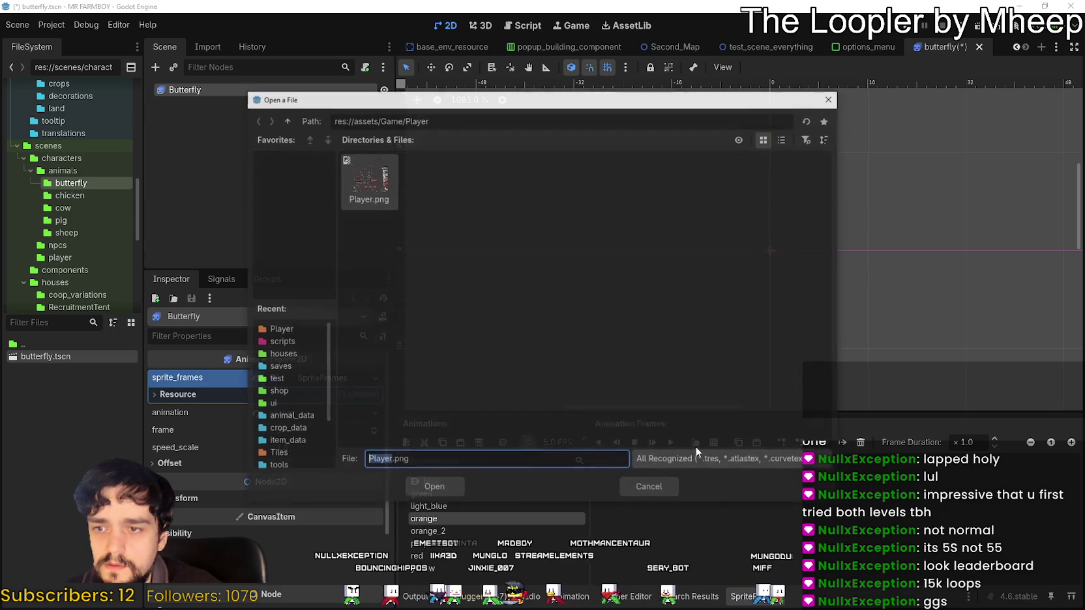
{"action": "double_click", "coordinate": [392, 176]}
{"action": "scroll", "coordinate": [359, 392], "scroll_direction": "up", "scroll_amount": 15}
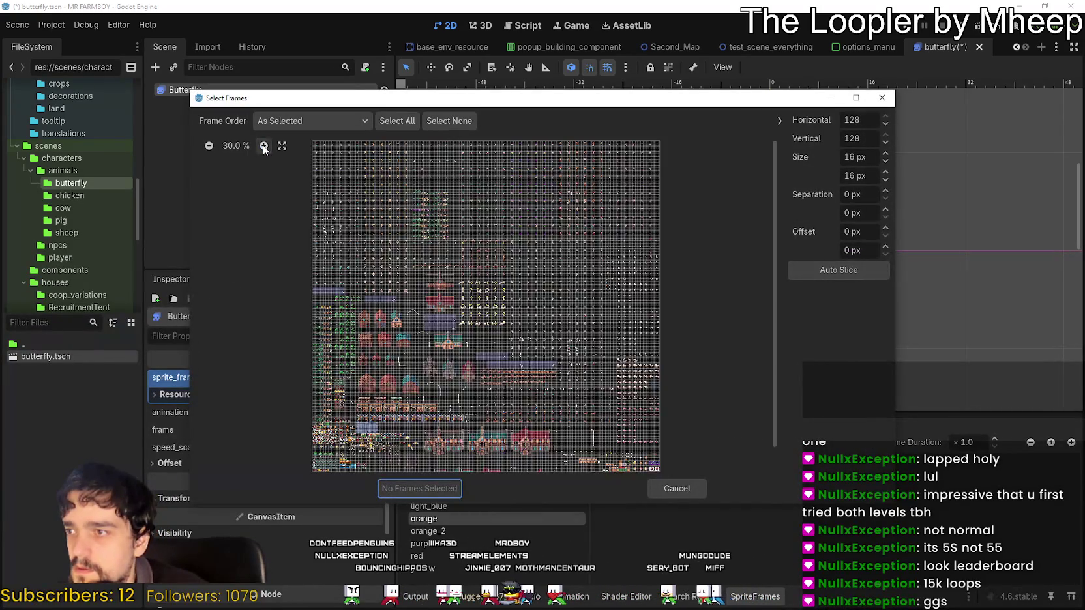
{"action": "scroll", "coordinate": [359, 391], "scroll_direction": "down", "scroll_amount": 3}
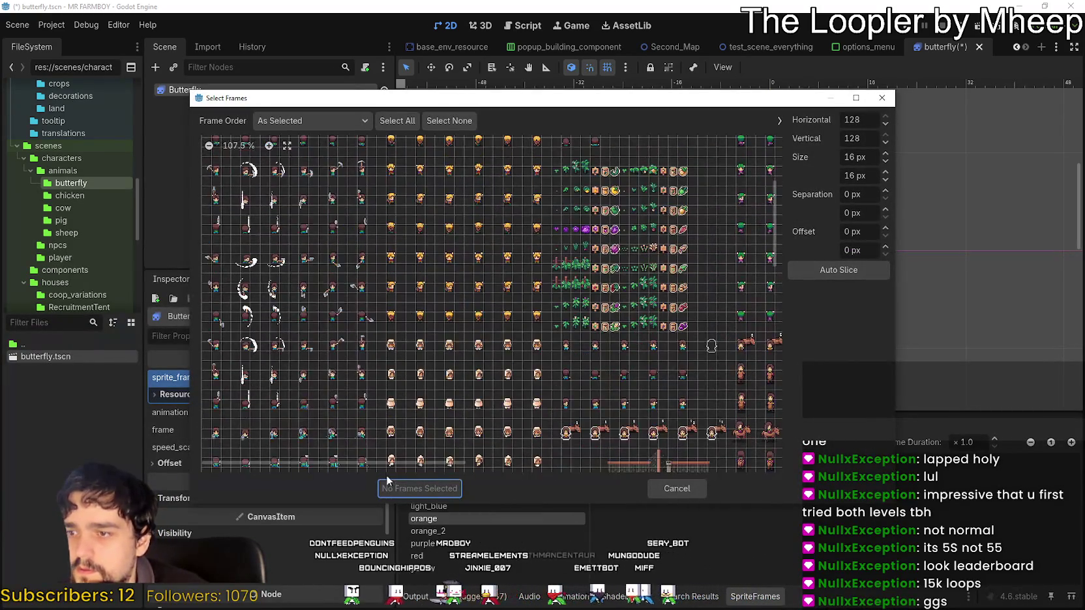
{"action": "left_click_drag", "start_coordinate": [339, 463], "coordinate": [774, 460]}
{"action": "scroll", "coordinate": [717, 401], "scroll_direction": "down", "scroll_amount": 3}
{"action": "scroll", "coordinate": [717, 400], "scroll_direction": "down", "scroll_amount": 2}
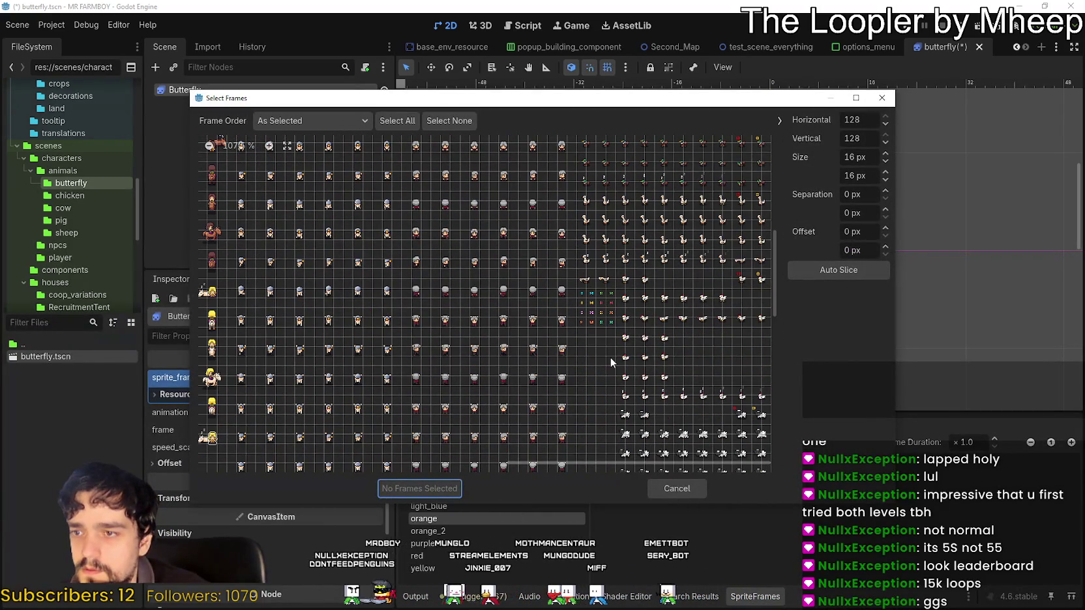
{"action": "left_click", "coordinate": [268, 146]}
{"action": "left_click", "coordinate": [269, 145]}
{"action": "scroll", "coordinate": [451, 461], "scroll_direction": "down", "scroll_amount": 2}
{"action": "scroll", "coordinate": [515, 468], "scroll_direction": "right", "scroll_amount": 8}
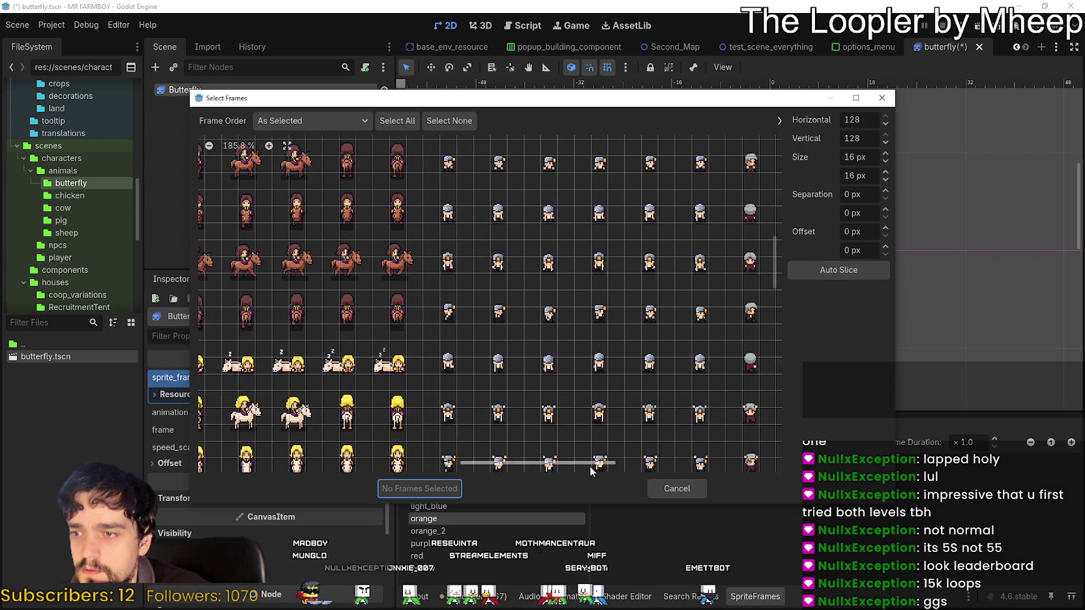
{"action": "scroll", "coordinate": [582, 413], "scroll_direction": "down", "scroll_amount": 2}
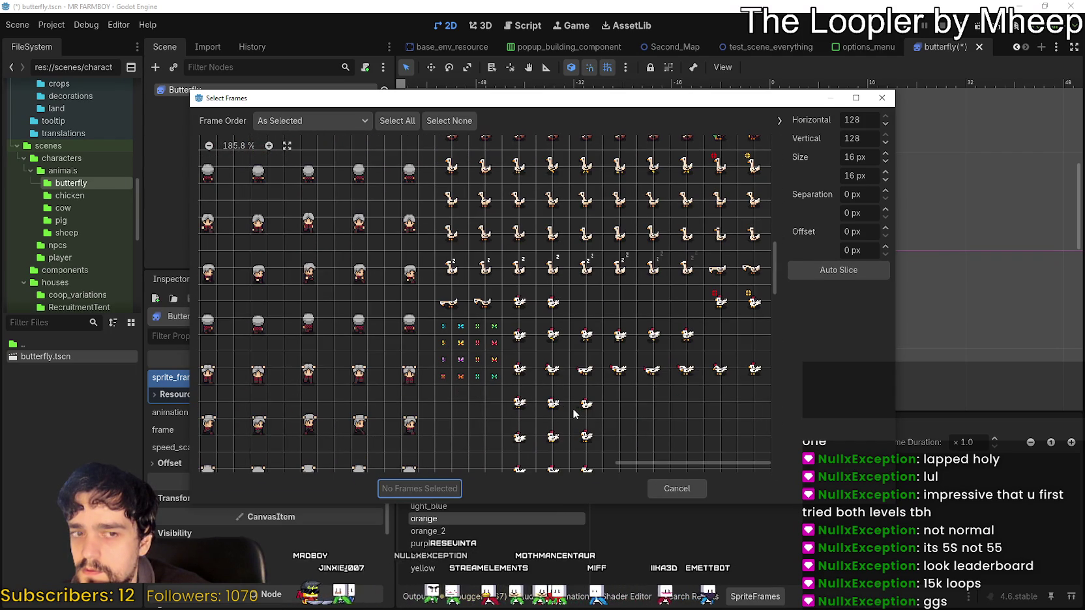
{"action": "left_click", "coordinate": [443, 376]}
{"action": "left_click", "coordinate": [460, 376]}
{"action": "left_click", "coordinate": [419, 488]}
Play the orange animation preview, comparing it with orange_2, then bring Aseprite to the front
{"action": "left_click", "coordinate": [698, 500]}
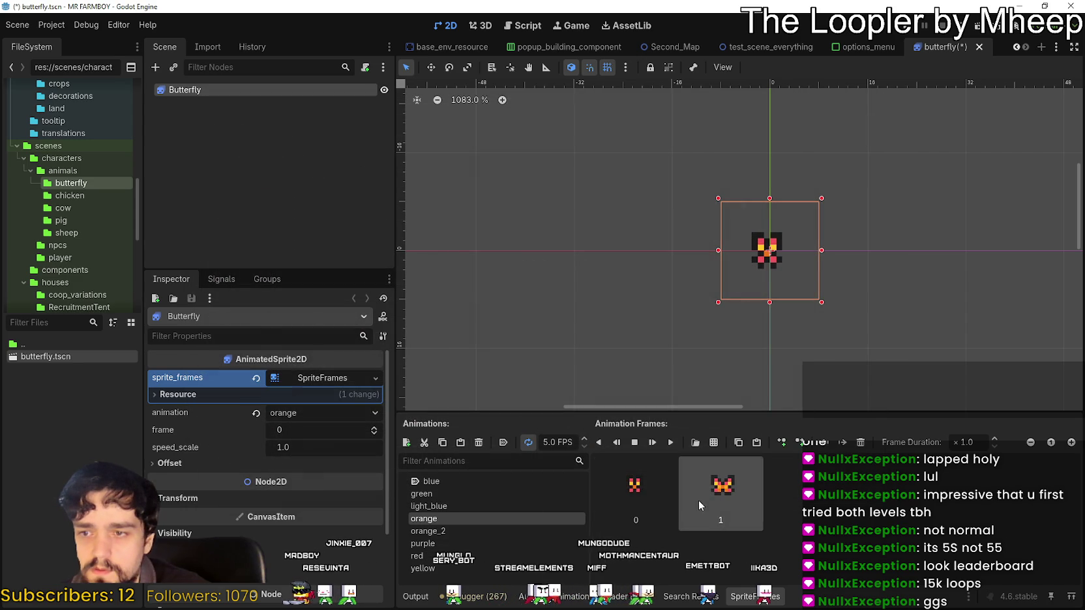
{"action": "left_click", "coordinate": [451, 529]}
{"action": "left_click", "coordinate": [459, 517]}
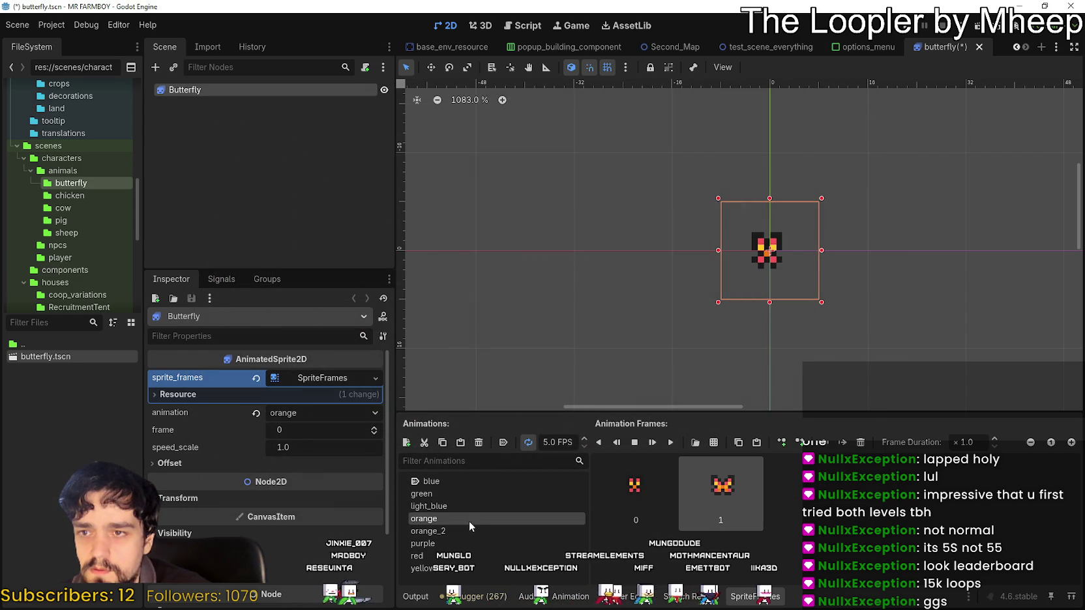
{"action": "left_click", "coordinate": [670, 442]}
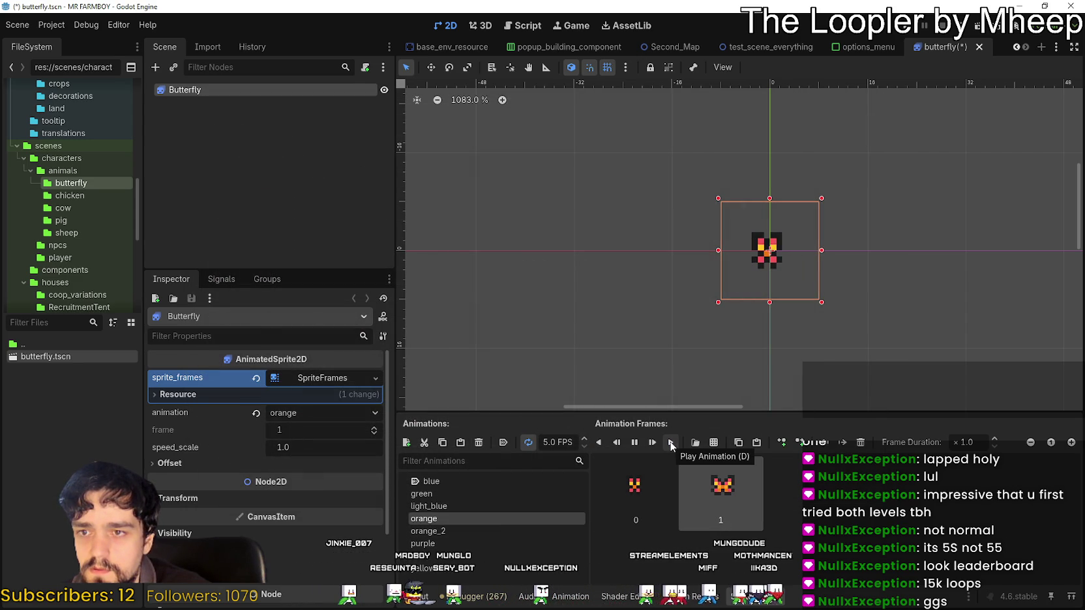
{"action": "left_click", "coordinate": [511, 531]}
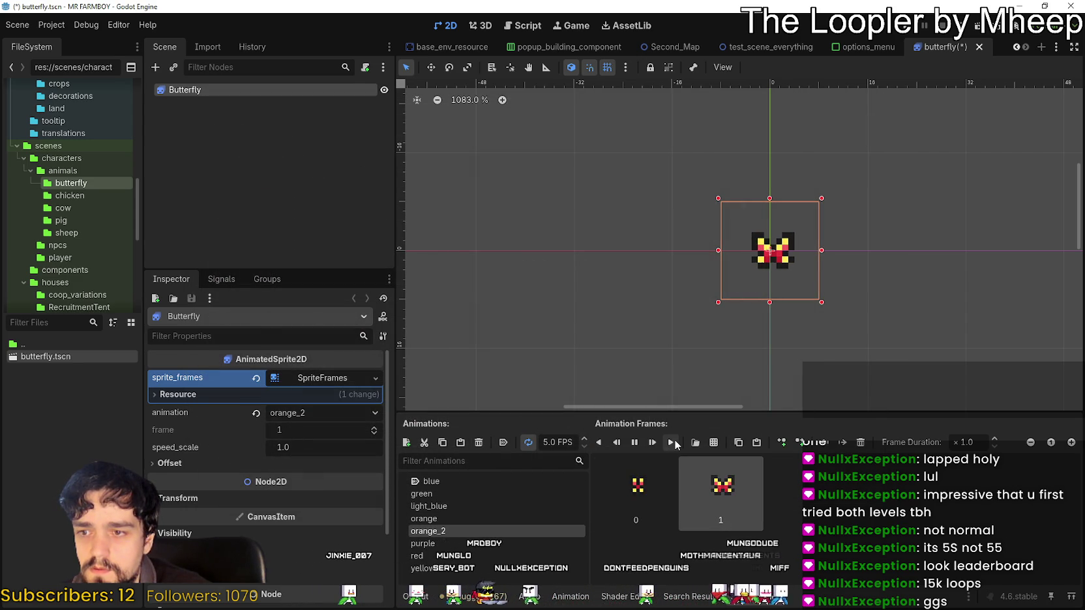
{"action": "left_click", "coordinate": [444, 518]}
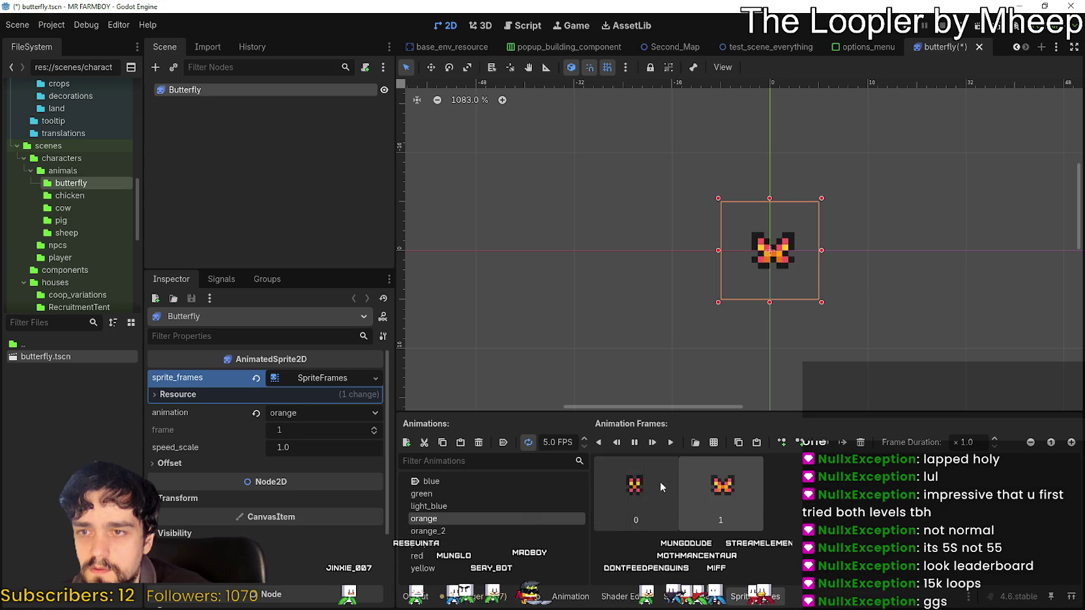
{"action": "left_click", "coordinate": [670, 442]}
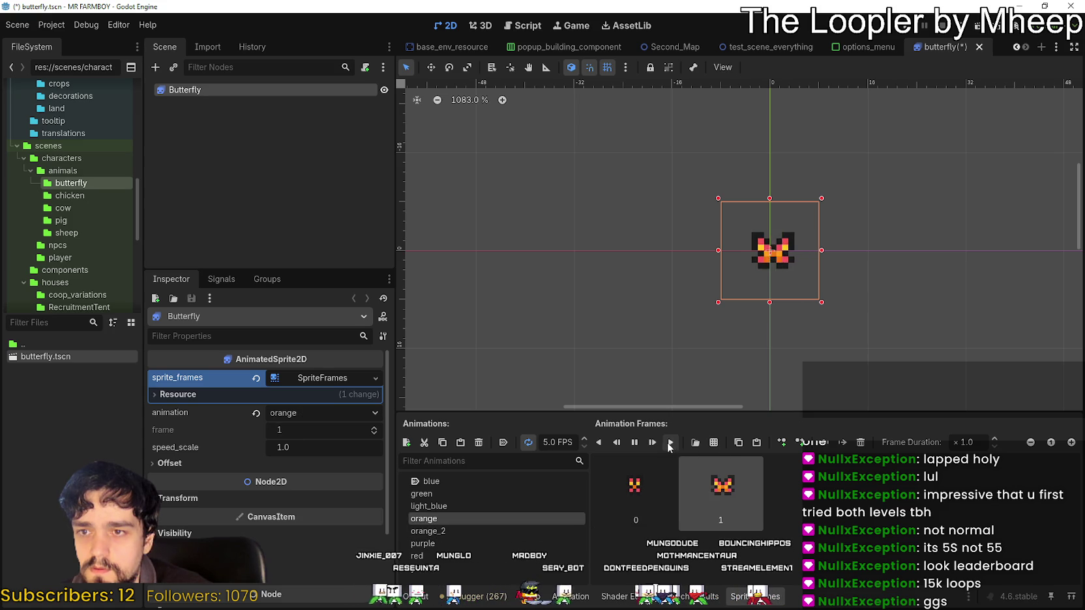
{"action": "key", "text": "alt+Tab"}
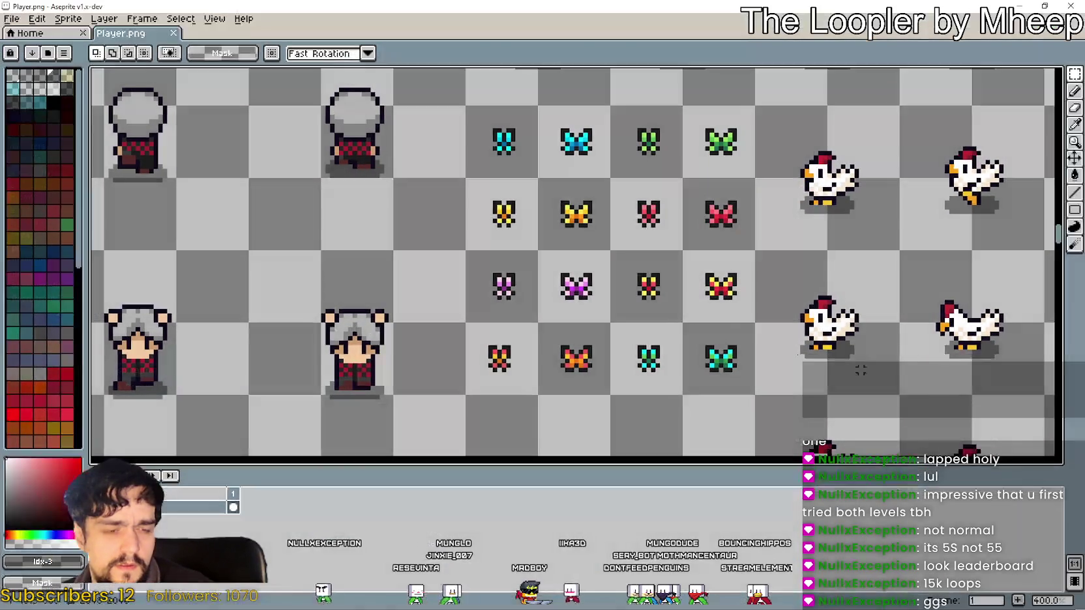
Nudge one orange butterfly sprite one pixel right in Aseprite and save Player.png
{"action": "key", "text": "super+Down"}
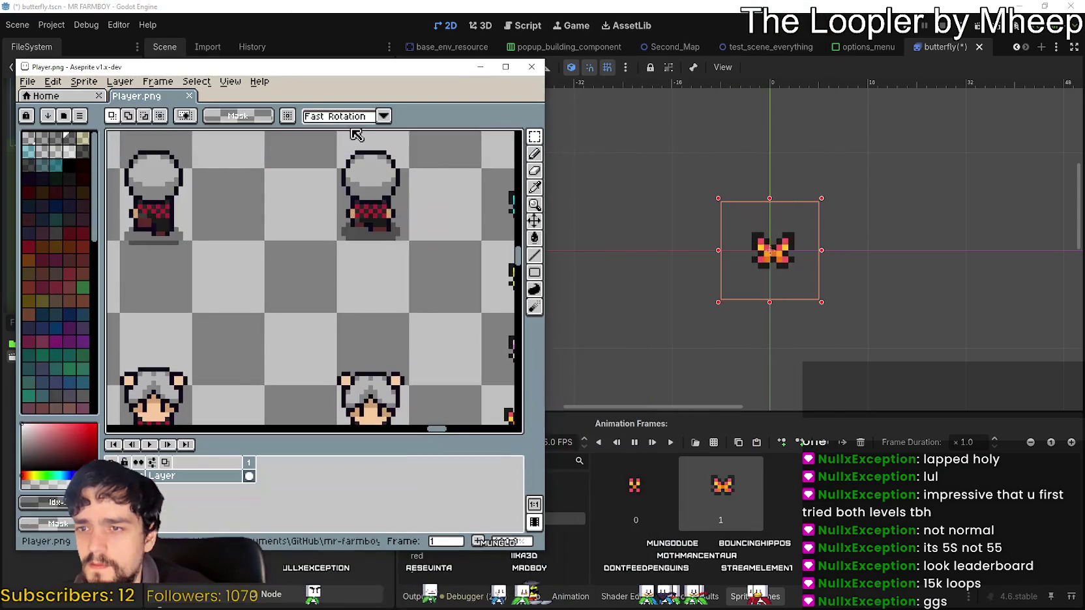
{"action": "scroll", "coordinate": [432, 341], "scroll_direction": "down", "scroll_amount": 1}
{"action": "scroll", "coordinate": [297, 322], "scroll_direction": "up", "scroll_amount": 2}
{"action": "scroll", "coordinate": [322, 331], "scroll_direction": "up", "scroll_amount": 1}
{"action": "left_click_drag", "start_coordinate": [224, 366], "coordinate": [287, 298]}
{"action": "key", "text": "Right"}
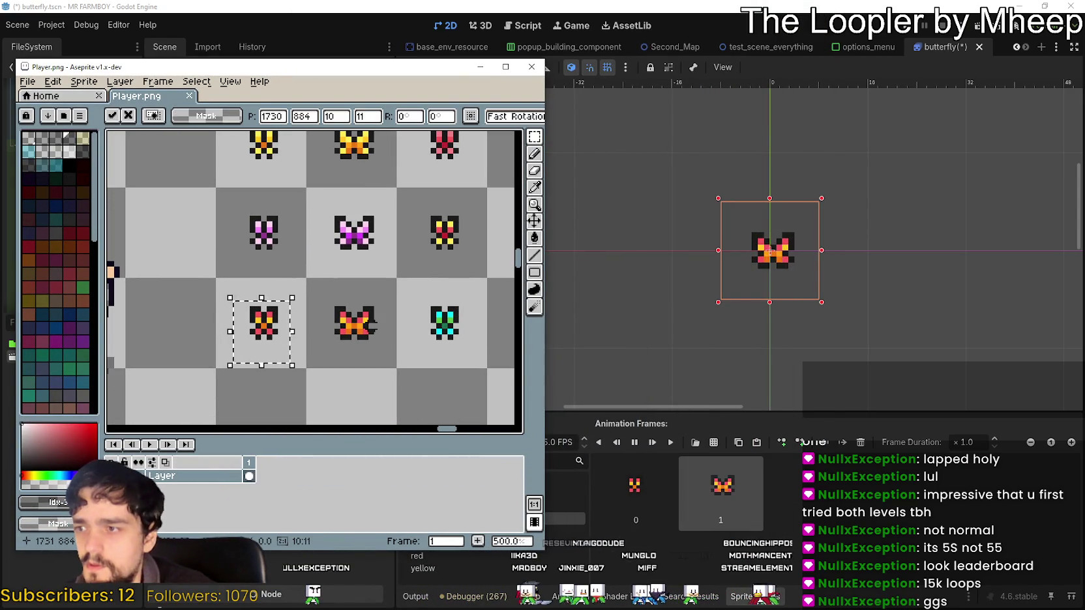
{"action": "key", "text": "ctrl+s"}
{"action": "left_click", "coordinate": [911, 318]}
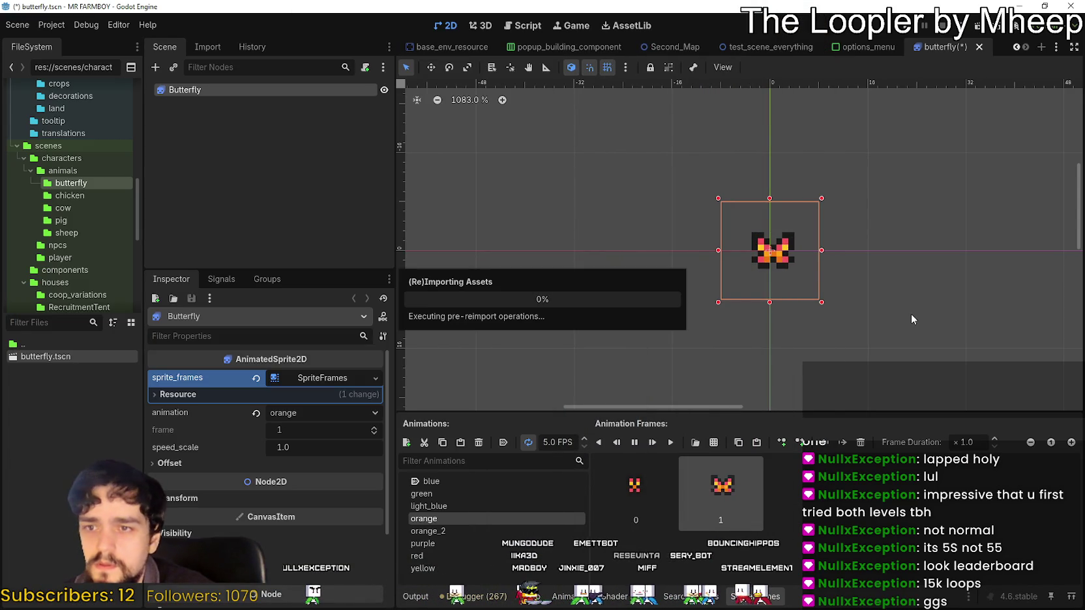
Preview the reimported light_blue, green, blue, orange, orange_2, red and yellow animations
{"action": "left_click", "coordinate": [472, 506]}
{"action": "left_click", "coordinate": [481, 527]}
{"action": "left_click", "coordinate": [472, 494]}
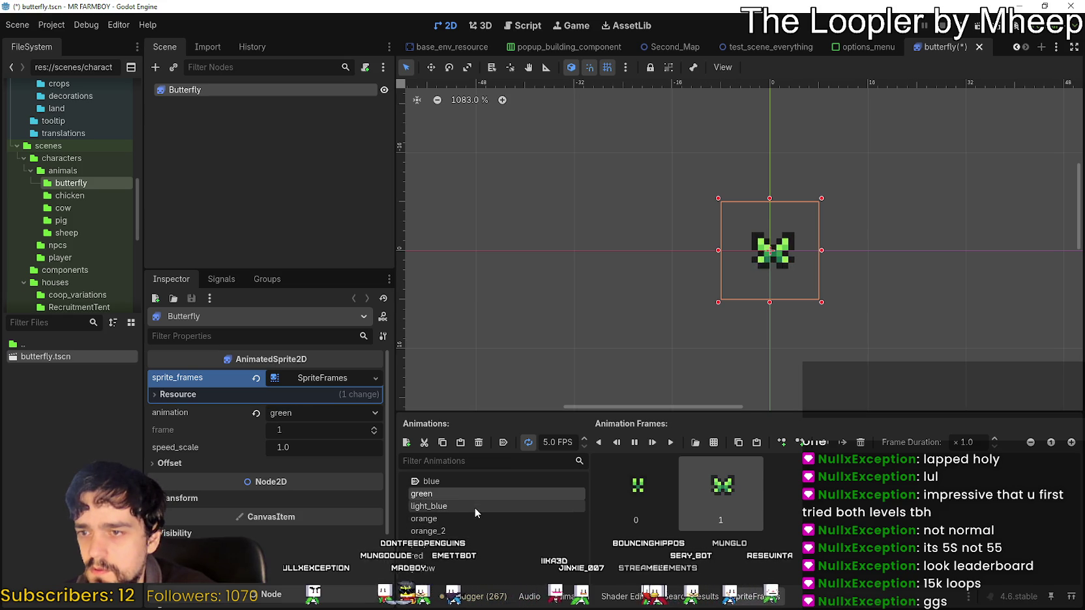
{"action": "left_click", "coordinate": [479, 480]}
{"action": "left_click", "coordinate": [480, 494]}
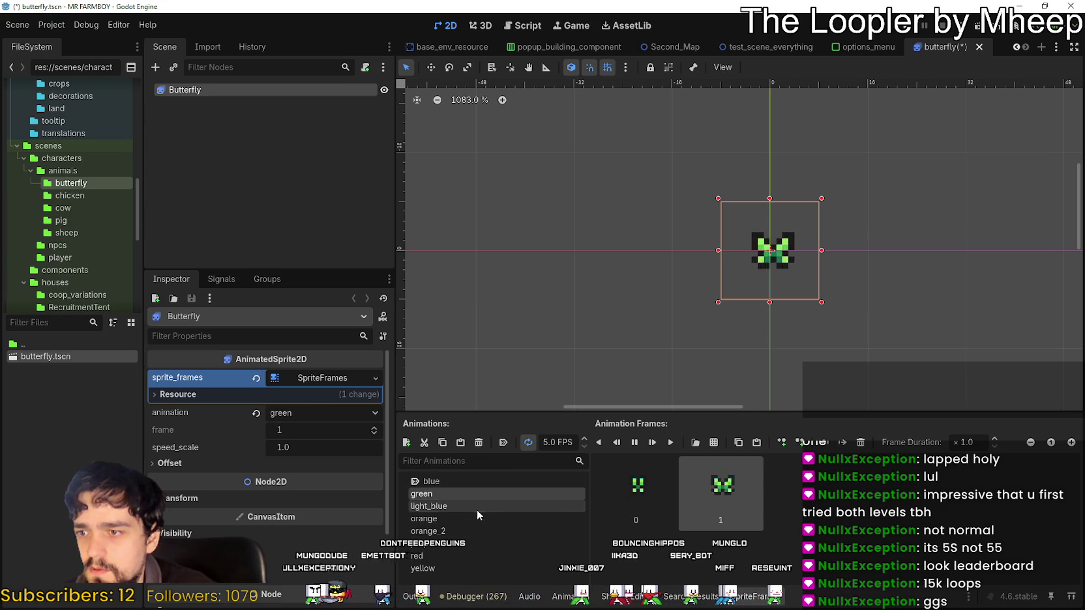
{"action": "left_click", "coordinate": [476, 518]}
{"action": "left_click", "coordinate": [471, 531]}
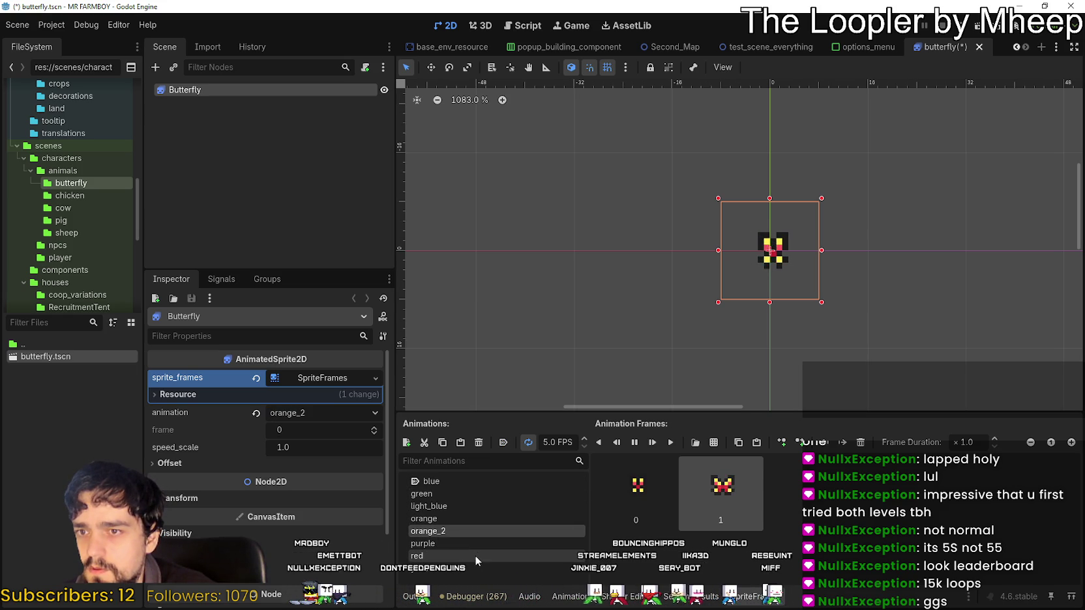
{"action": "left_click", "coordinate": [474, 556]}
{"action": "left_click", "coordinate": [477, 569]}
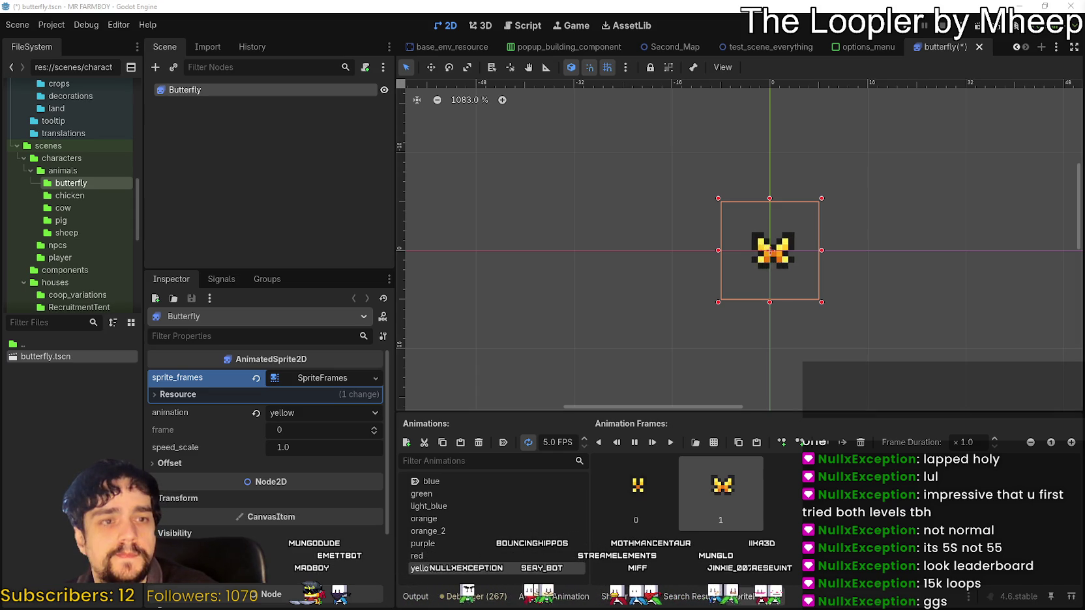
Save the Butterfly scene and set its animation to blue
{"action": "mouse_move", "coordinate": [853, 282]}
{"action": "left_mouse_down"}
{"action": "mouse_move", "coordinate": [793, 282]}
{"action": "mouse_move", "coordinate": [772, 314]}
{"action": "left_mouse_up"}
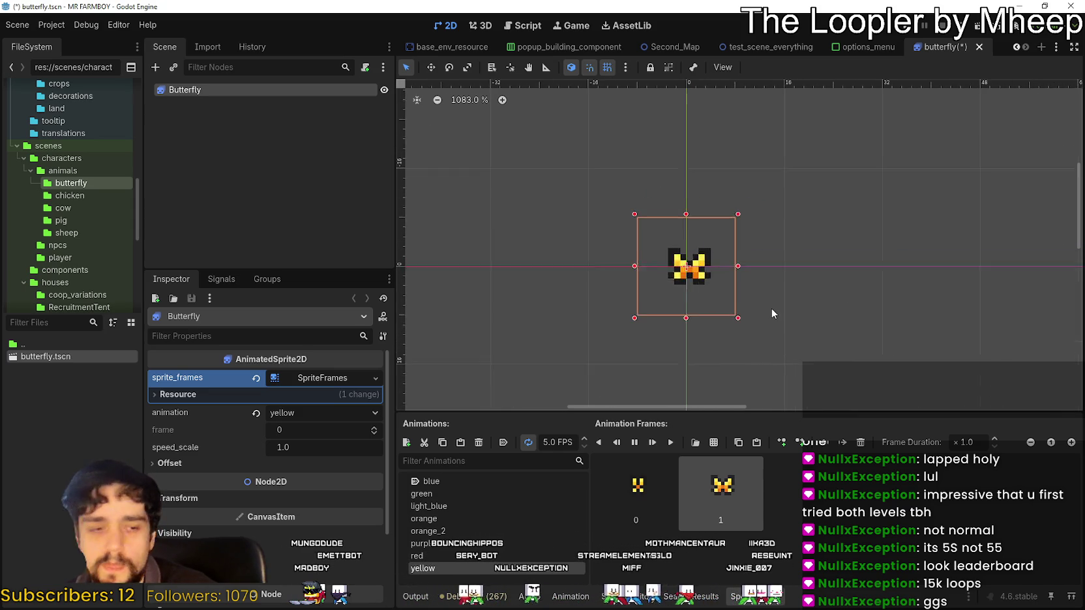
{"action": "key", "text": "ctrl+s"}
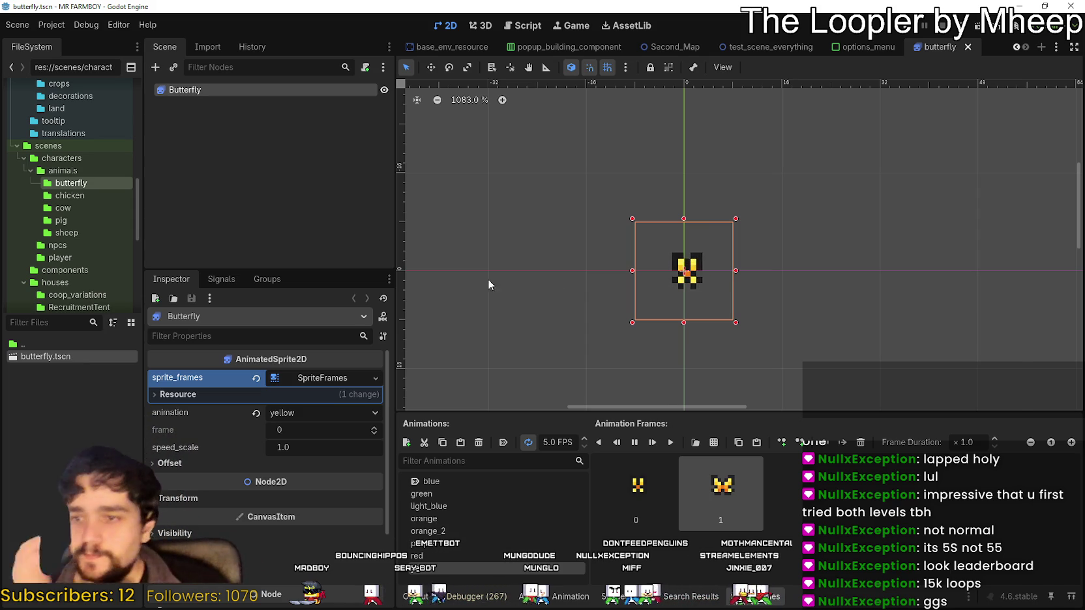
{"action": "scroll", "coordinate": [505, 280], "scroll_direction": "down", "scroll_amount": 1}
{"action": "left_click", "coordinate": [491, 485]}
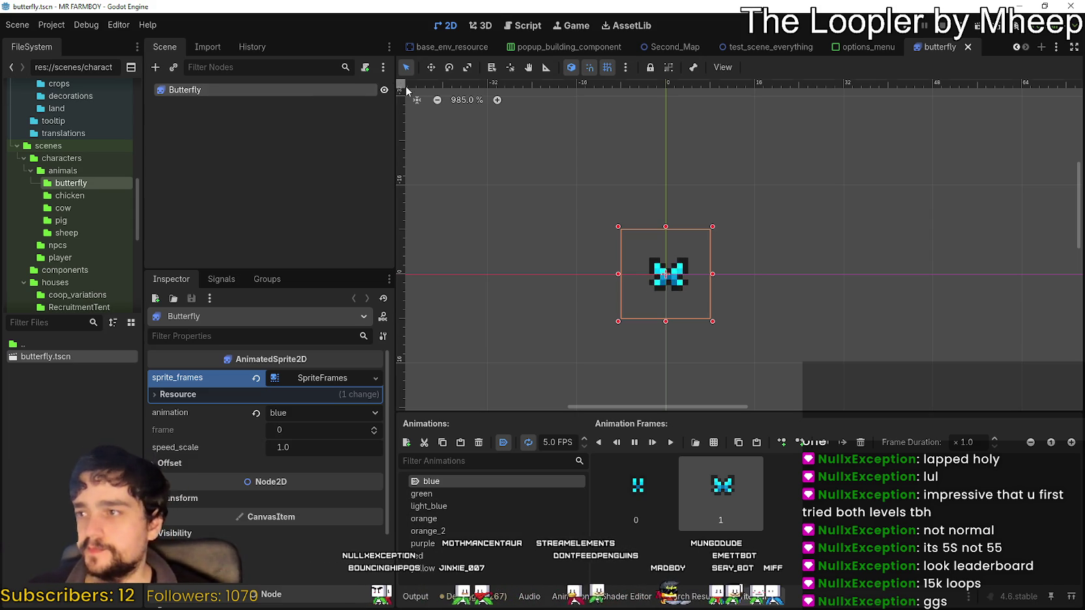
{"action": "left_click", "coordinate": [843, 320]}
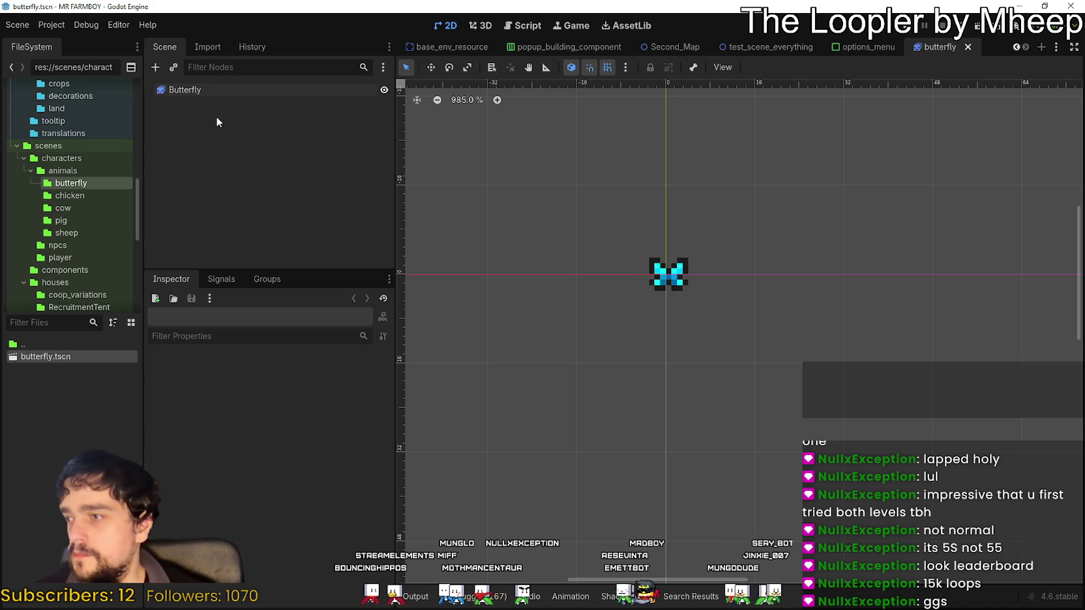
{"action": "right_click", "coordinate": [202, 89]}
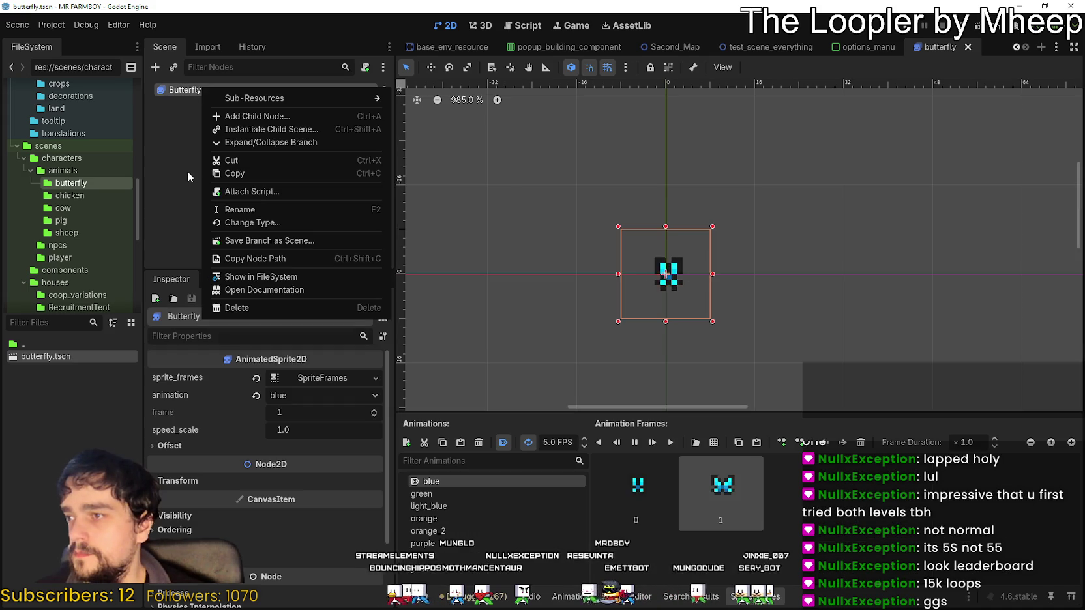
Attach a new butterfly.gd script to the Butterfly node declaring class_name Butterfly, and save
{"action": "left_click", "coordinate": [254, 192]}
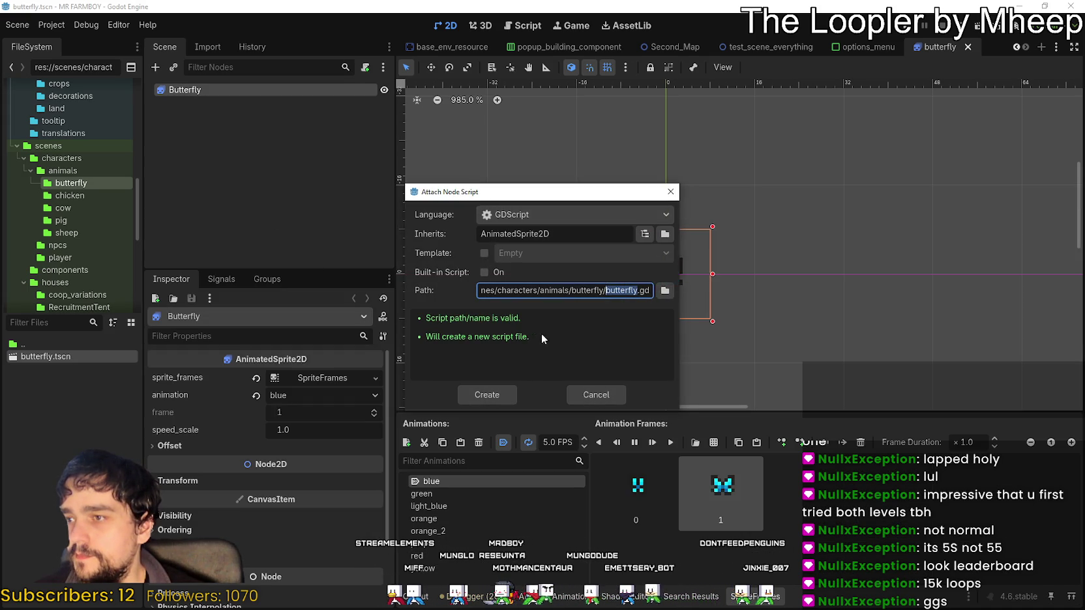
{"action": "left_click", "coordinate": [487, 394]}
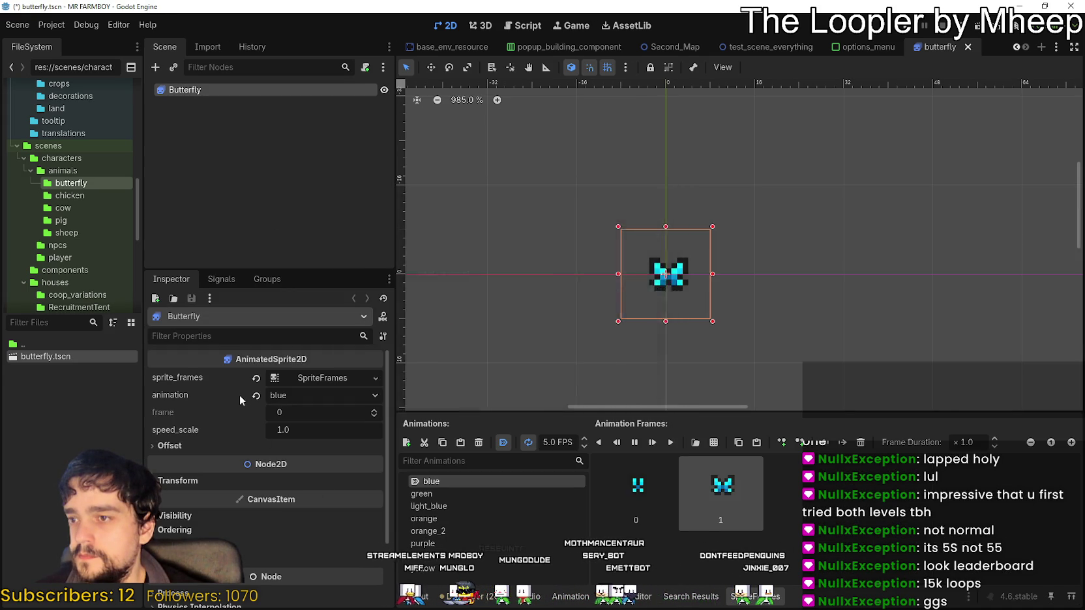
{"action": "left_click", "coordinate": [695, 117]}
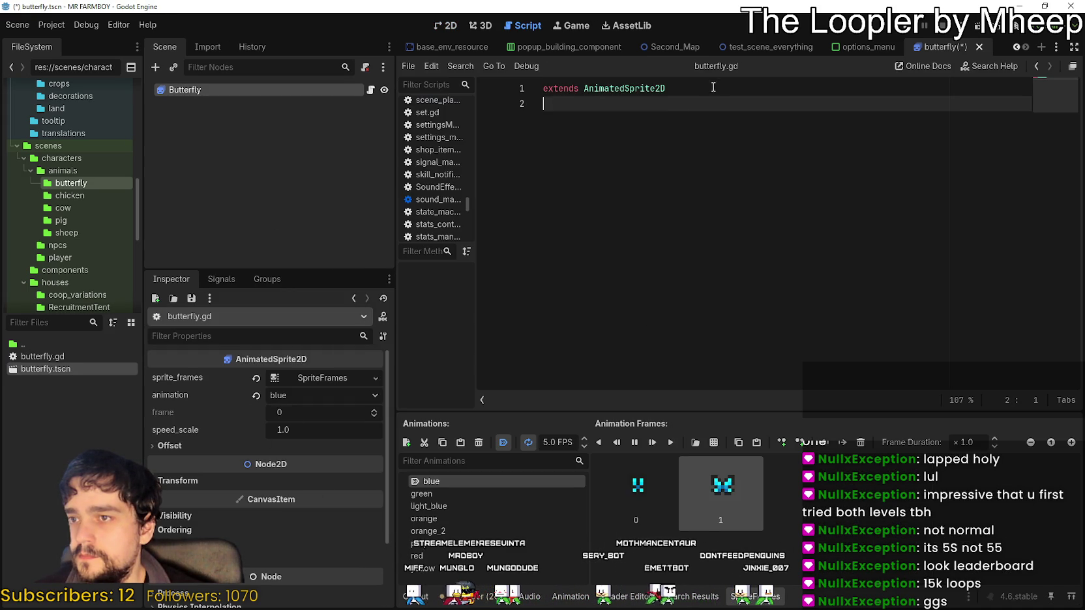
{"action": "left_click", "coordinate": [548, 90]}
{"action": "type", "text": "class_name Butterfly"}
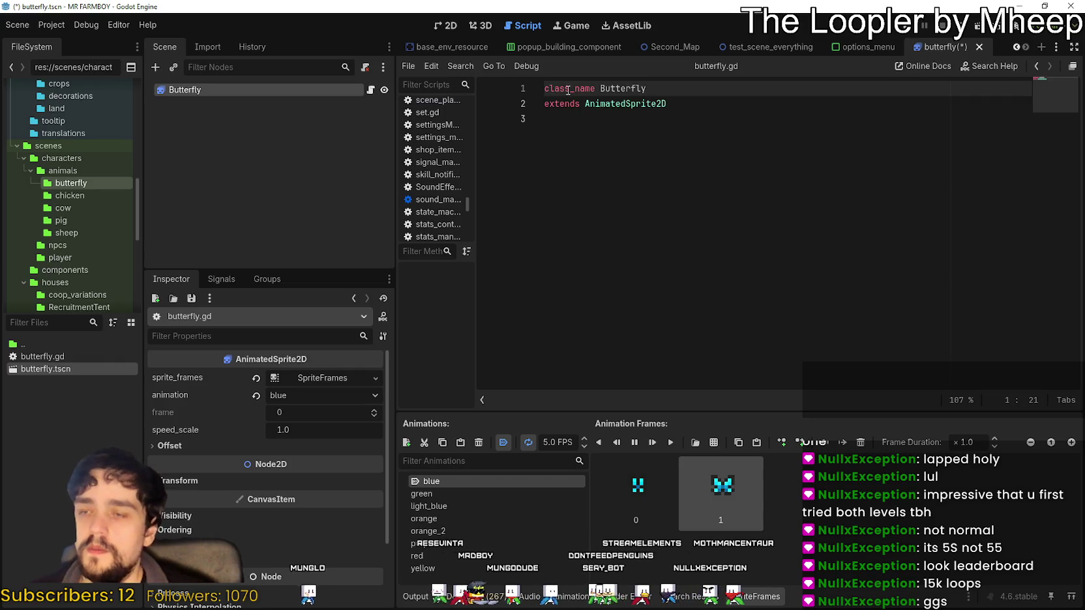
{"action": "left_click", "coordinate": [668, 124]}
{"action": "key", "text": "ctrl+s"}
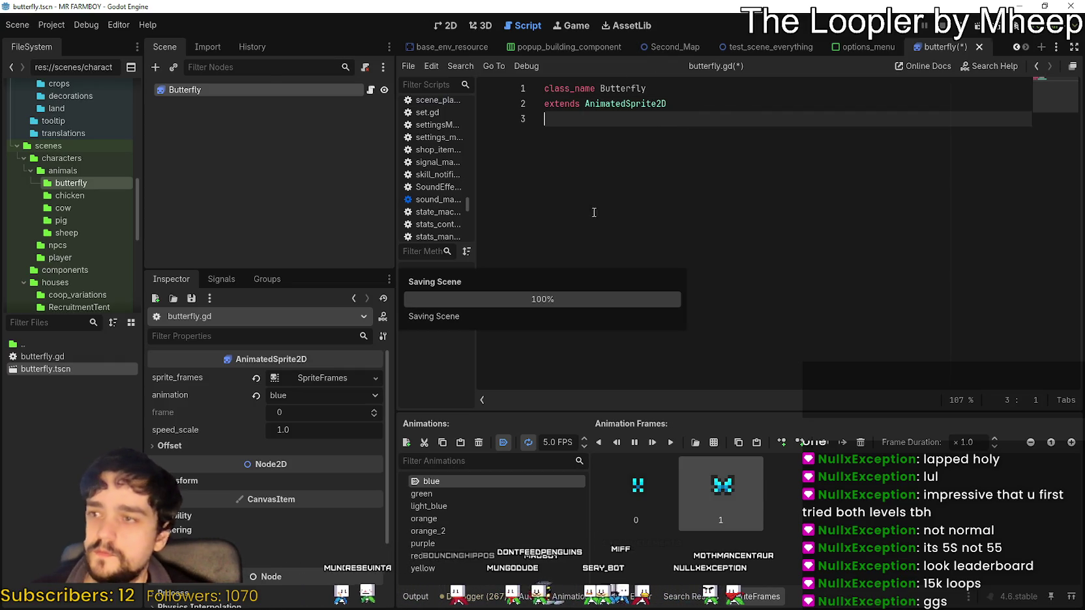
{"action": "key", "text": "Return"}
{"action": "key", "text": "Return"}
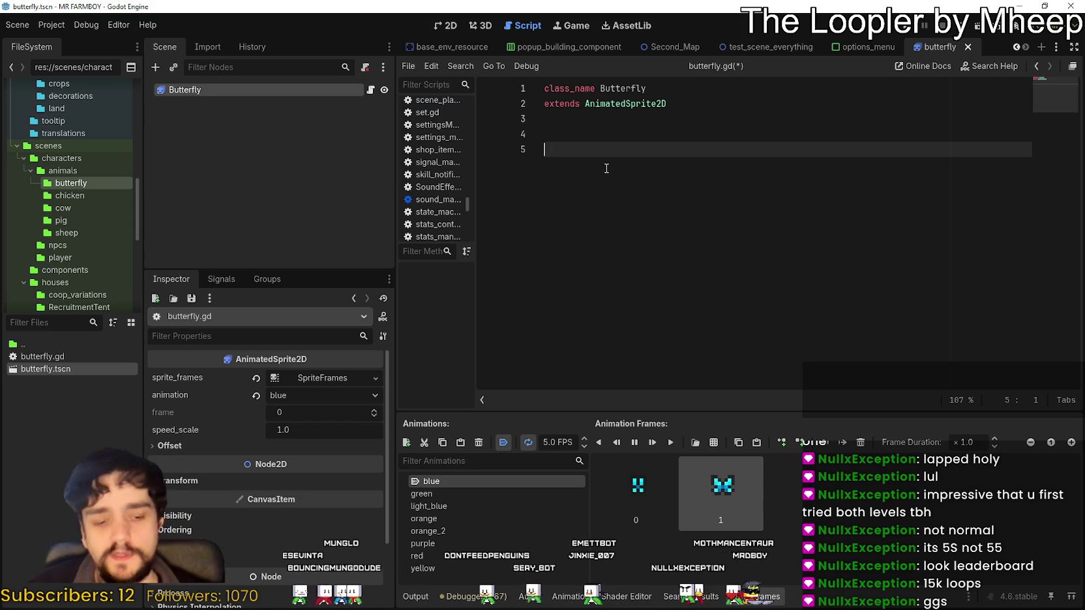
{"action": "left_click", "coordinate": [452, 30]}
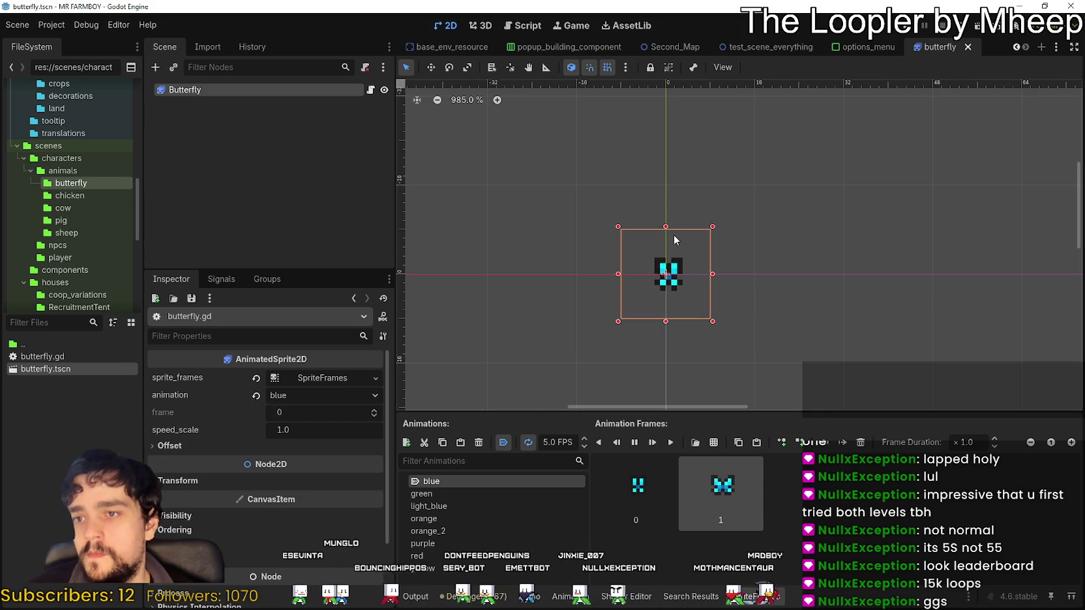
{"action": "left_click", "coordinate": [371, 92]}
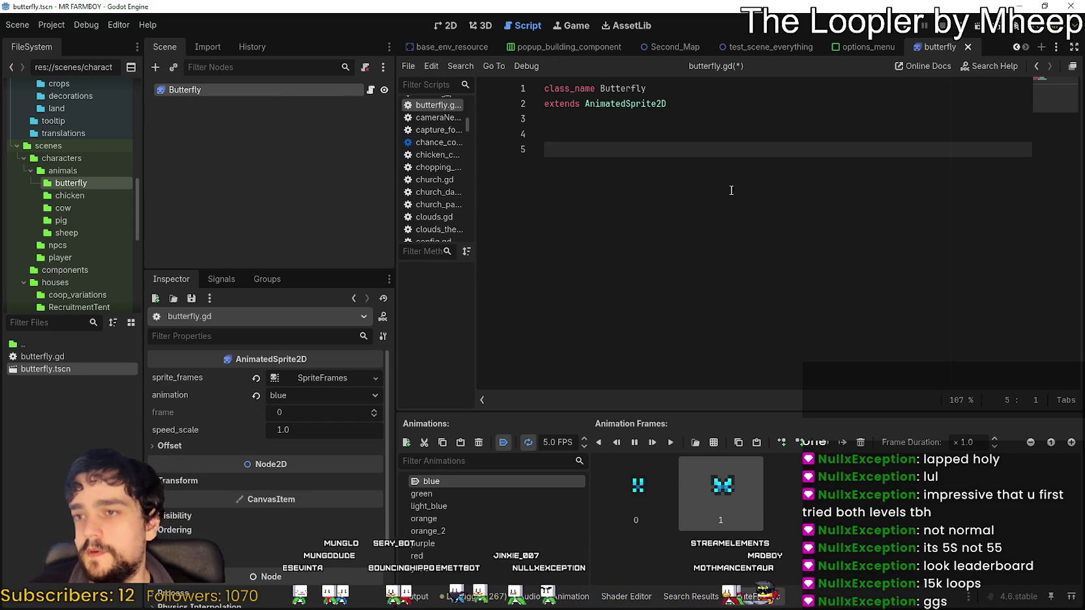
Add a _ready() -> void function to butterfly.gd
{"action": "type", "text": "@"}
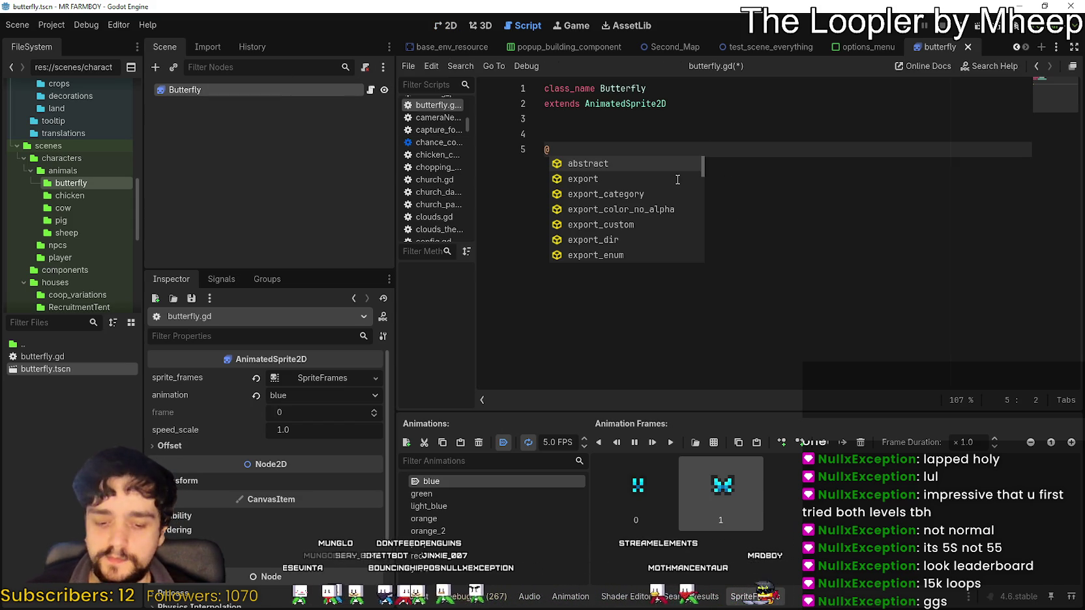
{"action": "type", "text": "on"}
{"action": "key", "text": "BackSpace"}
{"action": "key", "text": "BackSpace"}
{"action": "type", "text": "f"}
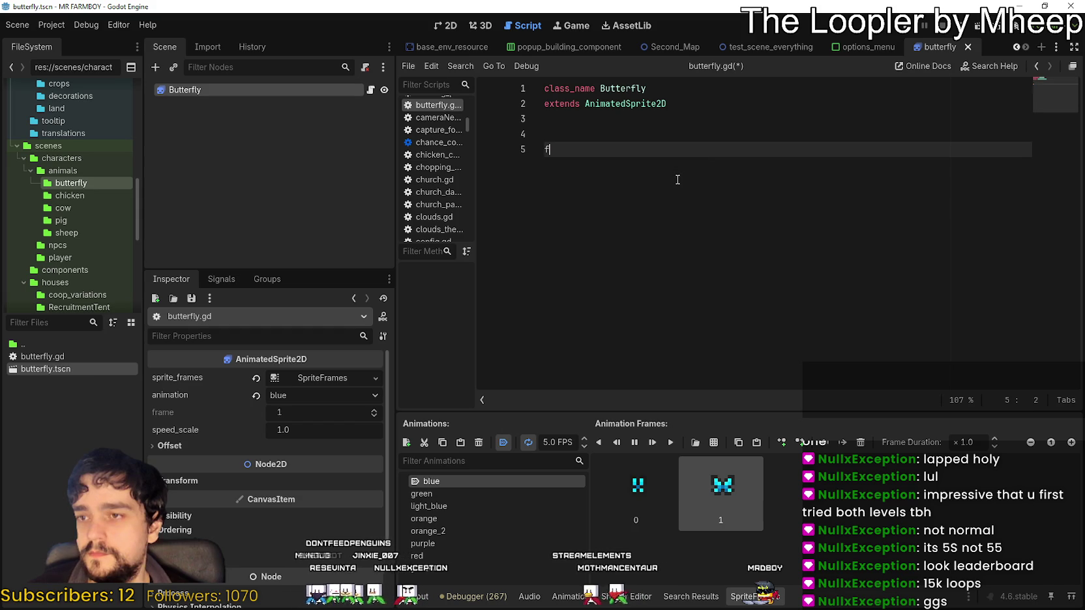
{"action": "type", "text": "unc"}
{"action": "key", "text": "Escape"}
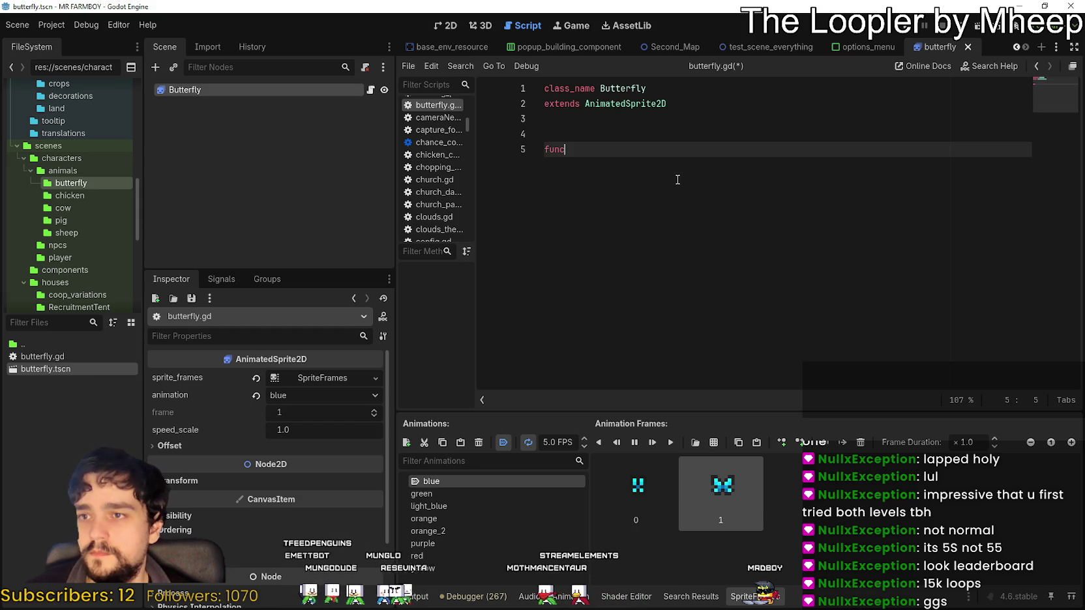
{"action": "key", "text": "Return"}
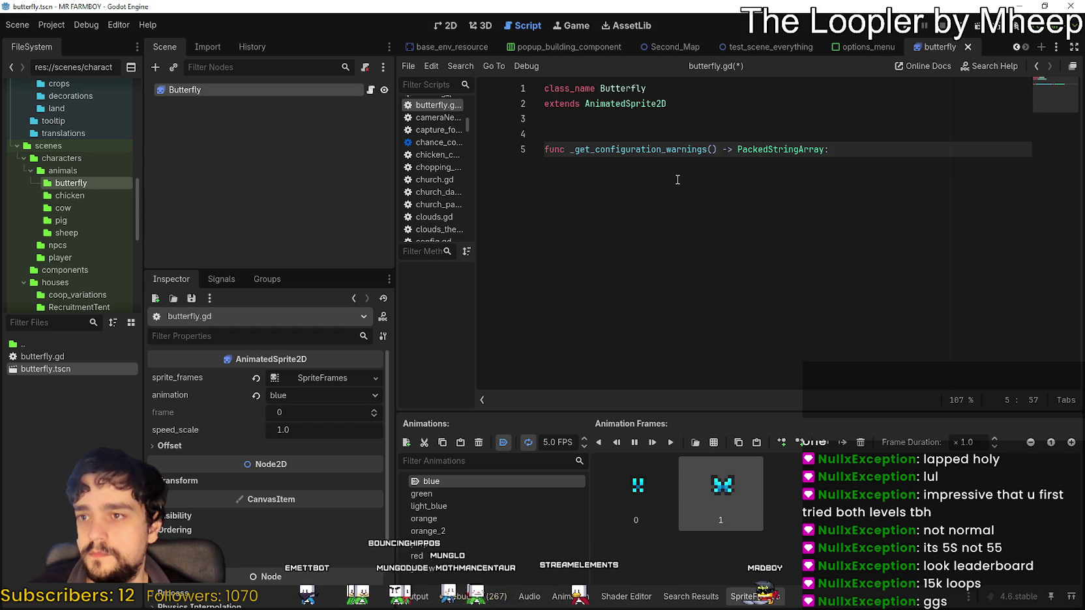
{"action": "key", "text": "ctrl+z"}
{"action": "key", "text": "BackSpace"}
{"action": "key", "text": "BackSpace"}
{"action": "type", "text": "rea"}
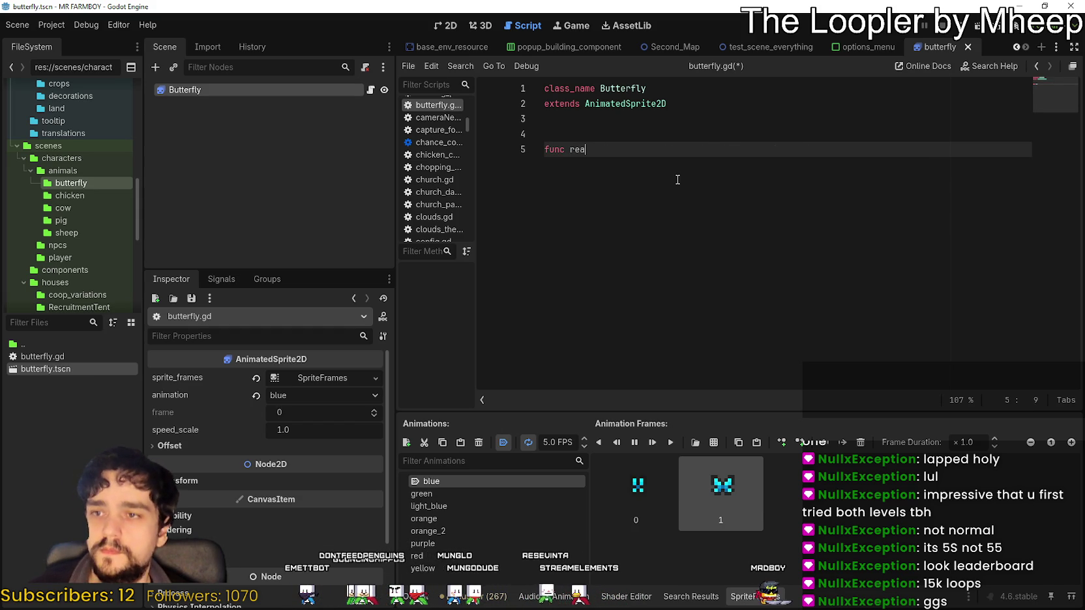
{"action": "key", "text": "Return"}
{"action": "key", "text": "Return"}
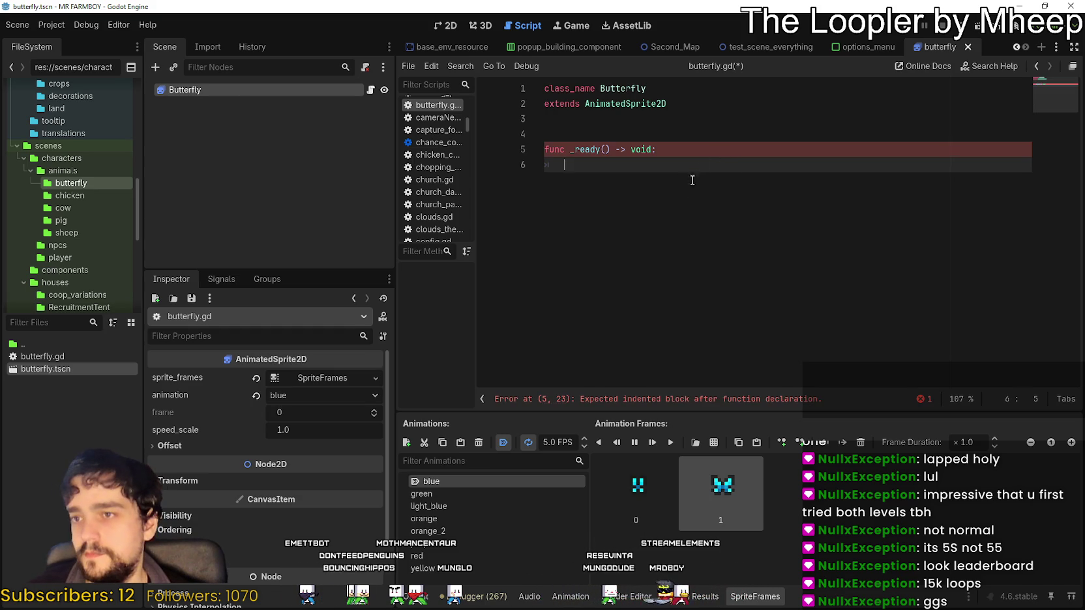
Write a sprite_frames animation method call on line 6, browsing the suggested methods
{"action": "type", "text": "spri"}
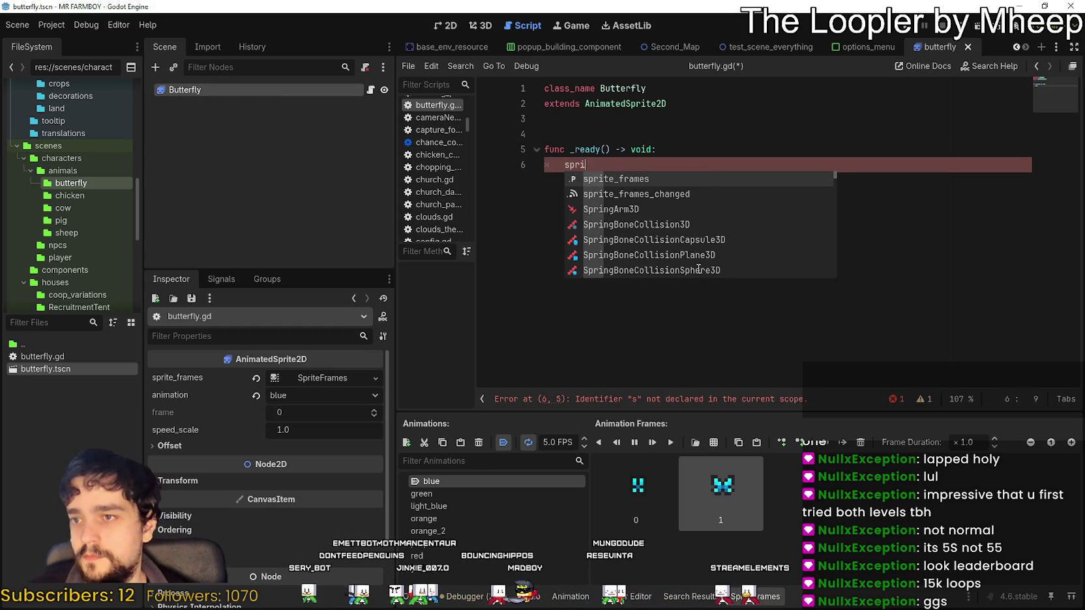
{"action": "key", "text": "Return"}
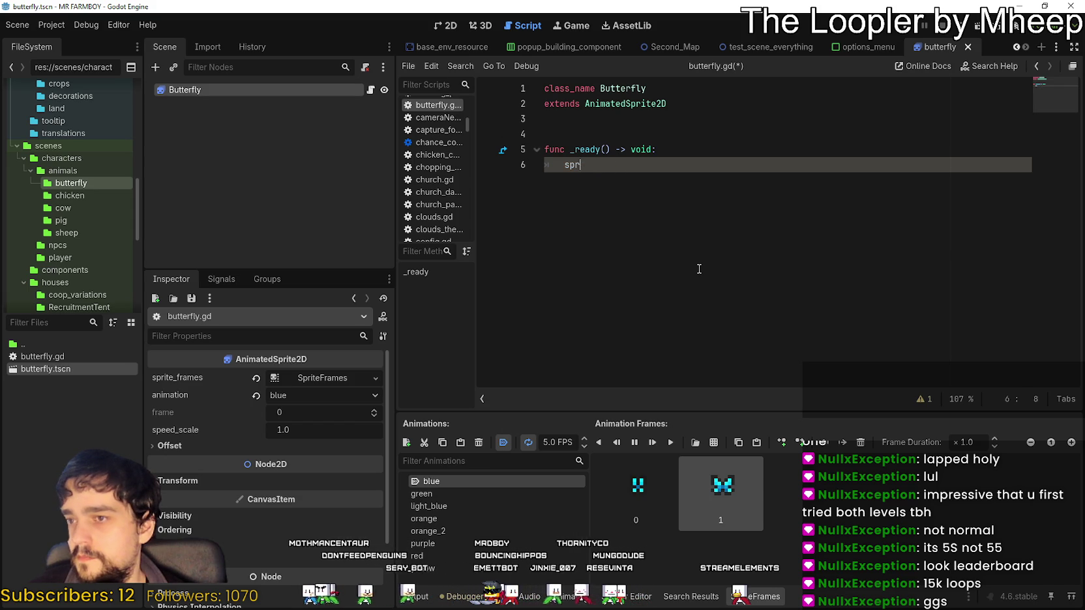
{"action": "type", "text": "animation."}
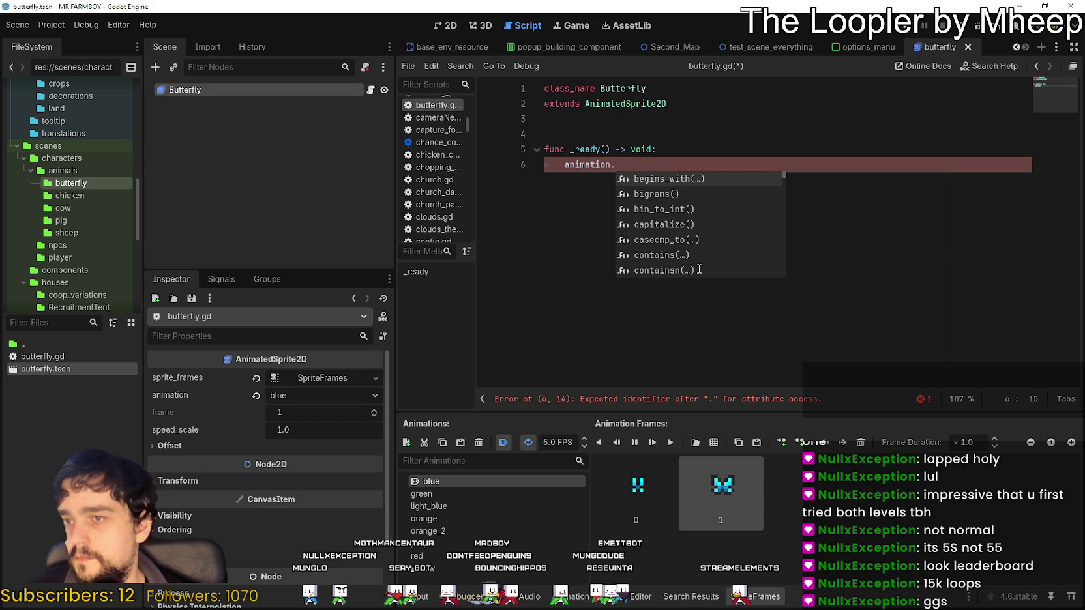
{"action": "type", "text": "p["}
{"action": "type", "text": "ay"}
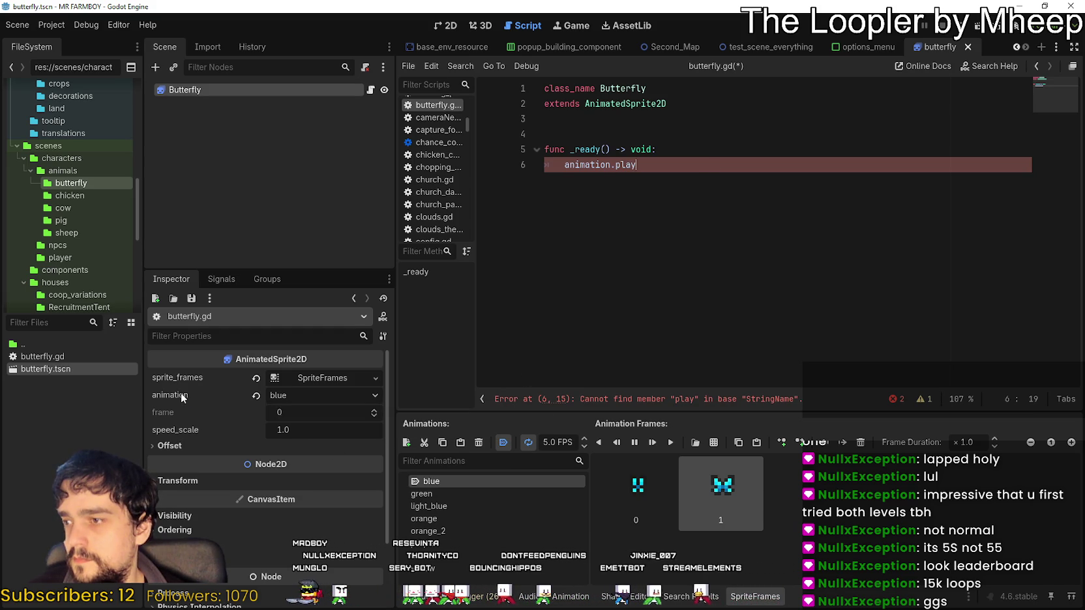
{"action": "mouse_move", "coordinate": [181, 395]}
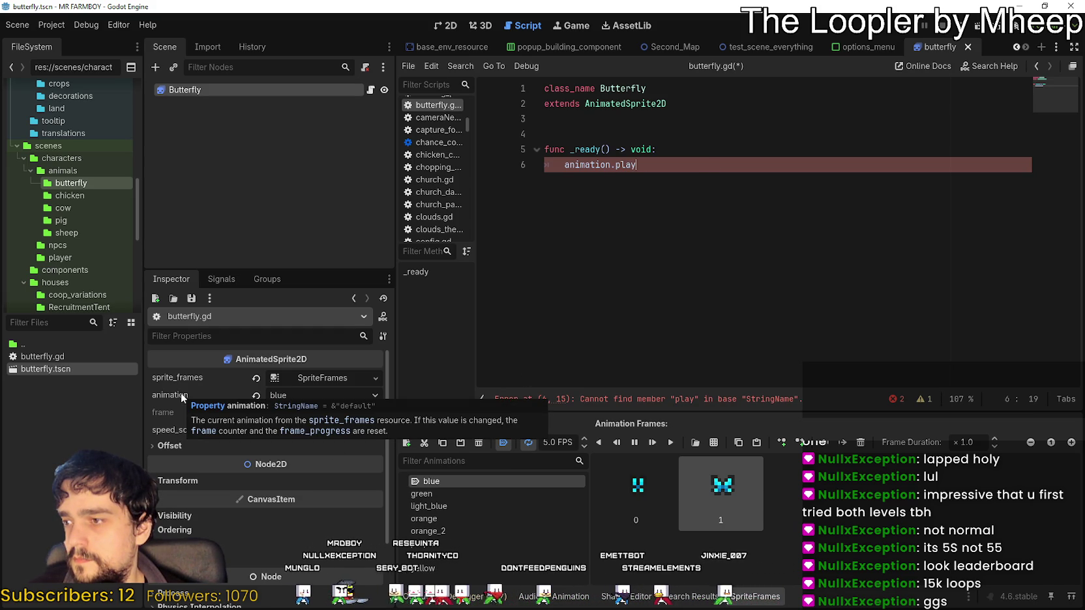
{"action": "left_click_drag", "start_coordinate": [642, 165], "coordinate": [559, 164]}
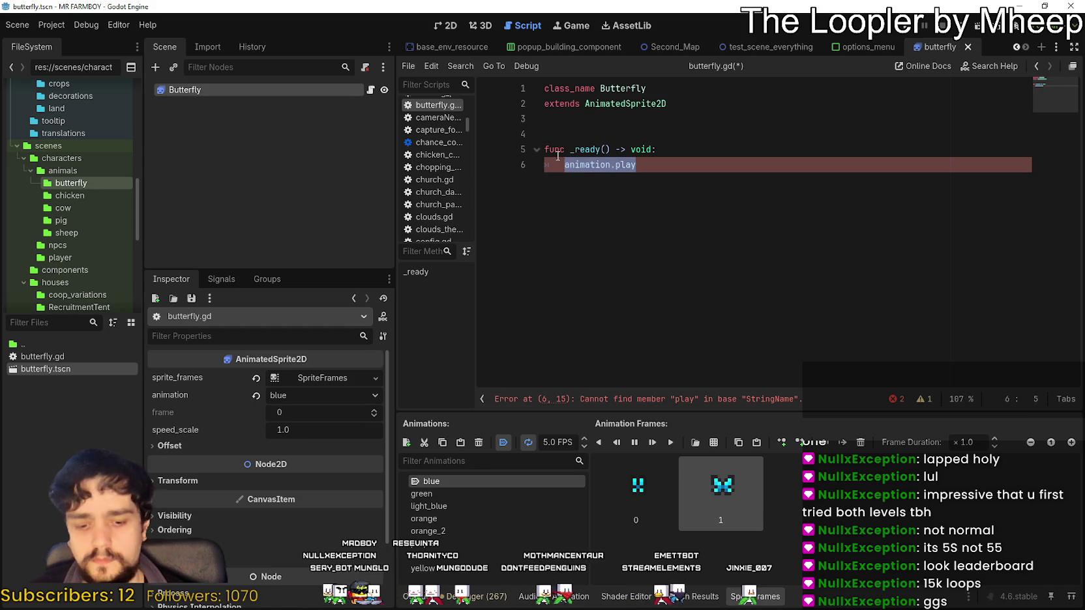
{"action": "key", "text": "Right"}
{"action": "key", "text": "BackSpace"}
{"action": "key", "text": "BackSpace"}
{"action": "key", "text": "BackSpace"}
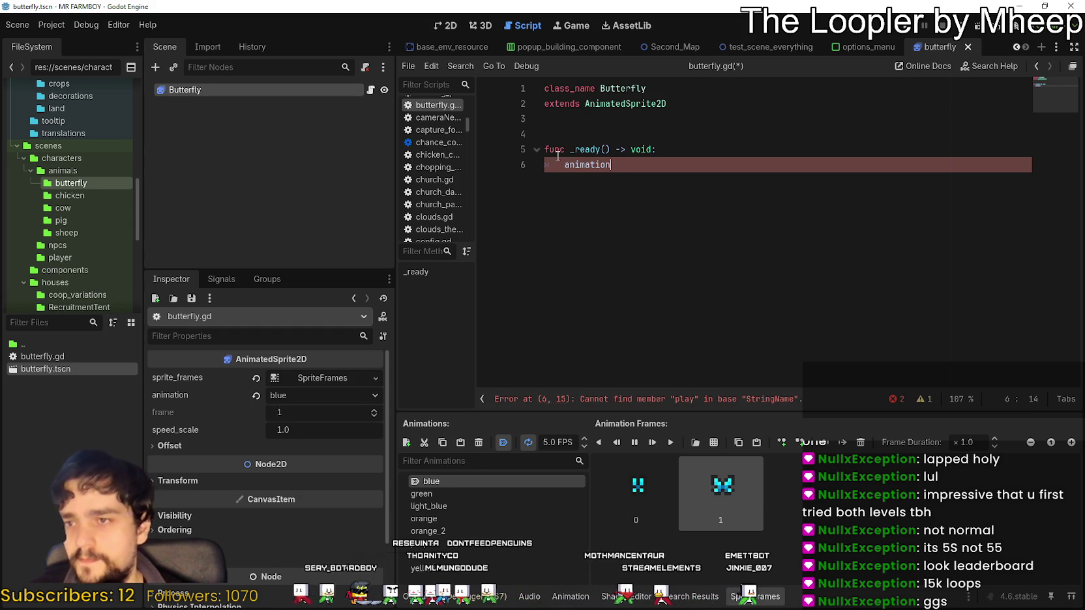
{"action": "type", "text": "."}
{"action": "key", "text": "Down"}
{"action": "key", "text": "Down"}
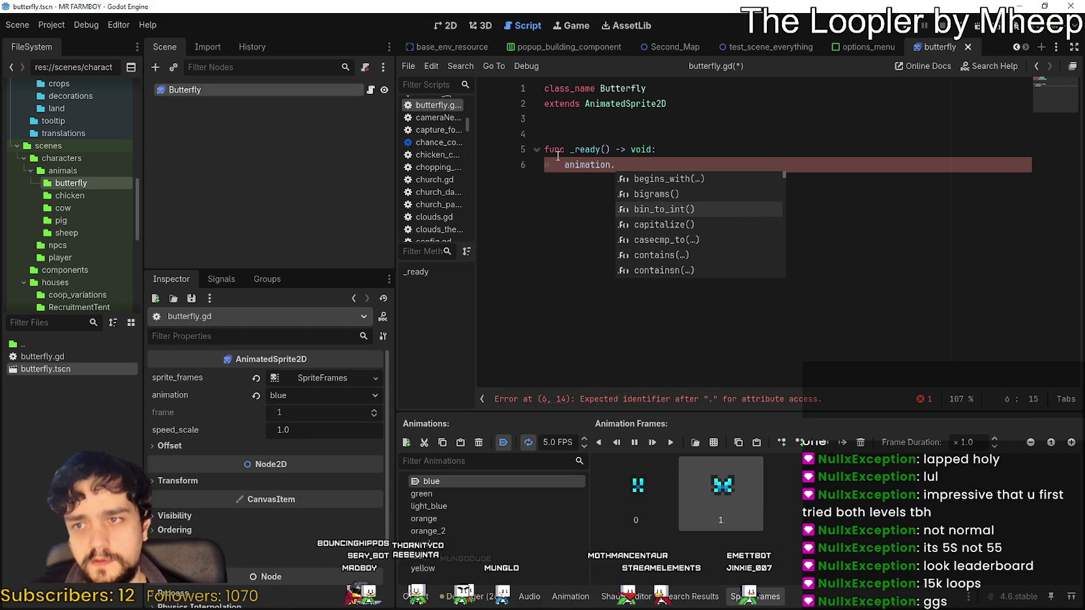
{"action": "key", "text": "Down"}
{"action": "key", "text": "Down"}
{"action": "key", "text": "Down"}
{"action": "key", "text": "Down"}
{"action": "key", "text": "Down"}
{"action": "key", "text": "Down"}
{"action": "key", "text": "Down"}
{"action": "key", "text": "Down"}
{"action": "key", "text": "Down"}
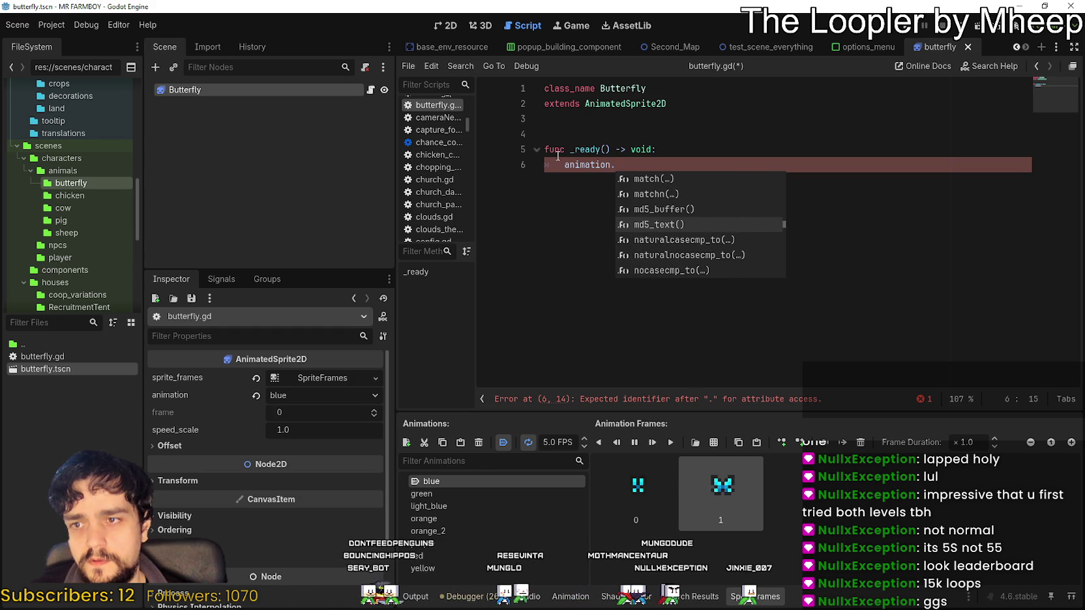
{"action": "key", "text": "Up"}
{"action": "key", "text": "Up"}
{"action": "key", "text": "Up"}
{"action": "key", "text": "Down"}
{"action": "key", "text": "Down"}
{"action": "key", "text": "Down"}
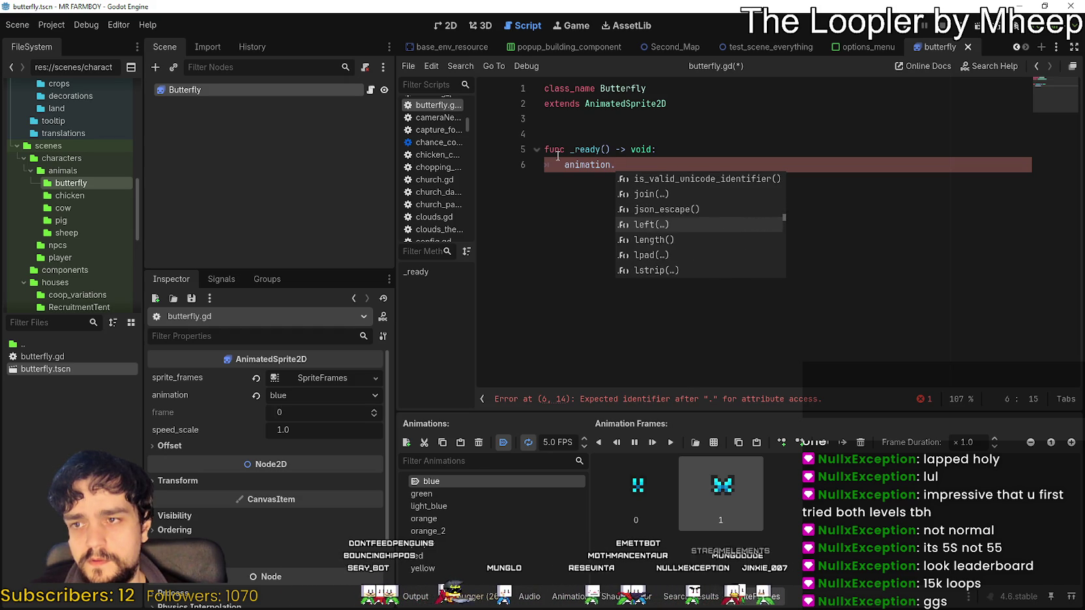
{"action": "key", "text": "Down"}
{"action": "key", "text": "Down"}
{"action": "key", "text": "Down"}
{"action": "key", "text": "Up"}
{"action": "key", "text": "Up"}
{"action": "key", "text": "Up"}
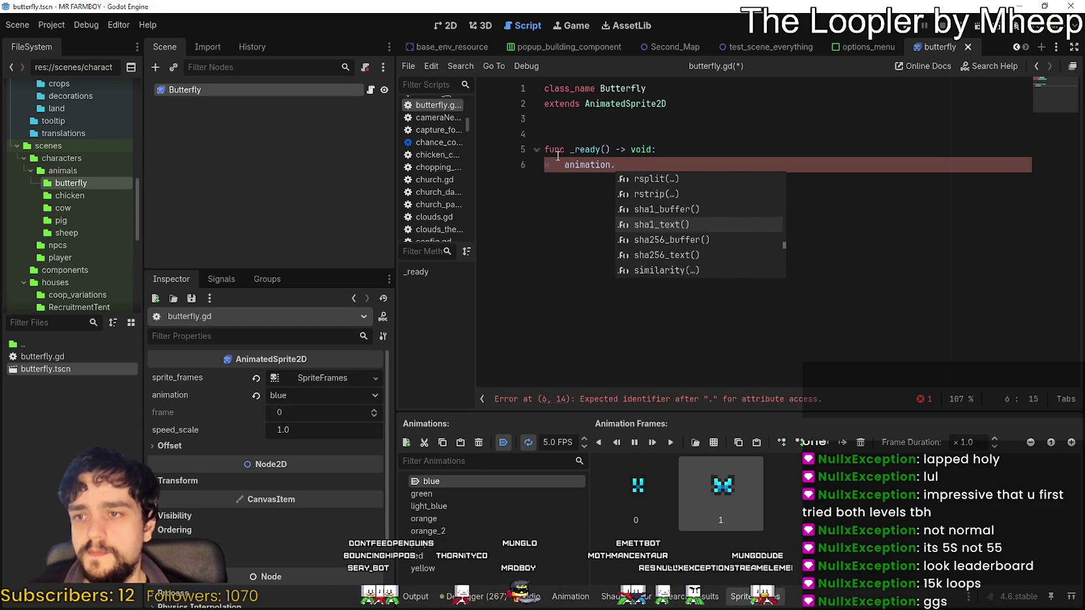
Replace line 6's animation expression with a play() call from autocomplete
{"action": "type", "text": "play"}
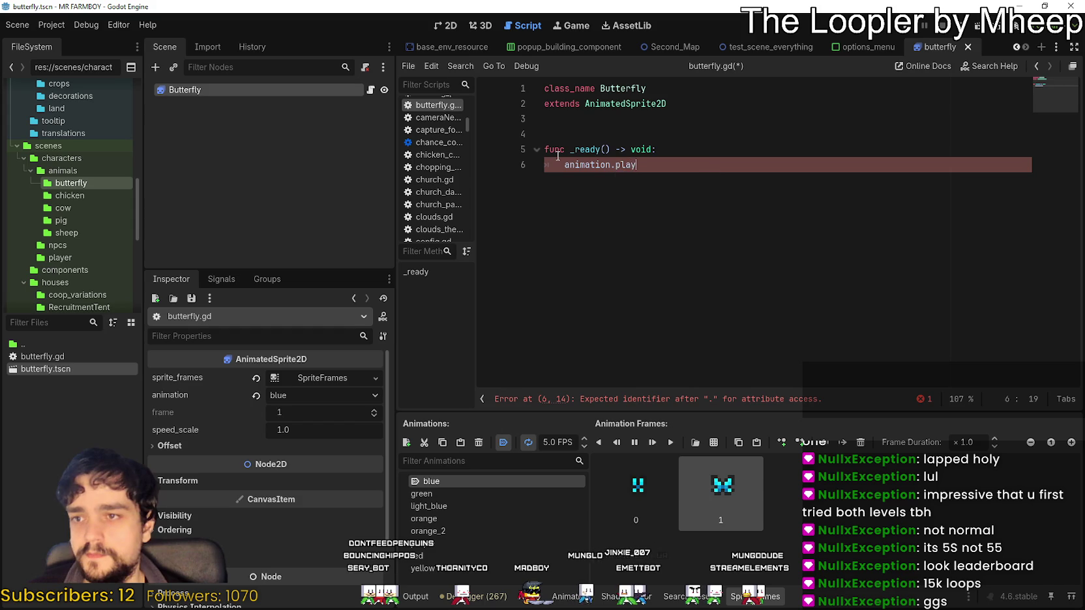
{"action": "key", "text": "BackSpace"}
{"action": "key", "text": "BackSpace"}
{"action": "key", "text": "BackSpace"}
{"action": "type", "text": "ick"}
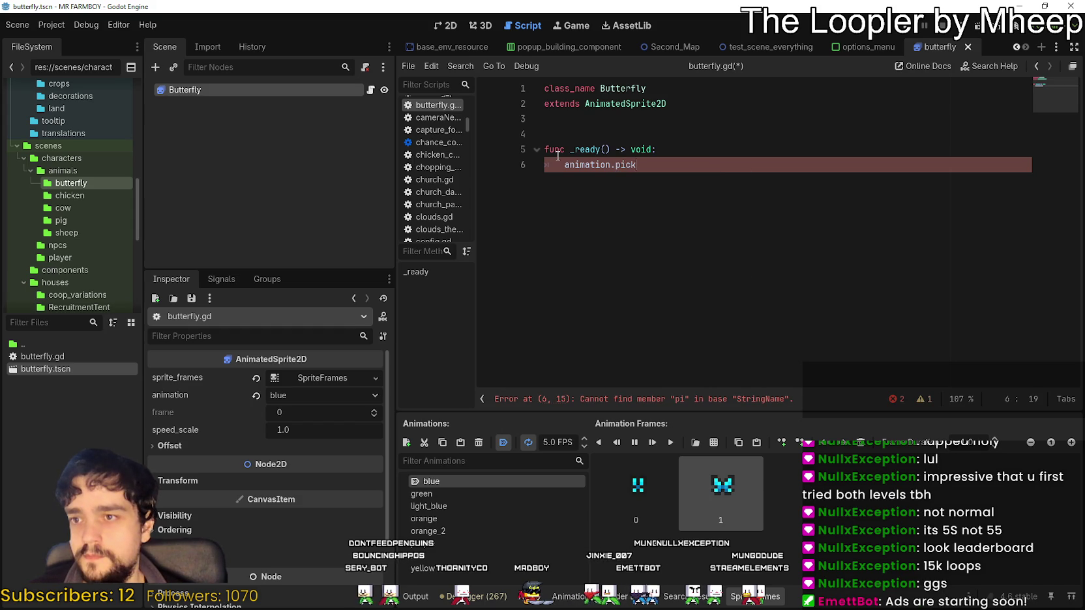
{"action": "key", "text": "BackSpace"}
{"action": "type", "text": "play"}
{"action": "key", "text": "BackSpace"}
{"action": "key", "text": "BackSpace"}
{"action": "key", "text": "BackSpace"}
{"action": "key", "text": "BackSpace"}
{"action": "key", "text": "BackSpace"}
{"action": "key", "text": "BackSpace"}
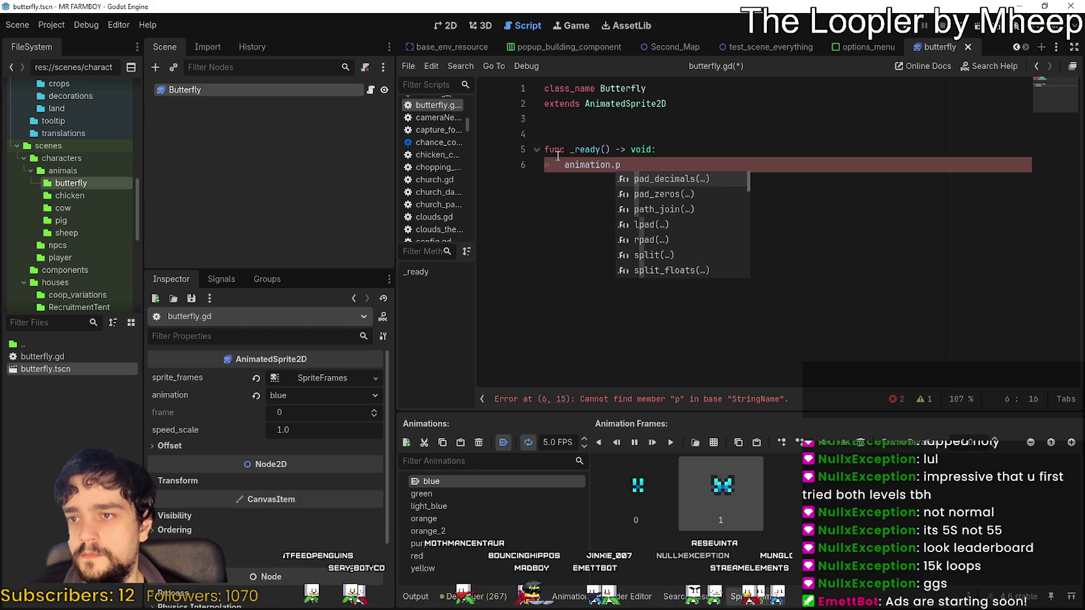
{"action": "key", "text": "BackSpace"}
{"action": "key", "text": "BackSpace"}
{"action": "key", "text": "BackSpace"}
{"action": "type", "text": "pl"}
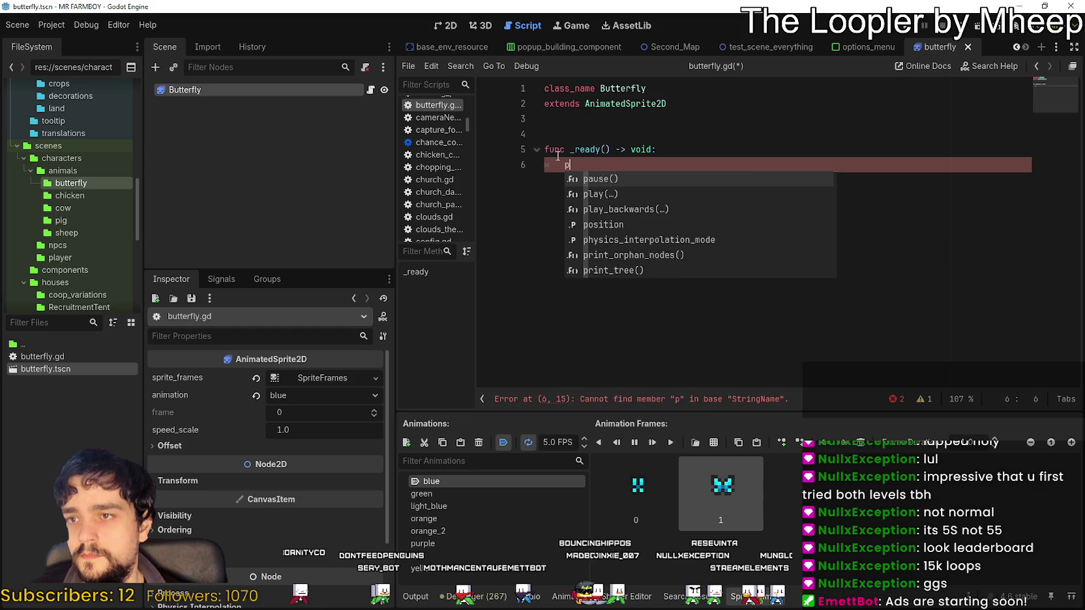
{"action": "key", "text": "Return"}
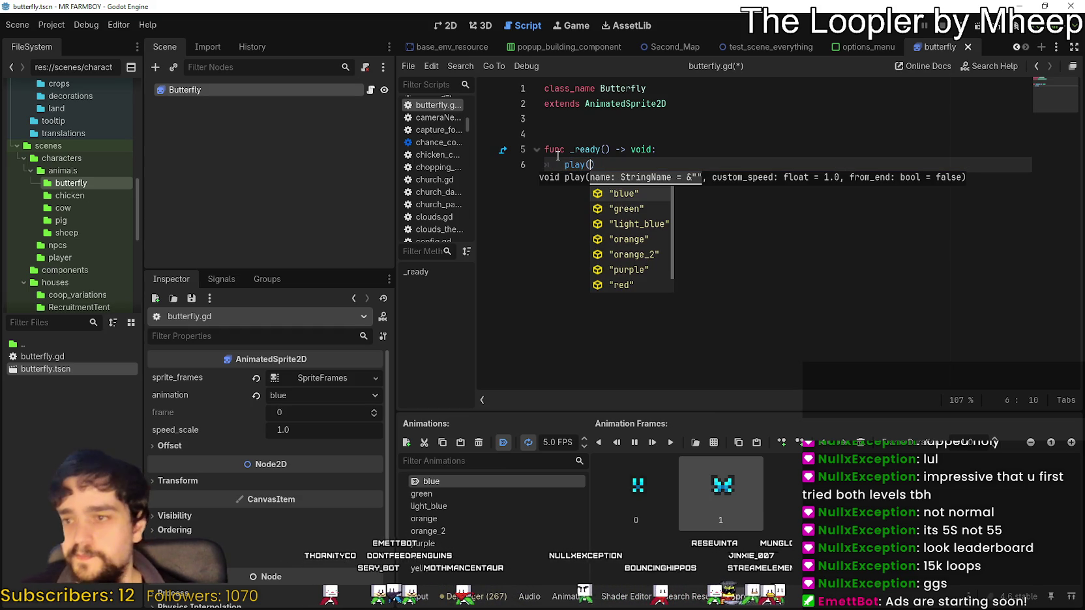
Browse animation-name suggestions for play() on line 6, briefly inserting AnimationLibrary as the argument
{"action": "key", "text": "Down"}
{"action": "key", "text": "Down"}
{"action": "key", "text": "Down"}
{"action": "key", "text": "Up"}
{"action": "key", "text": "Up"}
{"action": "key", "text": "Up"}
{"action": "key", "text": "Down"}
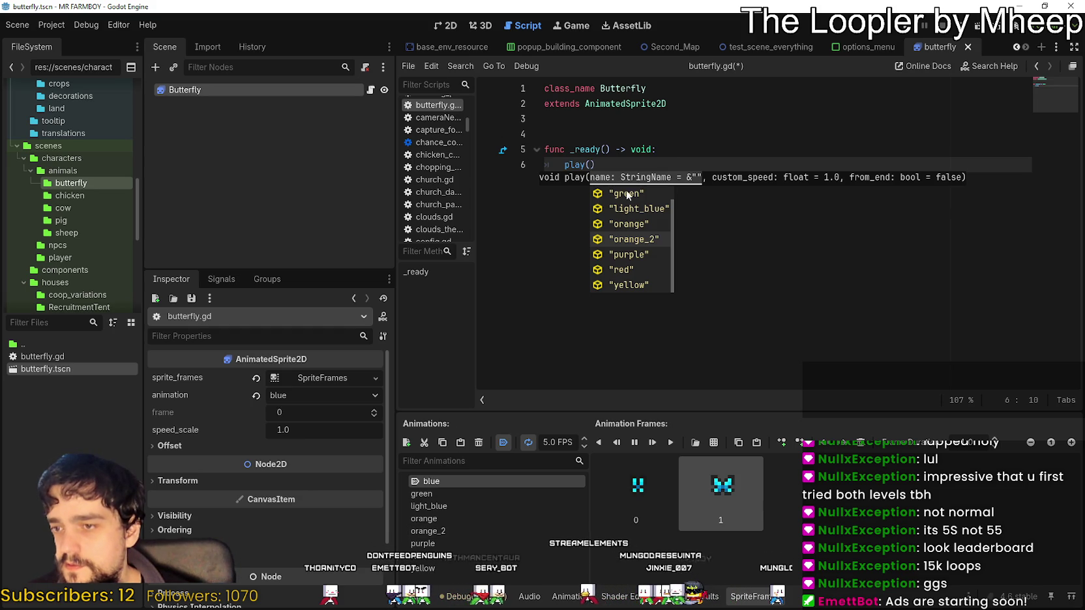
{"action": "key", "text": "Escape"}
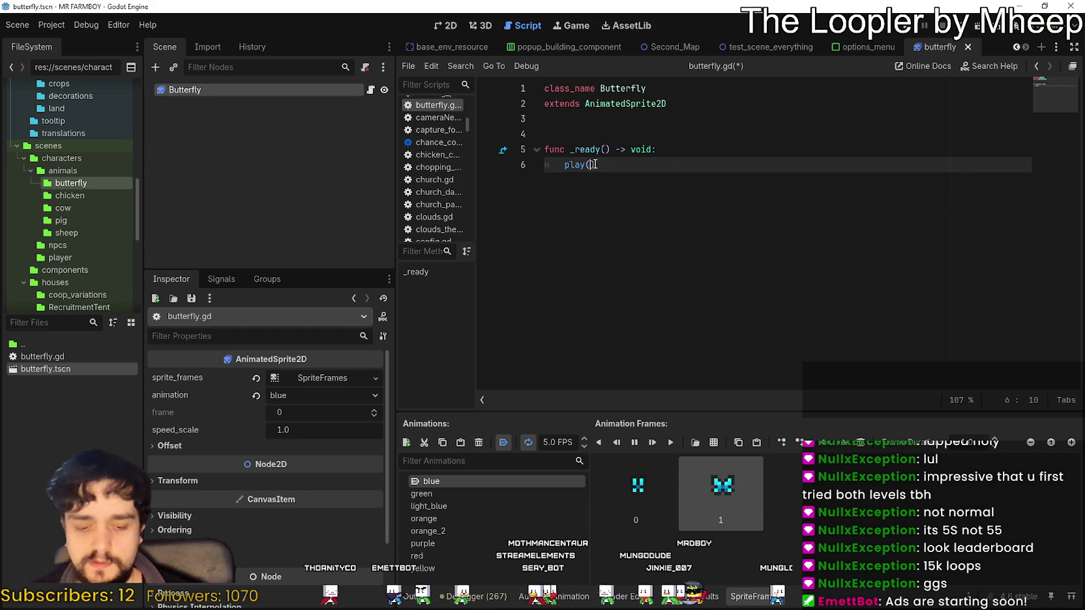
{"action": "type", "text": "anima"}
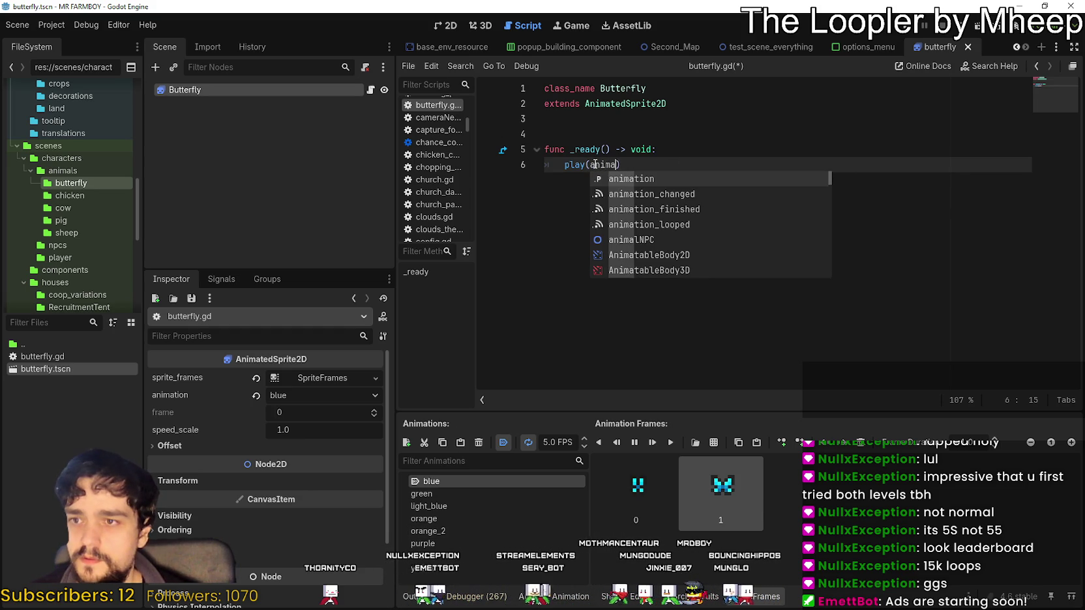
{"action": "key", "text": "Down"}
{"action": "key", "text": "Down"}
{"action": "key", "text": "Down"}
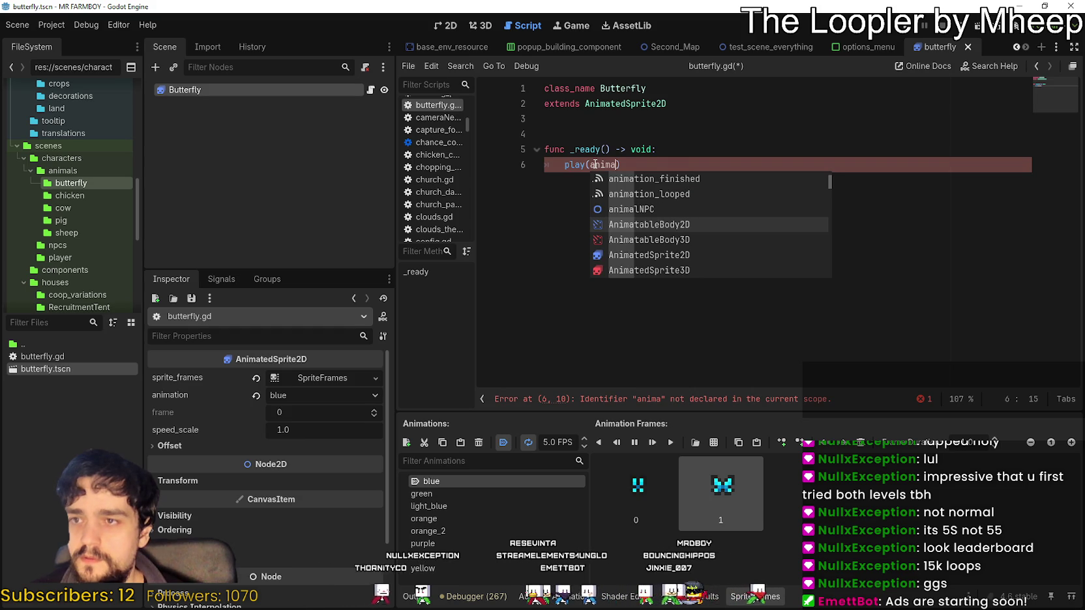
{"action": "type", "text": "atio"}
{"action": "key", "text": "BackSpace"}
{"action": "key", "text": "BackSpace"}
{"action": "key", "text": "BackSpace"}
{"action": "type", "text": "tion"}
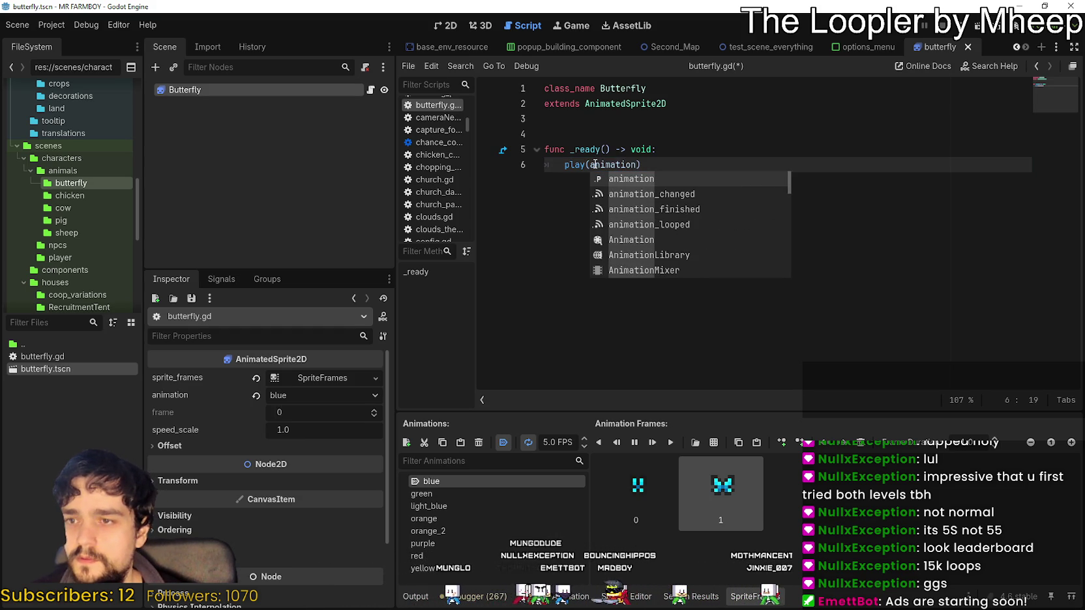
{"action": "key", "text": "Down"}
{"action": "key", "text": "Down"}
{"action": "key", "text": "Down"}
{"action": "key", "text": "Down"}
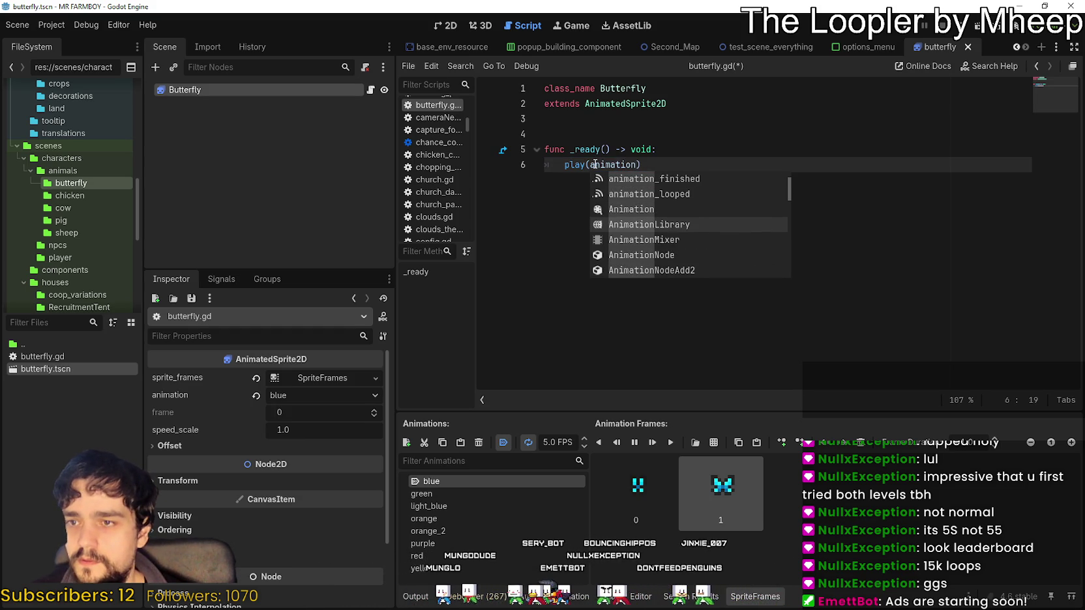
{"action": "key", "text": "Down"}
{"action": "key", "text": "Down"}
{"action": "key", "text": "Down"}
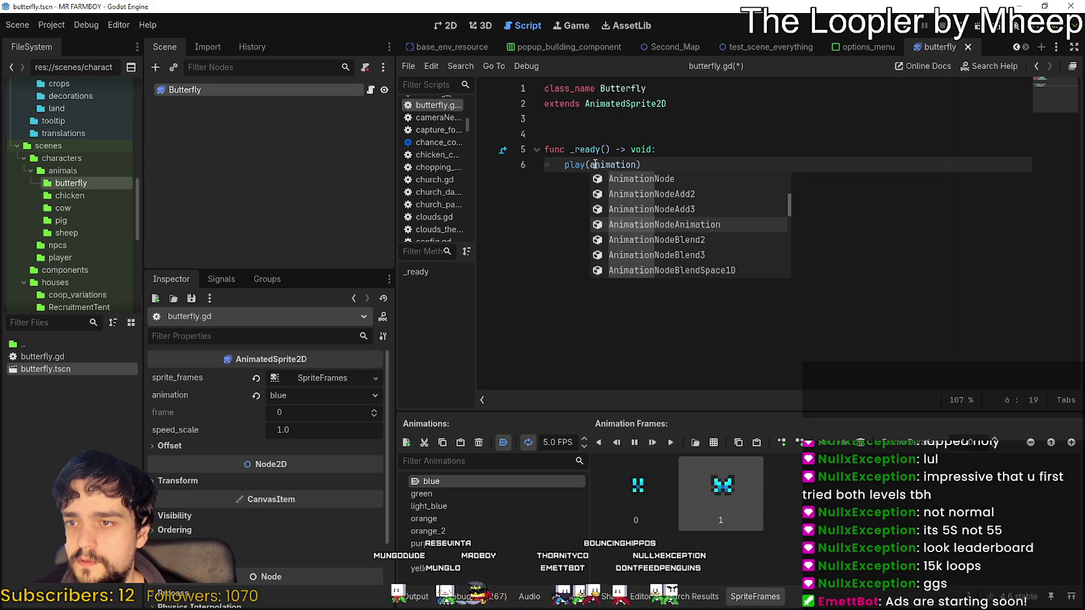
{"action": "key", "text": "Up"}
{"action": "key", "text": "Up"}
{"action": "key", "text": "Up"}
{"action": "key", "text": "Return"}
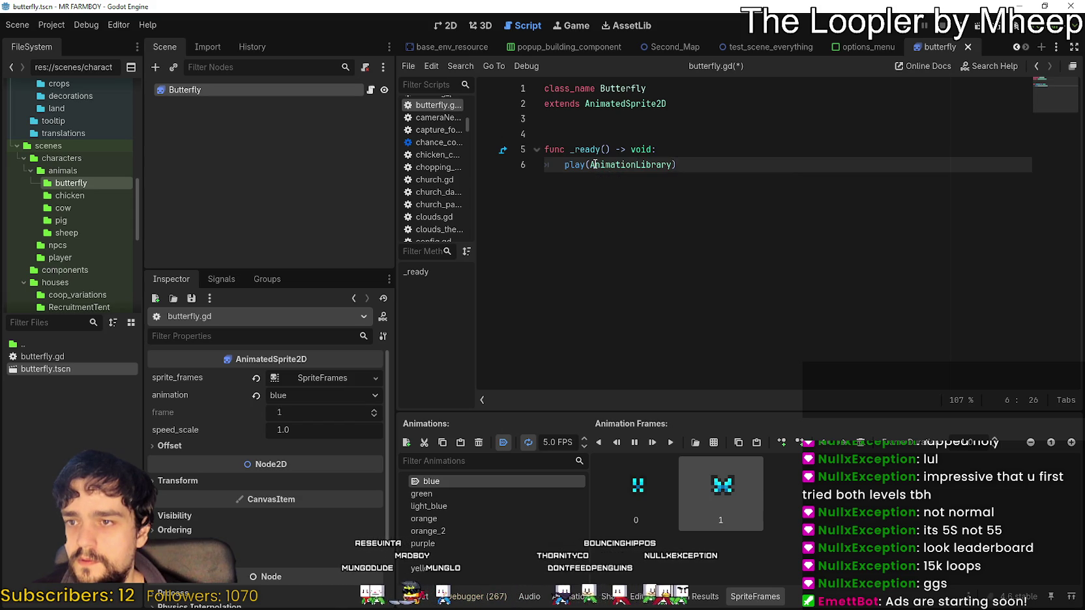
{"action": "mouse_move", "coordinate": [624, 166]}
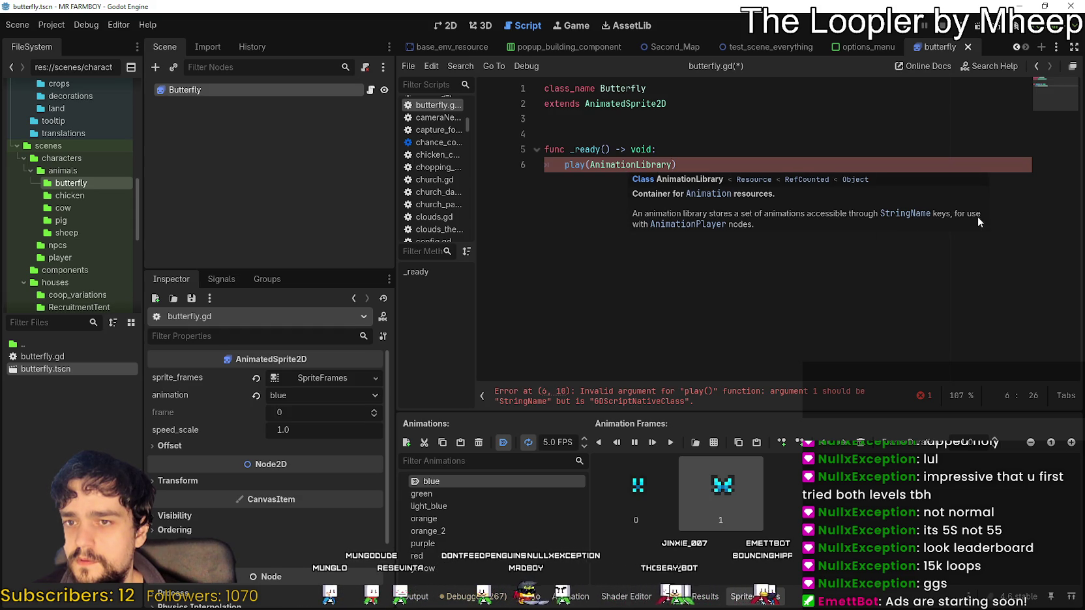
Strip the trial suffixes so line 6 reads play(animation) with no error
{"action": "type", "text": ".pick"}
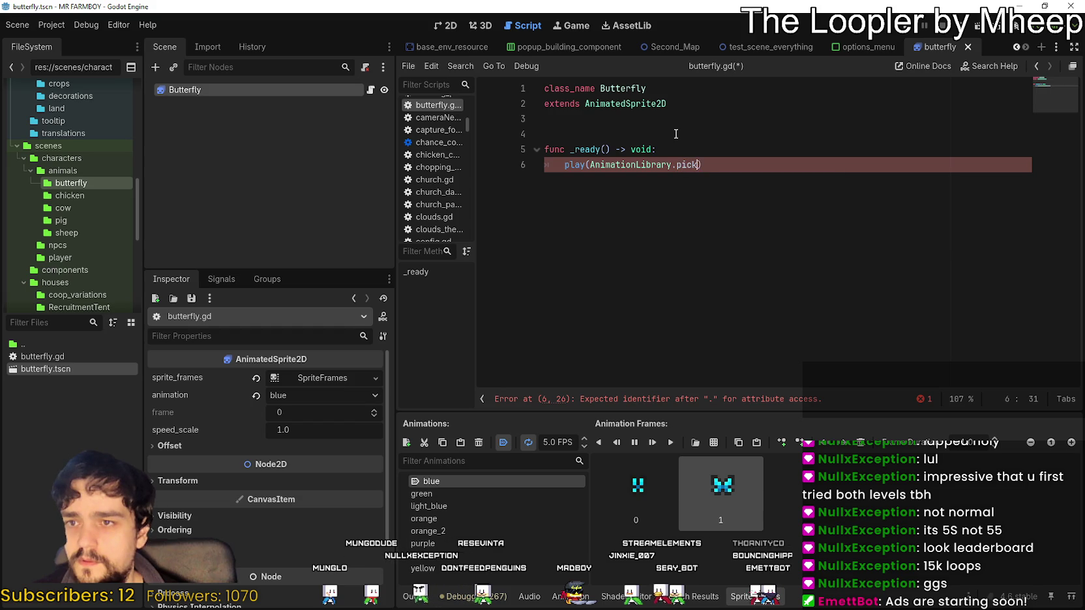
{"action": "key", "text": "BackSpace"}
{"action": "key", "text": "BackSpace"}
{"action": "key", "text": "BackSpace"}
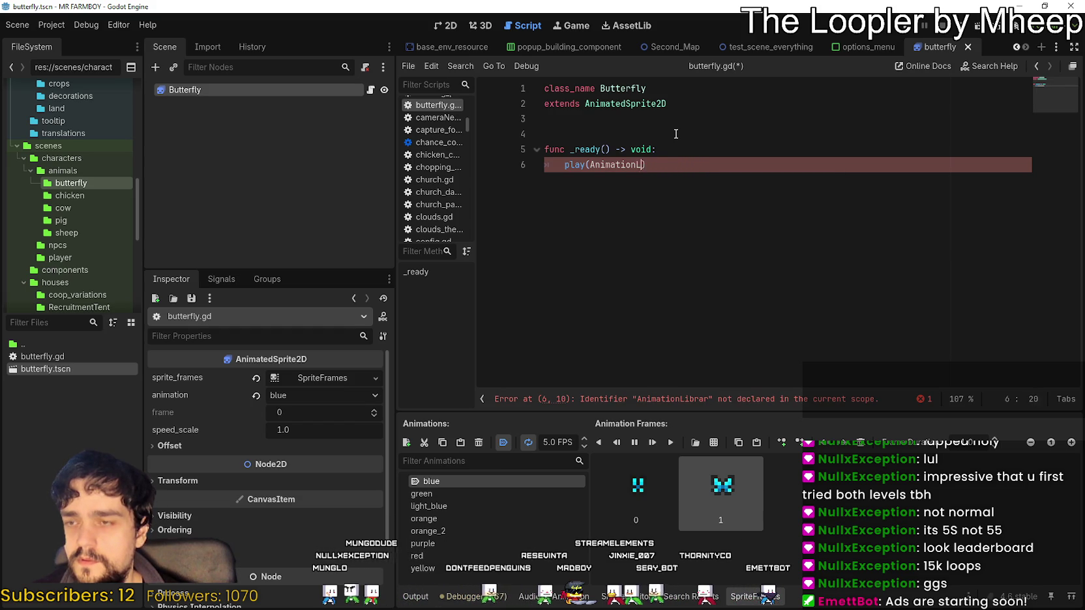
{"action": "type", "text": "nimation"}
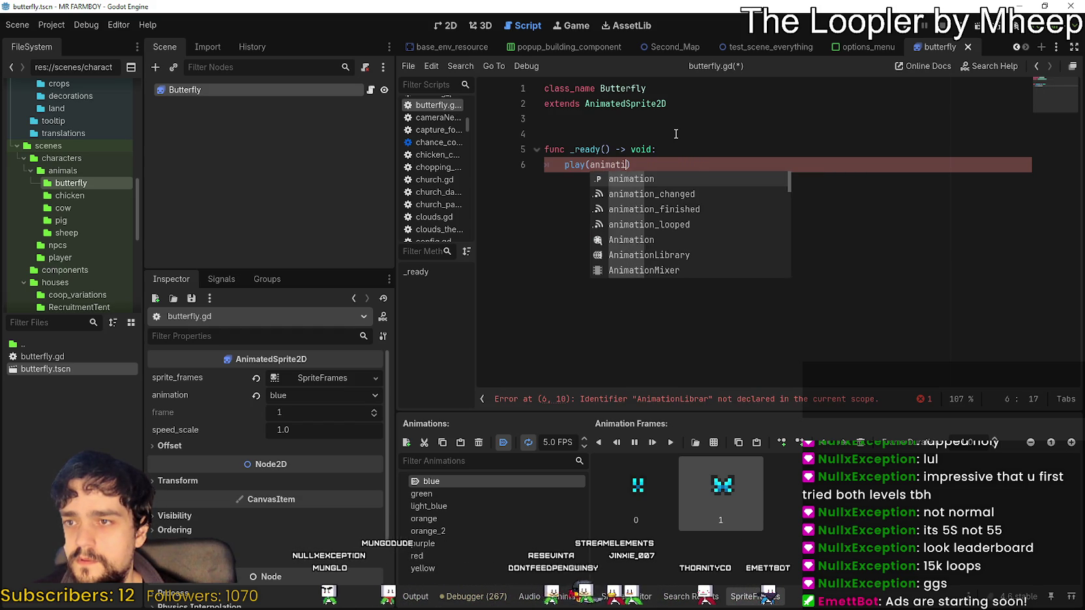
{"action": "type", "text": "."}
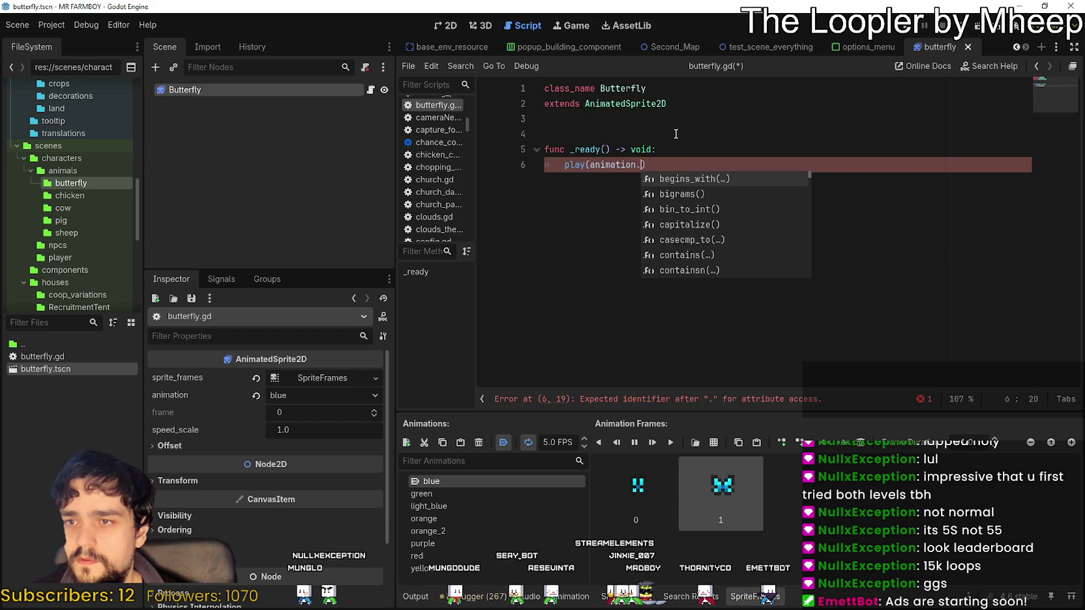
{"action": "key", "text": "Down"}
{"action": "key", "text": "Down"}
{"action": "key", "text": "Down"}
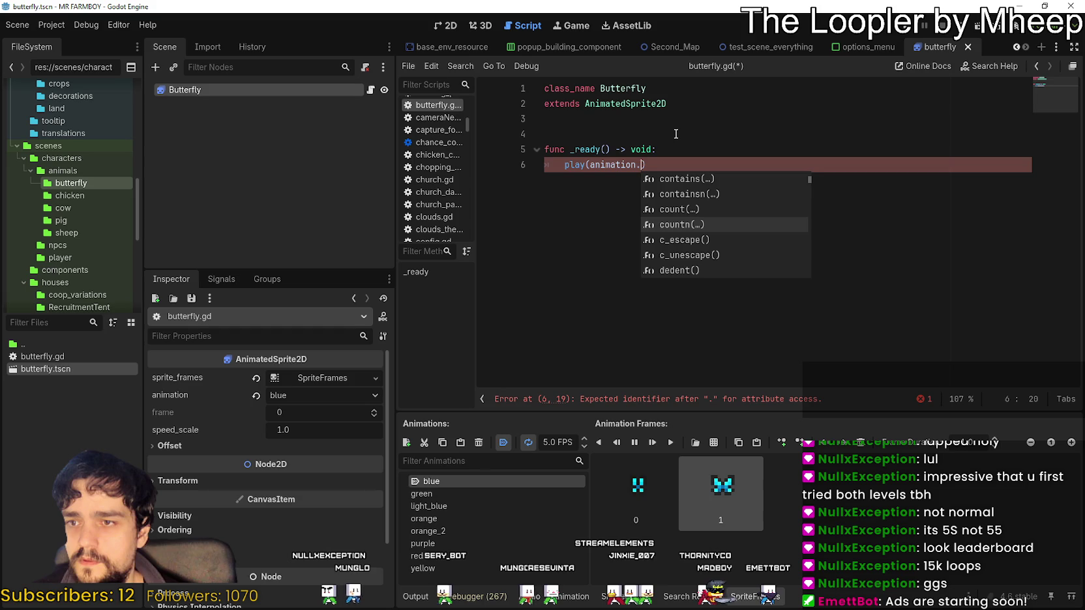
{"action": "key", "text": "Down"}
{"action": "key", "text": "Down"}
{"action": "key", "text": "Down"}
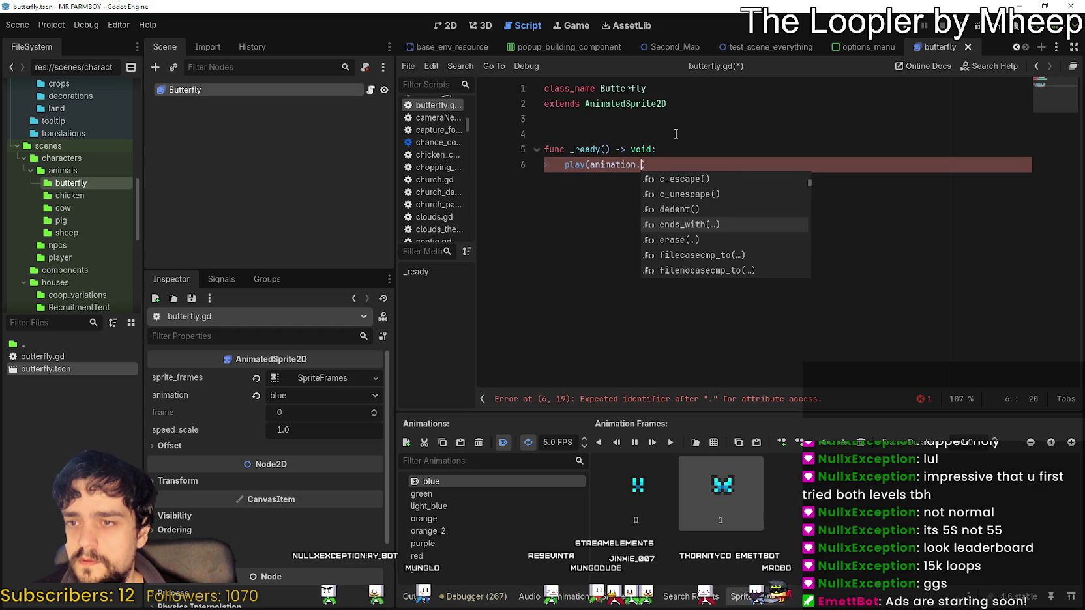
{"action": "key", "text": "Down"}
{"action": "key", "text": "Down"}
{"action": "key", "text": "Down"}
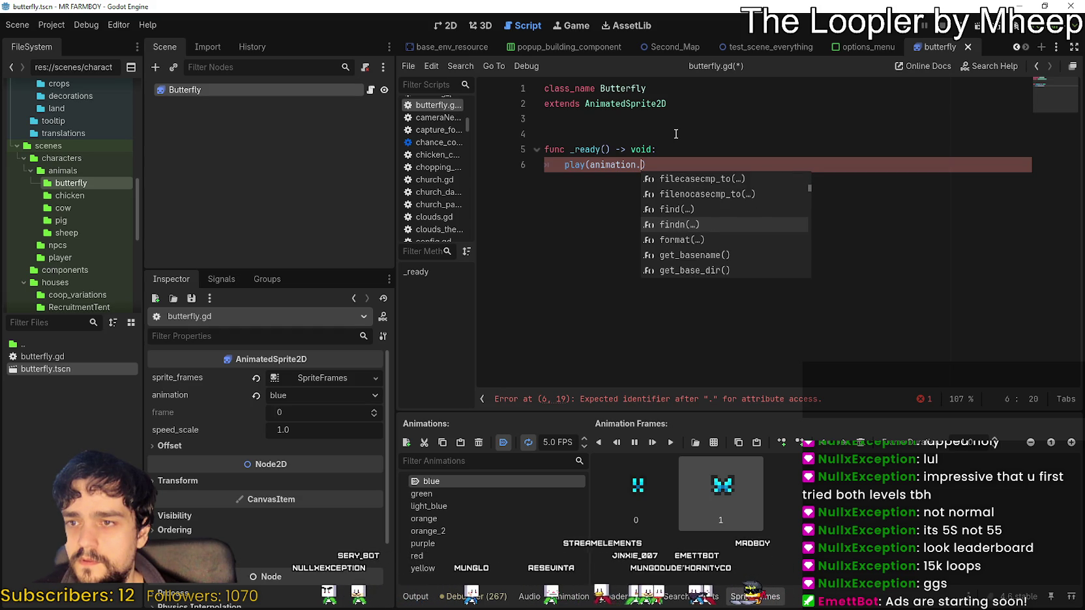
{"action": "key", "text": "Down"}
{"action": "key", "text": "Down"}
{"action": "key", "text": "Down"}
{"action": "key", "text": "Down"}
{"action": "key", "text": "Down"}
{"action": "key", "text": "Down"}
{"action": "key", "text": "Down"}
{"action": "key", "text": "Down"}
{"action": "key", "text": "Down"}
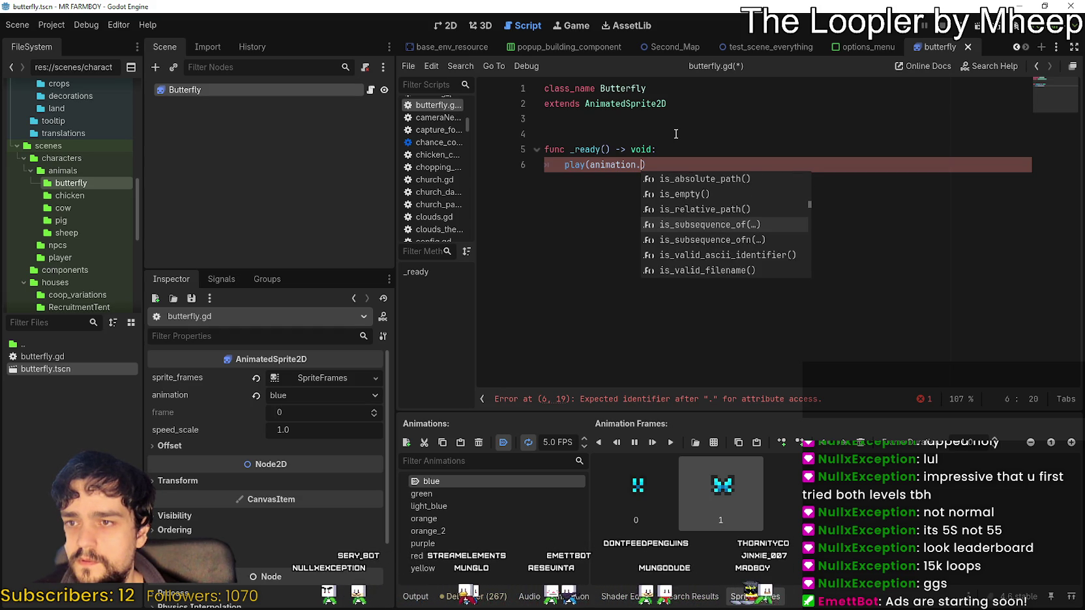
{"action": "type", "text": "p"}
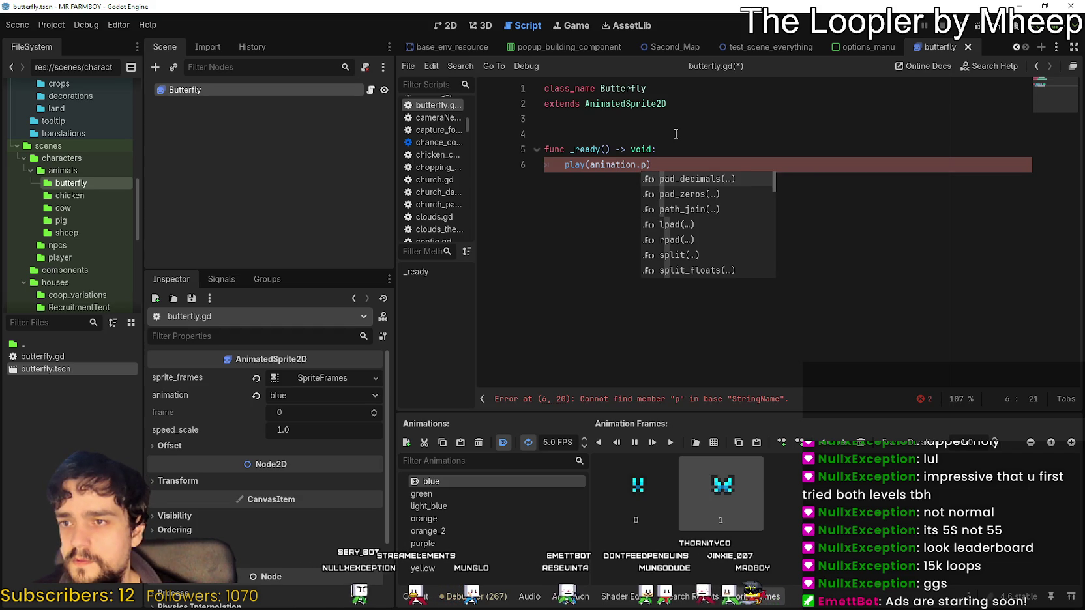
{"action": "type", "text": "i"}
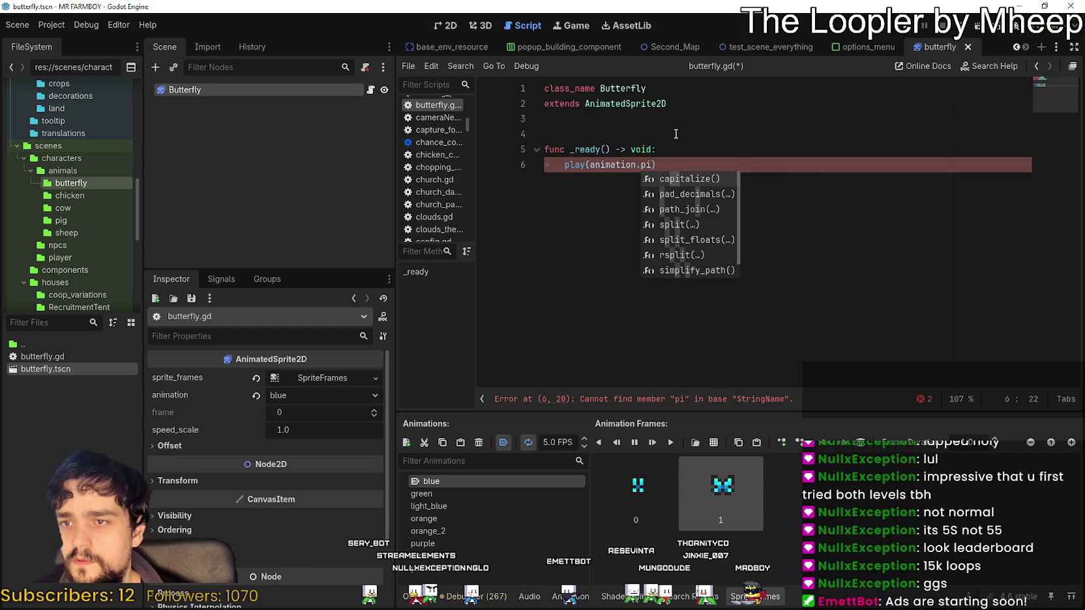
{"action": "key", "text": "BackSpace"}
{"action": "type", "text": "n"}
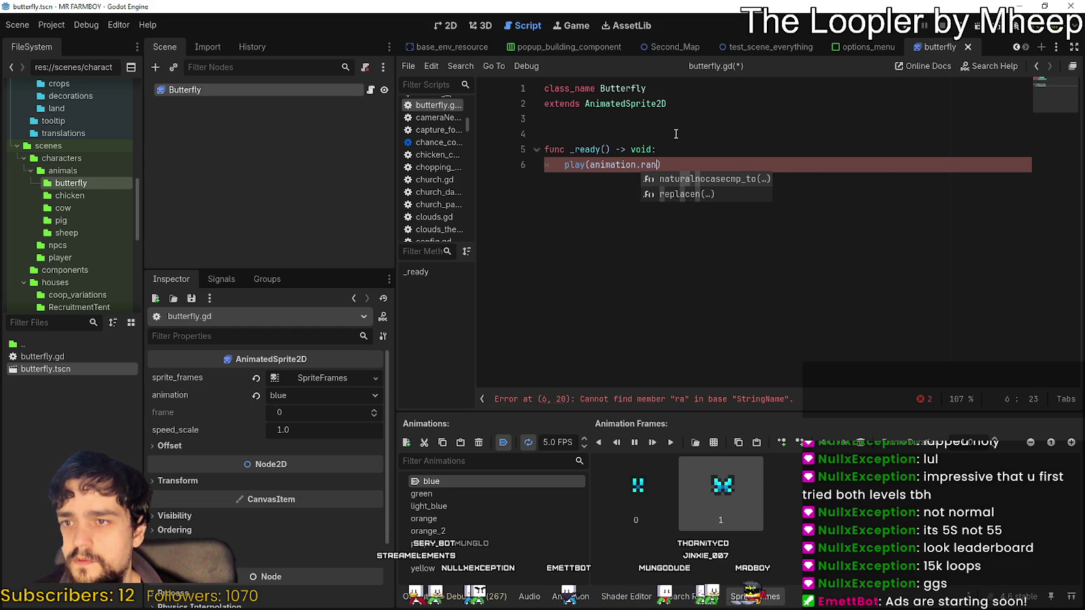
{"action": "key", "text": "BackSpace"}
{"action": "key", "text": "BackSpace"}
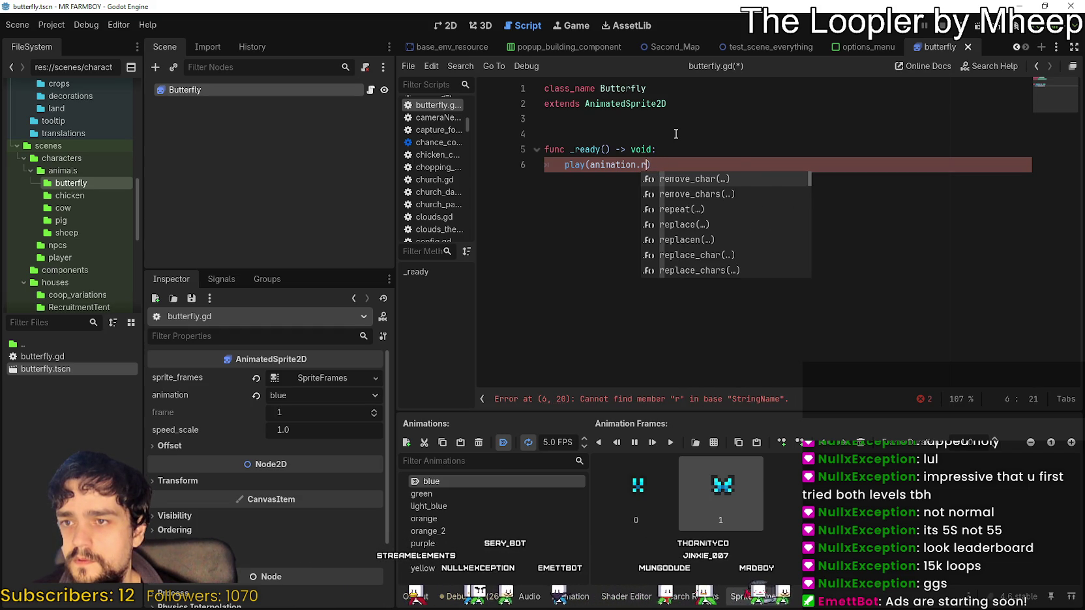
{"action": "key", "text": "BackSpace"}
{"action": "key", "text": "BackSpace"}
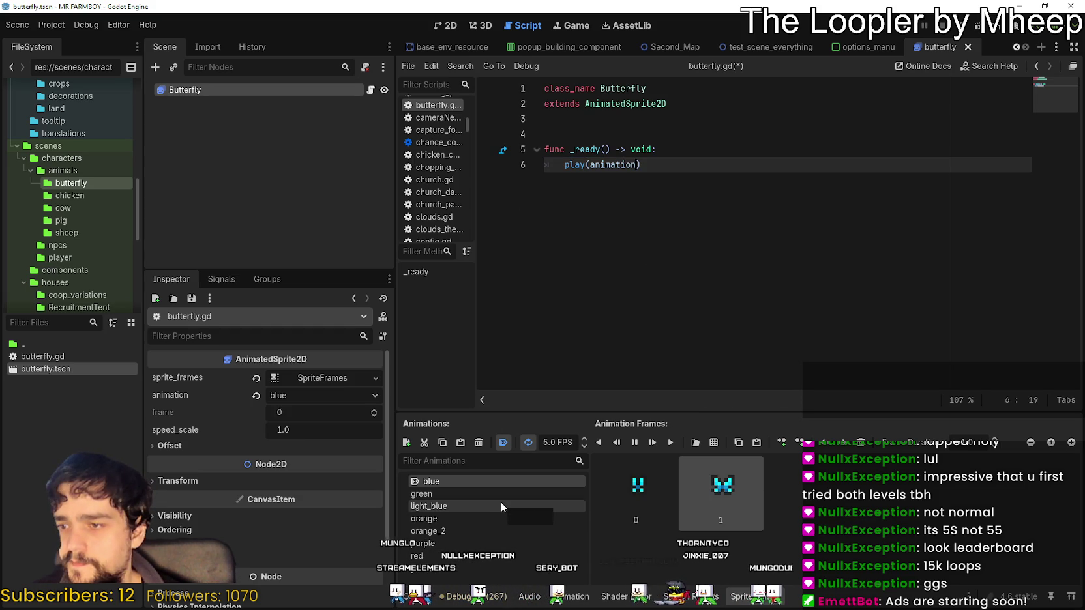
{"action": "left_click", "coordinate": [608, 131]}
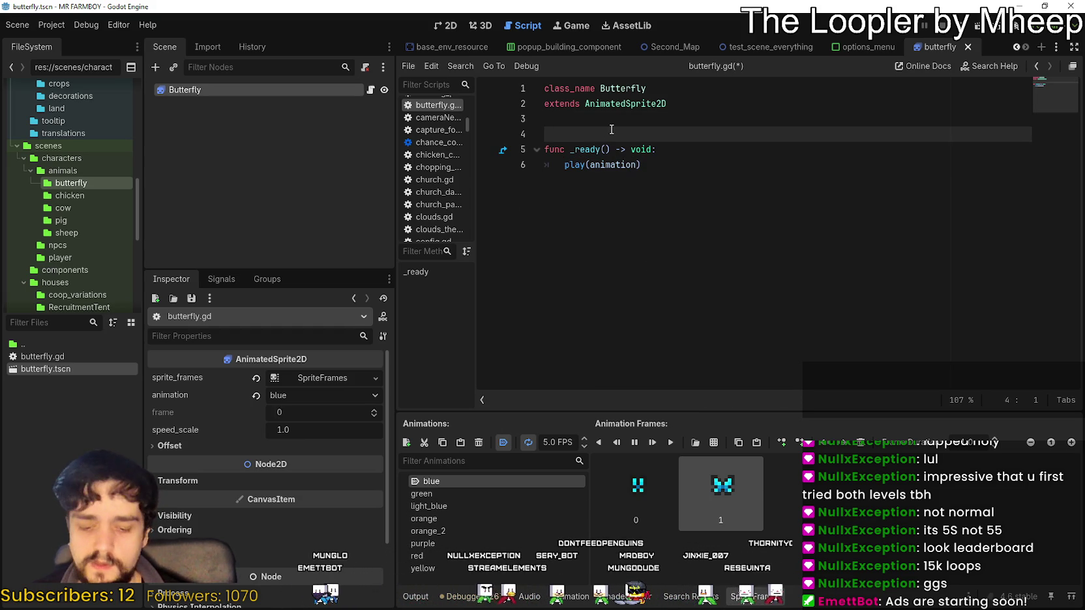
Start a new line 4 declaring var butterflies: Array[StringName]
{"action": "key", "text": "BackSpace"}
{"action": "key", "text": "Return"}
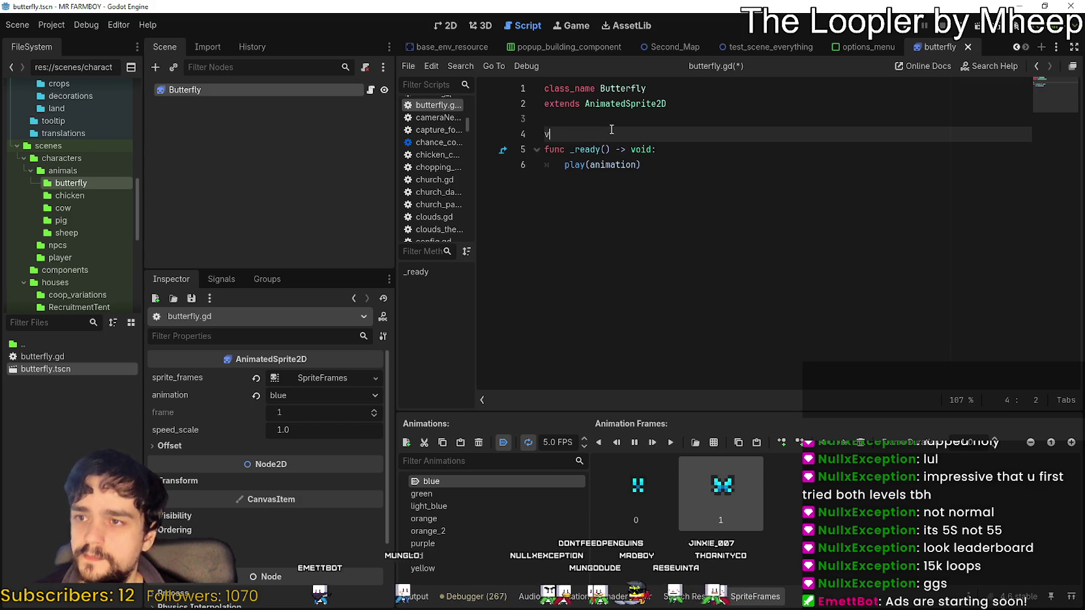
{"action": "type", "text": "var butterflies"}
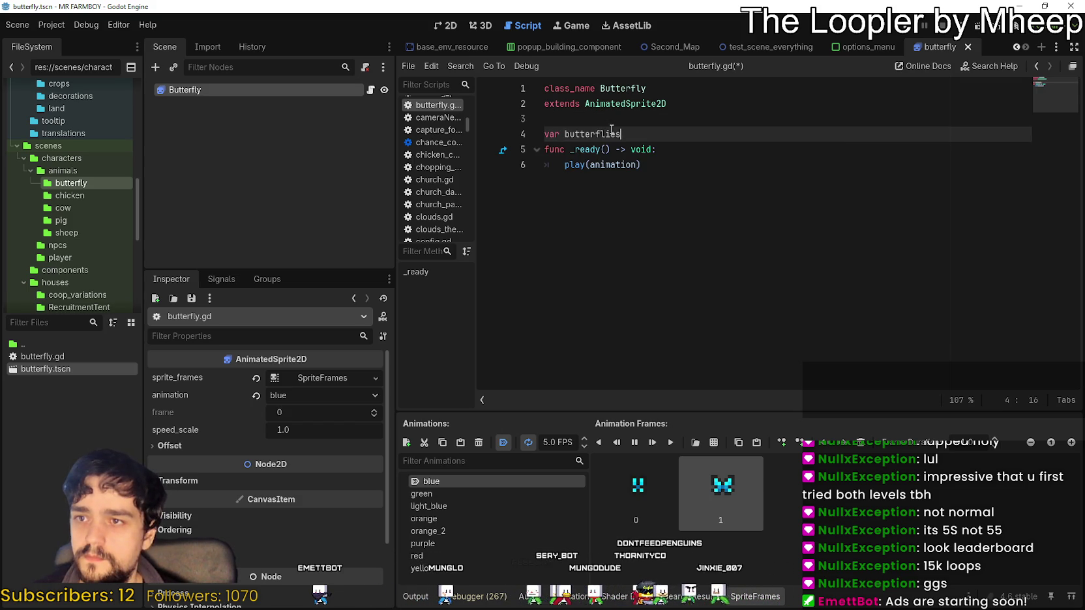
{"action": "type", "text": ": Array[S"}
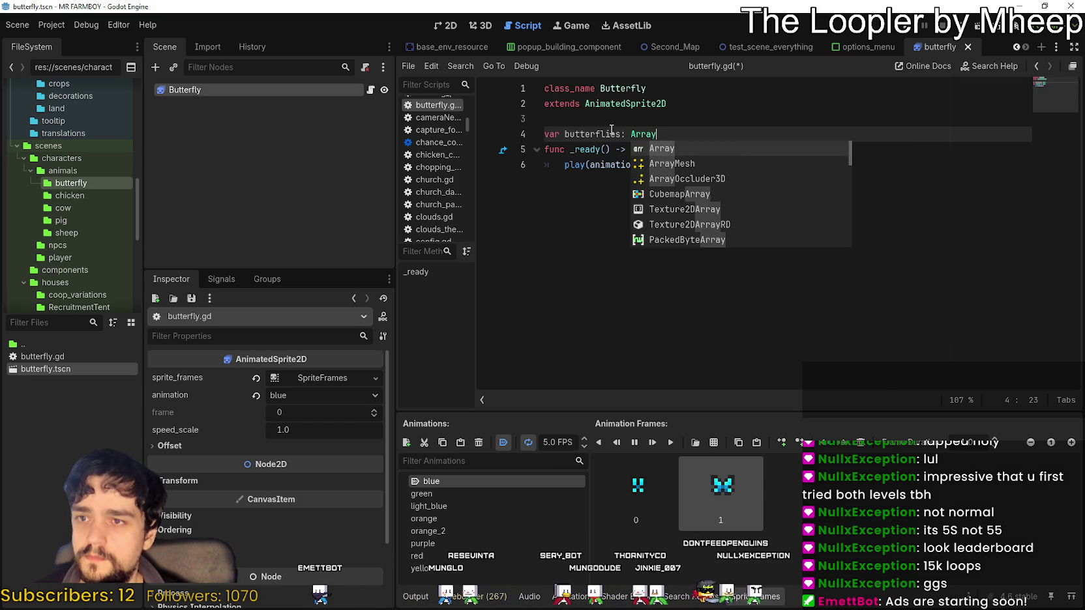
{"action": "type", "text": "tring"}
{"action": "key", "text": "Down"}
{"action": "key", "text": "Return"}
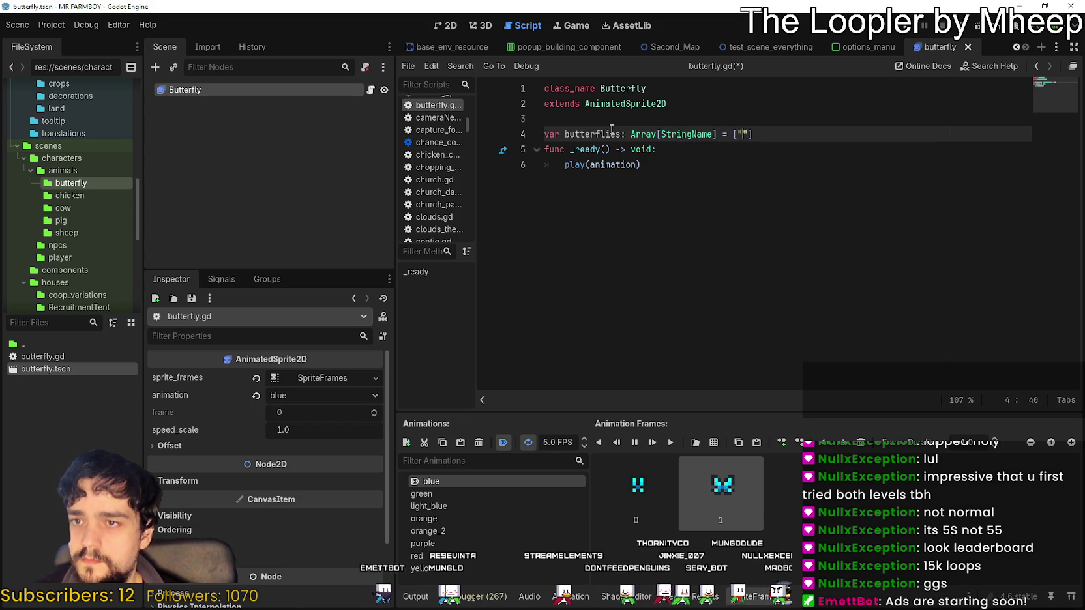
Fill the array with "blue", "green", "light_blue", "orange", "orange_2", "purple" and "red"
{"action": "type", "text": "blue,"}
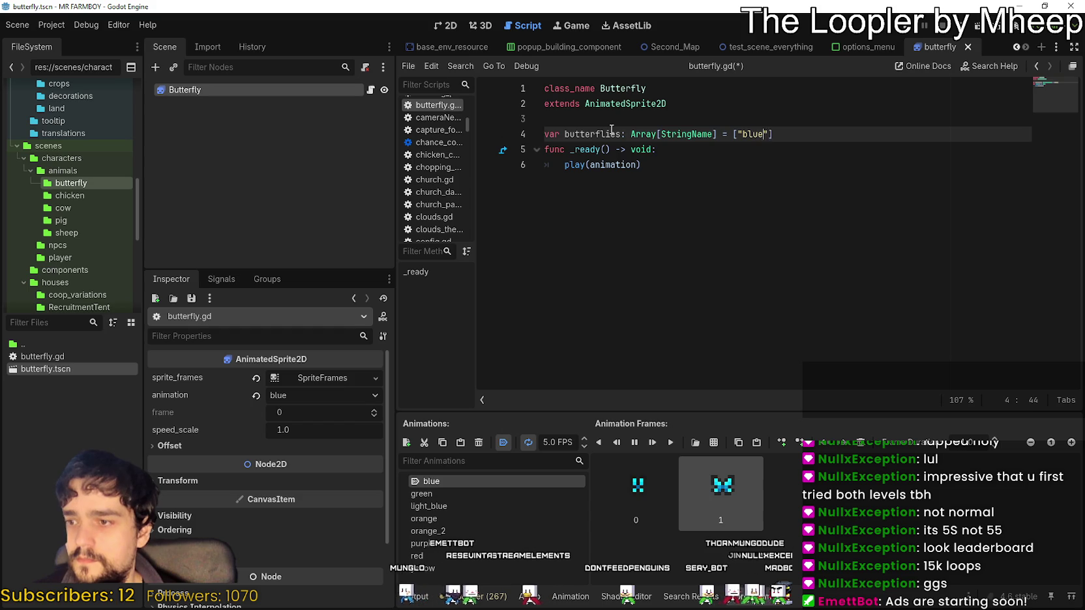
{"action": "key", "text": "BackSpace"}
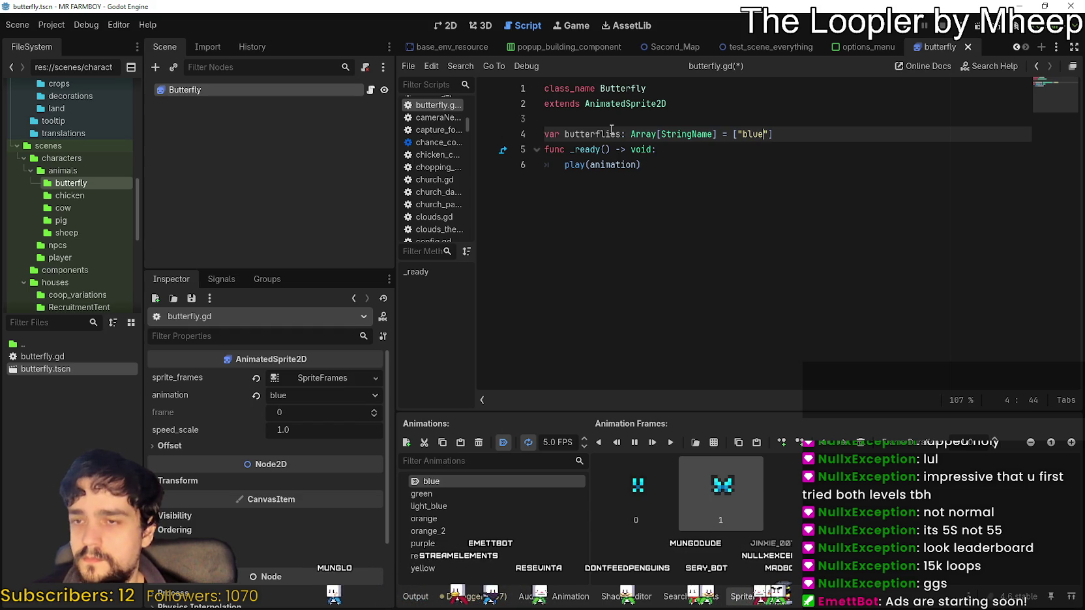
{"action": "type", "text": "\", \""}
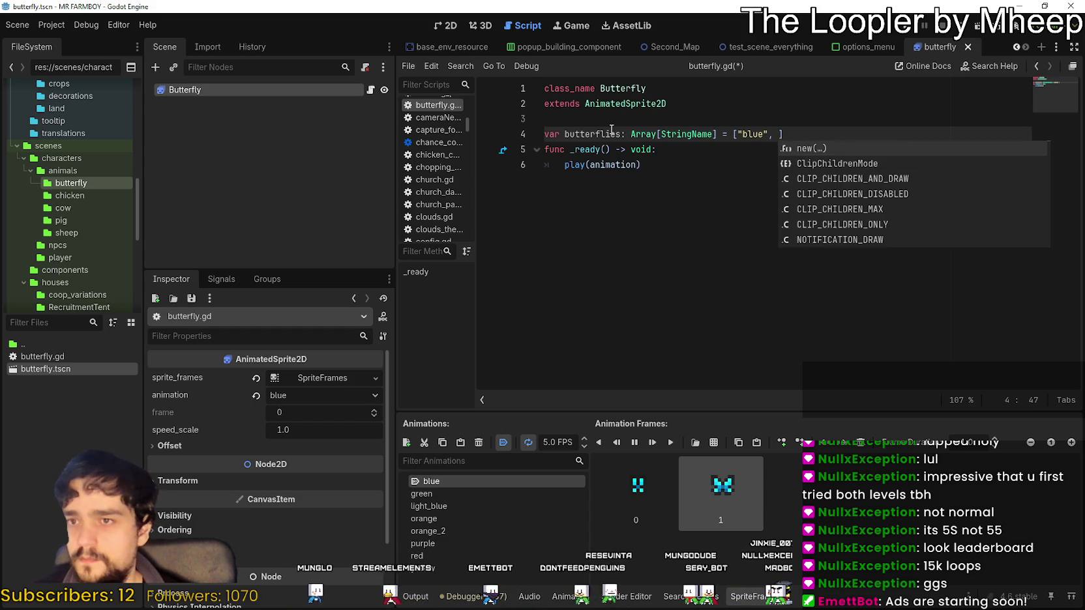
{"action": "type", "text": "green\", \""}
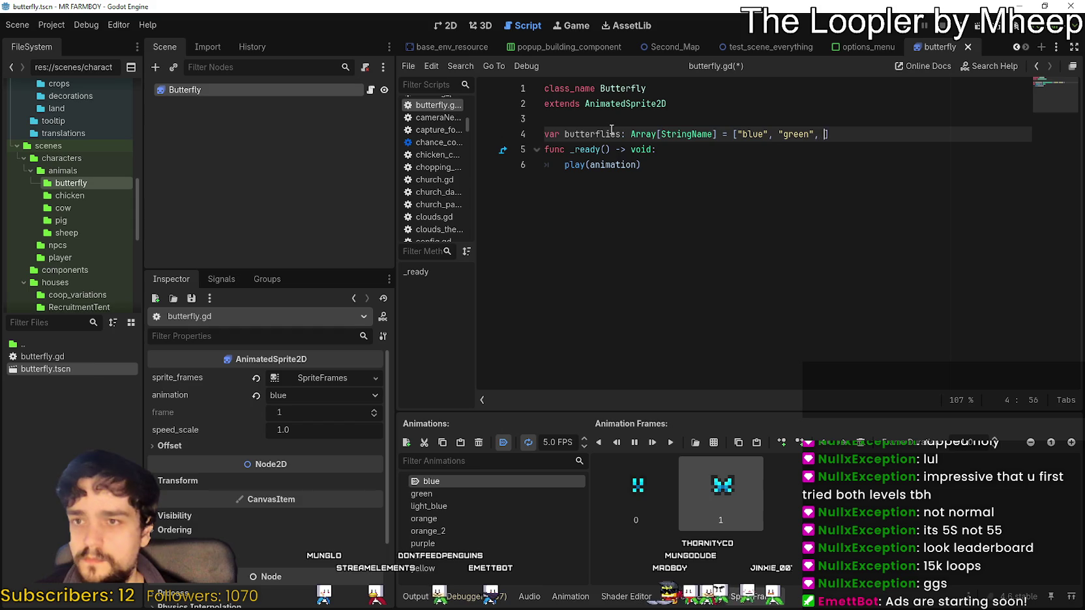
{"action": "type", "text": "light_blue\", orange"}
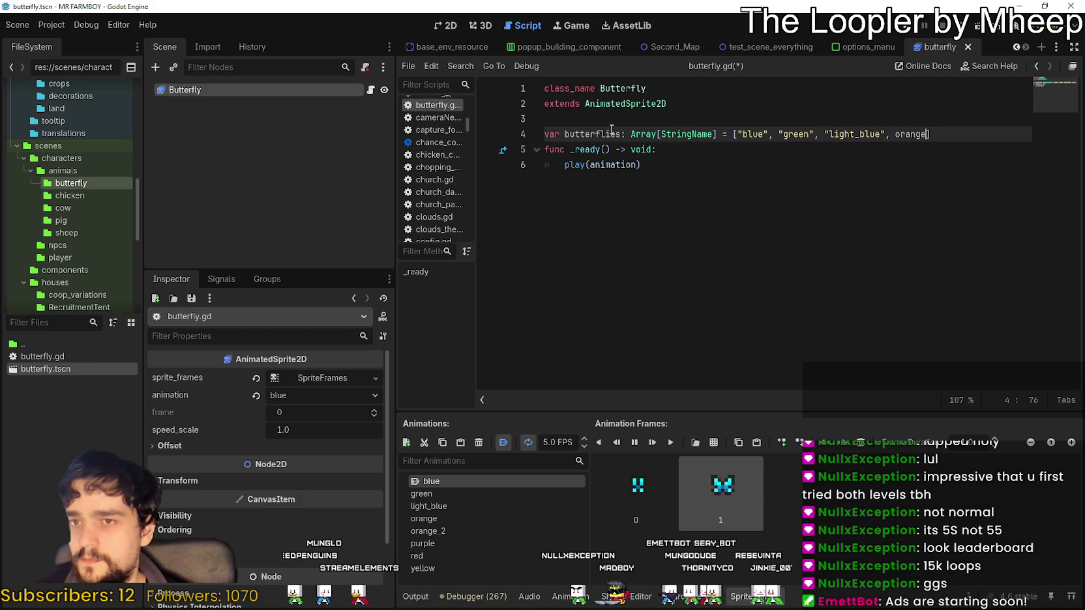
{"action": "key", "text": "BackSpace"}
{"action": "key", "text": "BackSpace"}
{"action": "key", "text": "BackSpace"}
{"action": "type", "text": "\""}
{"action": "type", "text": "o"}
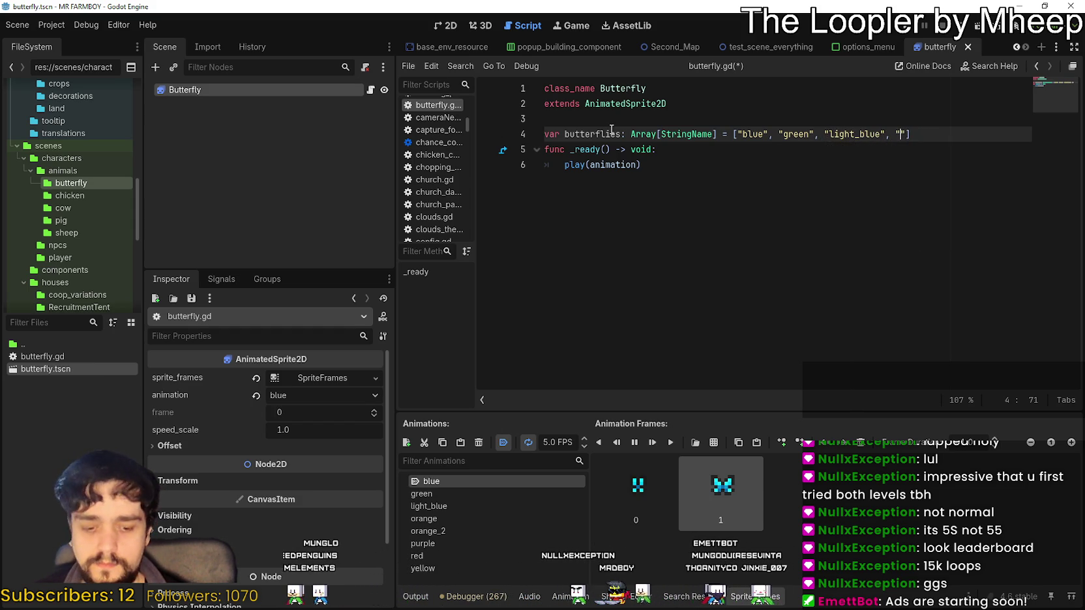
{"action": "type", "text": "range"}
{"action": "key", "text": "BackSpace"}
{"action": "key", "text": "BackSpace"}
{"action": "key", "text": "BackSpace"}
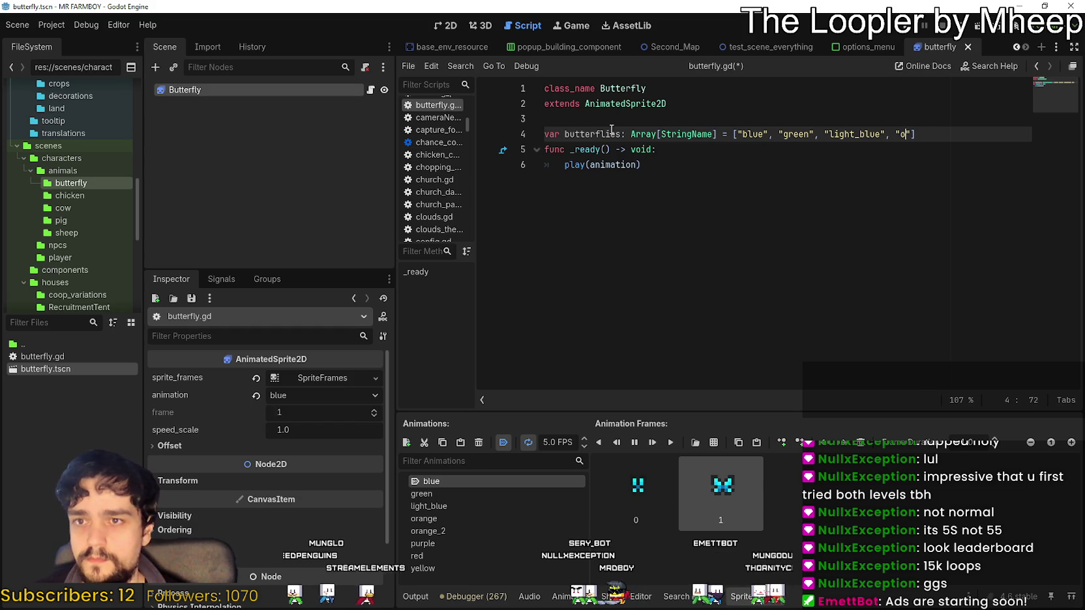
{"action": "type", "text": "ange"}
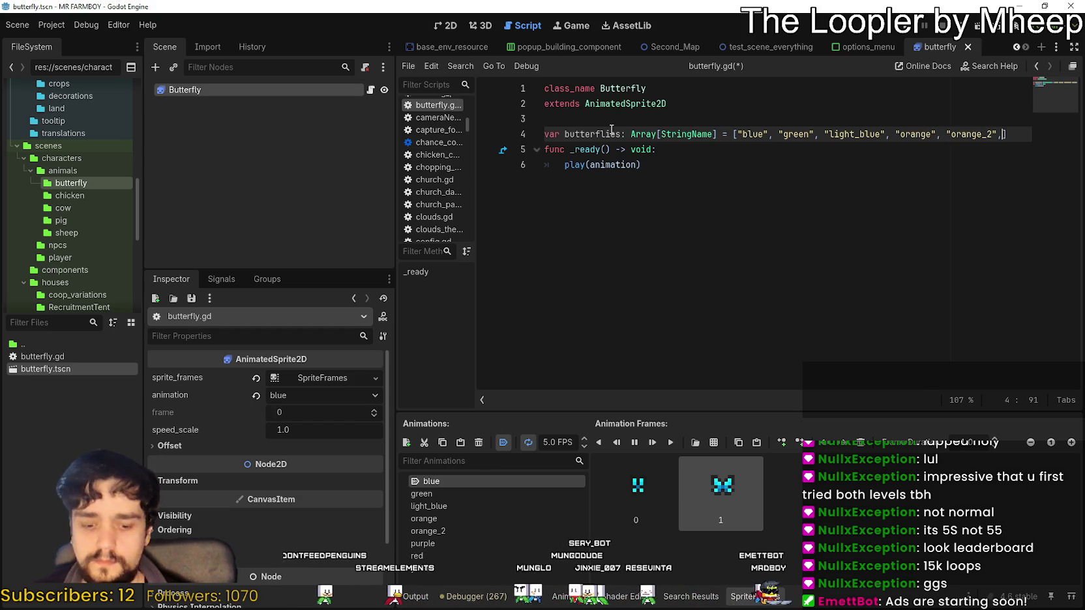
{"action": "type", "text": "\"purple\""}
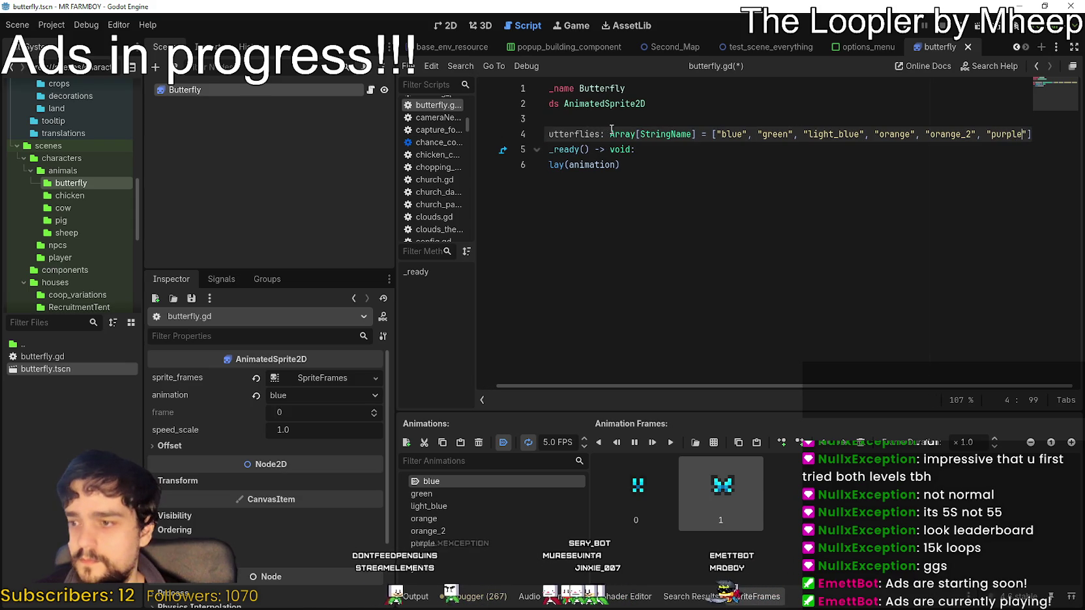
{"action": "type", "text": ", \"red\""}
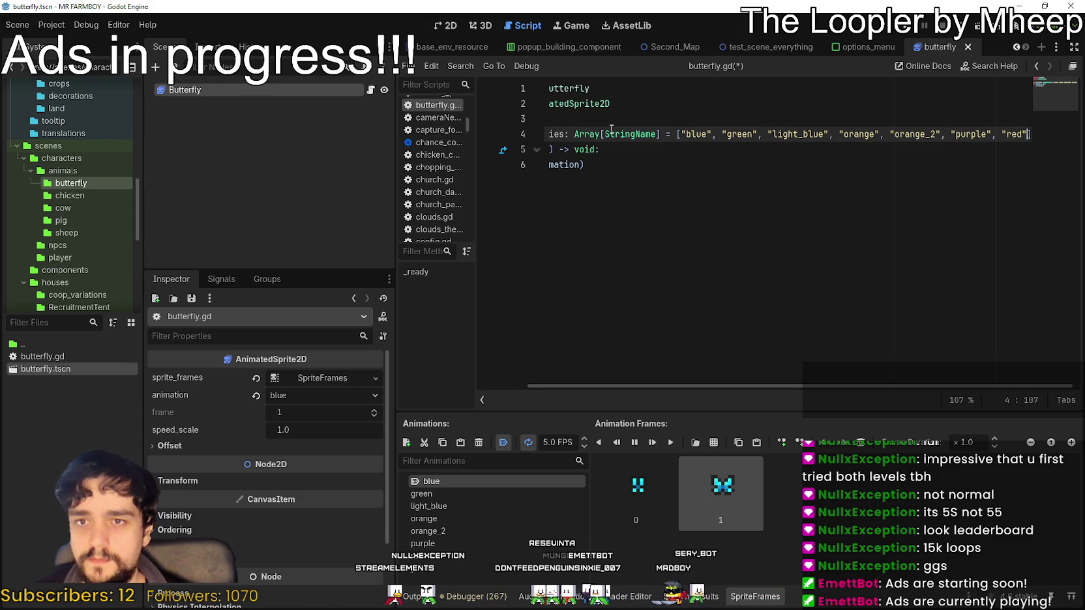
{"action": "type", "text": ","}
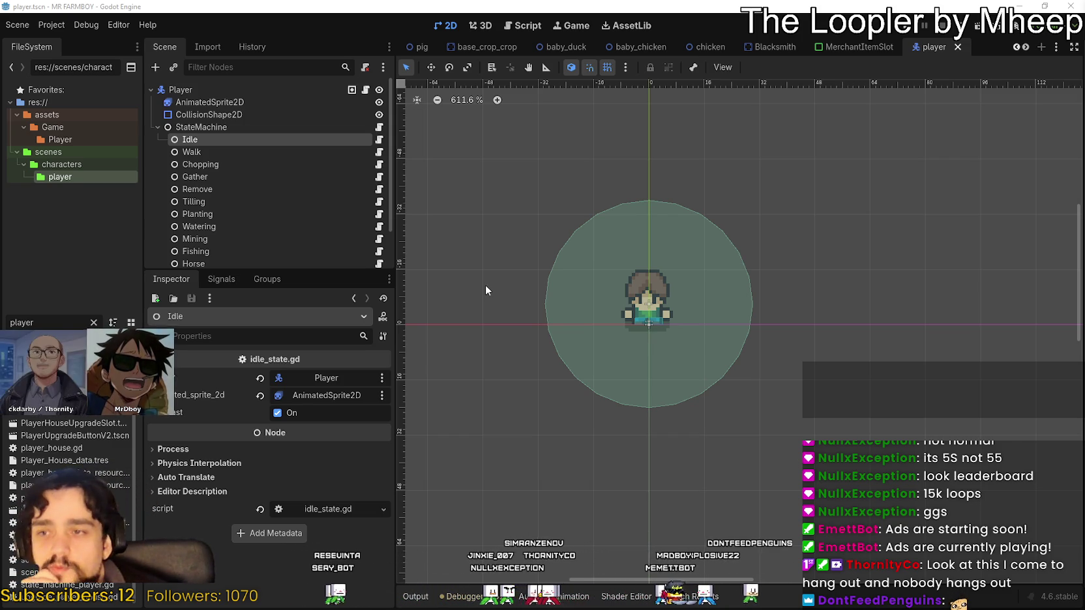
Zoom and pan the 2D viewport to bring the player's state nodes into view
{"action": "scroll", "coordinate": [638, 318], "scroll_direction": "down", "scroll_amount": 3}
{"action": "scroll", "coordinate": [687, 342], "scroll_direction": "up", "scroll_amount": 4}
{"action": "scroll", "coordinate": [691, 343], "scroll_direction": "up", "scroll_amount": 4}
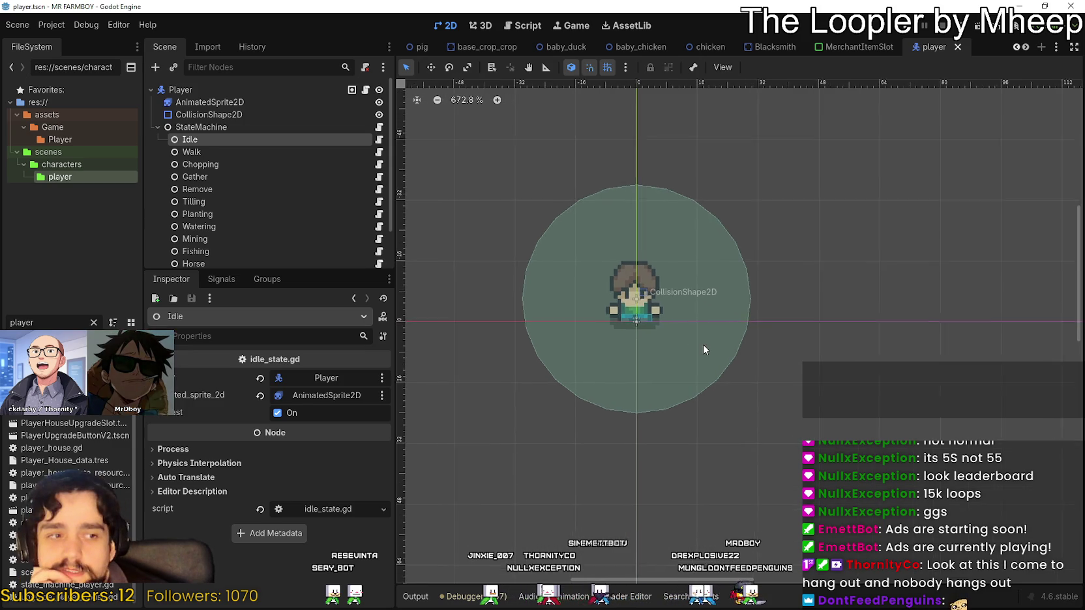
{"action": "scroll", "coordinate": [693, 344], "scroll_direction": "down", "scroll_amount": 3}
{"action": "scroll", "coordinate": [693, 344], "scroll_direction": "down", "scroll_amount": 1}
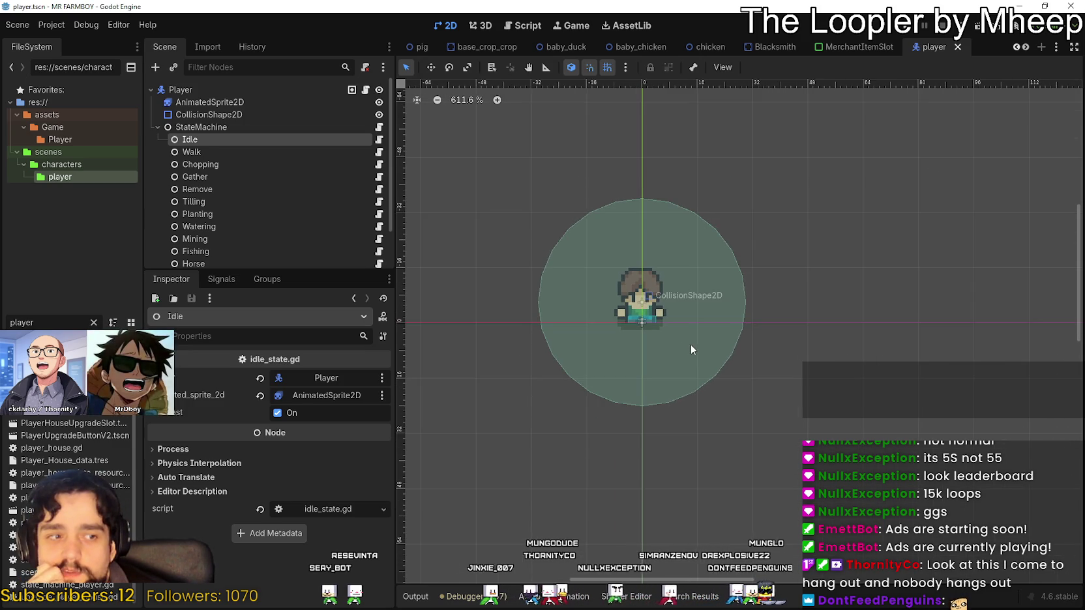
{"action": "scroll", "coordinate": [691, 344], "scroll_direction": "up", "scroll_amount": 3}
{"action": "scroll", "coordinate": [638, 343], "scroll_direction": "down", "scroll_amount": 4}
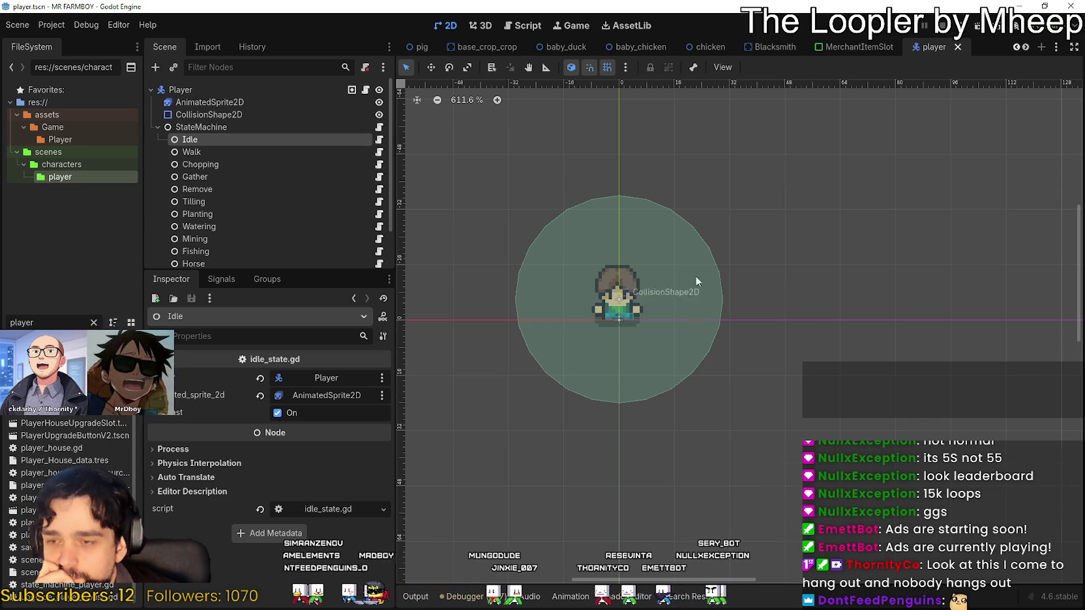
{"action": "scroll", "coordinate": [661, 270], "scroll_direction": "right", "scroll_amount": 1}
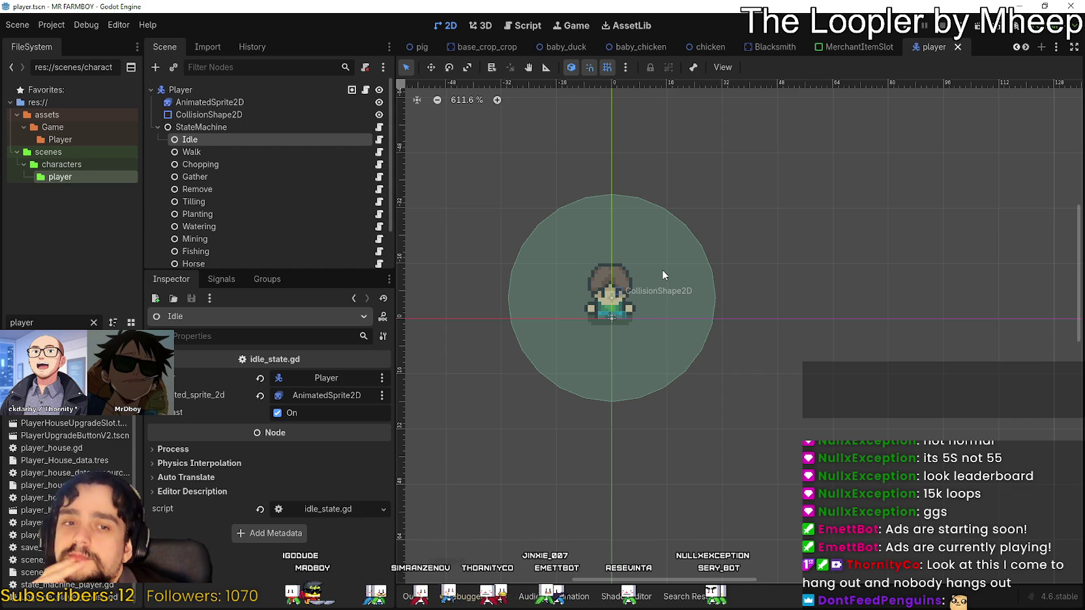
{"action": "scroll", "coordinate": [509, 307], "scroll_direction": "up", "scroll_amount": 3}
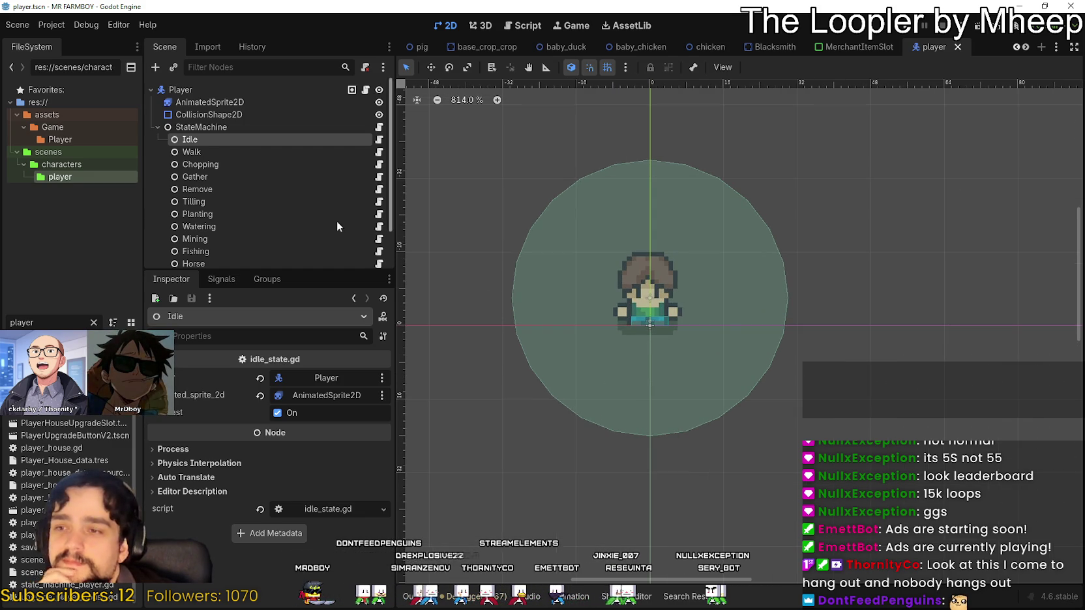
Inspect the Walk, Chopping and Idle state nodes, then open player.gd from the Player node
{"action": "left_click", "coordinate": [220, 150]}
{"action": "left_click", "coordinate": [246, 166]}
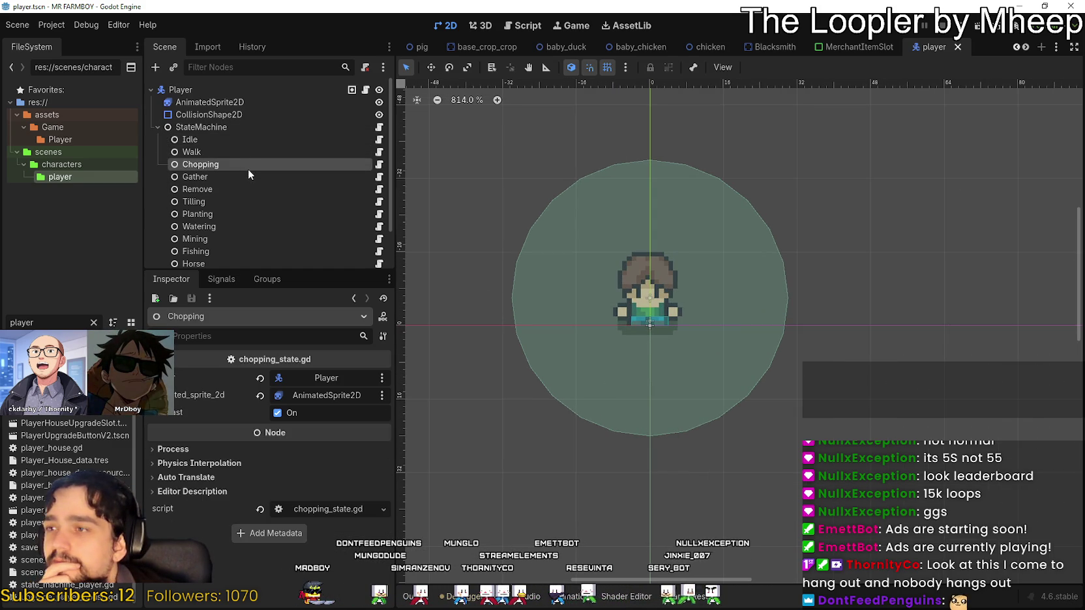
{"action": "left_click", "coordinate": [244, 152]}
{"action": "left_click", "coordinate": [365, 139]}
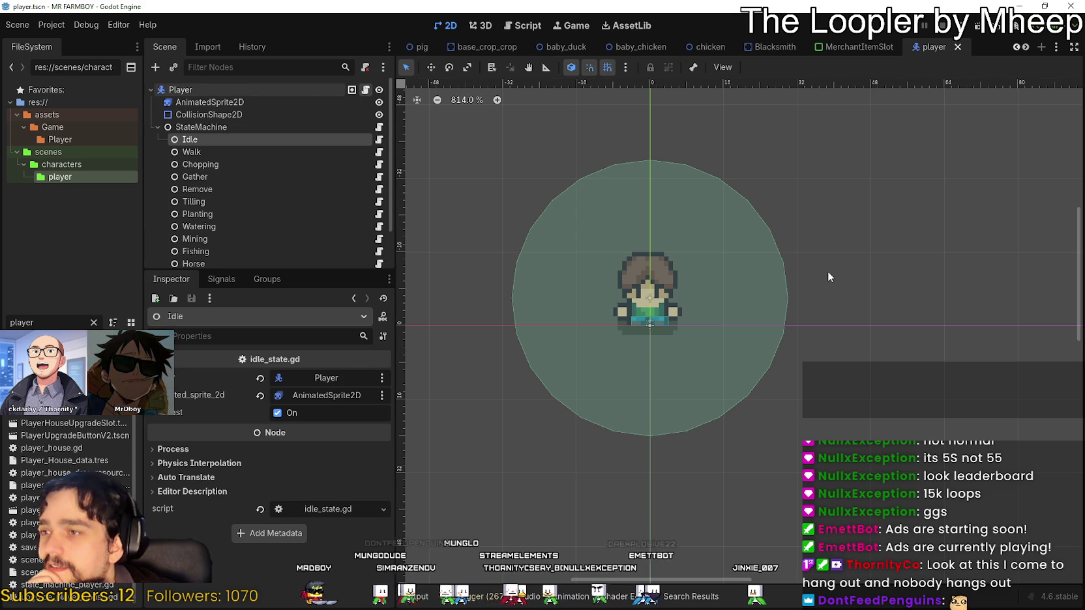
{"action": "left_click", "coordinate": [365, 89]}
{"action": "scroll", "coordinate": [652, 280], "scroll_direction": "up", "scroll_amount": 3}
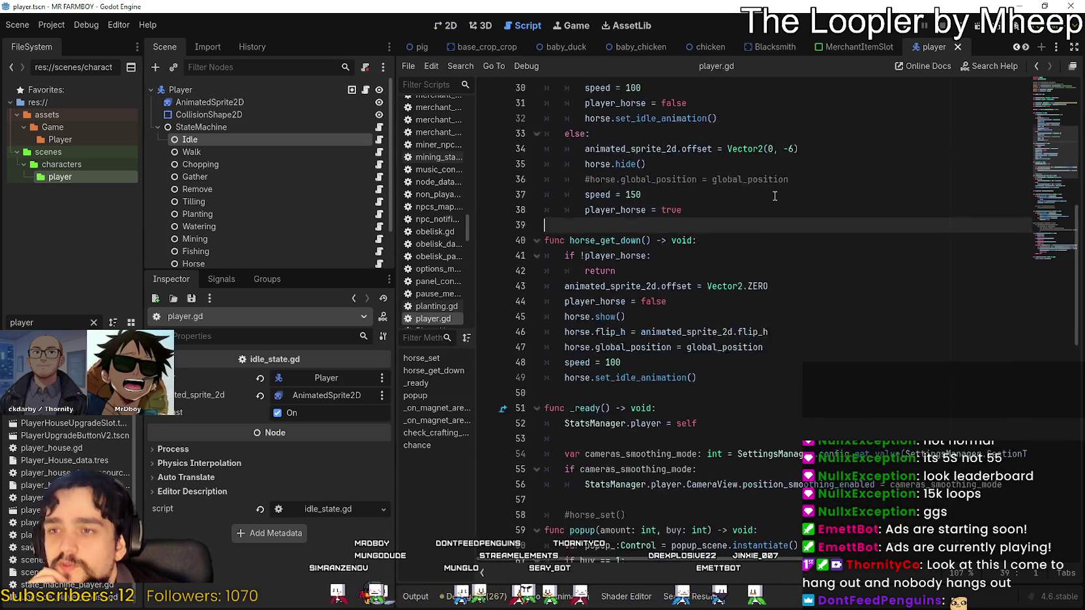
{"action": "left_click", "coordinate": [651, 236]}
{"action": "scroll", "coordinate": [847, 228], "scroll_direction": "up", "scroll_amount": 4}
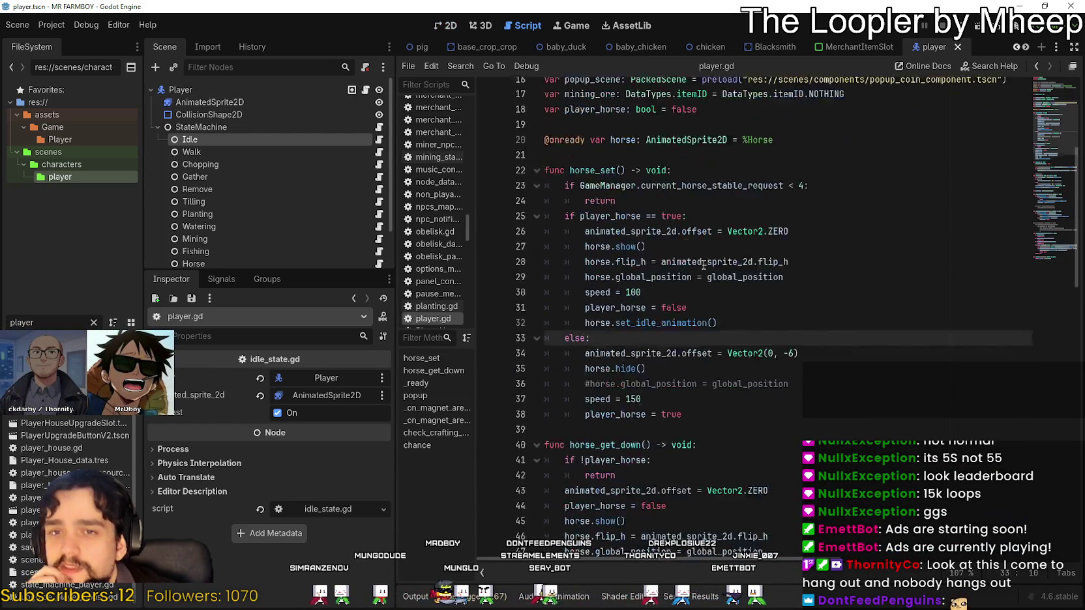
{"action": "scroll", "coordinate": [954, 167], "scroll_direction": "down", "scroll_amount": 7}
{"action": "scroll", "coordinate": [1047, 256], "scroll_direction": "down", "scroll_amount": 15}
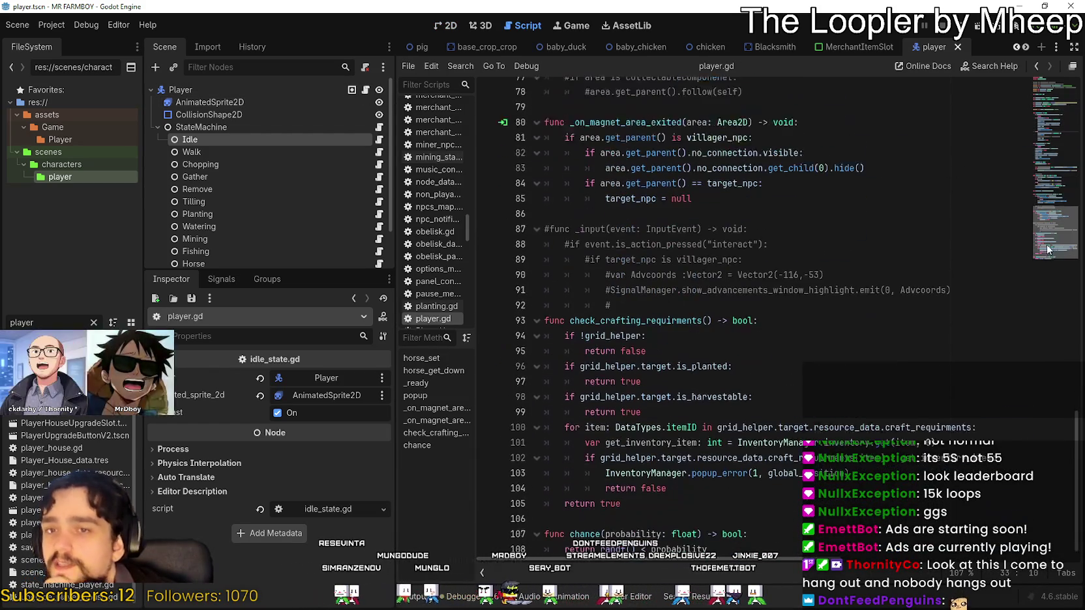
{"action": "left_click_drag", "start_coordinate": [1046, 257], "coordinate": [1049, 128]}
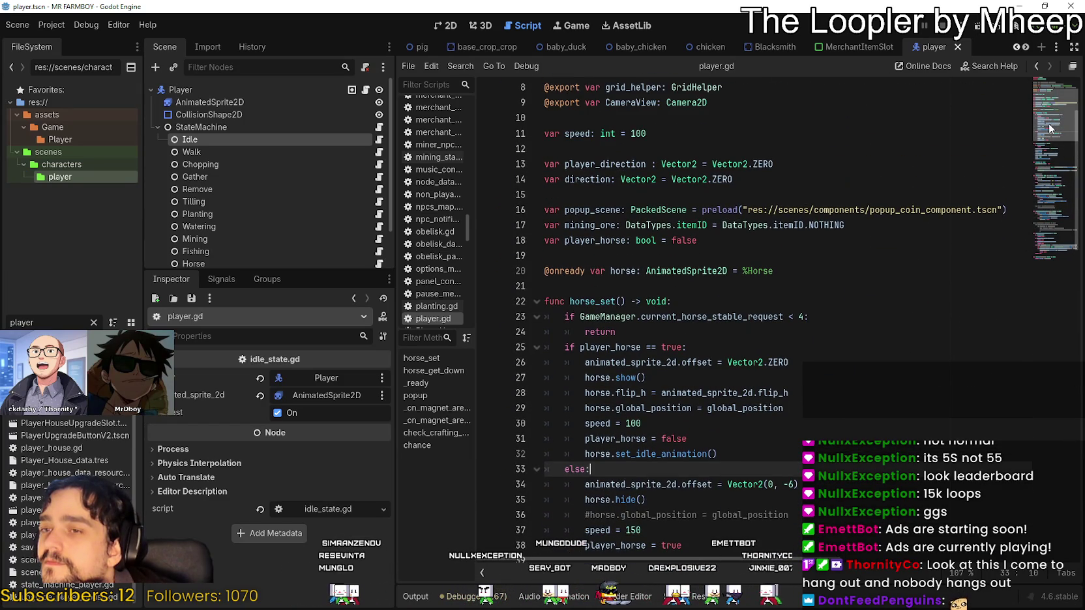
{"action": "left_click", "coordinate": [777, 254]}
{"action": "left_click", "coordinate": [632, 285]}
{"action": "left_click", "coordinate": [637, 261]}
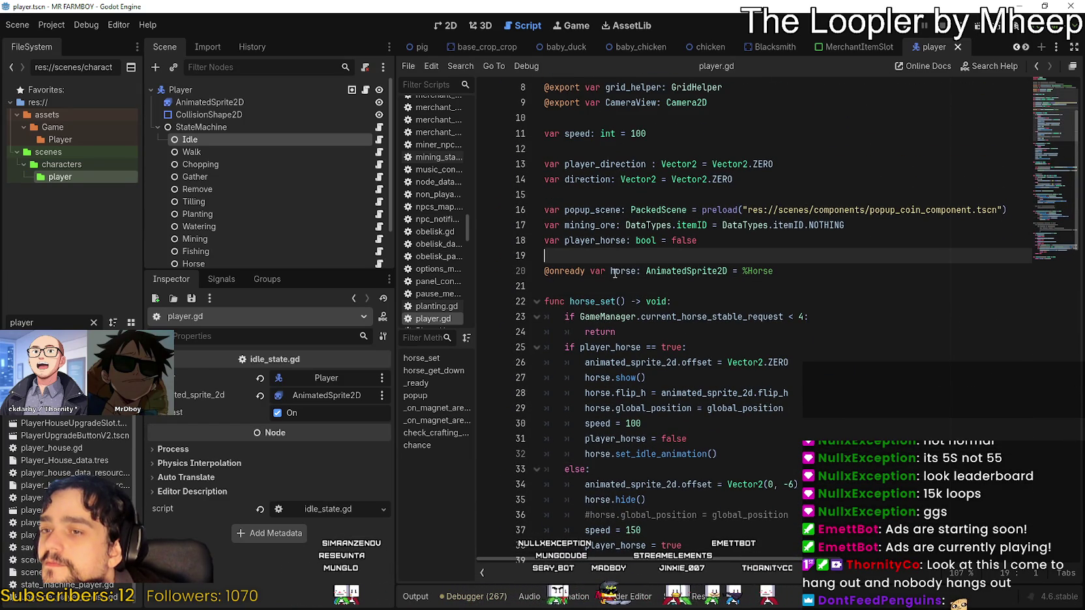
{"action": "scroll", "coordinate": [613, 271], "scroll_direction": "down", "scroll_amount": 8}
{"action": "left_click", "coordinate": [623, 181]}
{"action": "left_click", "coordinate": [624, 191]}
{"action": "scroll", "coordinate": [624, 189], "scroll_direction": "down", "scroll_amount": 6}
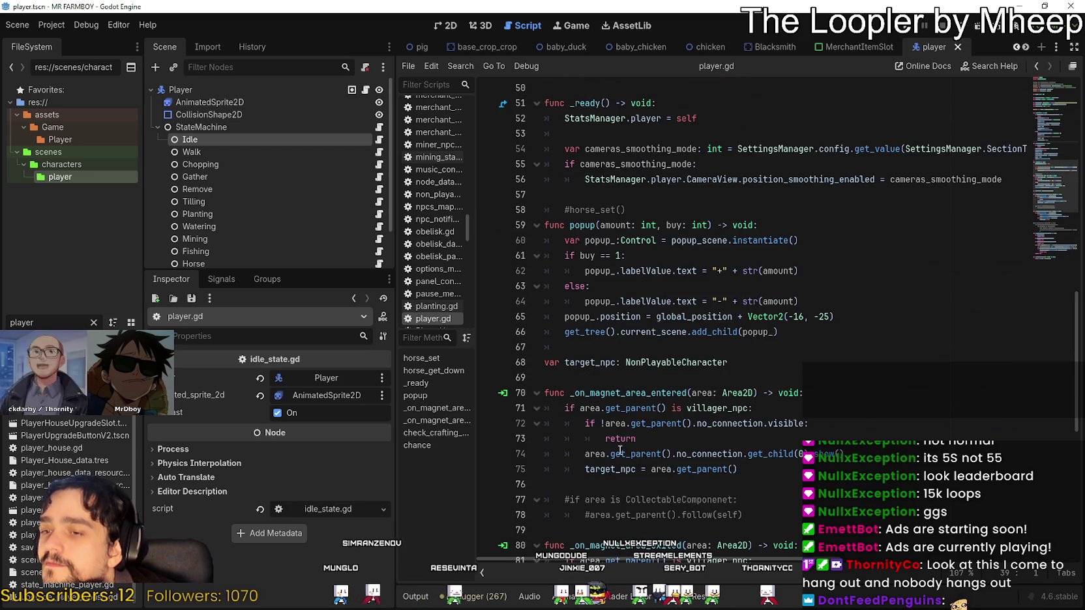
{"action": "left_click", "coordinate": [626, 485]}
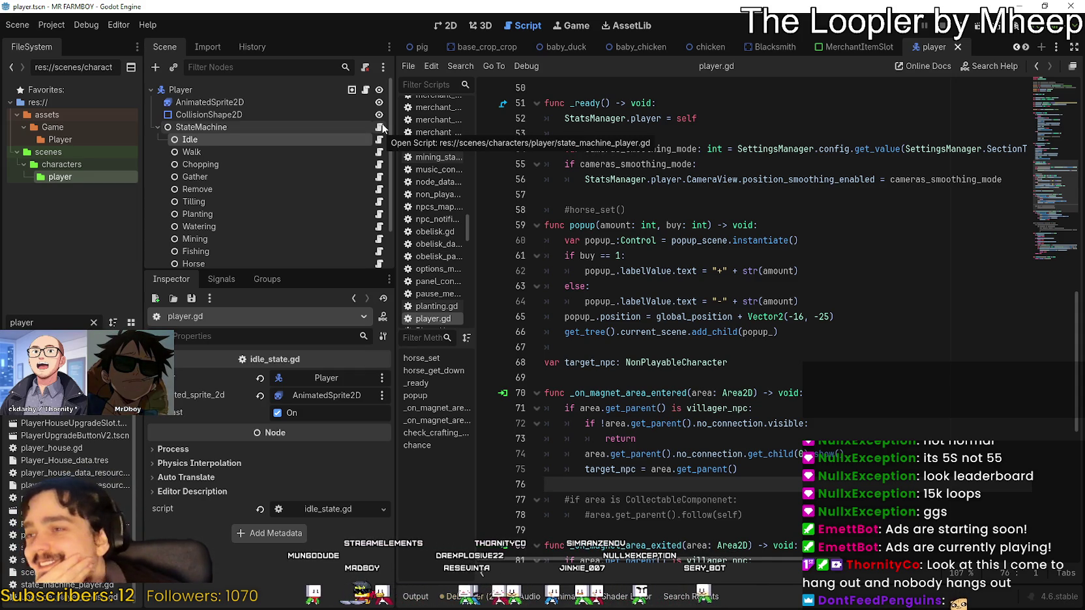
Open state_machine_player.gd and review its transition_to and _physics_process code
{"action": "left_click", "coordinate": [381, 127]}
{"action": "scroll", "coordinate": [761, 204], "scroll_direction": "down", "scroll_amount": 6}
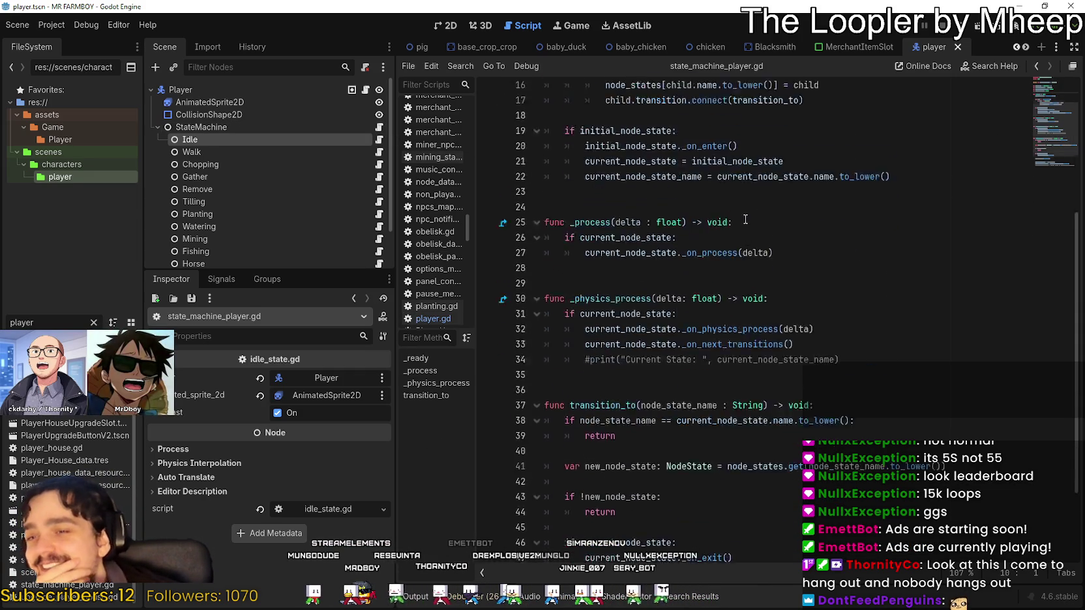
{"action": "scroll", "coordinate": [1058, 151], "scroll_direction": "down", "scroll_amount": 1}
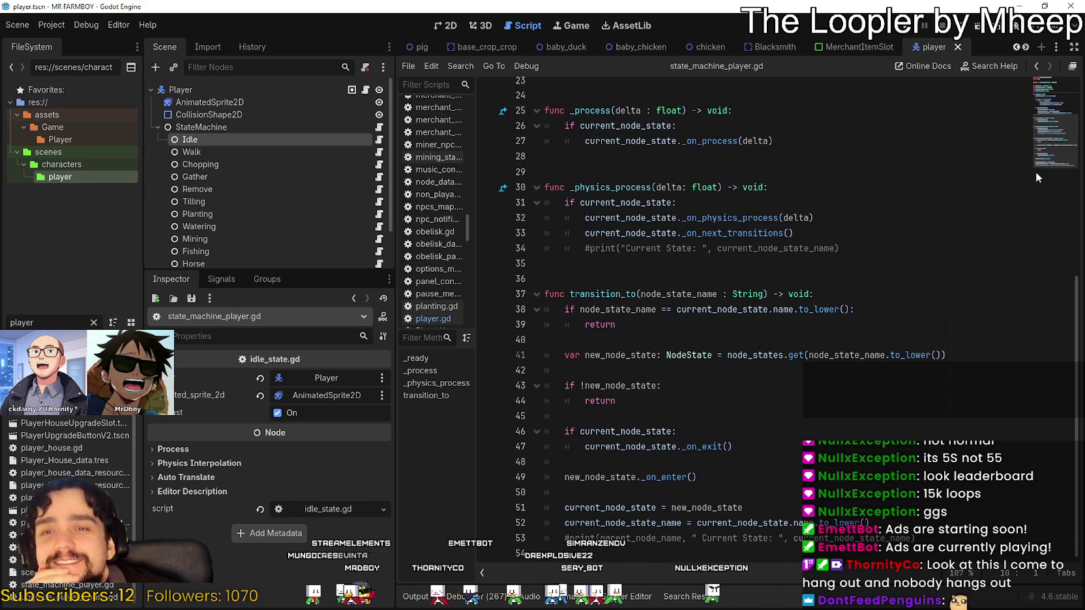
{"action": "left_click", "coordinate": [687, 410]}
{"action": "left_click", "coordinate": [599, 279]}
{"action": "left_click", "coordinate": [604, 265]}
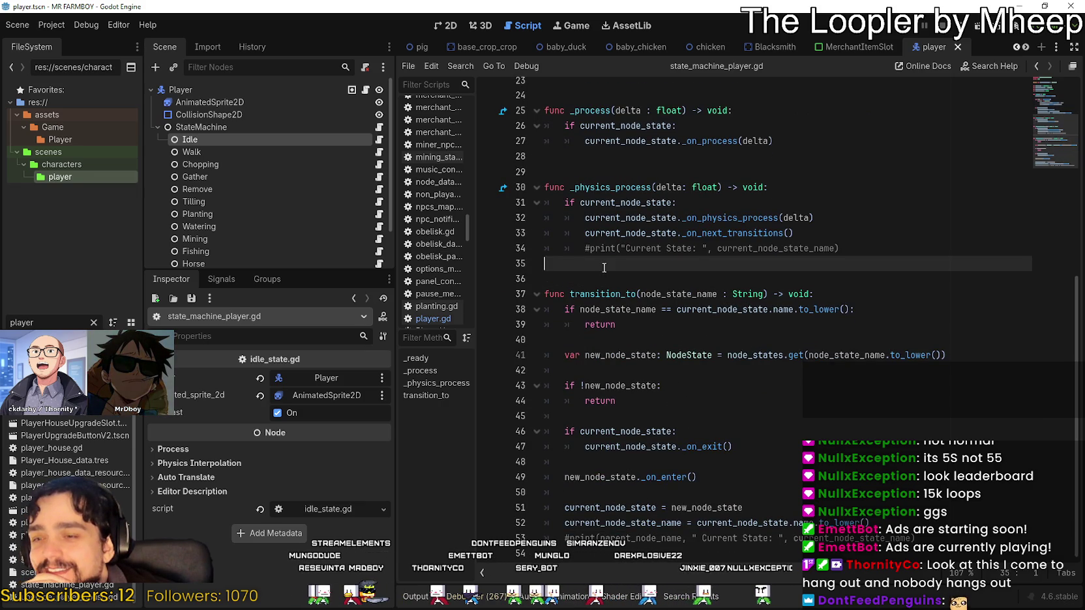
{"action": "left_click", "coordinate": [690, 187]}
{"action": "left_click", "coordinate": [691, 172]}
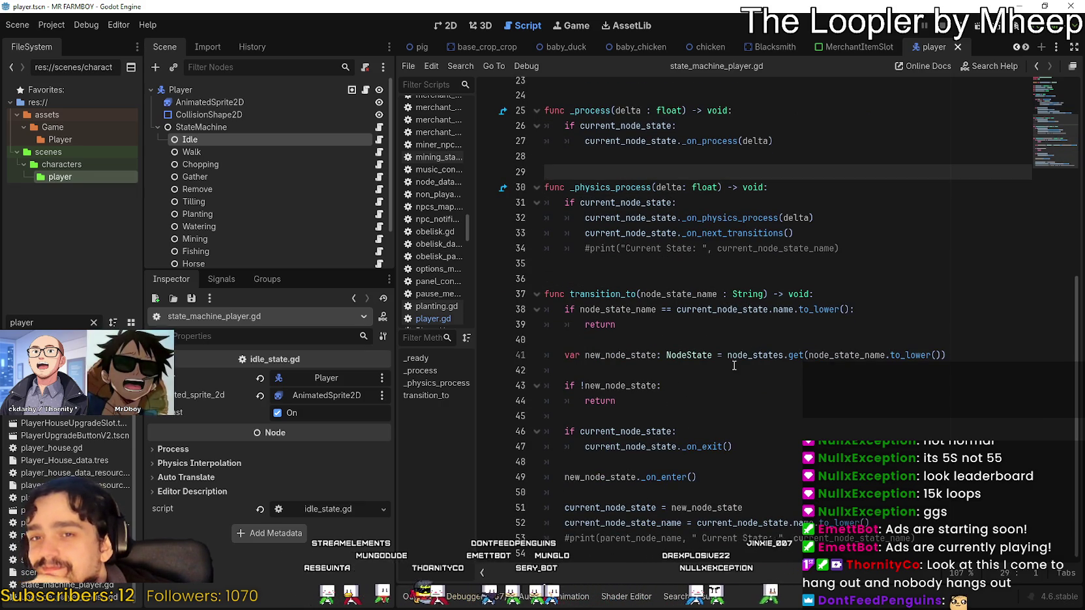
Review the initial state setup, then navigate back to the Idle state's idle_state.gd
{"action": "scroll", "coordinate": [693, 316], "scroll_direction": "up", "scroll_amount": 3}
{"action": "left_click", "coordinate": [587, 202]}
{"action": "left_click", "coordinate": [580, 218]}
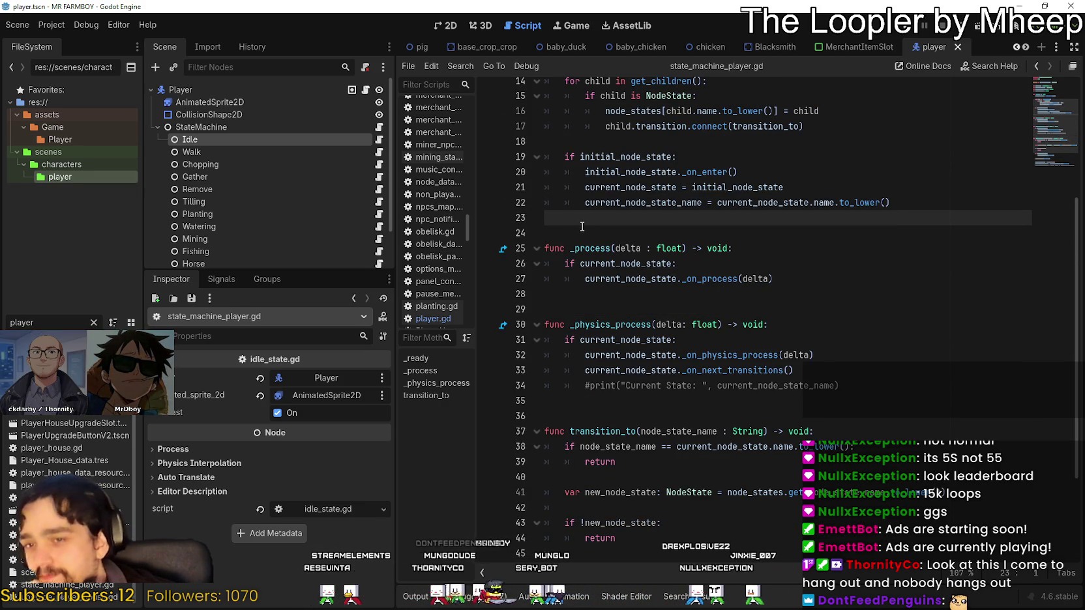
{"action": "scroll", "coordinate": [652, 270], "scroll_direction": "up", "scroll_amount": 1}
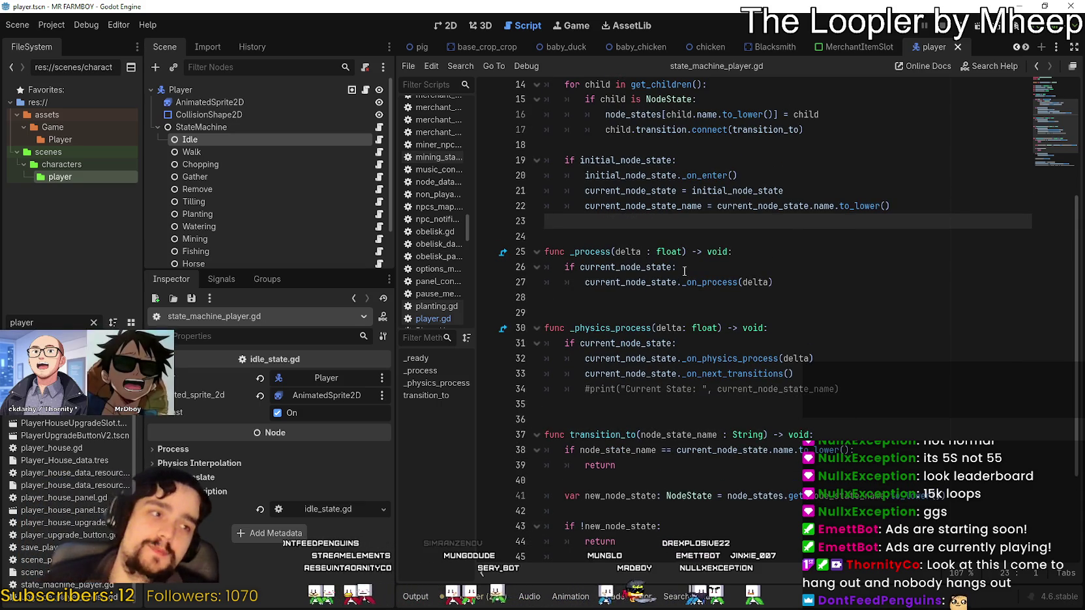
{"action": "scroll", "coordinate": [233, 173], "scroll_direction": "down", "scroll_amount": 3}
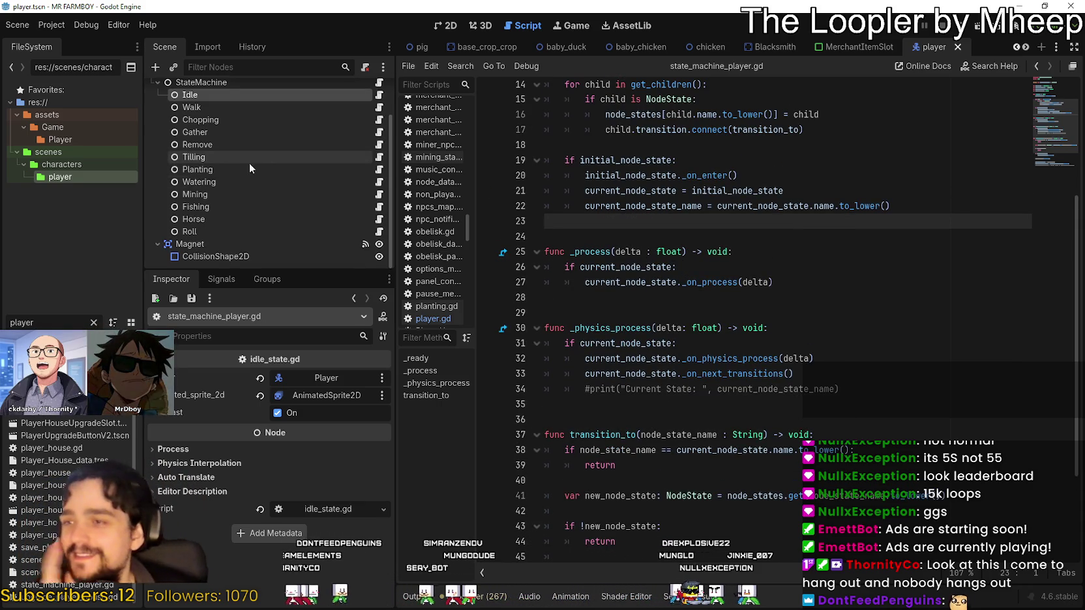
{"action": "scroll", "coordinate": [254, 220], "scroll_direction": "up", "scroll_amount": 2}
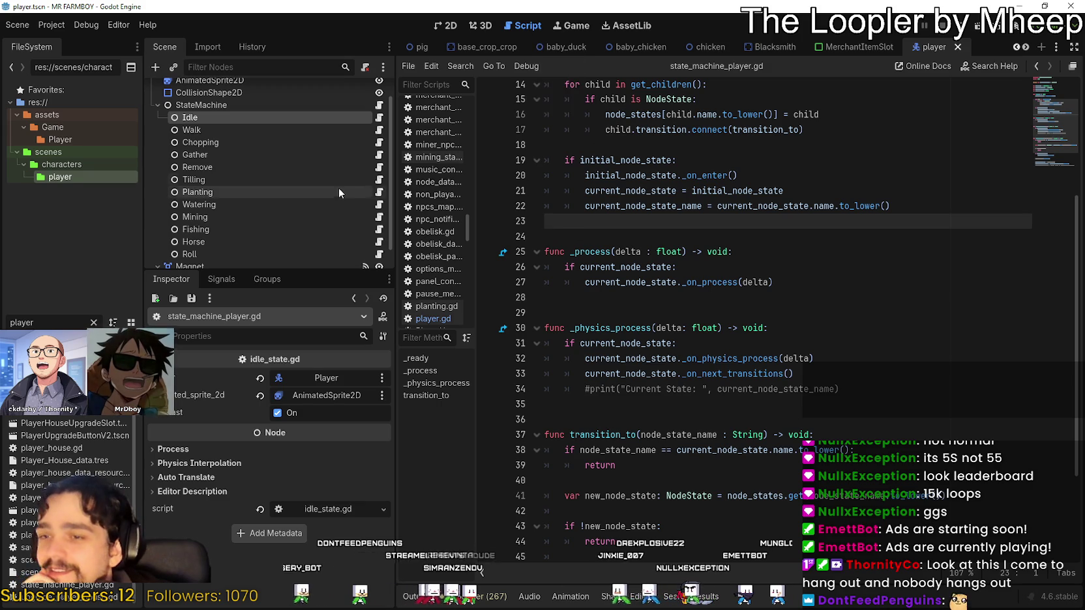
{"action": "key", "text": "alt+Left"}
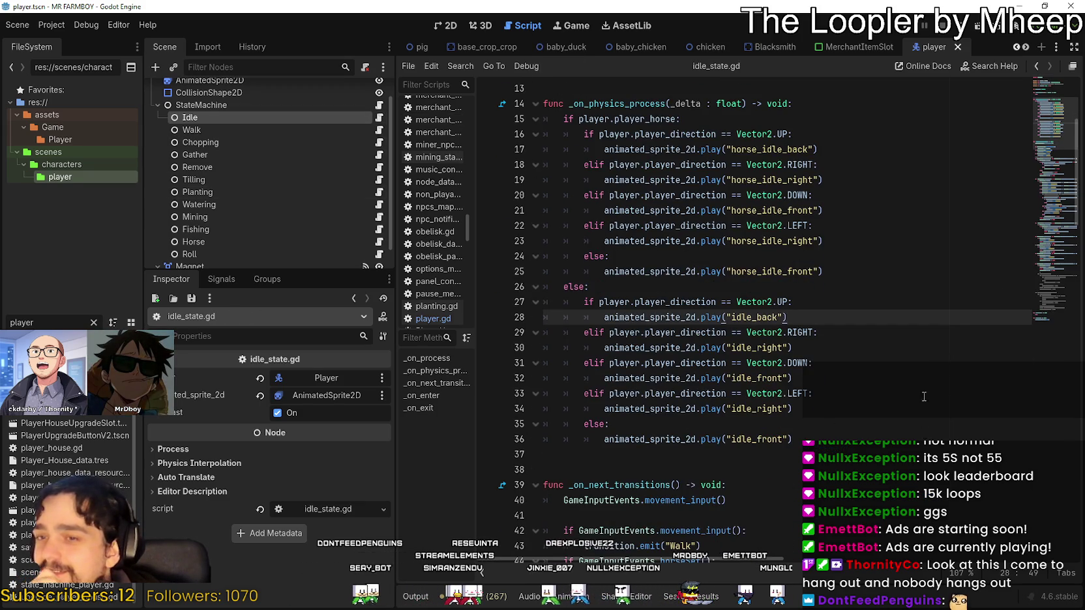
{"action": "mouse_move", "coordinate": [1049, 120]}
{"action": "left_mouse_down"}
{"action": "mouse_move", "coordinate": [1052, 277]}
{"action": "mouse_move", "coordinate": [1037, 298]}
{"action": "mouse_move", "coordinate": [1023, 161]}
{"action": "left_mouse_up"}
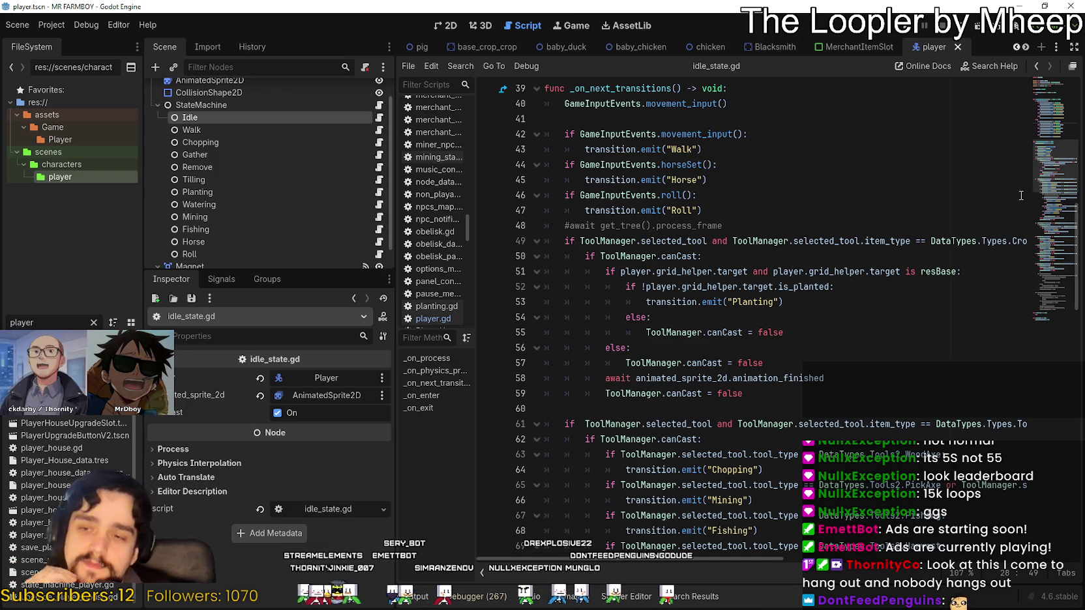
{"action": "scroll", "coordinate": [631, 243], "scroll_direction": "down", "scroll_amount": 1}
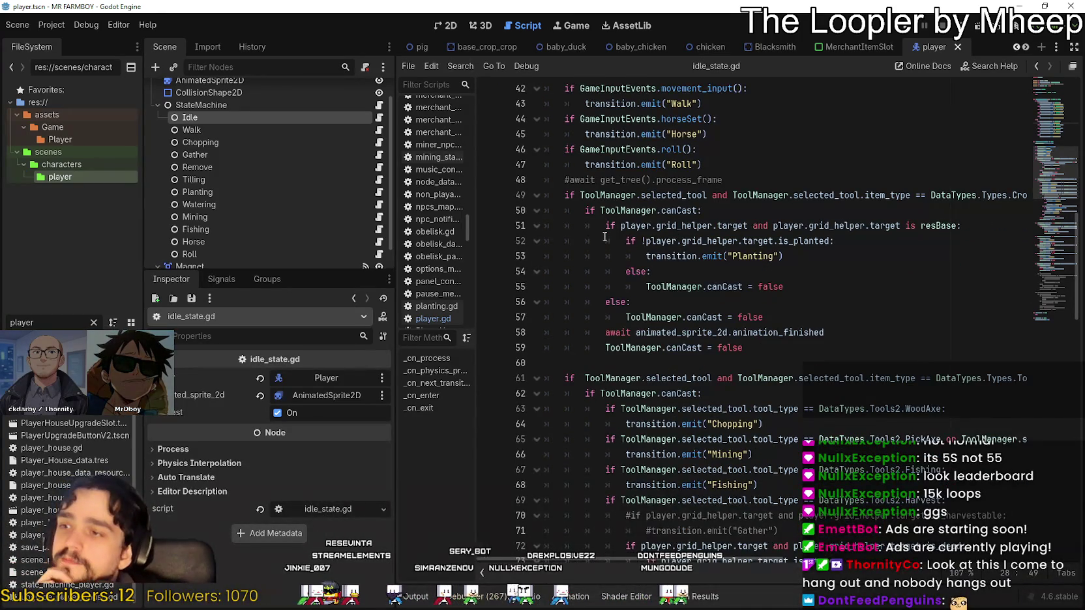
{"action": "scroll", "coordinate": [604, 240], "scroll_direction": "down", "scroll_amount": 6}
{"action": "scroll", "coordinate": [766, 332], "scroll_direction": "down", "scroll_amount": 1}
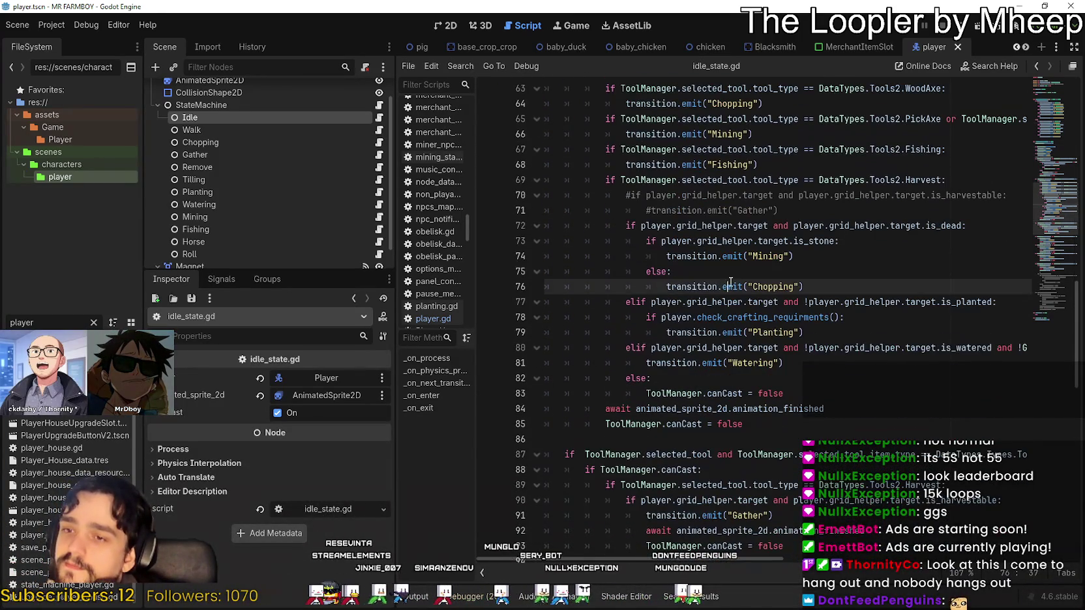
{"action": "scroll", "coordinate": [736, 280], "scroll_direction": "down", "scroll_amount": 3}
{"action": "left_click", "coordinate": [738, 302]}
{"action": "scroll", "coordinate": [743, 313], "scroll_direction": "down", "scroll_amount": 3}
{"action": "left_click", "coordinate": [775, 287]}
{"action": "scroll", "coordinate": [779, 345], "scroll_direction": "down", "scroll_amount": 3}
{"action": "scroll", "coordinate": [841, 385], "scroll_direction": "down", "scroll_amount": 6}
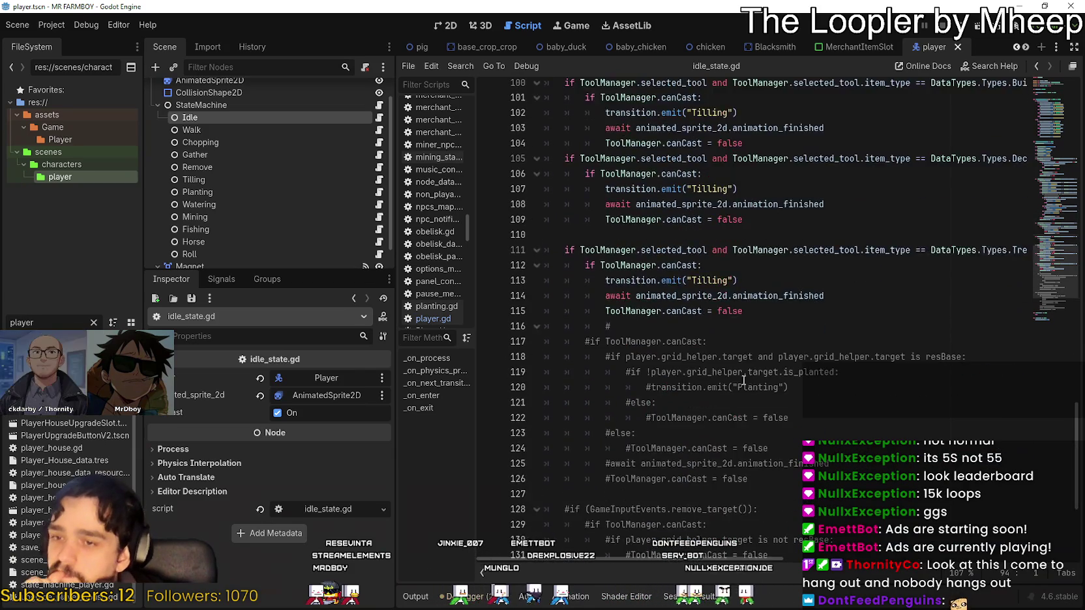
{"action": "mouse_move", "coordinate": [1049, 294]}
{"action": "left_mouse_down"}
{"action": "mouse_move", "coordinate": [1033, 93]}
{"action": "mouse_move", "coordinate": [1033, 354]}
{"action": "left_mouse_up"}
{"action": "left_click", "coordinate": [777, 439]}
{"action": "left_click", "coordinate": [785, 448]}
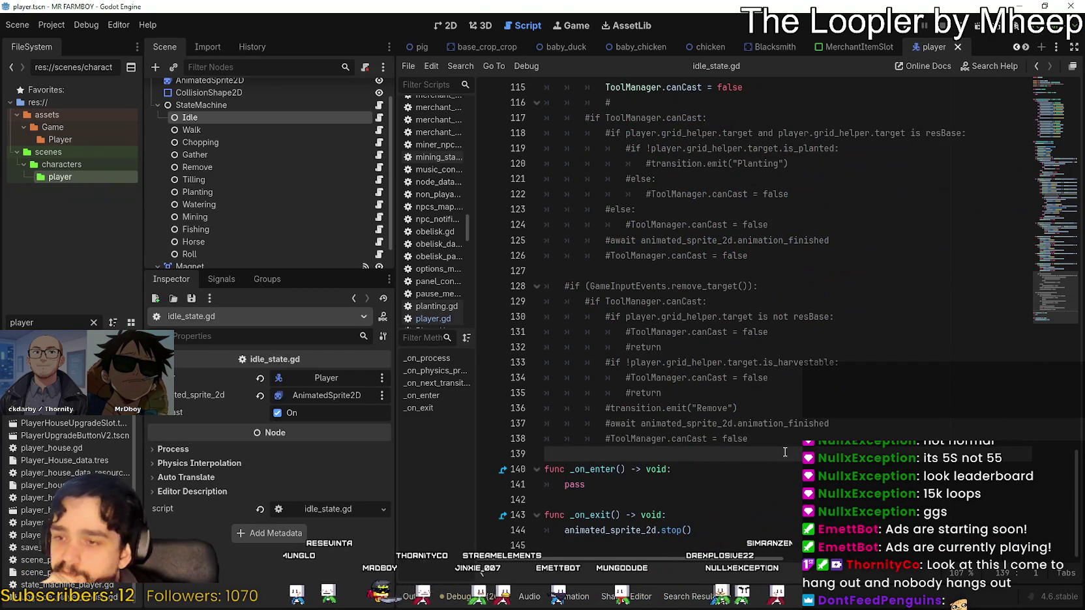
{"action": "scroll", "coordinate": [785, 448], "scroll_direction": "up", "scroll_amount": 10}
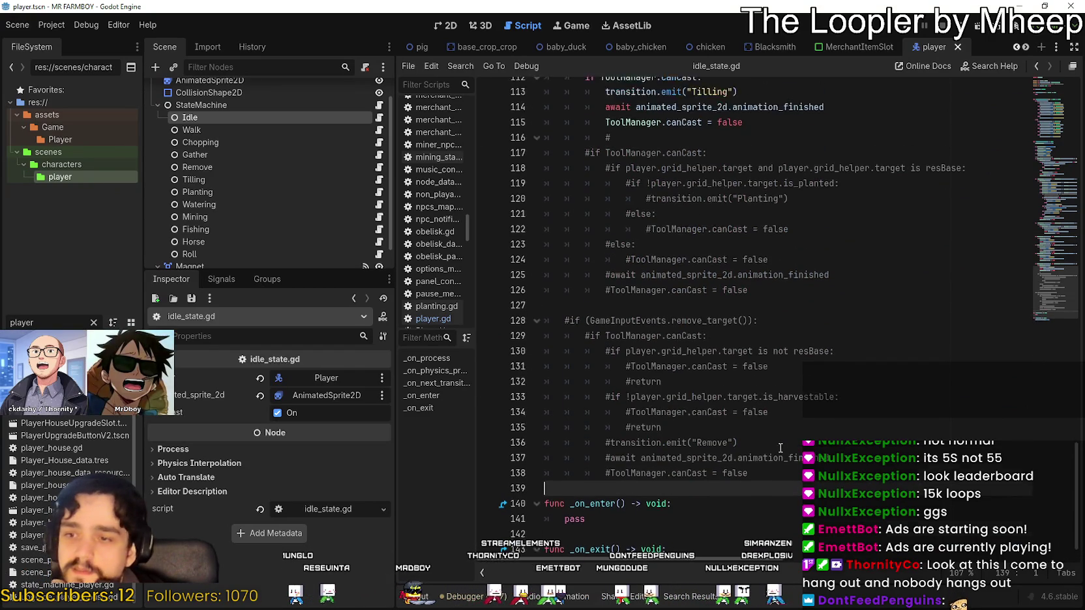
{"action": "mouse_move", "coordinate": [1045, 281]}
{"action": "left_mouse_down"}
{"action": "mouse_move", "coordinate": [1045, 104]}
{"action": "mouse_move", "coordinate": [1033, 197]}
{"action": "mouse_move", "coordinate": [1041, 336]}
{"action": "left_mouse_up"}
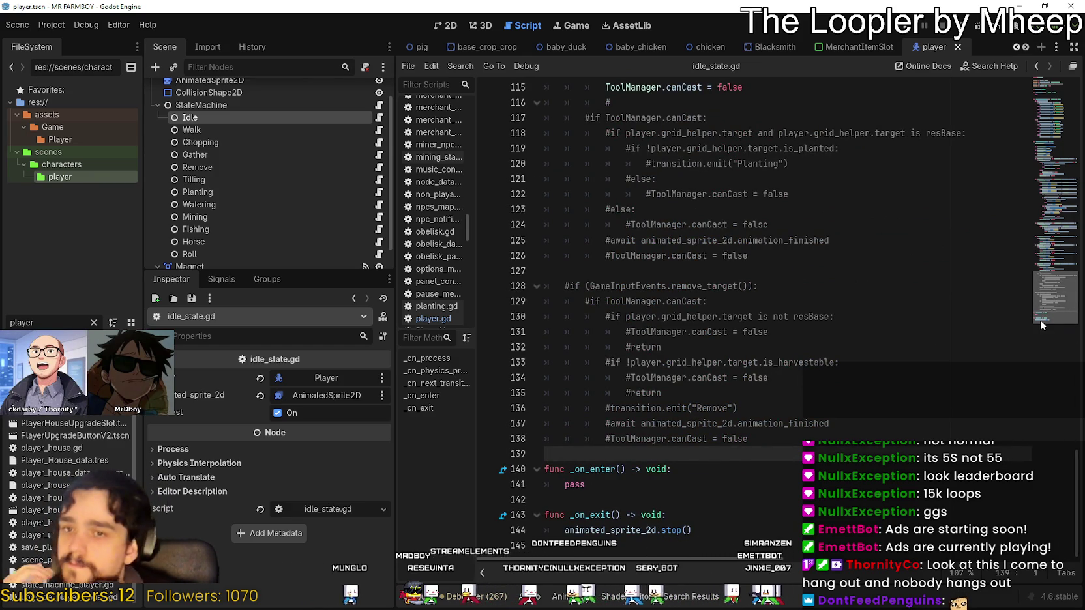
{"action": "left_click_drag", "start_coordinate": [1040, 319], "coordinate": [1047, 65]}
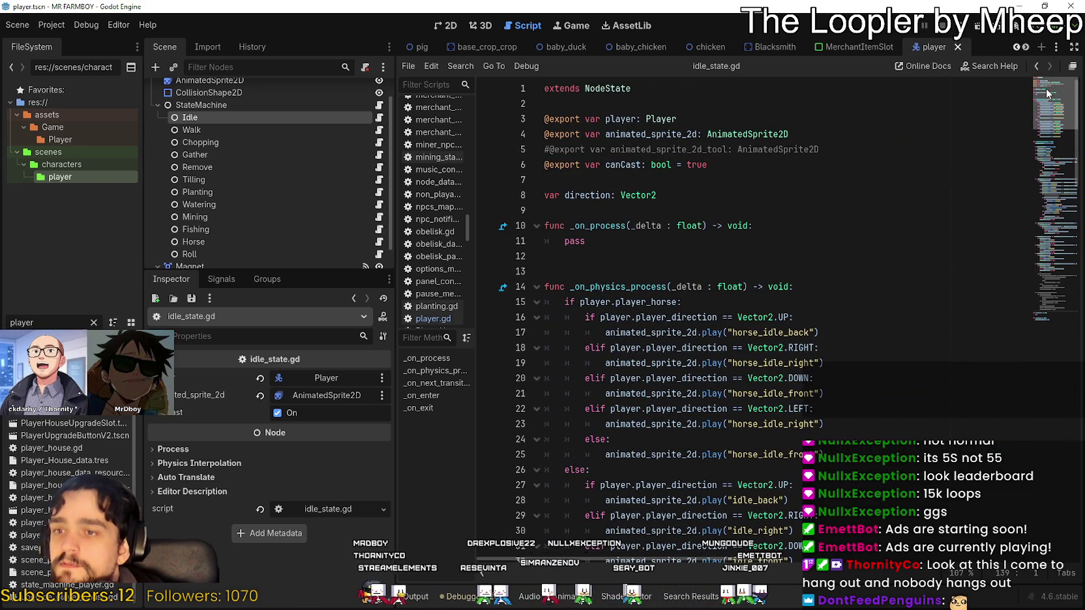
{"action": "scroll", "coordinate": [309, 189], "scroll_direction": "up", "scroll_amount": 2}
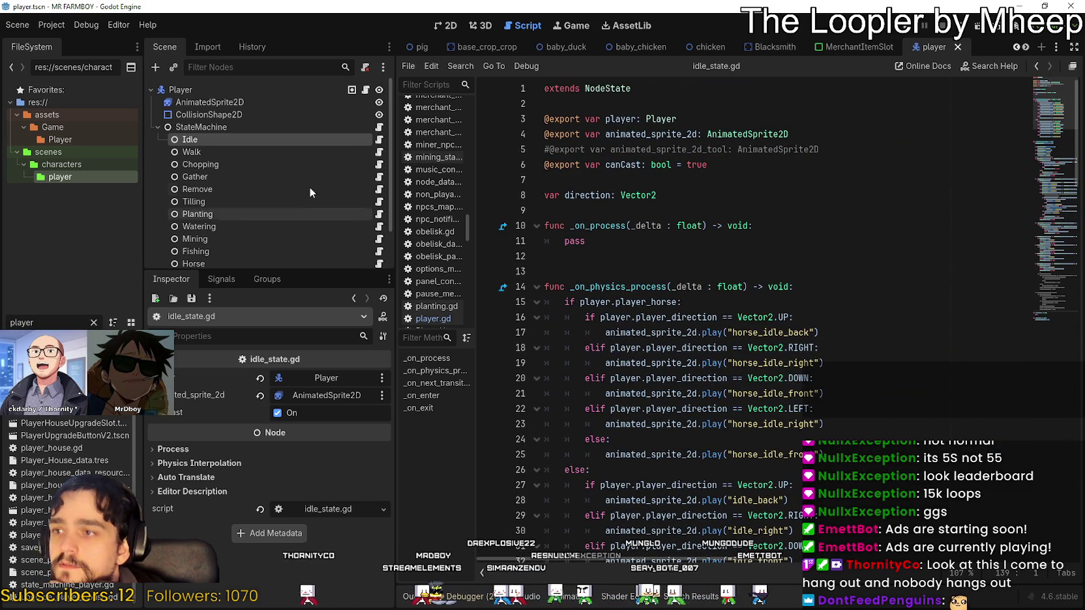
Switch to player.gd, jump to the top, and place the caret after the horse declaration
{"action": "left_click", "coordinate": [365, 89]}
{"action": "left_click", "coordinate": [1057, 80]}
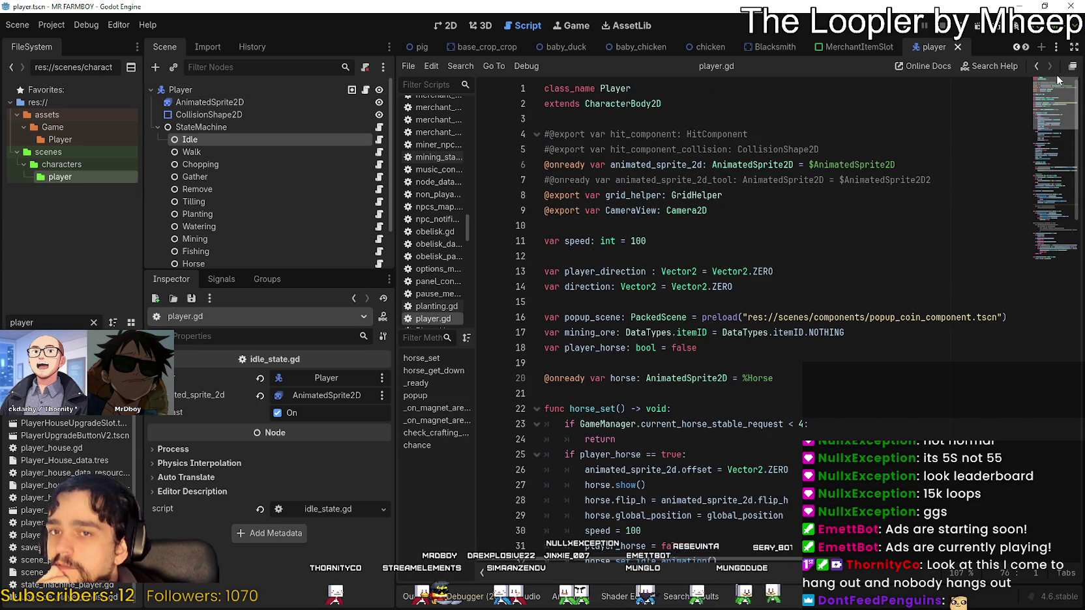
{"action": "left_click", "coordinate": [615, 368]}
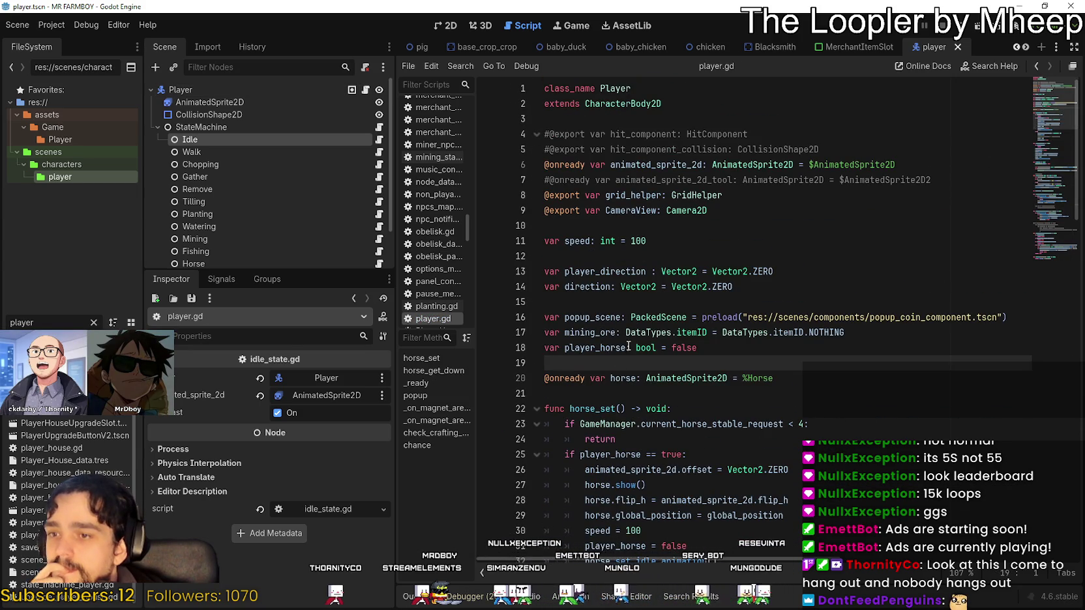
{"action": "scroll", "coordinate": [645, 306], "scroll_direction": "down", "scroll_amount": 2}
{"action": "scroll", "coordinate": [673, 252], "scroll_direction": "up", "scroll_amount": 2}
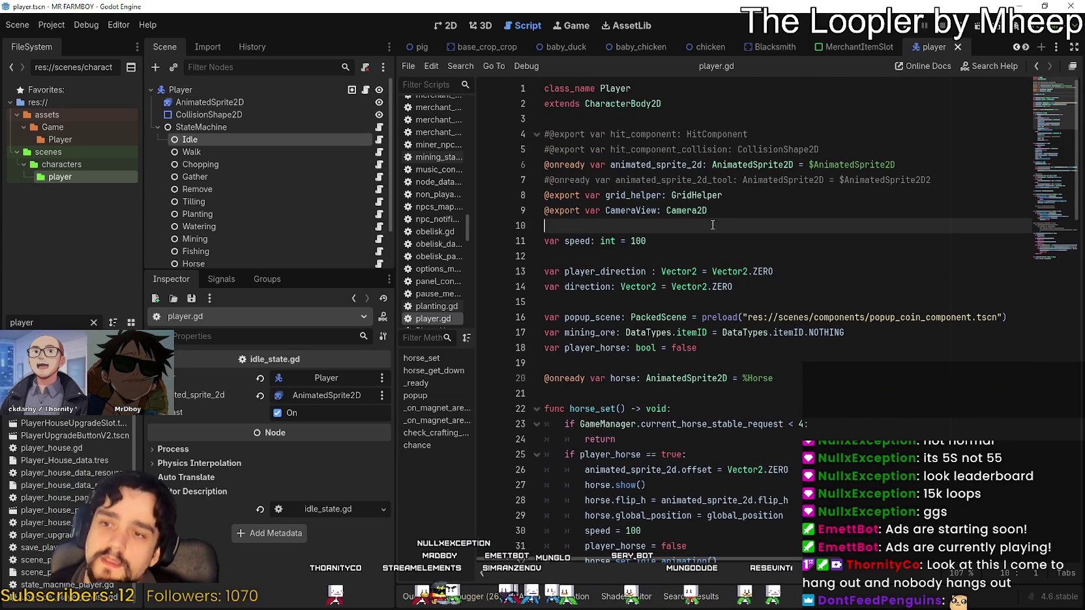
{"action": "left_click", "coordinate": [748, 210]}
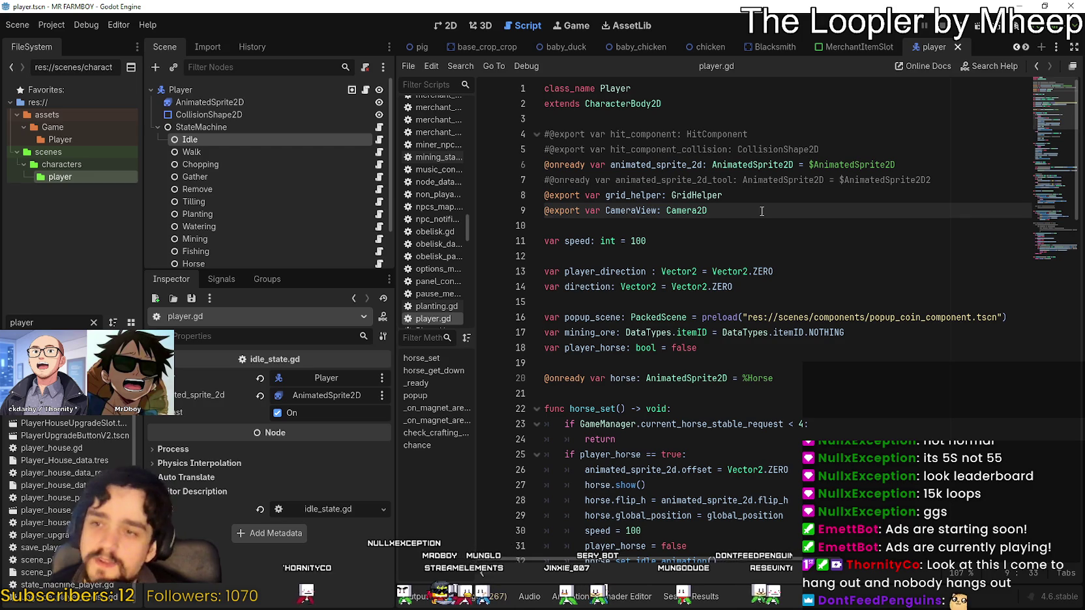
{"action": "left_click", "coordinate": [808, 377]}
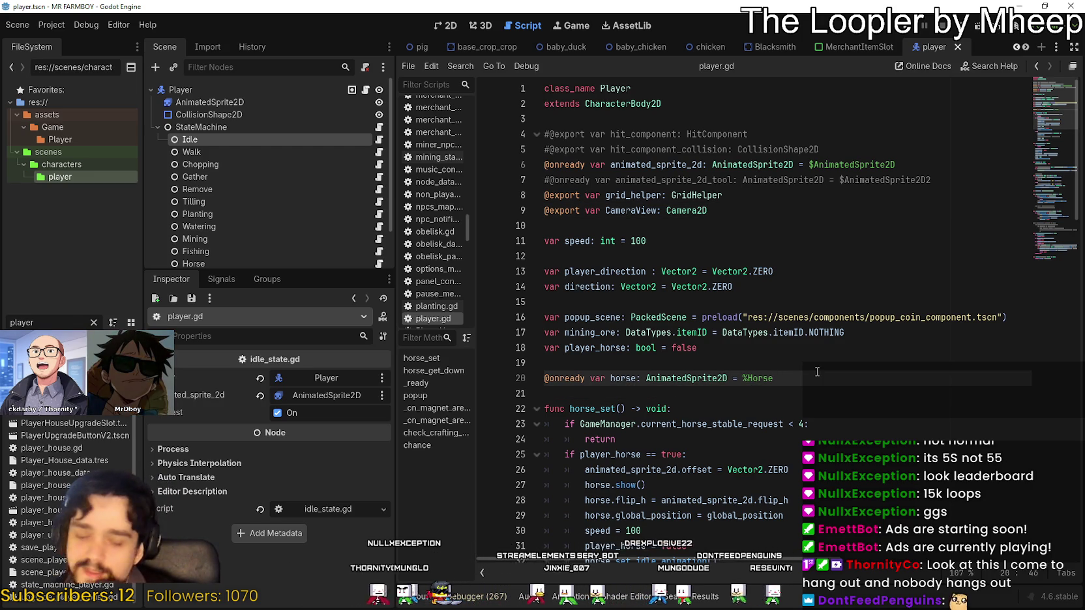
{"action": "key", "text": "Return"}
{"action": "key", "text": "Return"}
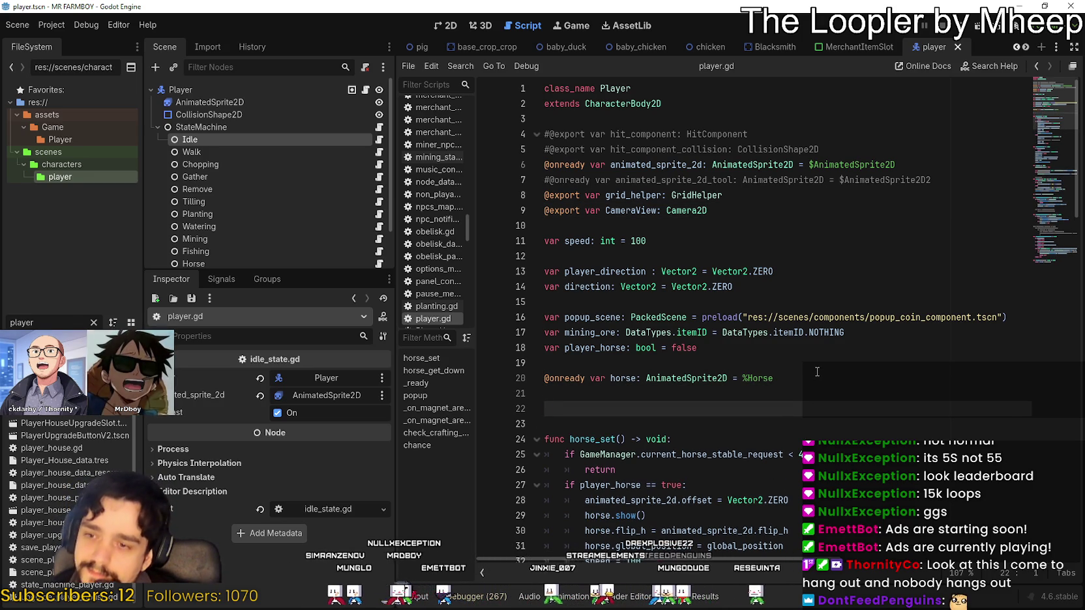
{"action": "type", "text": "@"}
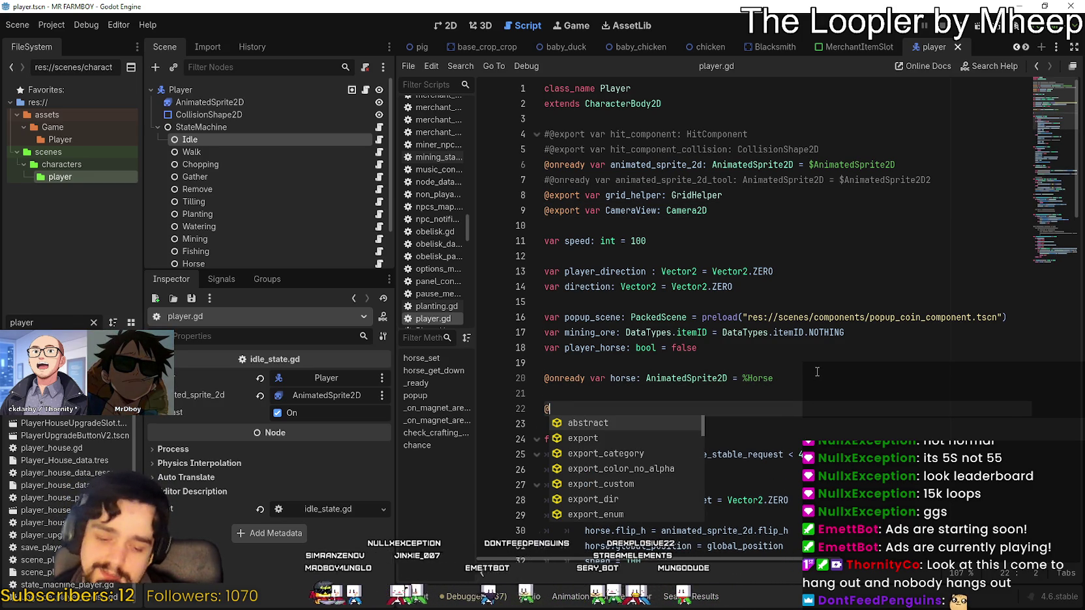
{"action": "type", "text": "on"}
{"action": "key", "text": "Return"}
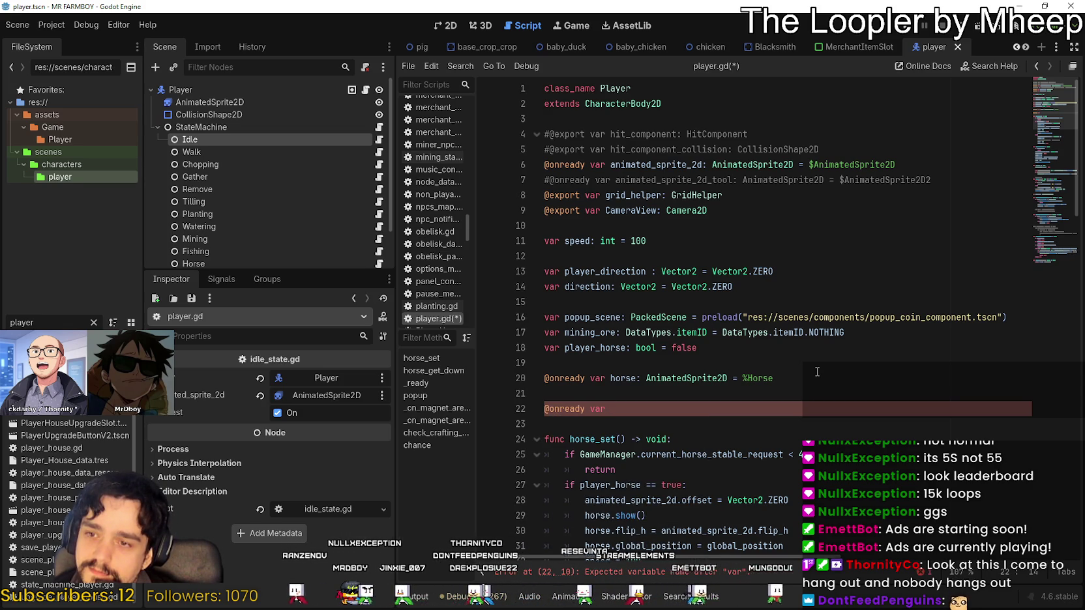
{"action": "type", "text": "P"}
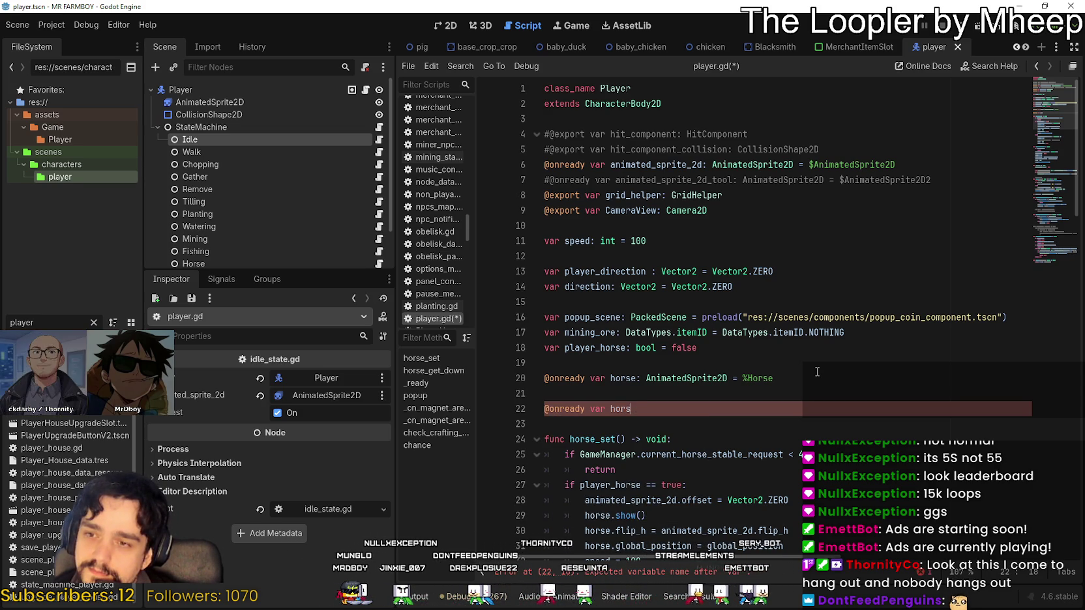
{"action": "key", "text": "BackSpace"}
{"action": "key", "text": "BackSpace"}
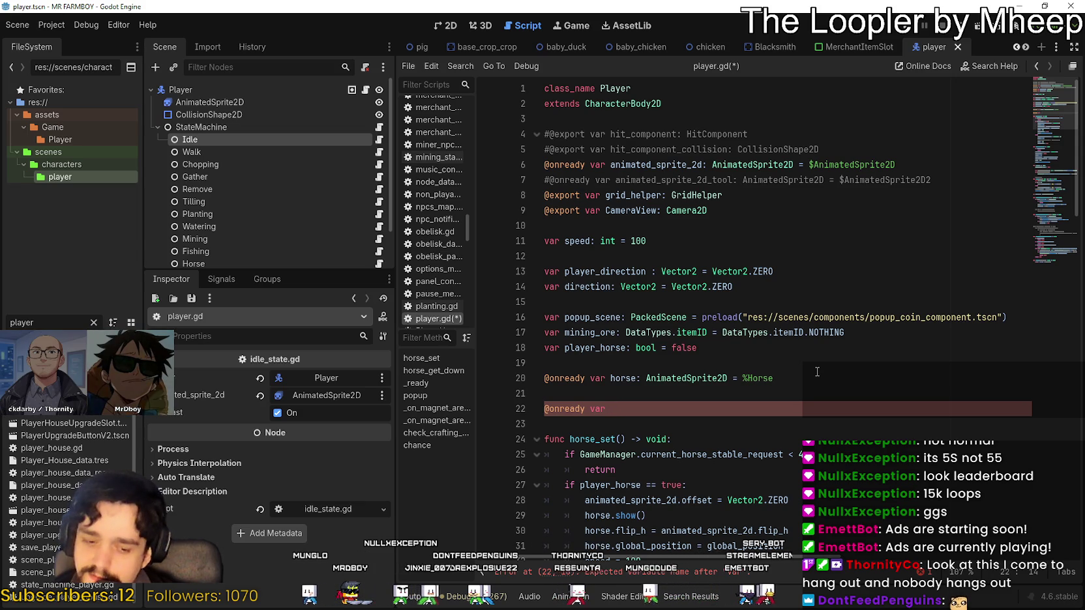
{"action": "type", "text": "butterflies:"}
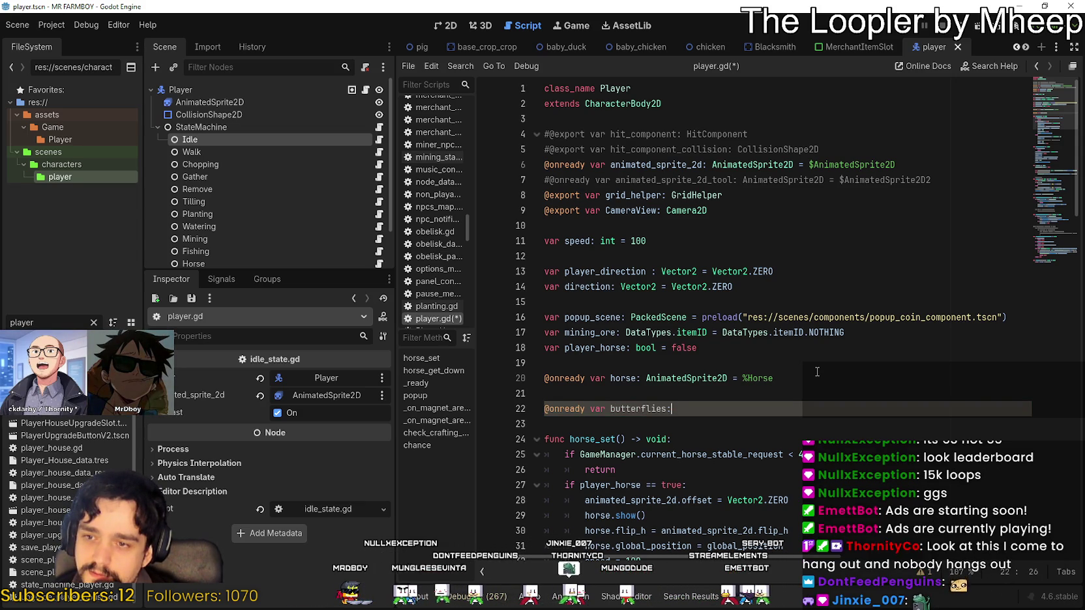
{"action": "key", "text": "BackSpace"}
{"action": "key", "text": "BackSpace"}
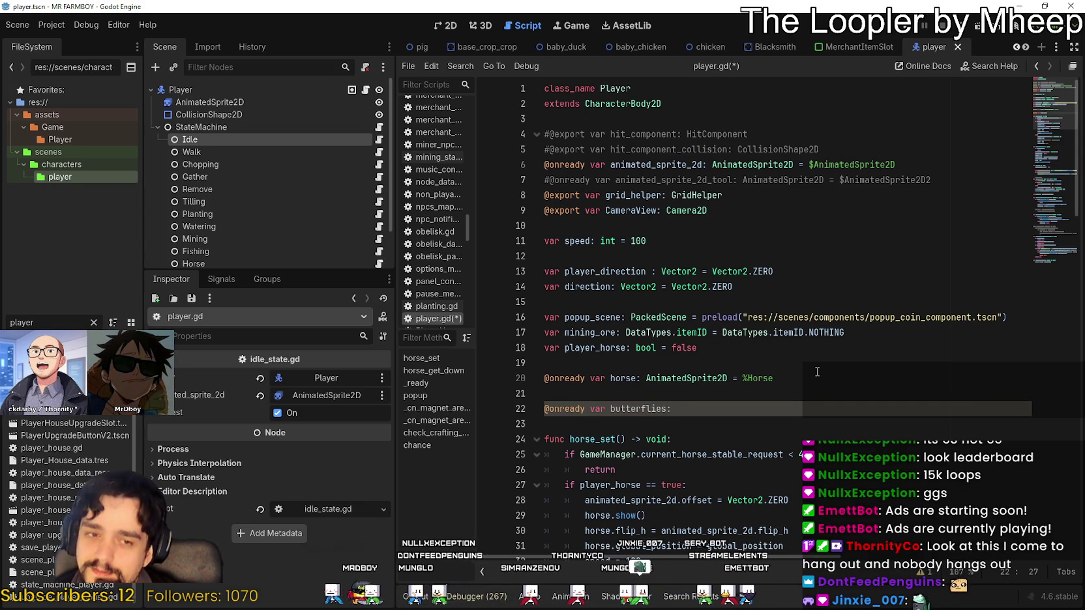
{"action": "type", "text": "="}
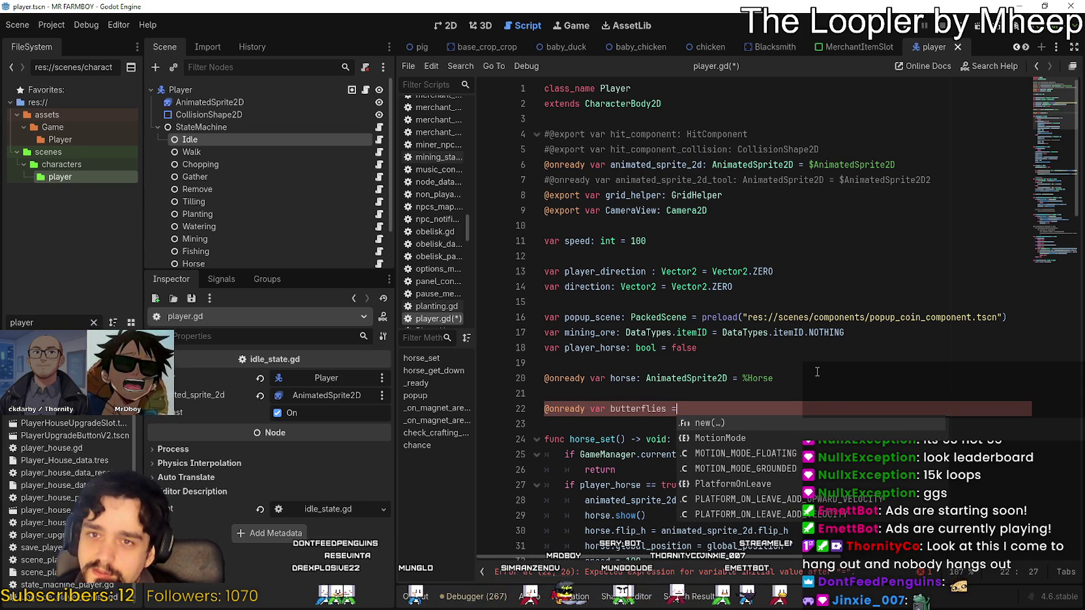
{"action": "key", "text": "BackSpace"}
{"action": "key", "text": "BackSpace"}
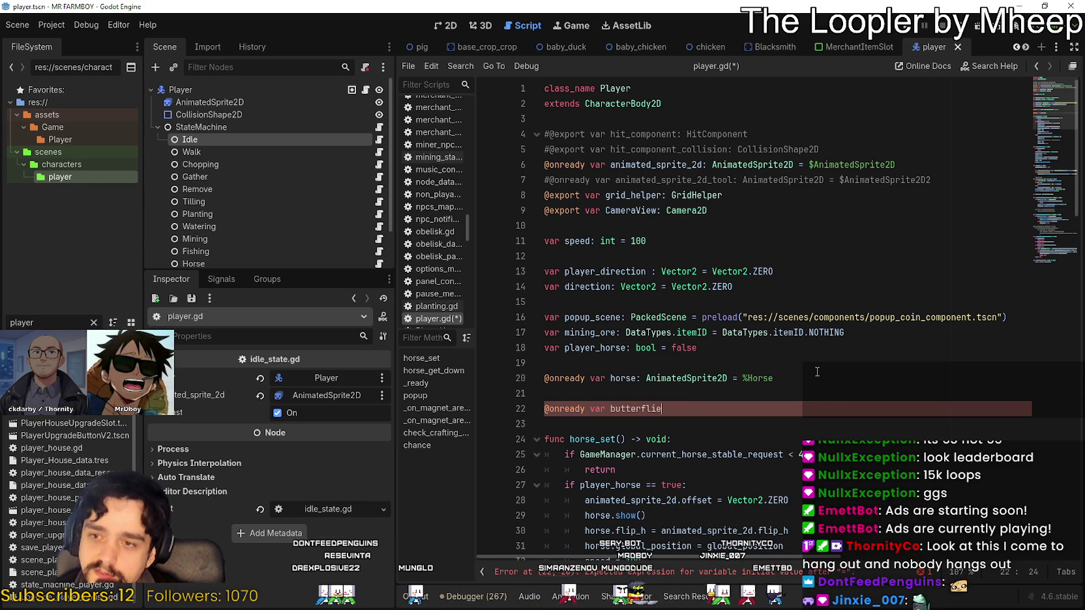
{"action": "type", "text": "s"}
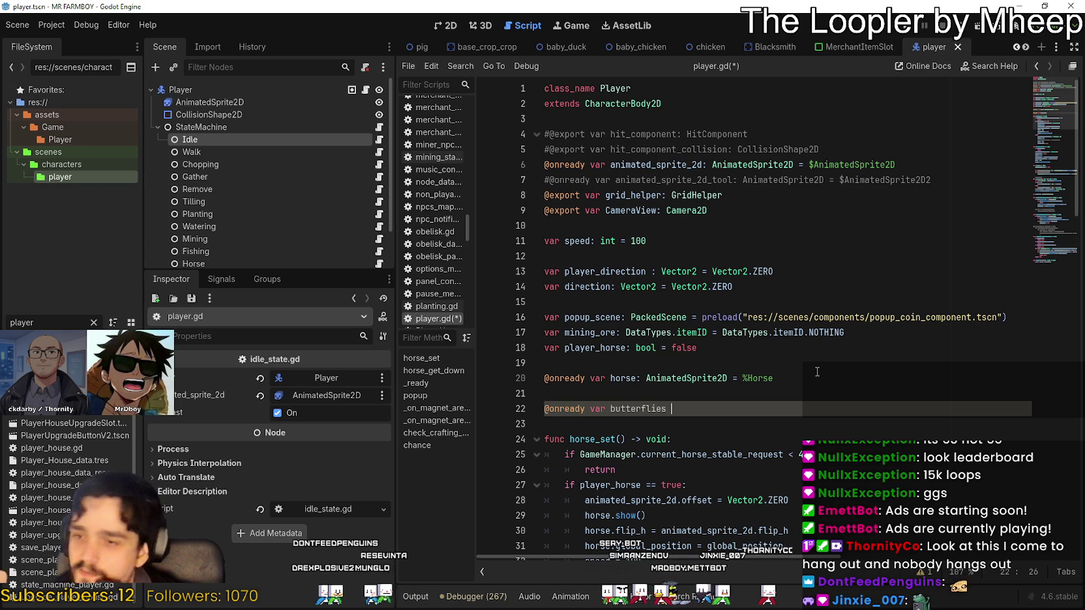
{"action": "key", "text": "BackSpace"}
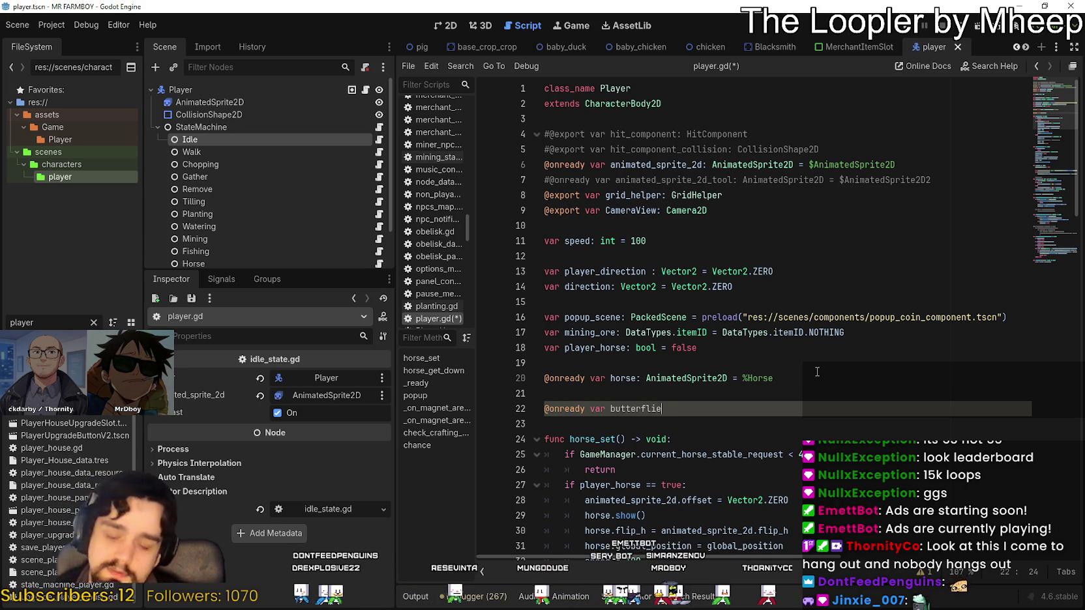
{"action": "type", "text": "s: Arr"}
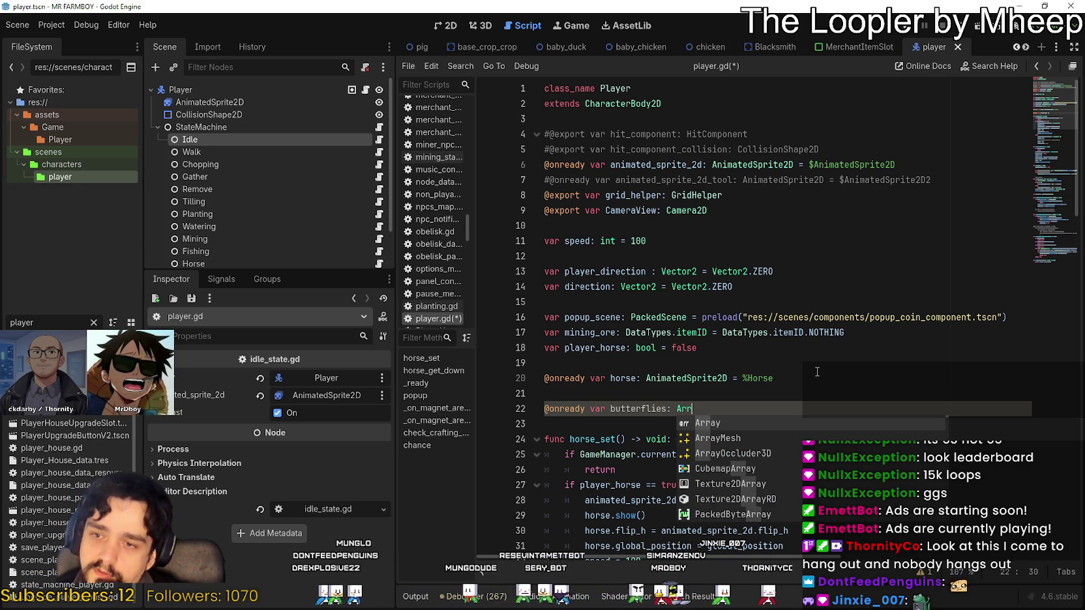
{"action": "type", "text": "ay[B"}
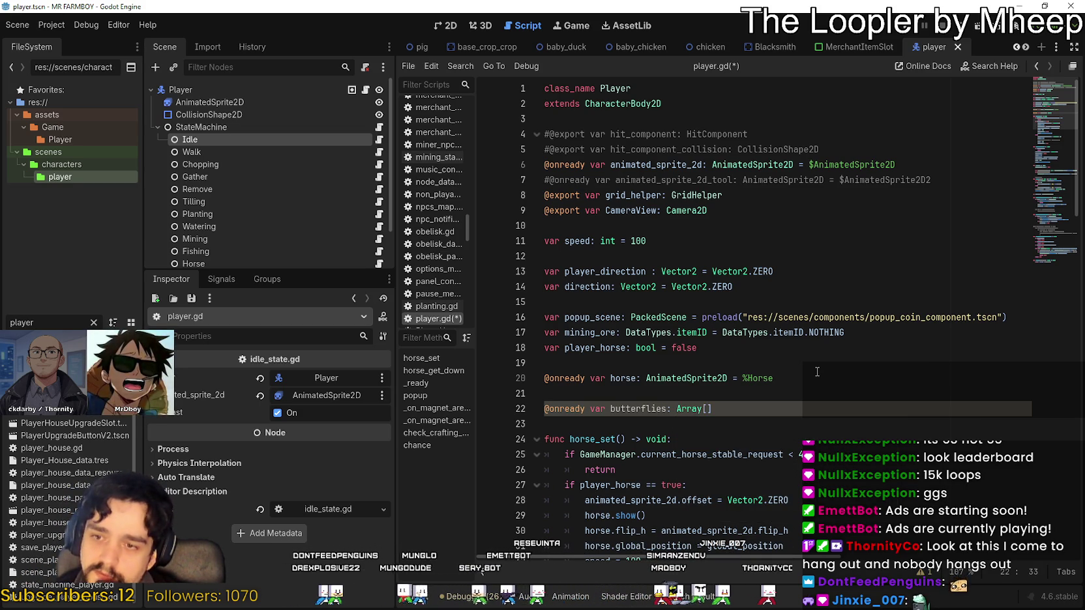
{"action": "type", "text": "utterfly"}
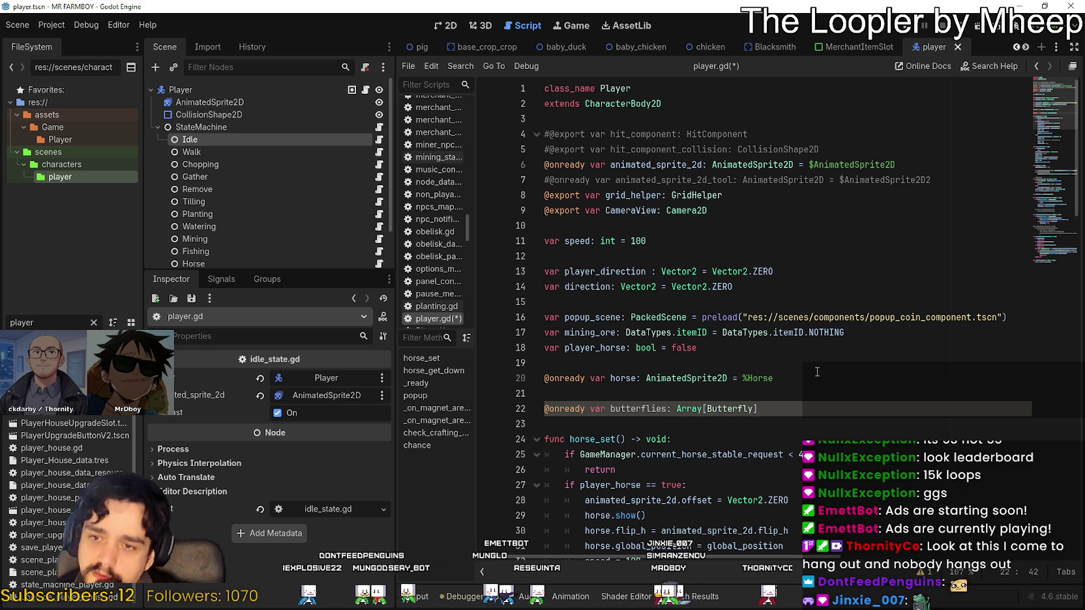
Add a blank line after the butterflies declaration and save player.gd
{"action": "key", "text": "End"}
{"action": "key", "text": "Return"}
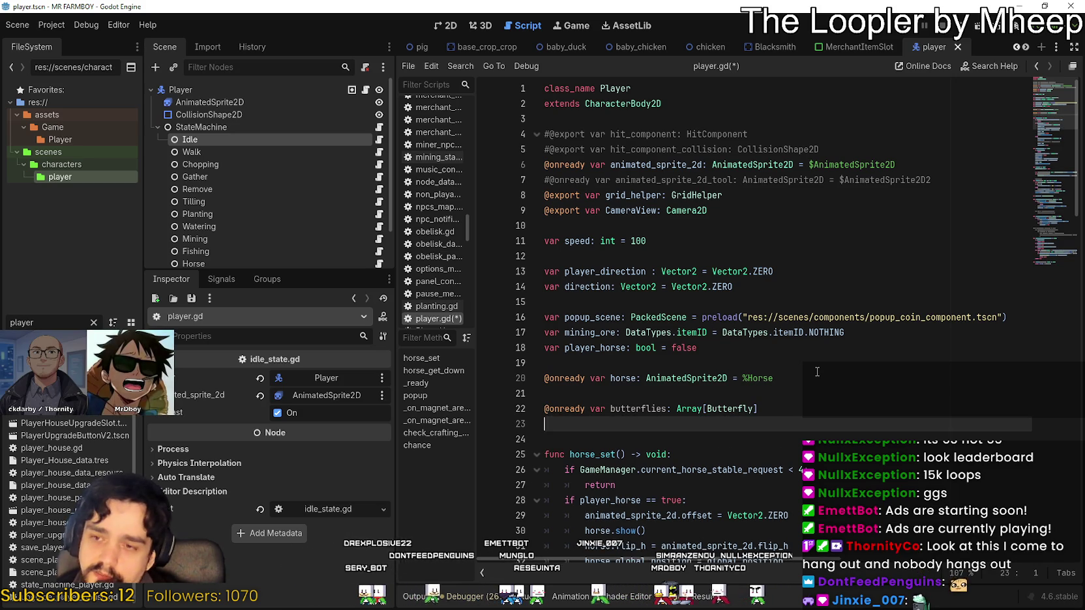
{"action": "key", "text": "ctrl+s"}
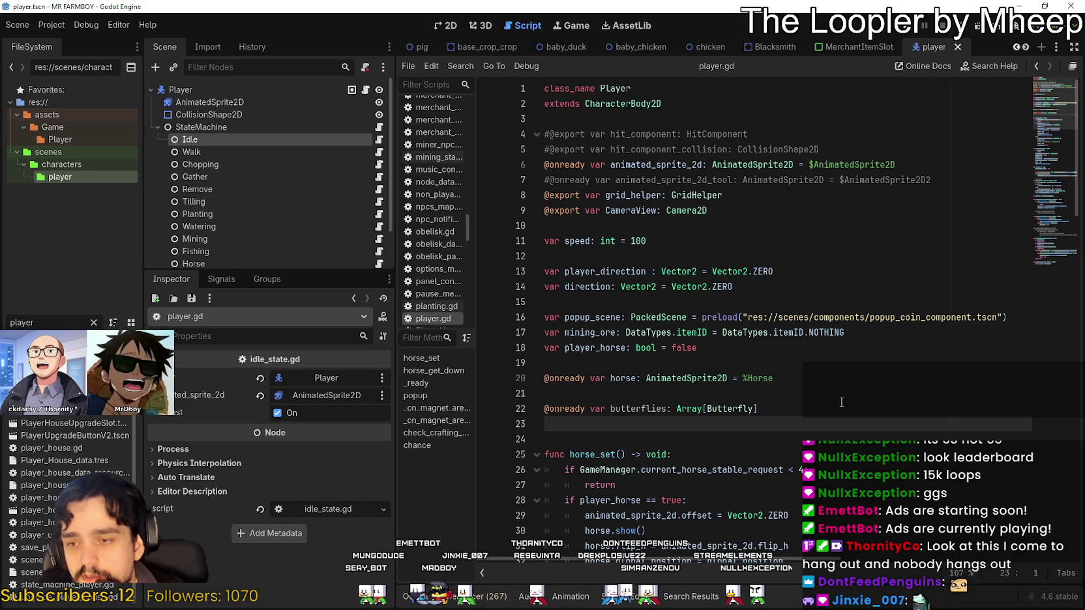
Delete the blank lines around butterflies so it sits on line 21 under horse, then save
{"action": "left_click", "coordinate": [816, 441]}
{"action": "key", "text": "Up"}
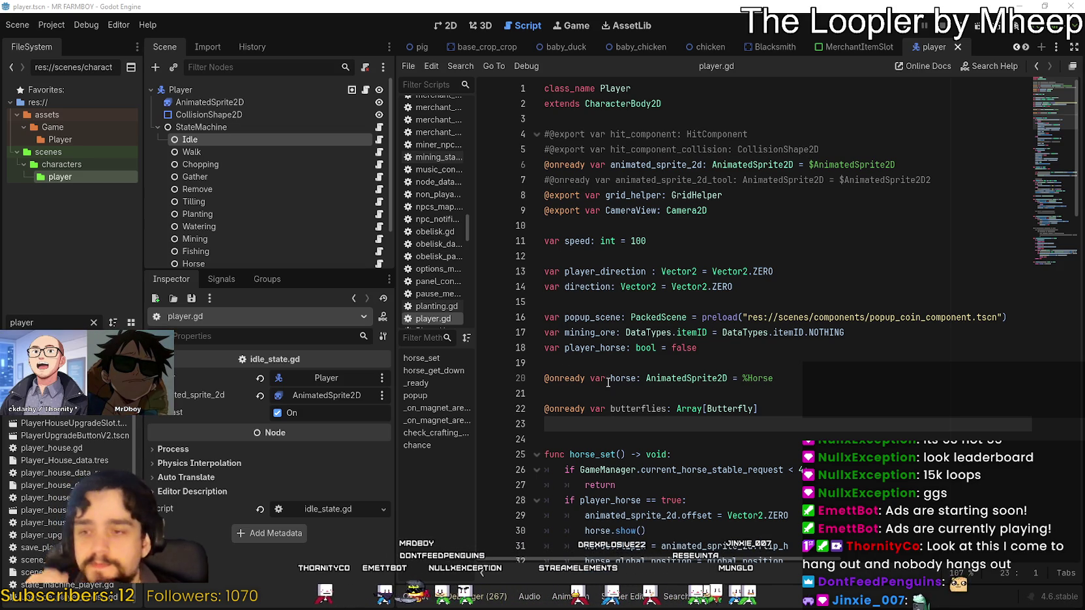
{"action": "left_click", "coordinate": [643, 395]}
{"action": "key", "text": "BackSpace"}
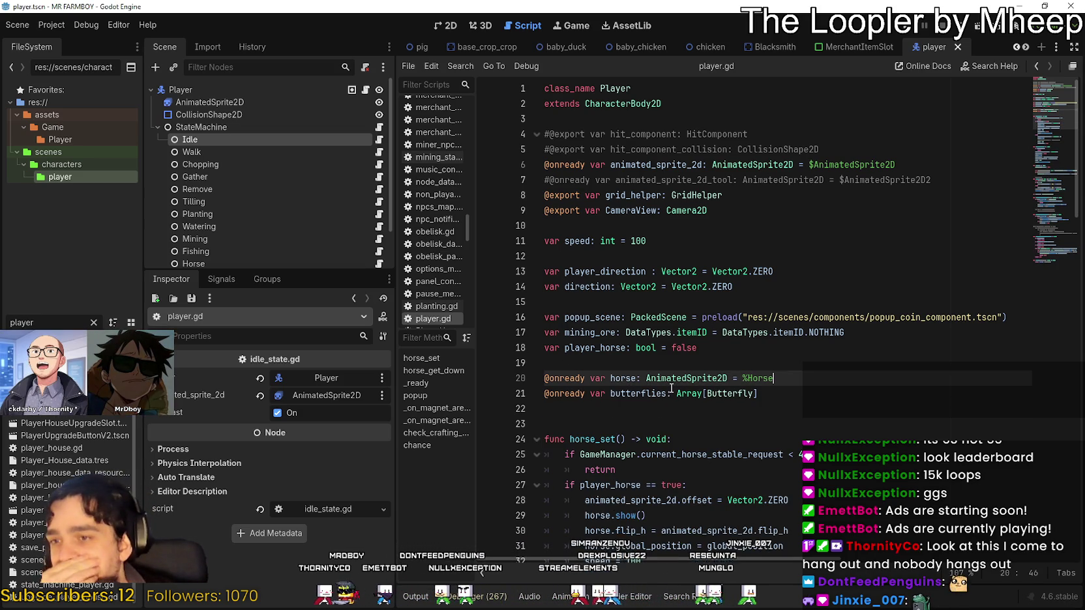
{"action": "left_click", "coordinate": [935, 428]}
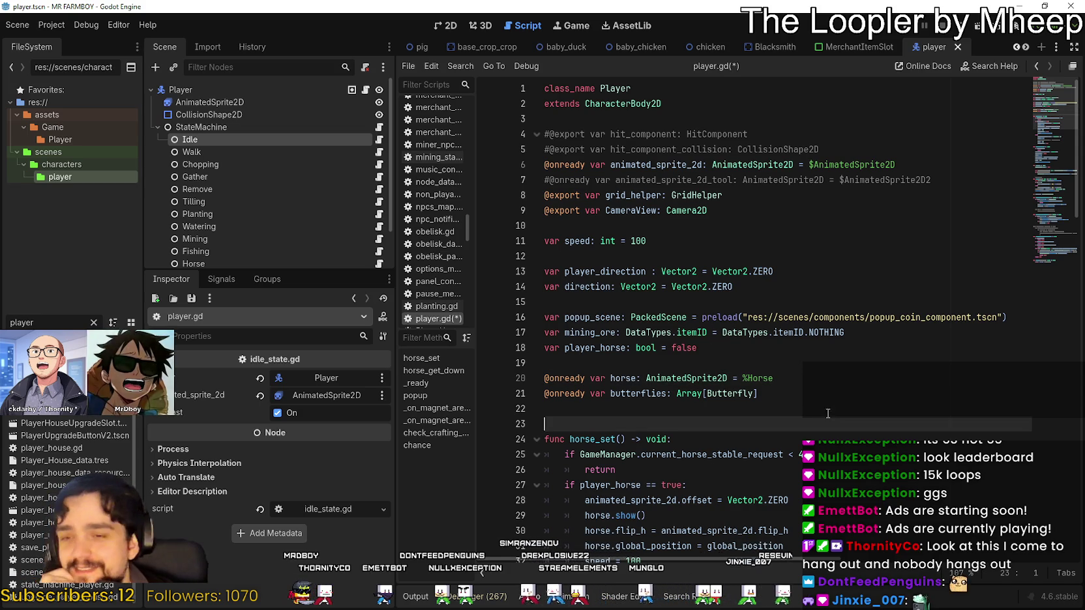
{"action": "key", "text": "Up"}
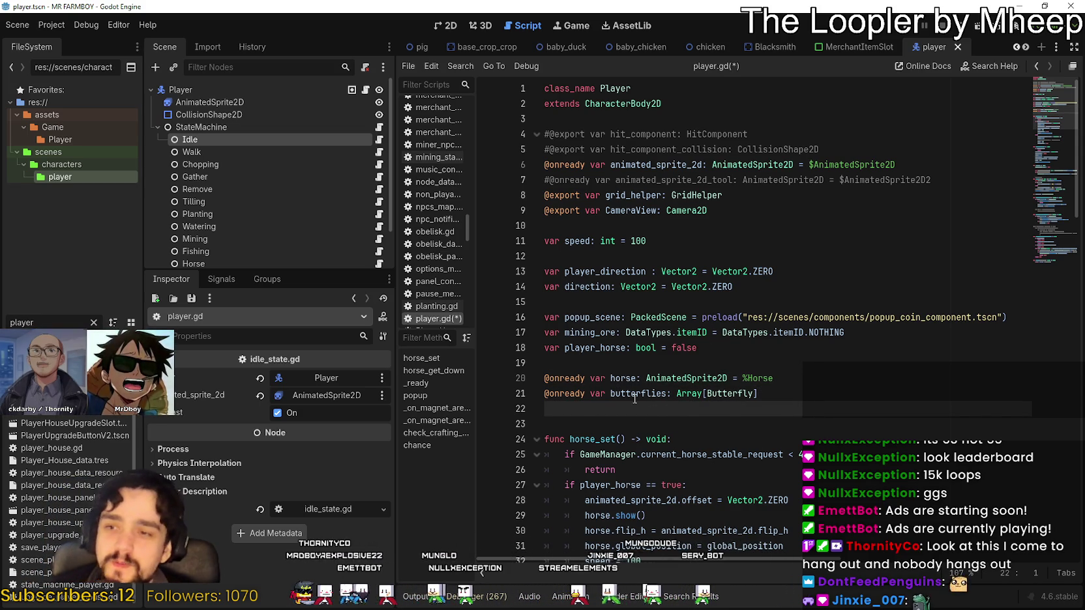
{"action": "key", "text": "BackSpace"}
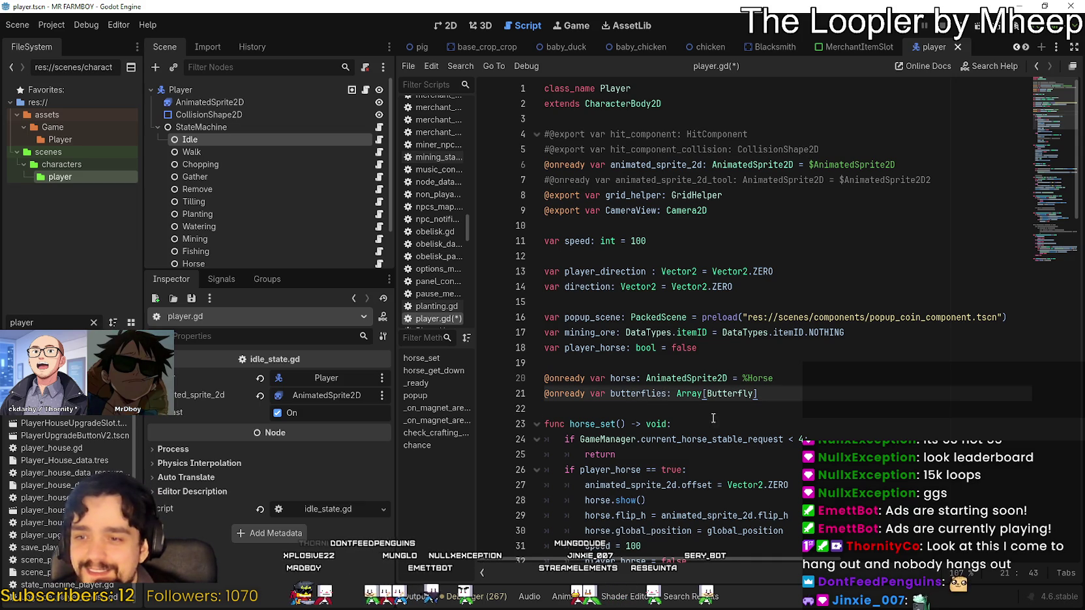
{"action": "left_click", "coordinate": [731, 406]}
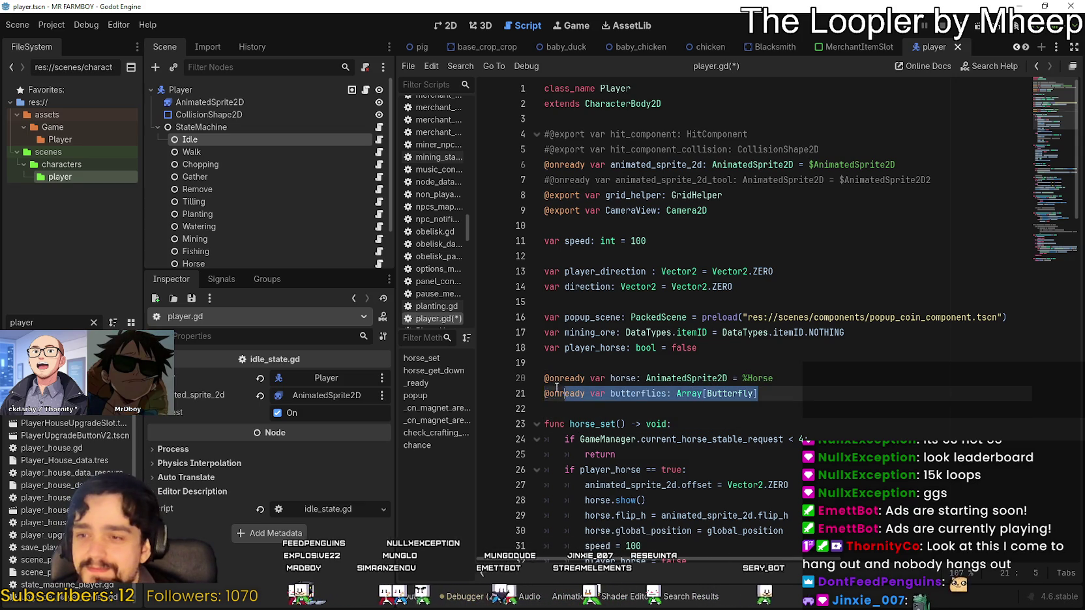
{"action": "double_click", "coordinate": [638, 393]}
{"action": "left_click", "coordinate": [791, 393]}
{"action": "key", "text": "ctrl+s"}
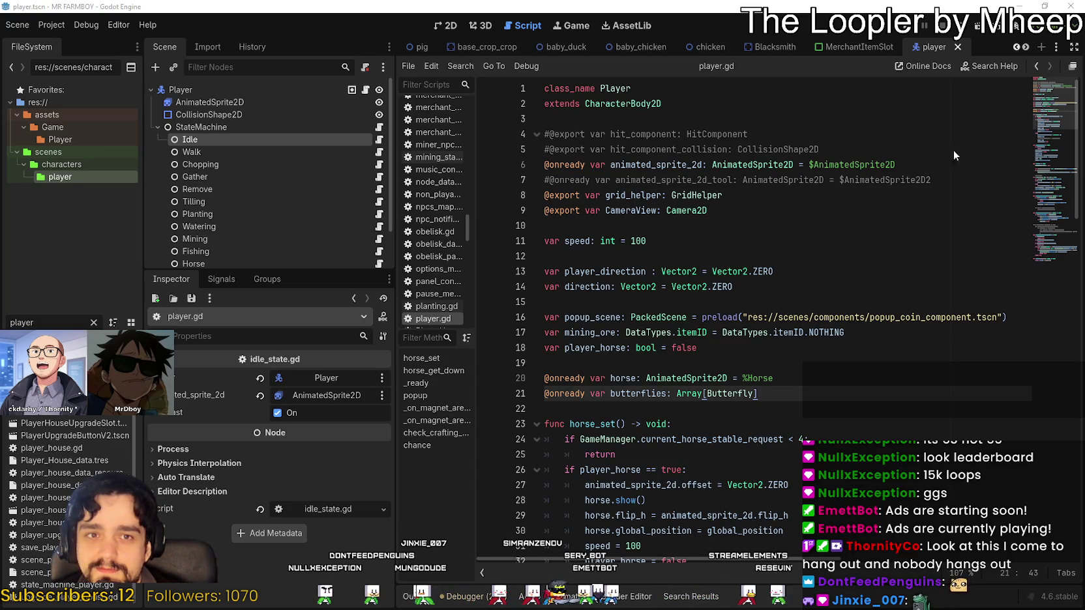
Insert a blank line after the horse declaration, moving butterflies to line 22, and save
{"action": "double_click", "coordinate": [655, 393]}
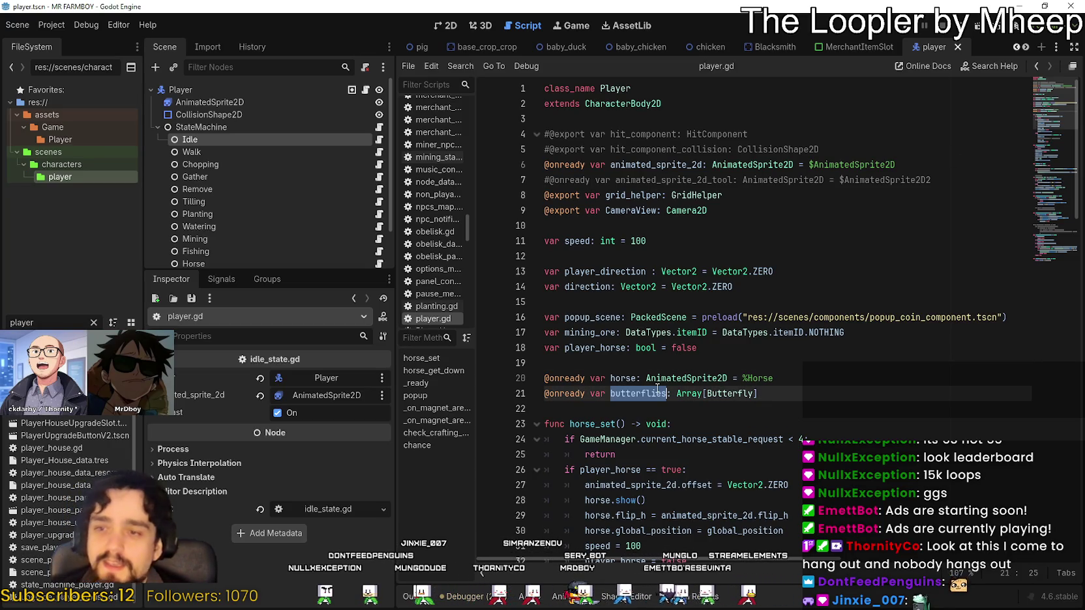
{"action": "mouse_move", "coordinate": [666, 382]}
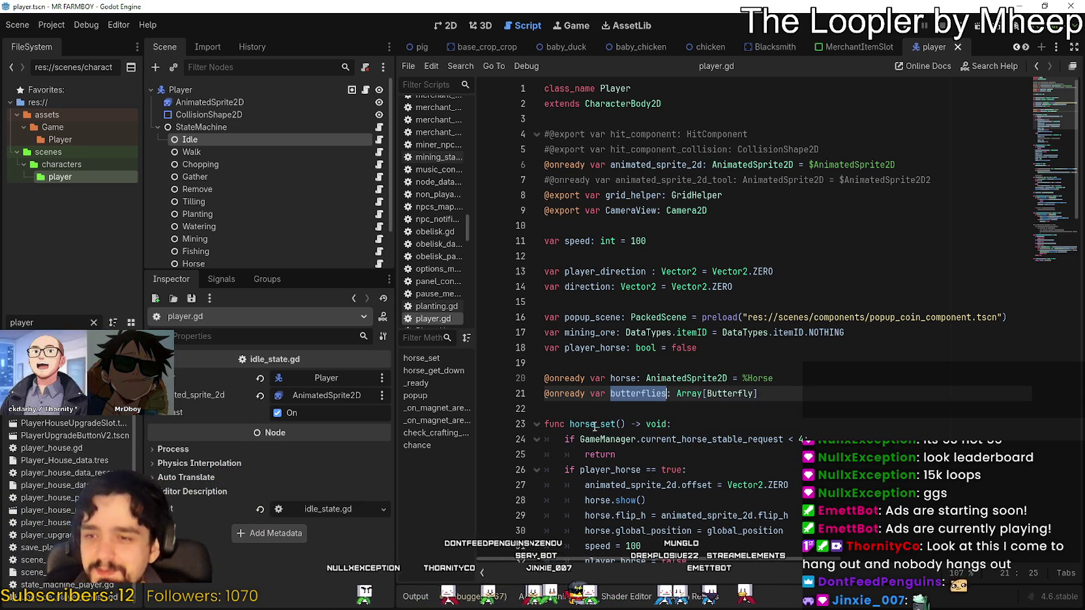
{"action": "left_click", "coordinate": [654, 379]}
{"action": "double_click", "coordinate": [650, 390]}
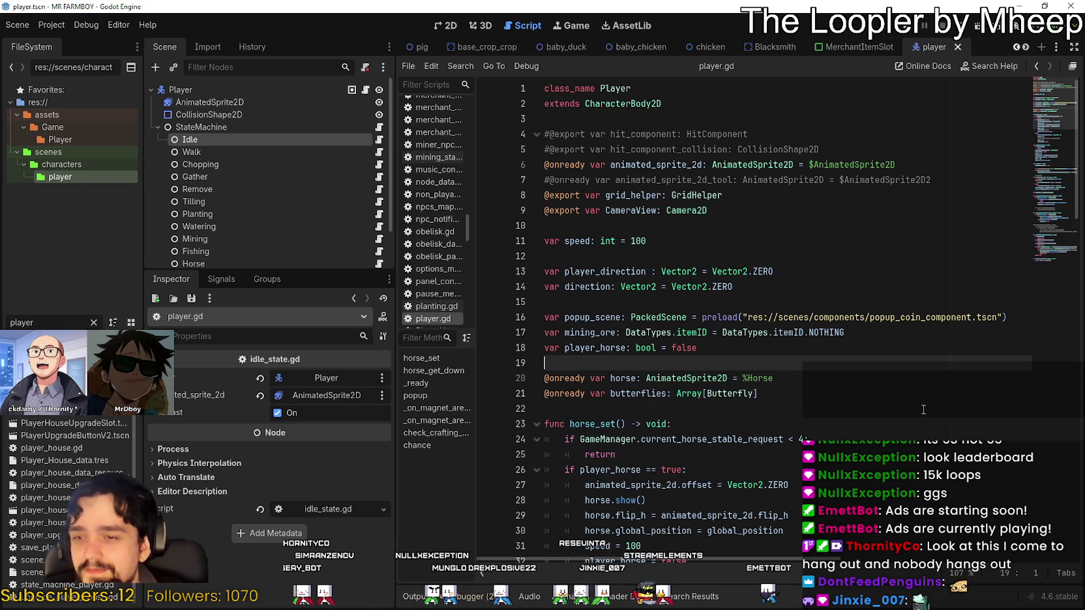
{"action": "left_click", "coordinate": [860, 375]}
{"action": "key", "text": "Return"}
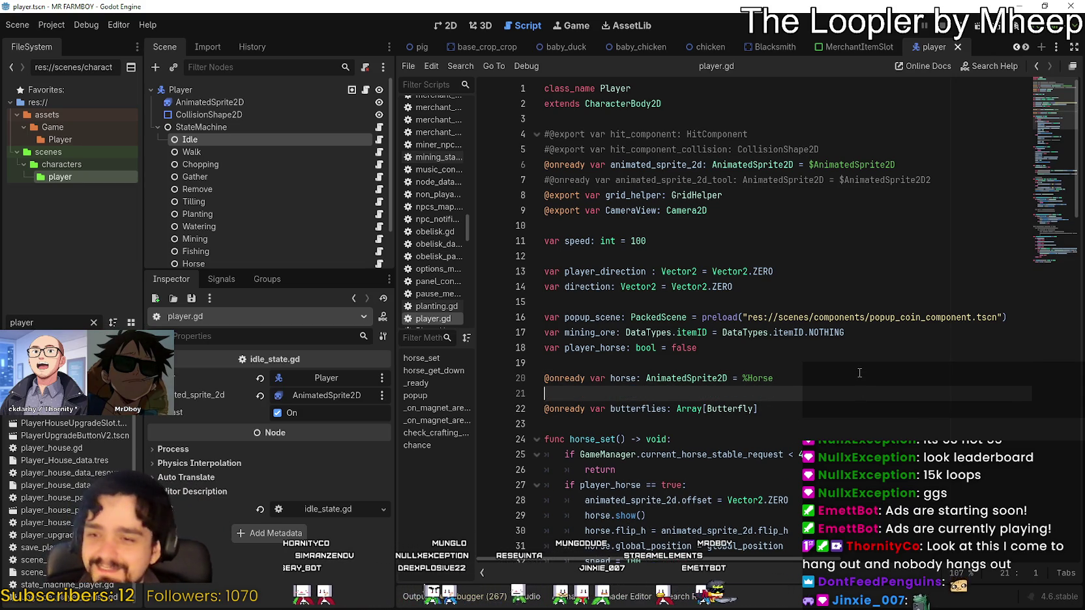
{"action": "key", "text": "ctrl+s"}
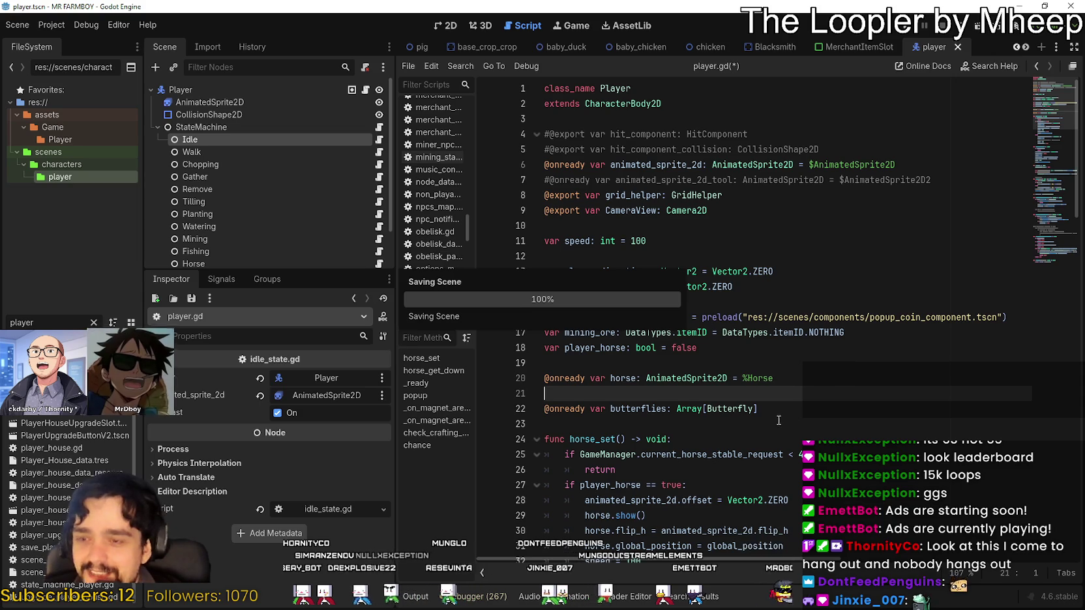
{"action": "left_click", "coordinate": [788, 422]}
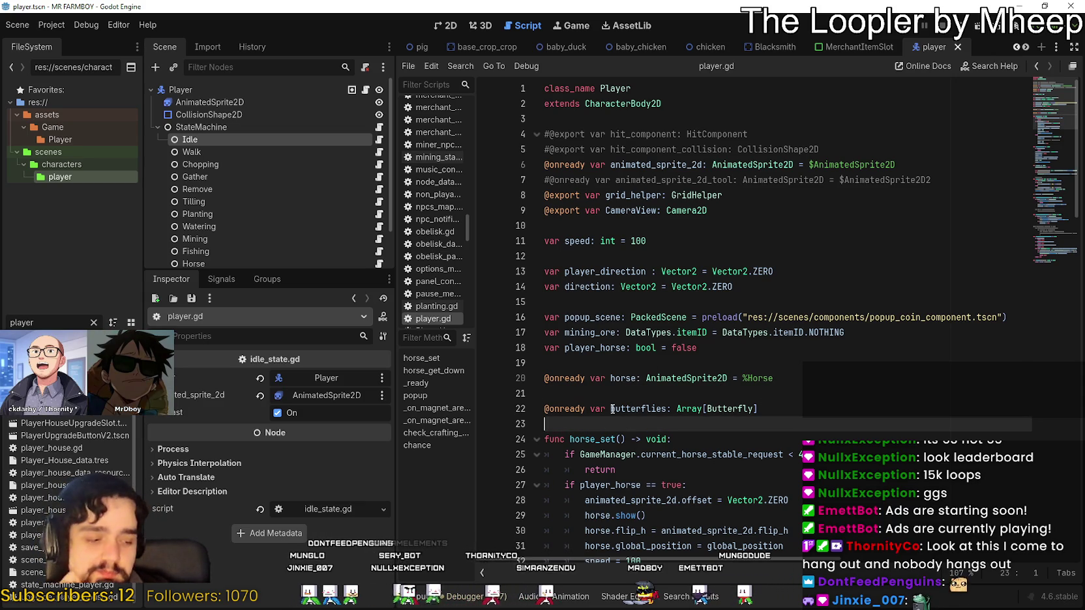
{"action": "left_click", "coordinate": [570, 362]}
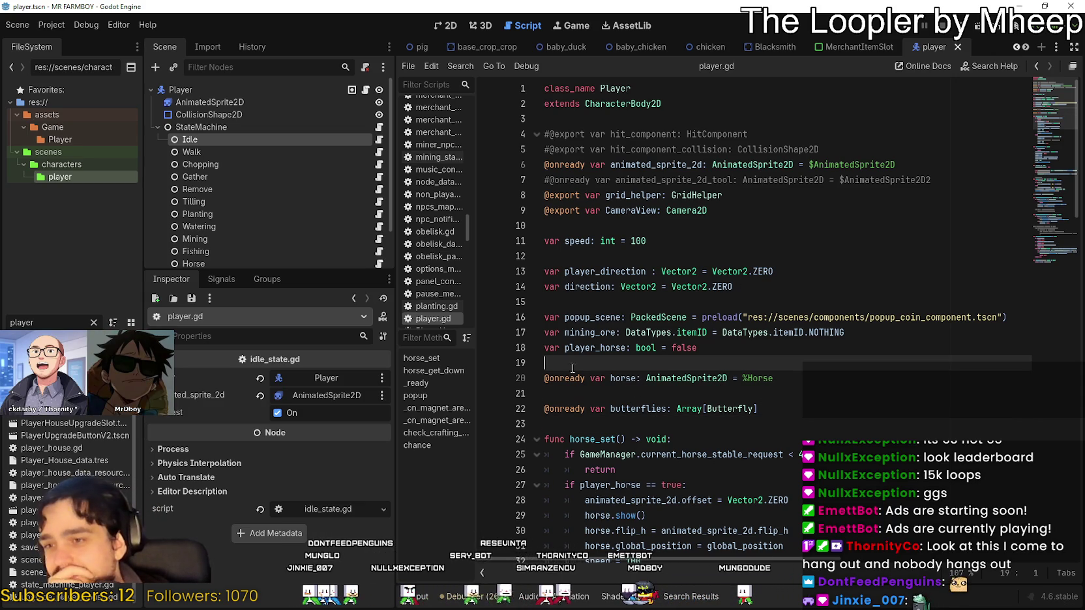
{"action": "left_click", "coordinate": [549, 309]}
{"action": "left_click", "coordinate": [579, 256]}
{"action": "left_click", "coordinate": [588, 222]}
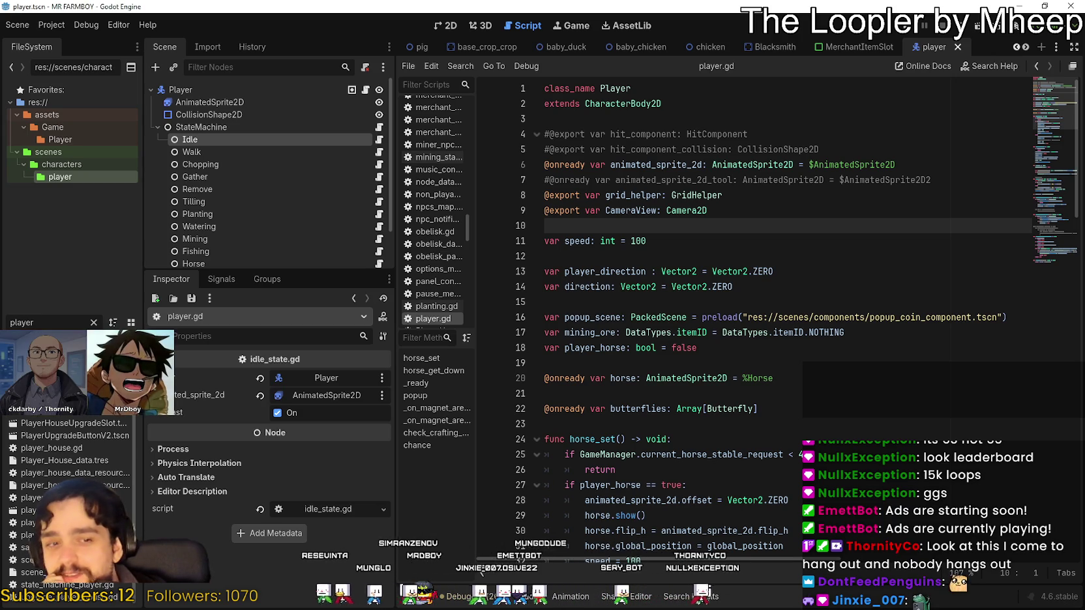
{"action": "left_click", "coordinate": [675, 363]}
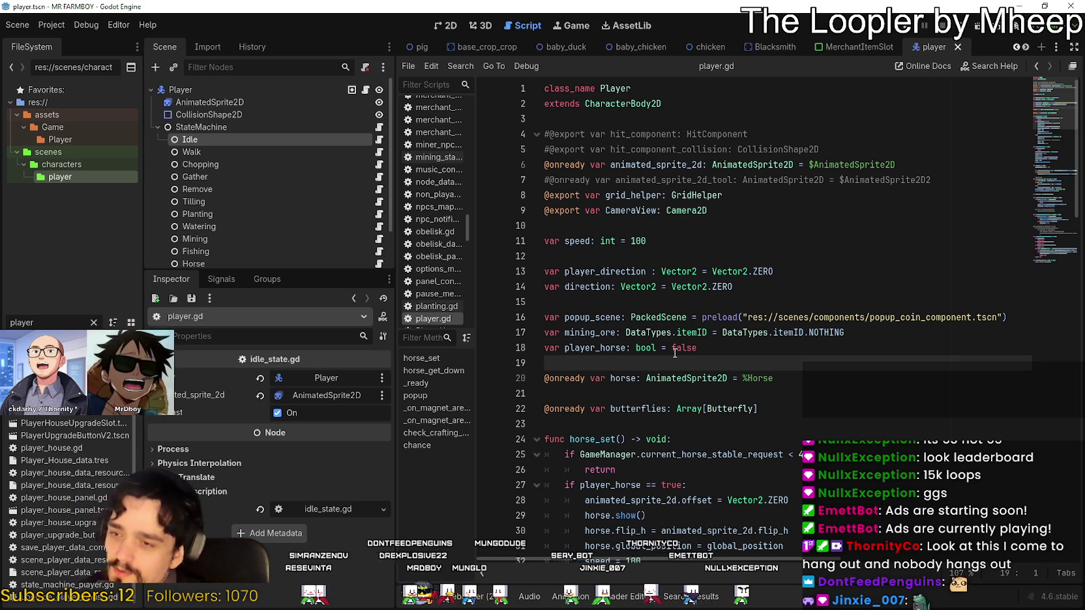
{"action": "left_click", "coordinate": [740, 296]}
{"action": "left_click", "coordinate": [717, 228]}
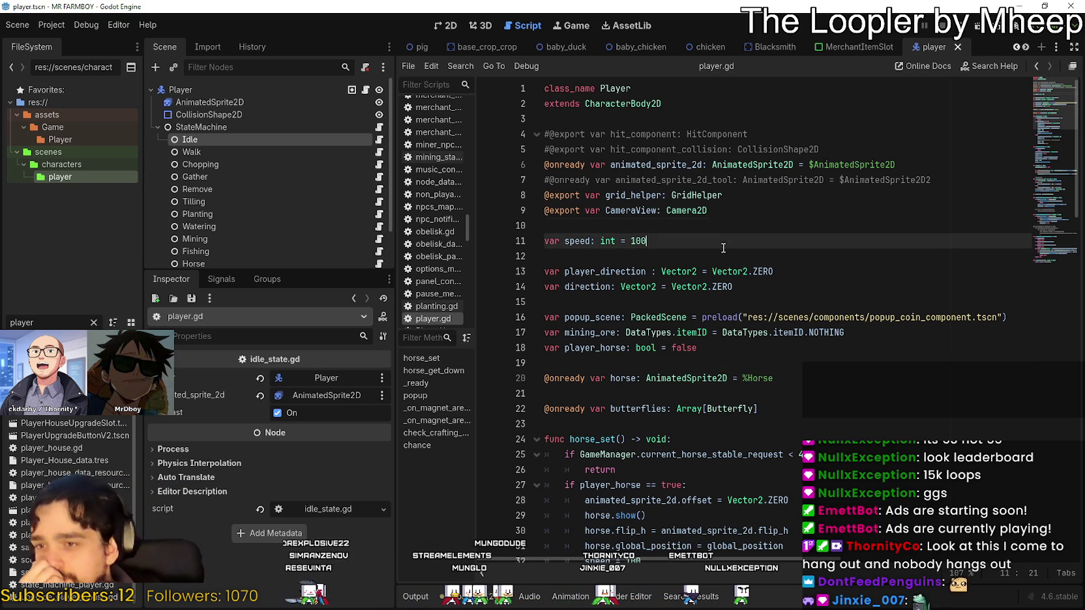
{"action": "left_click", "coordinate": [726, 257]}
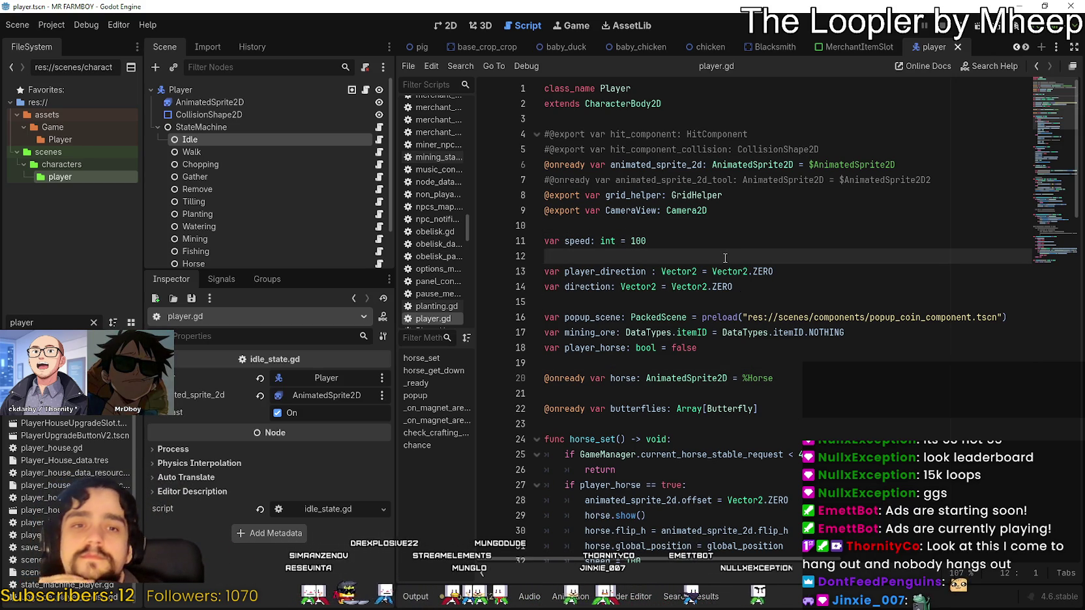
{"action": "left_click", "coordinate": [736, 333]}
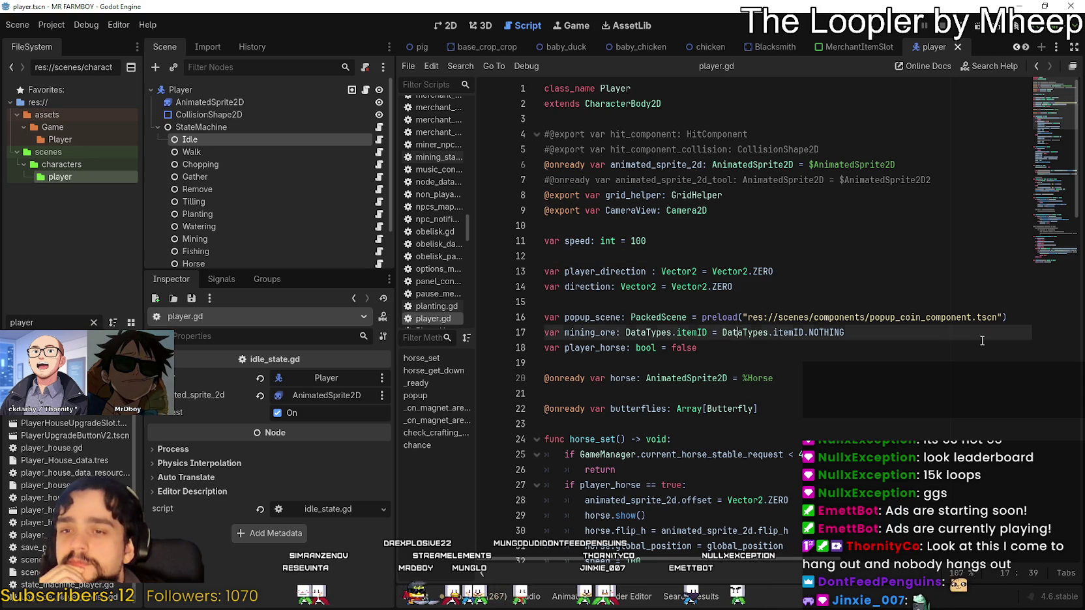
{"action": "left_click", "coordinate": [972, 344]}
{"action": "left_click", "coordinate": [1005, 318]}
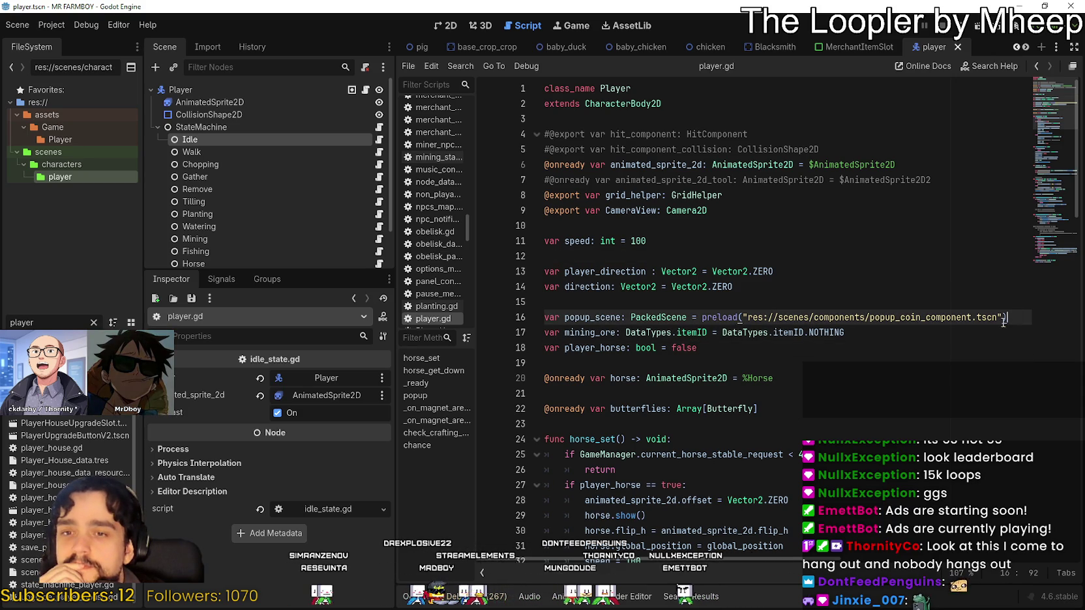
{"action": "left_click", "coordinate": [830, 345]}
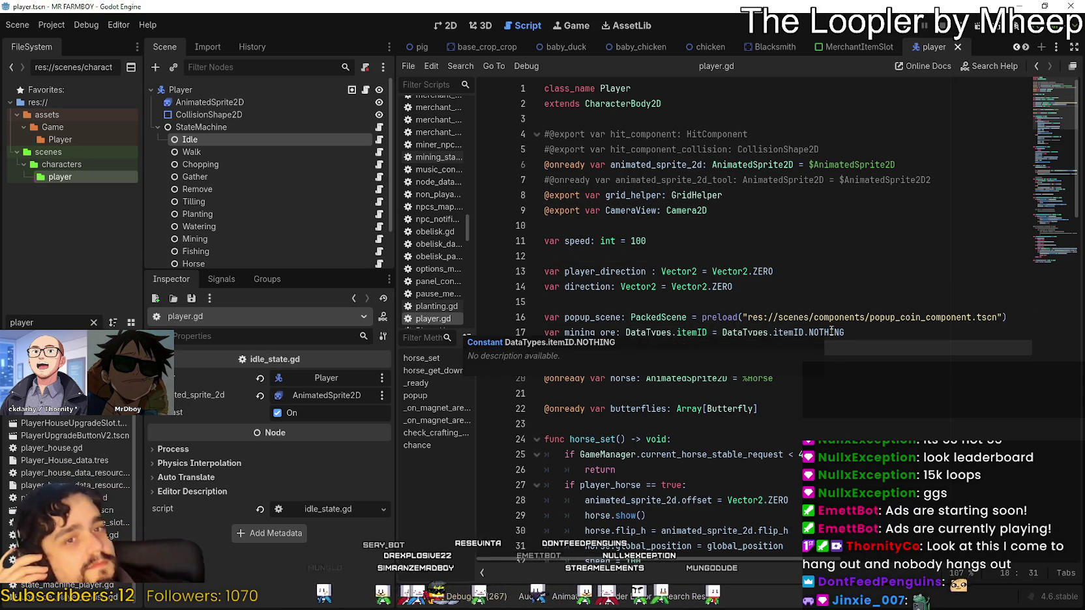
{"action": "left_click", "coordinate": [747, 378]}
{"action": "left_click", "coordinate": [918, 331]}
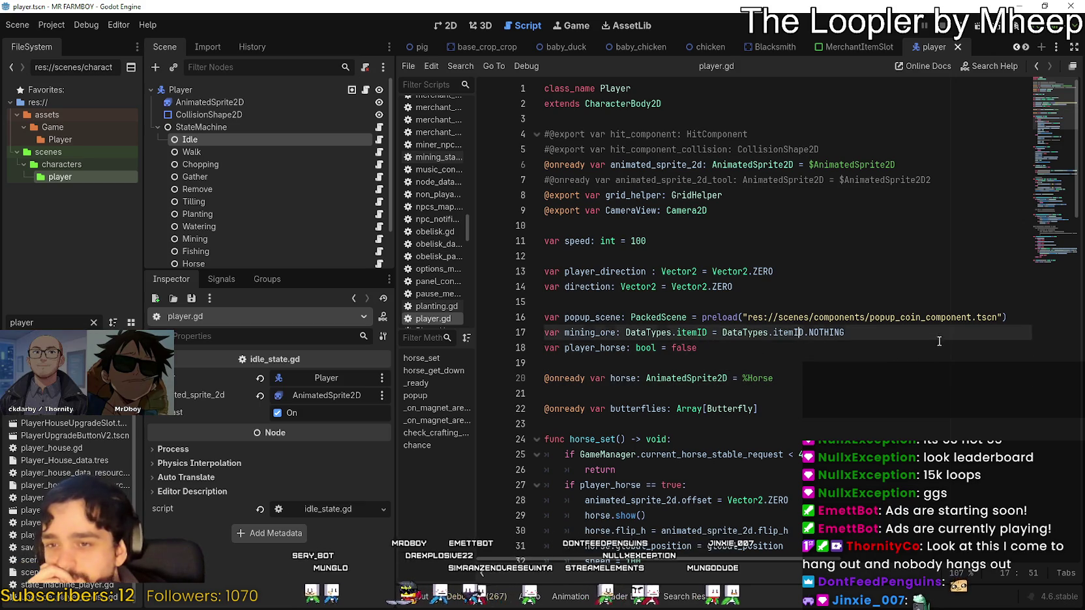
{"action": "left_click", "coordinate": [756, 408]}
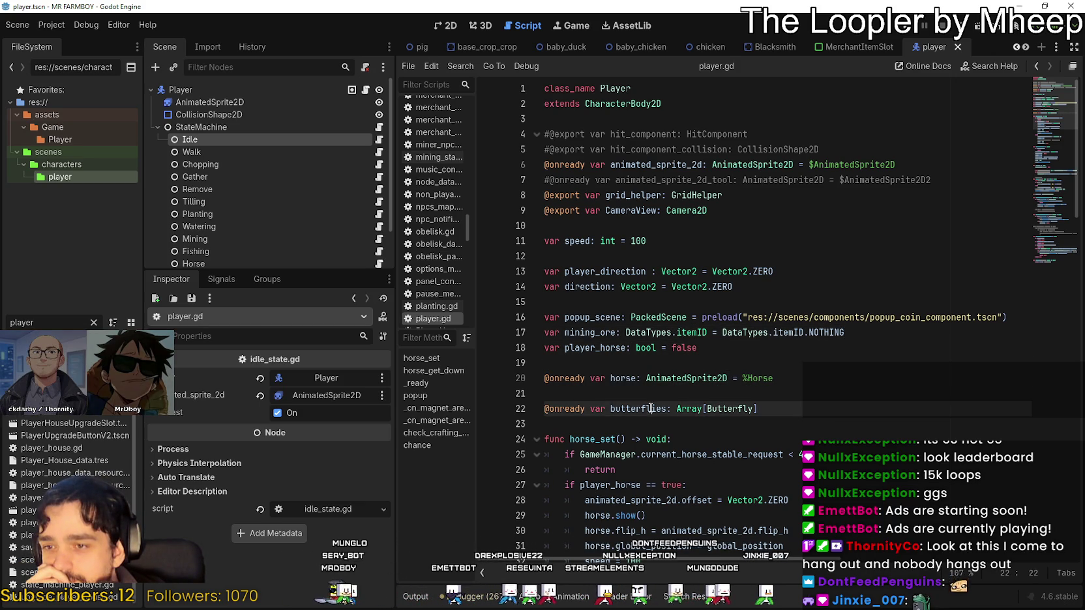
{"action": "mouse_move", "coordinate": [756, 408]}
{"action": "left_mouse_down"}
{"action": "mouse_move", "coordinate": [551, 408]}
{"action": "mouse_move", "coordinate": [611, 408]}
{"action": "left_mouse_up"}
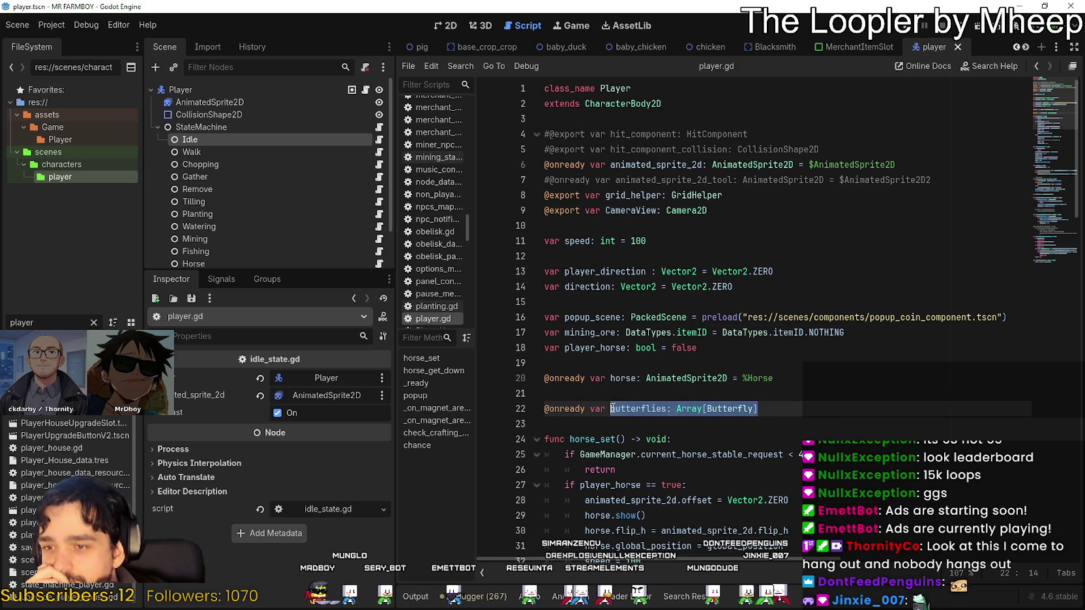
{"action": "left_click", "coordinate": [636, 400]}
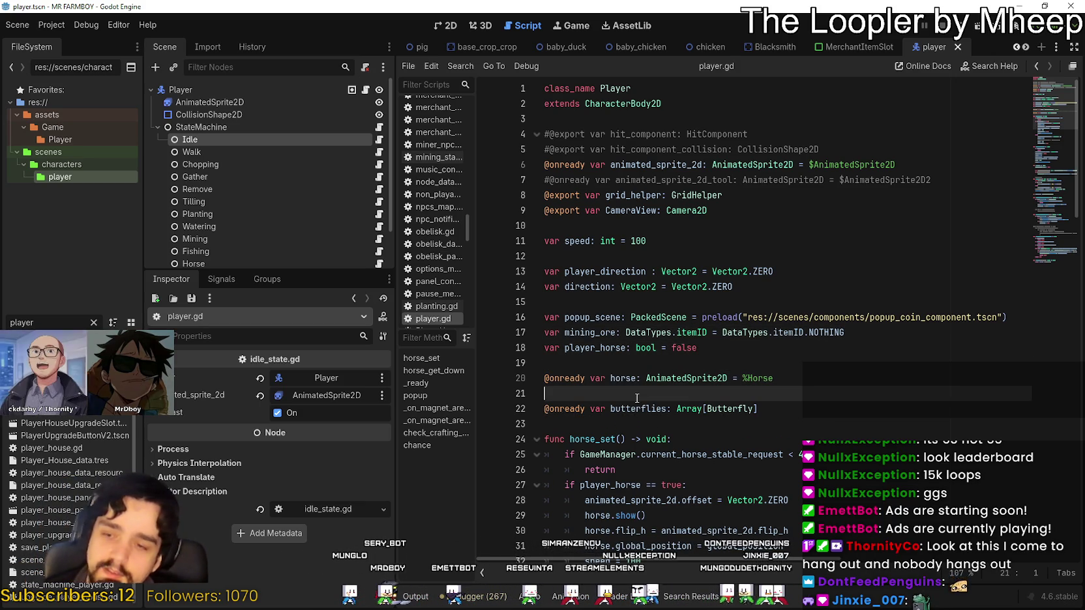
{"action": "double_click", "coordinate": [636, 400]}
{"action": "left_click", "coordinate": [809, 404]}
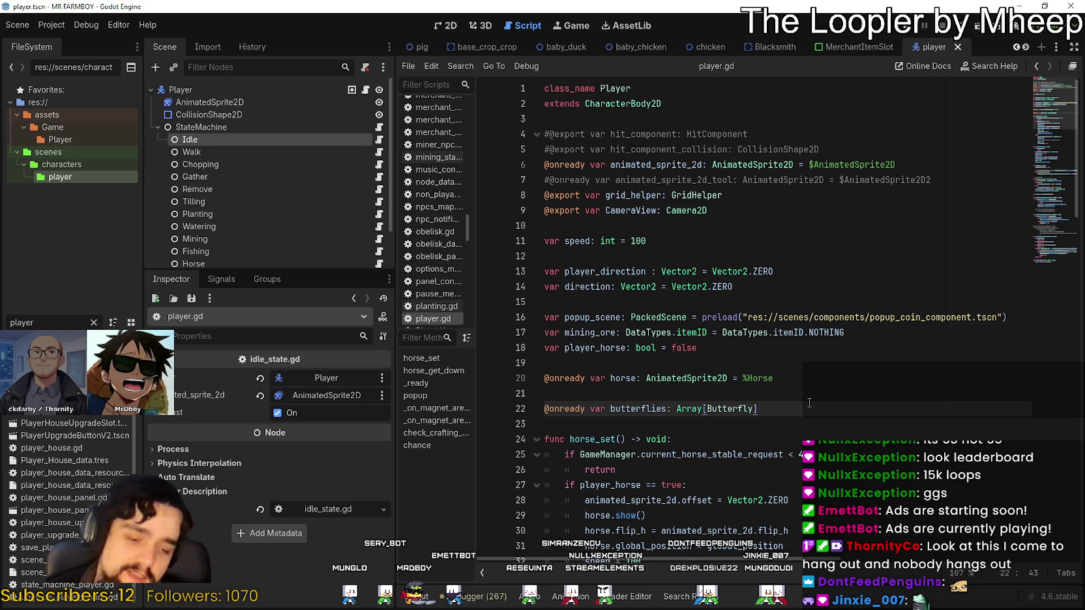
{"action": "scroll", "coordinate": [809, 403], "scroll_direction": "down", "scroll_amount": 3}
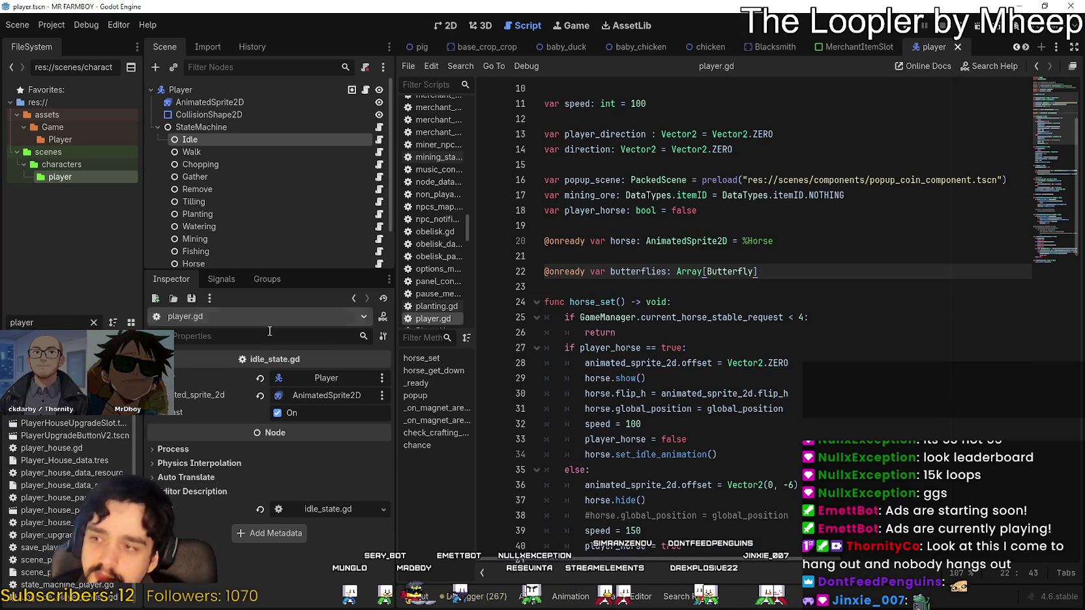
{"action": "scroll", "coordinate": [237, 254], "scroll_direction": "down", "scroll_amount": 3}
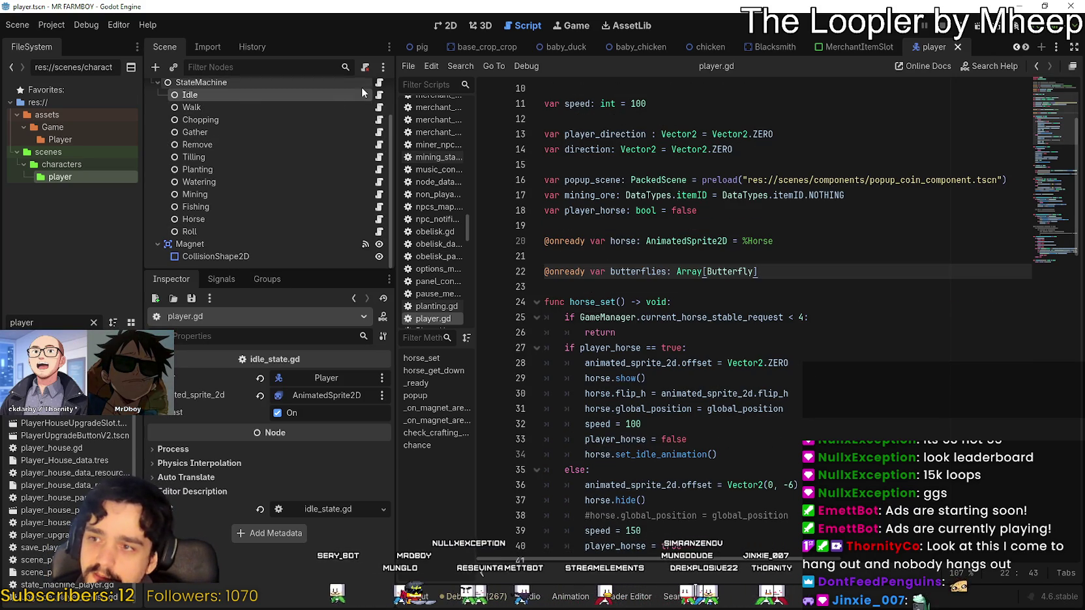
{"action": "left_click", "coordinate": [379, 83]}
Open idle_state.gd and drag the minimap to the commented-out ToolManager checks near line 116
{"action": "left_click", "coordinate": [378, 95]}
{"action": "left_click", "coordinate": [854, 380]}
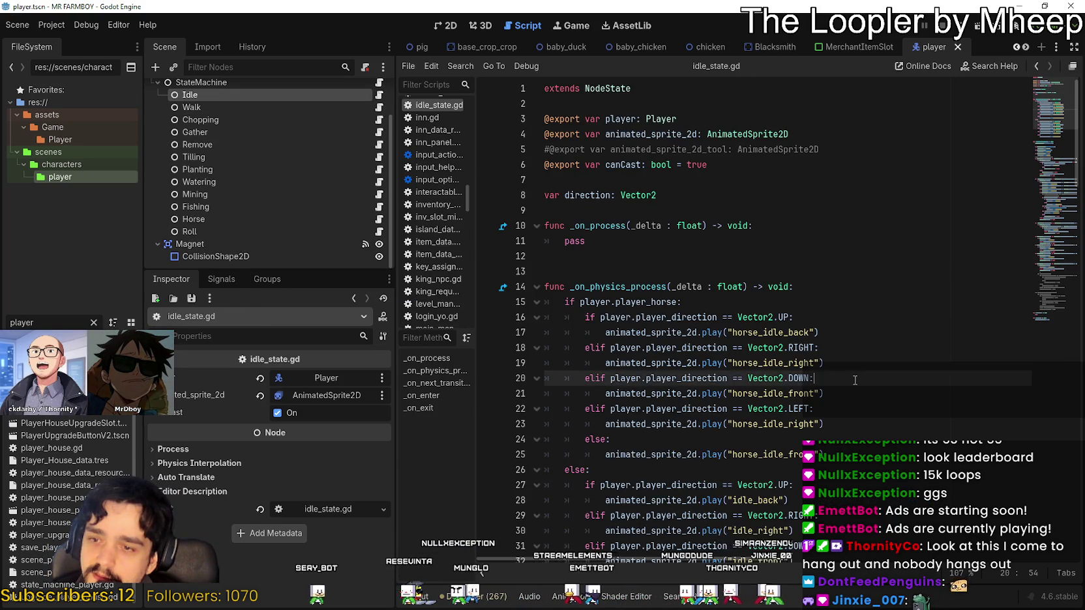
{"action": "scroll", "coordinate": [855, 380], "scroll_direction": "down", "scroll_amount": 5}
{"action": "left_click", "coordinate": [1058, 258]}
{"action": "left_click_drag", "start_coordinate": [1058, 258], "coordinate": [1061, 88]}
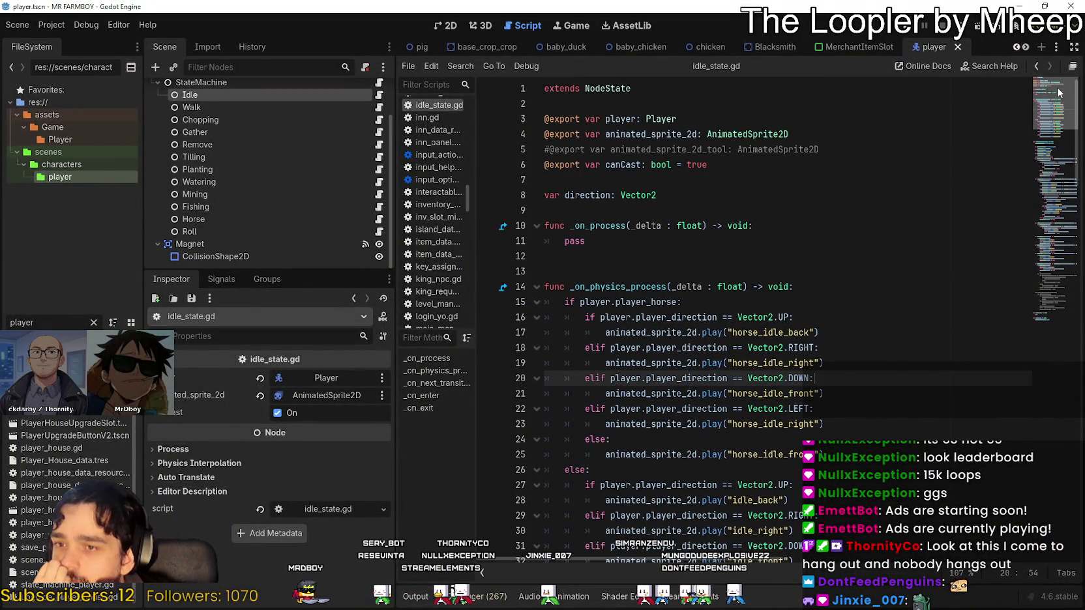
{"action": "left_click_drag", "start_coordinate": [1057, 92], "coordinate": [1032, 304]}
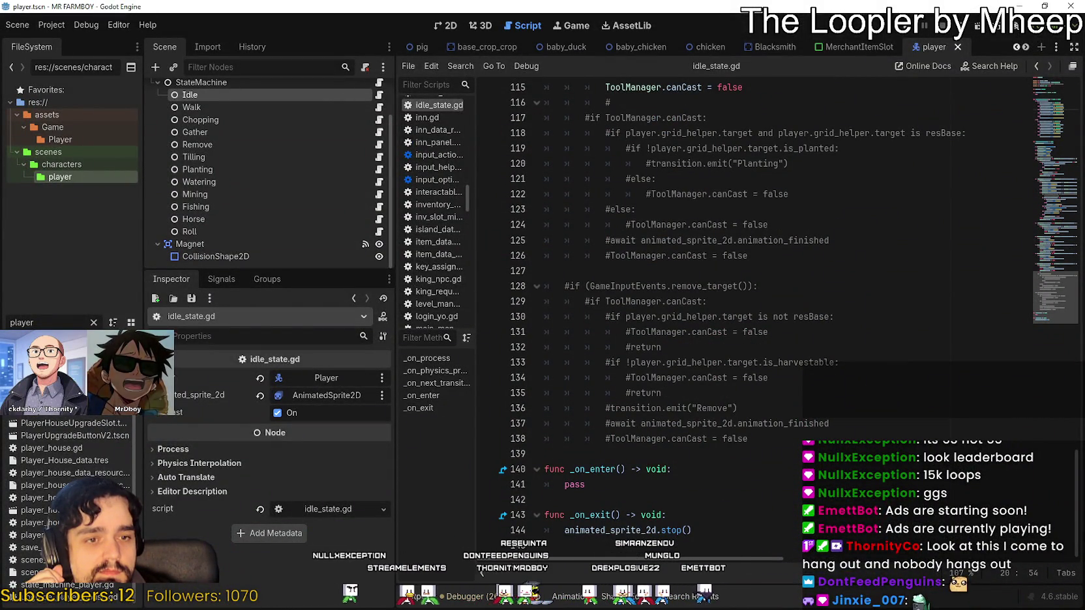
{"action": "left_click", "coordinate": [657, 469]}
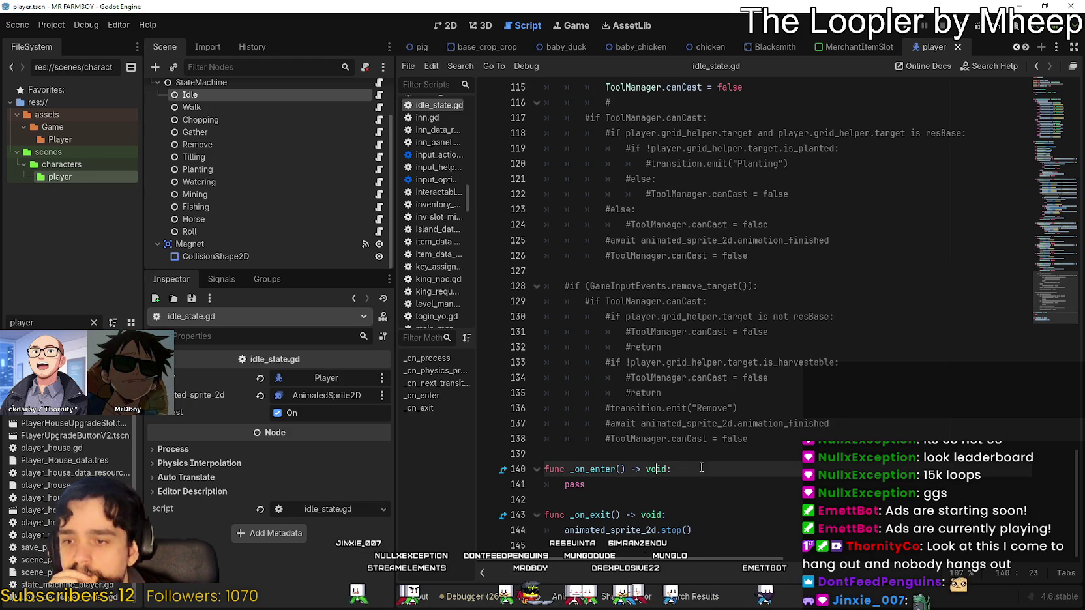
{"action": "scroll", "coordinate": [1050, 280], "scroll_direction": "up", "scroll_amount": 1}
{"action": "scroll", "coordinate": [1049, 280], "scroll_direction": "up", "scroll_amount": 7}
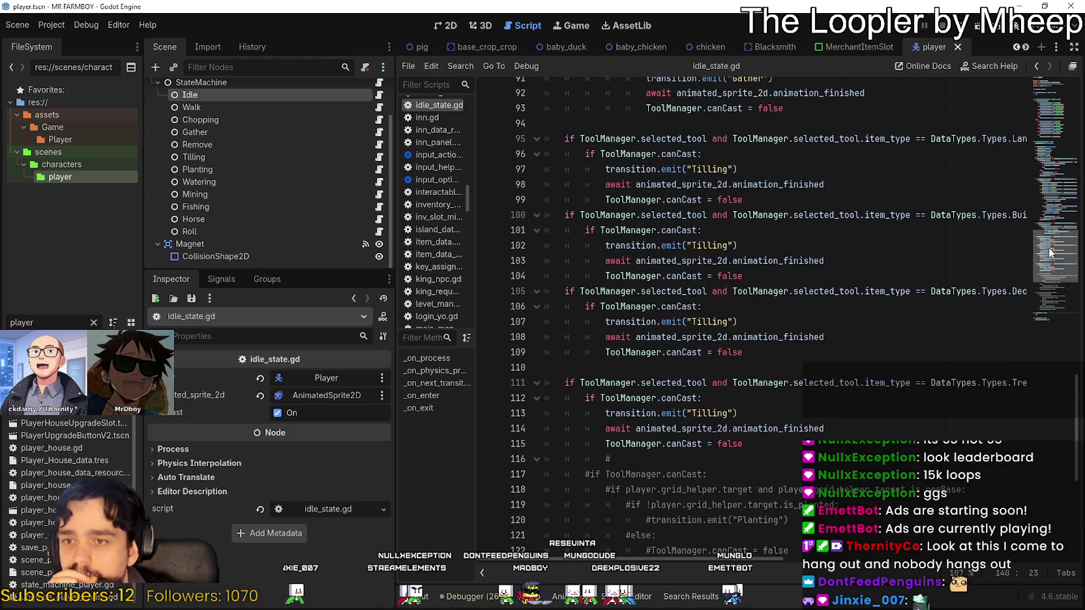
{"action": "left_click", "coordinate": [818, 119]}
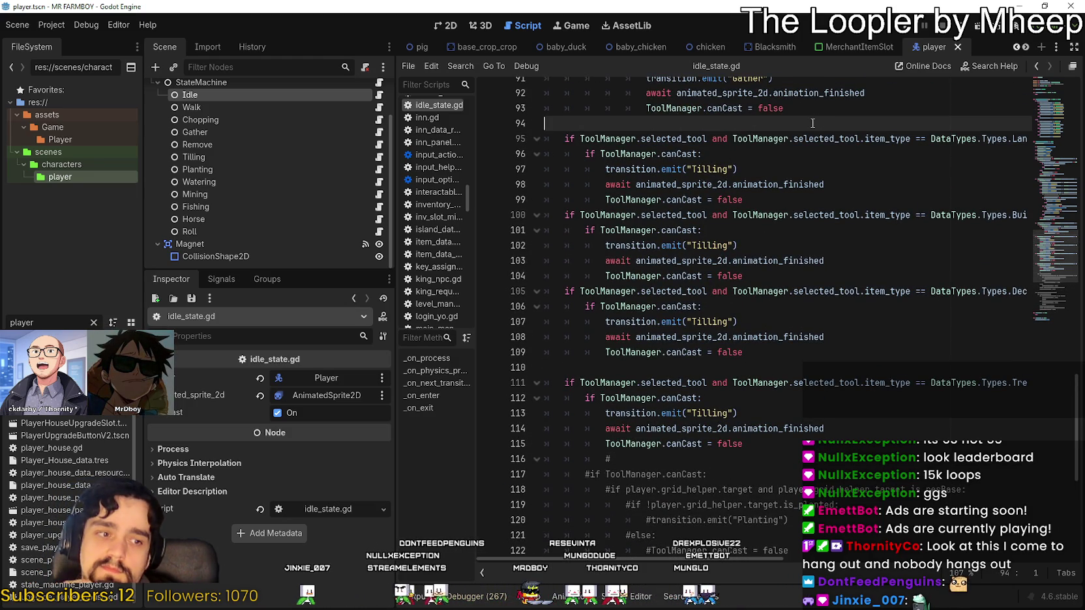
{"action": "left_click", "coordinate": [665, 457]}
{"action": "scroll", "coordinate": [665, 454], "scroll_direction": "down", "scroll_amount": 5}
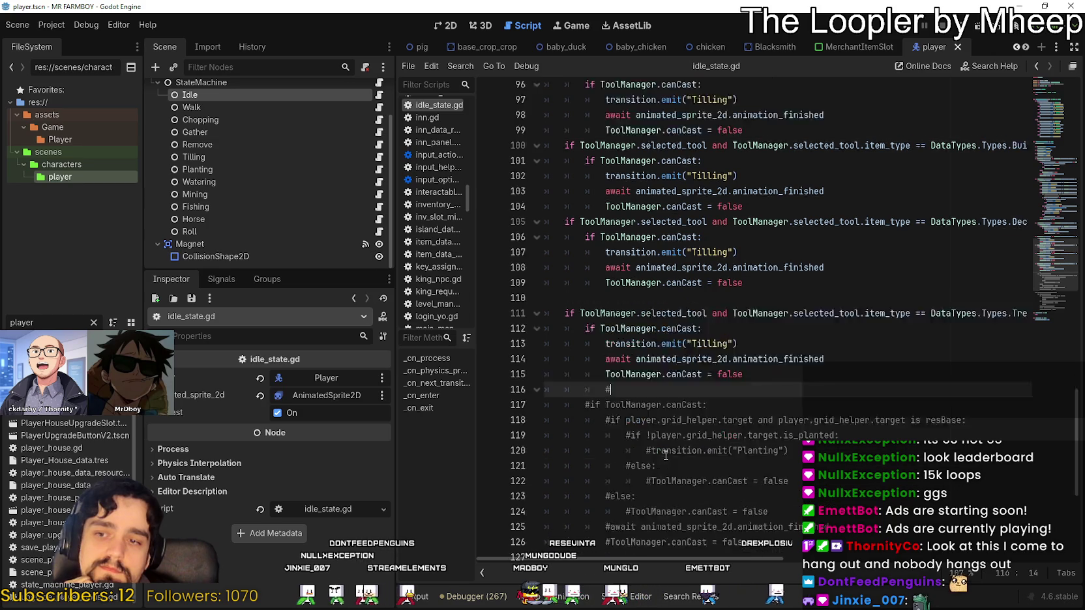
{"action": "mouse_move", "coordinate": [782, 520]}
{"action": "left_mouse_down"}
{"action": "mouse_move", "coordinate": [704, 443]}
{"action": "mouse_move", "coordinate": [619, 215]}
{"action": "mouse_move", "coordinate": [572, 199]}
{"action": "mouse_move", "coordinate": [566, 185]}
{"action": "left_mouse_up"}
{"action": "scroll", "coordinate": [679, 406], "scroll_direction": "up", "scroll_amount": 2}
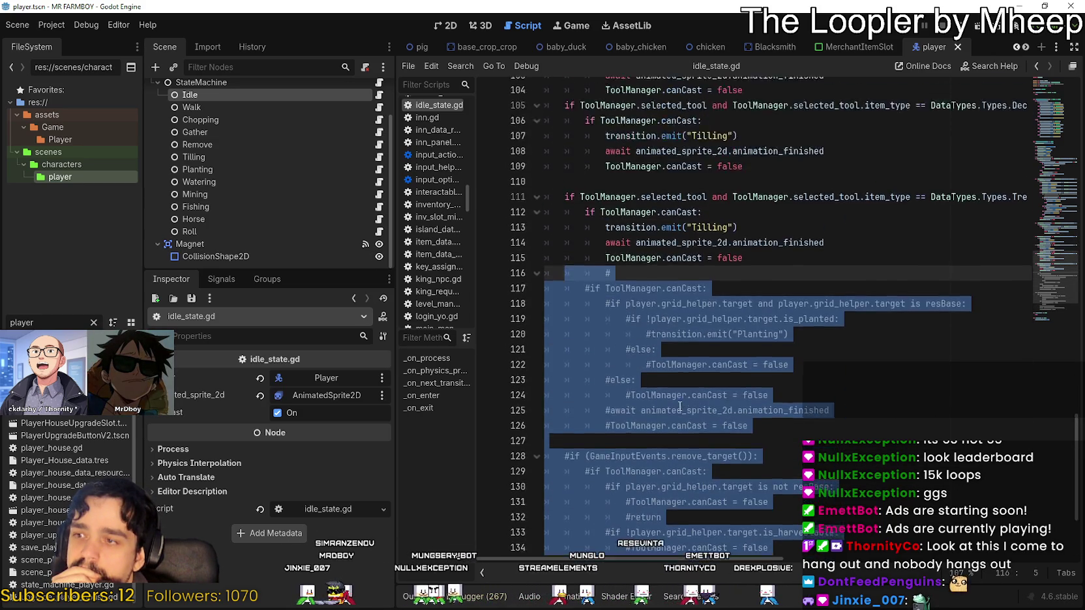
{"action": "scroll", "coordinate": [679, 406], "scroll_direction": "up", "scroll_amount": 10}
{"action": "scroll", "coordinate": [658, 385], "scroll_direction": "down", "scroll_amount": 8}
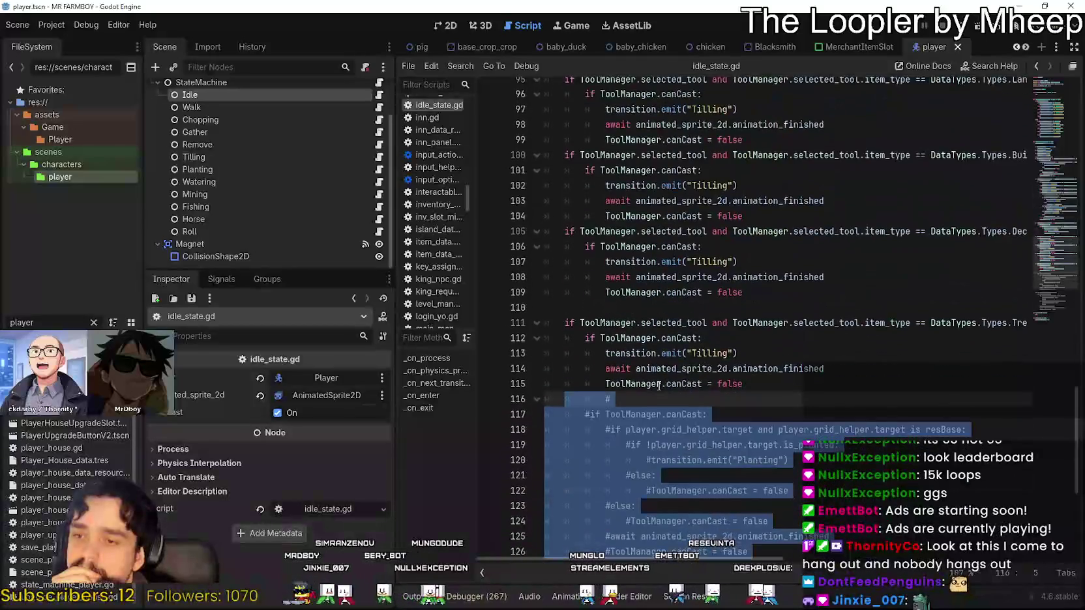
{"action": "scroll", "coordinate": [658, 384], "scroll_direction": "down", "scroll_amount": 3}
{"action": "scroll", "coordinate": [686, 393], "scroll_direction": "down", "scroll_amount": 3}
{"action": "mouse_move", "coordinate": [709, 475]}
{"action": "left_mouse_down"}
{"action": "mouse_move", "coordinate": [507, 115]}
{"action": "mouse_move", "coordinate": [510, 123]}
{"action": "left_mouse_up"}
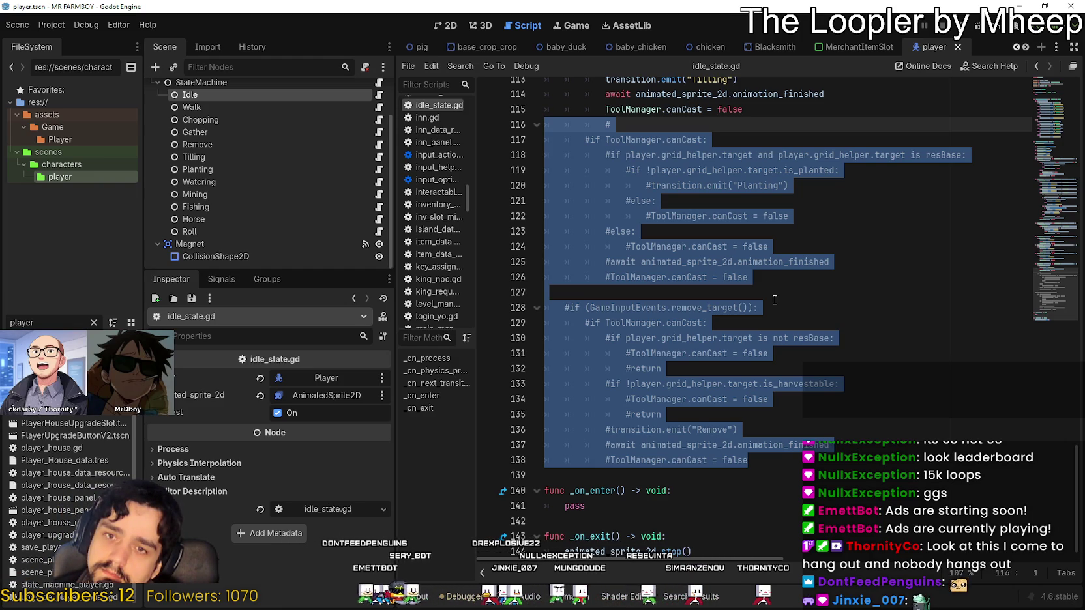
{"action": "scroll", "coordinate": [775, 300], "scroll_direction": "up", "scroll_amount": 9}
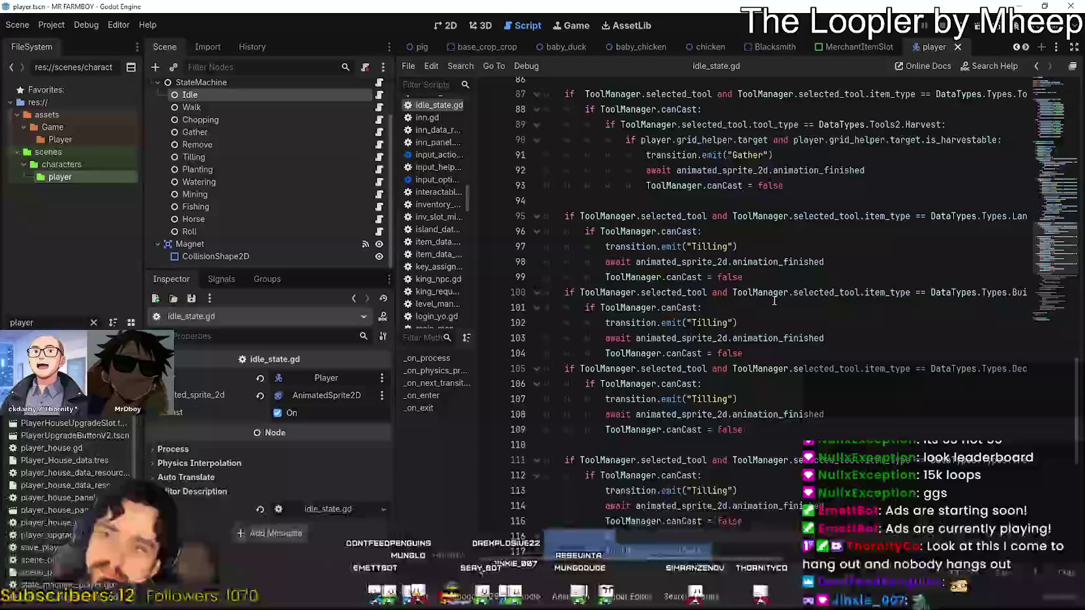
{"action": "left_click", "coordinate": [547, 445]}
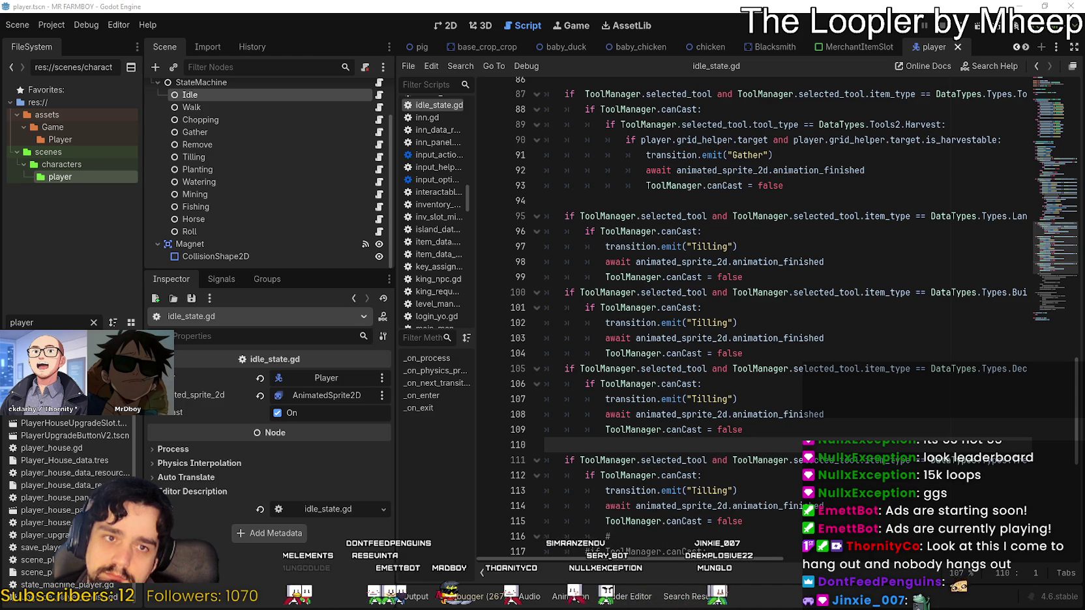
{"action": "left_click", "coordinate": [675, 186]}
{"action": "scroll", "coordinate": [655, 438], "scroll_direction": "down", "scroll_amount": 3}
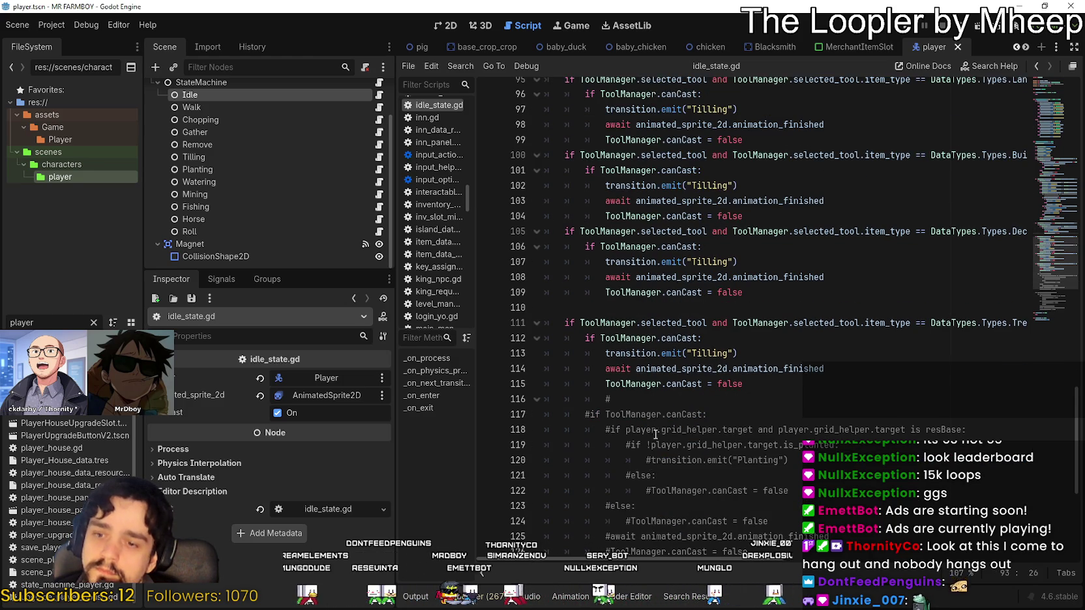
{"action": "left_click", "coordinate": [663, 399]}
{"action": "scroll", "coordinate": [662, 399], "scroll_direction": "down", "scroll_amount": 2}
{"action": "left_click", "coordinate": [824, 462]}
{"action": "scroll", "coordinate": [824, 466], "scroll_direction": "down", "scroll_amount": 5}
{"action": "left_click", "coordinate": [738, 446]}
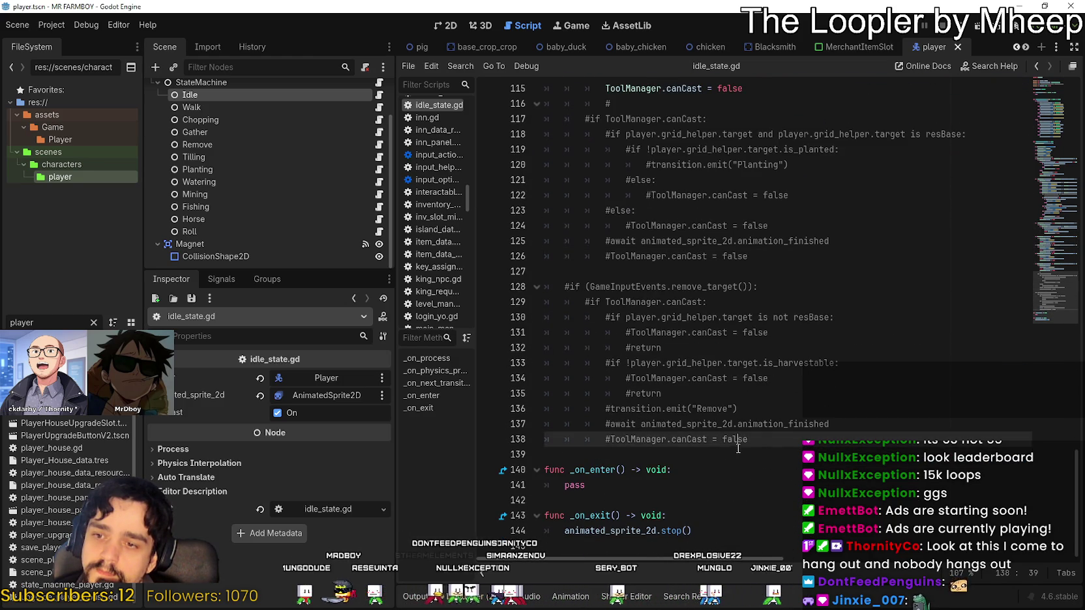
{"action": "left_click", "coordinate": [740, 456]}
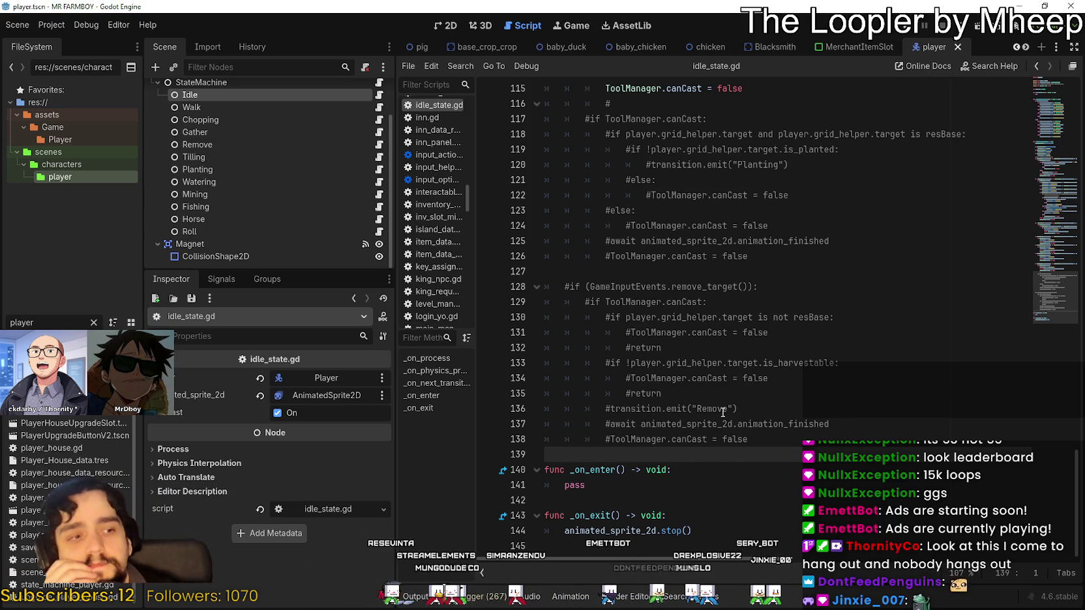
{"action": "mouse_move", "coordinate": [829, 448]}
{"action": "left_mouse_down"}
{"action": "mouse_move", "coordinate": [685, 225]}
{"action": "mouse_move", "coordinate": [561, 99]}
{"action": "left_mouse_up"}
{"action": "left_click", "coordinate": [788, 456]}
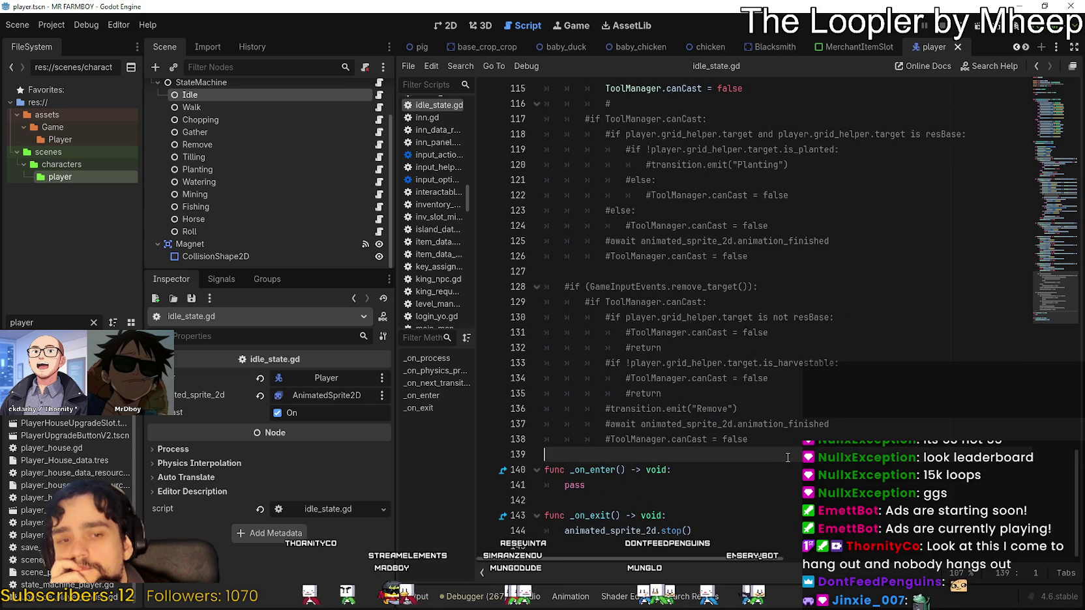
{"action": "key", "text": "shift+Up"}
{"action": "key", "text": "shift+Up"}
{"action": "key", "text": "shift+Up"}
{"action": "key", "text": "shift+Down"}
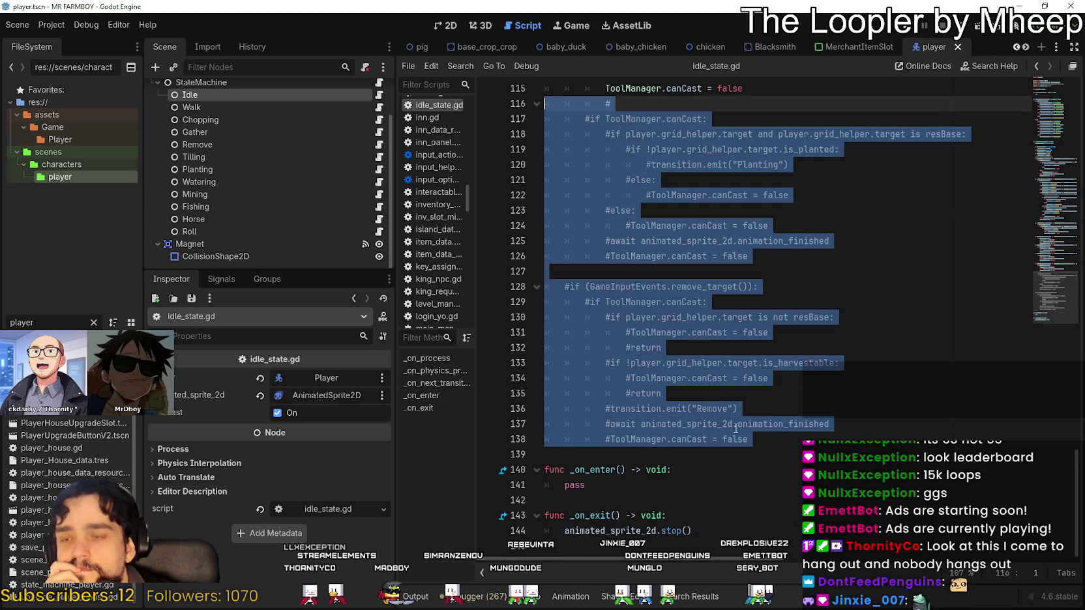
{"action": "left_click", "coordinate": [764, 497]}
{"action": "scroll", "coordinate": [766, 482], "scroll_direction": "up", "scroll_amount": 7}
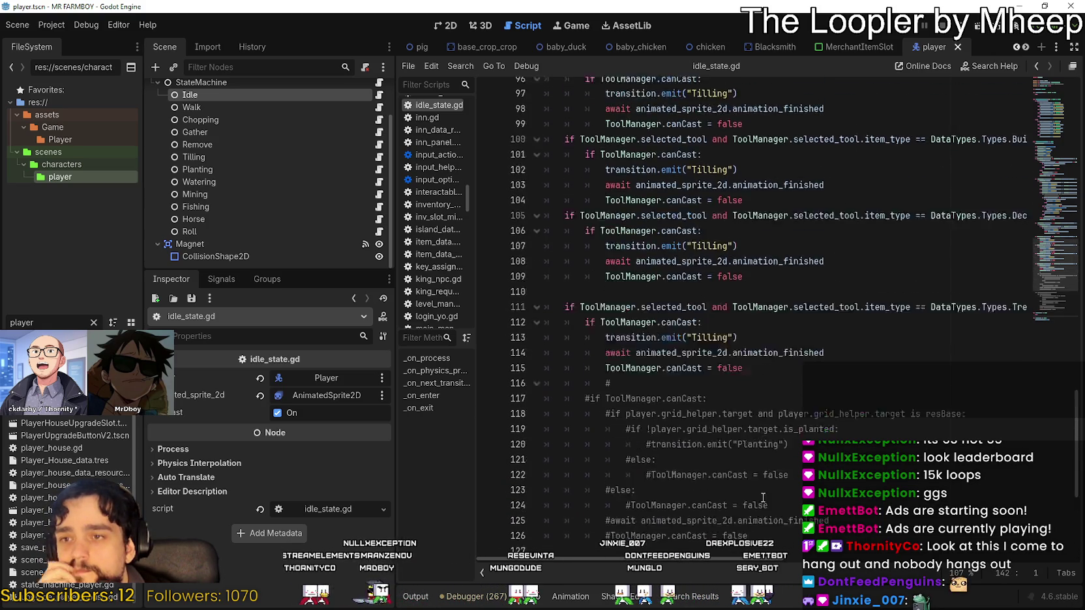
{"action": "left_click", "coordinate": [771, 424]}
{"action": "scroll", "coordinate": [771, 424], "scroll_direction": "up", "scroll_amount": 12}
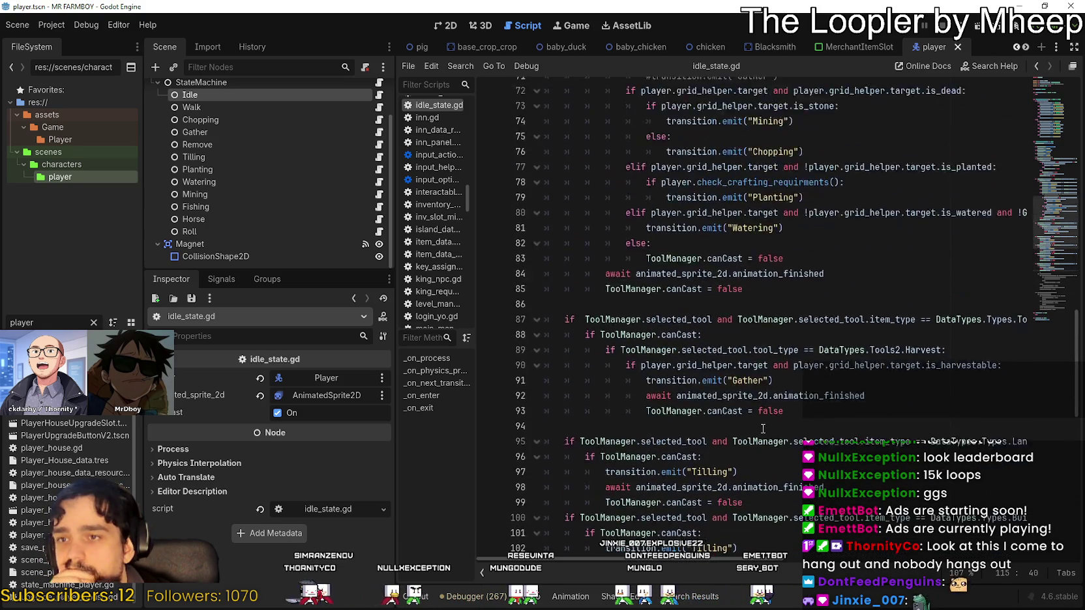
{"action": "scroll", "coordinate": [759, 431], "scroll_direction": "up", "scroll_amount": 12}
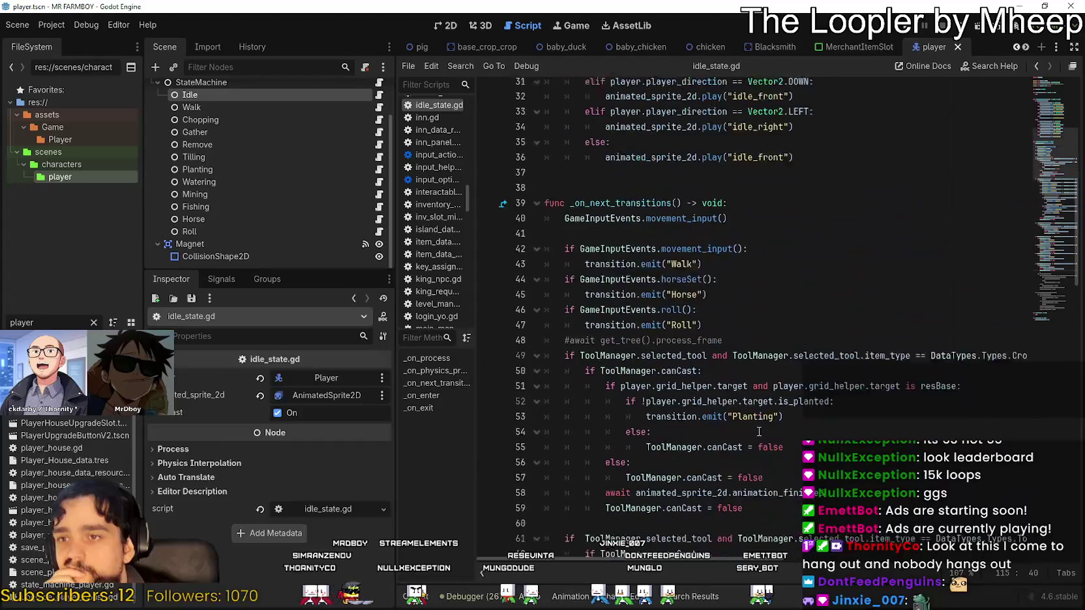
{"action": "scroll", "coordinate": [758, 432], "scroll_direction": "up", "scroll_amount": 6}
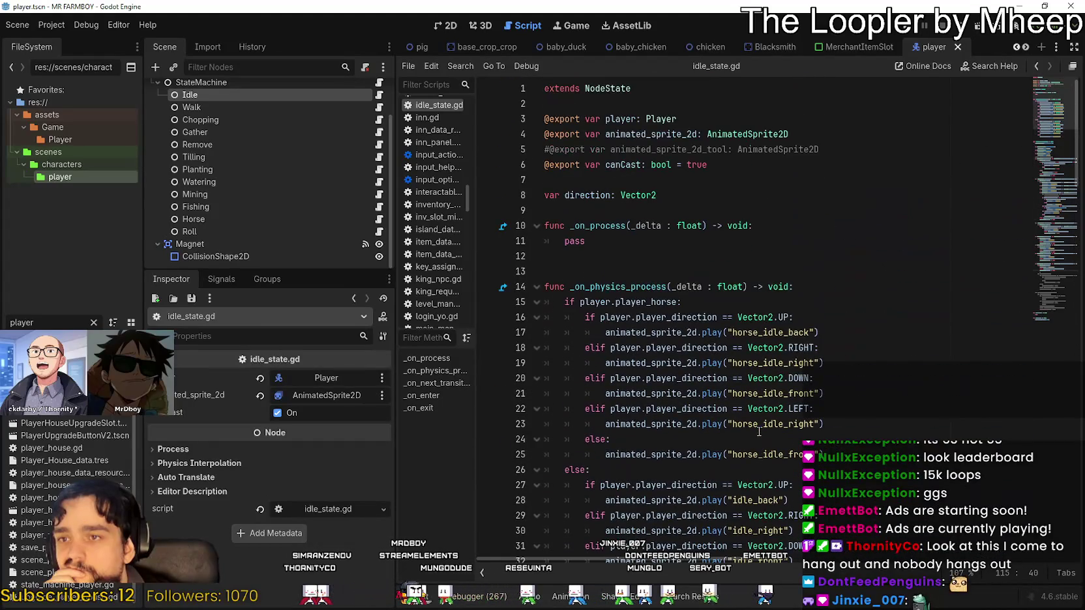
{"action": "scroll", "coordinate": [749, 430], "scroll_direction": "down", "scroll_amount": 3}
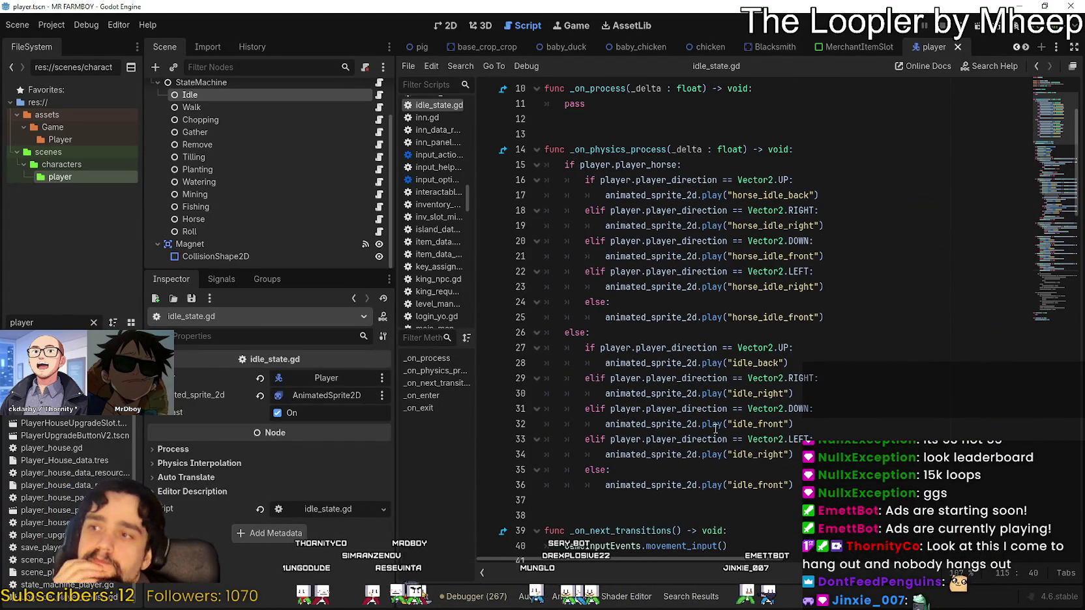
{"action": "mouse_move", "coordinate": [715, 429]}
{"action": "scroll", "coordinate": [715, 429], "scroll_direction": "down", "scroll_amount": 3}
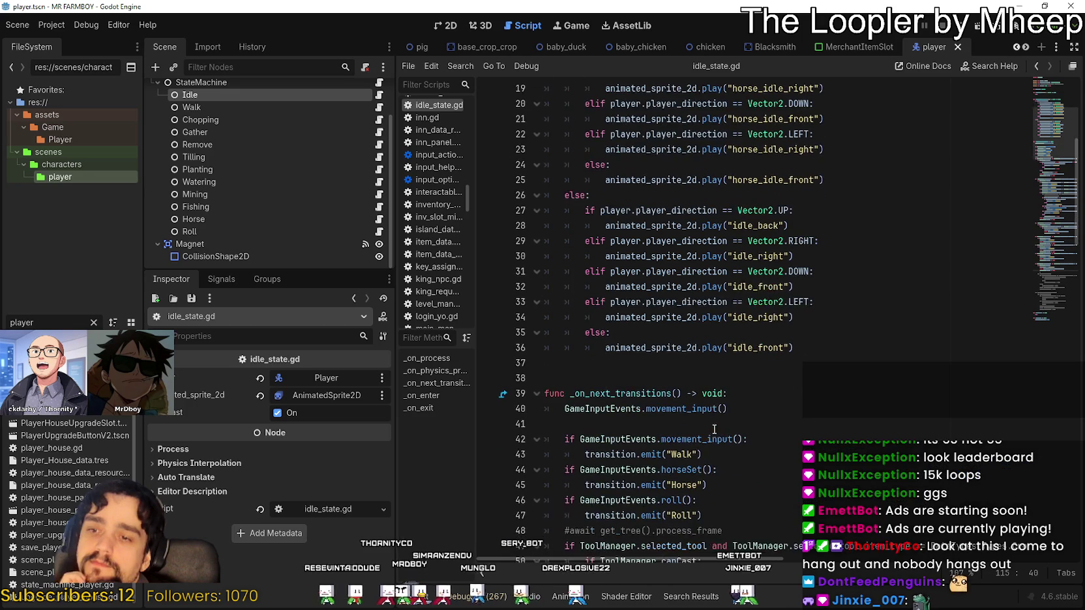
{"action": "left_click", "coordinate": [566, 373]}
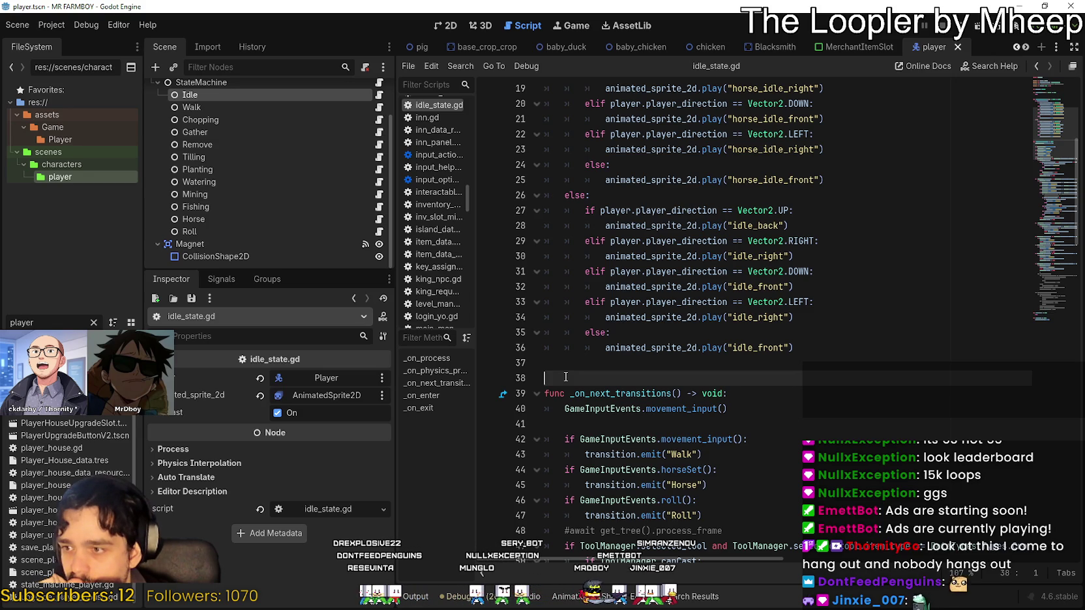
{"action": "scroll", "coordinate": [565, 377], "scroll_direction": "down", "scroll_amount": 15}
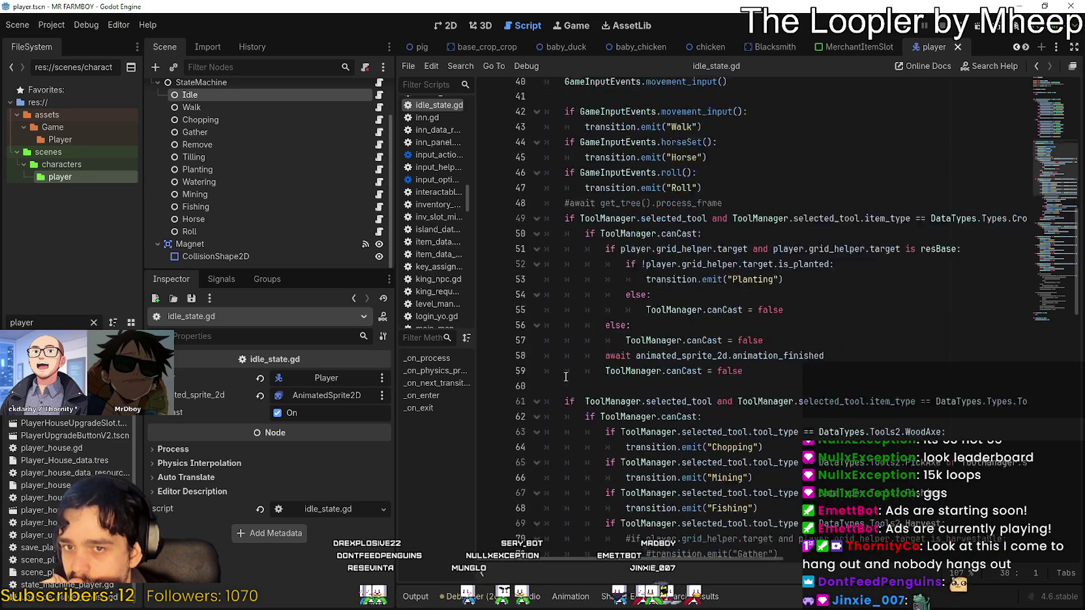
{"action": "scroll", "coordinate": [566, 377], "scroll_direction": "down", "scroll_amount": 13}
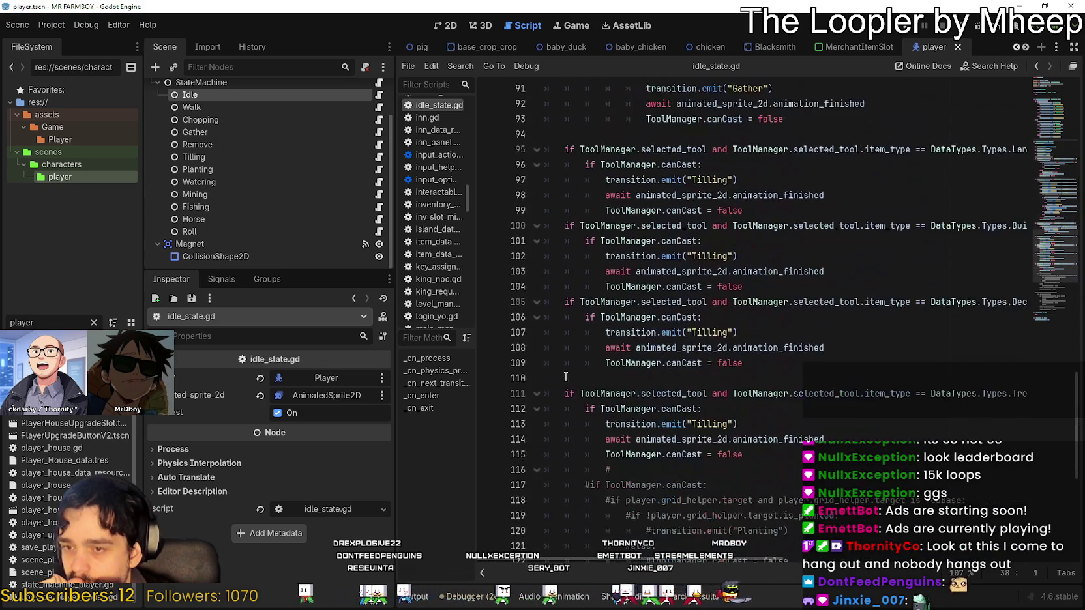
{"action": "scroll", "coordinate": [565, 377], "scroll_direction": "down", "scroll_amount": 3}
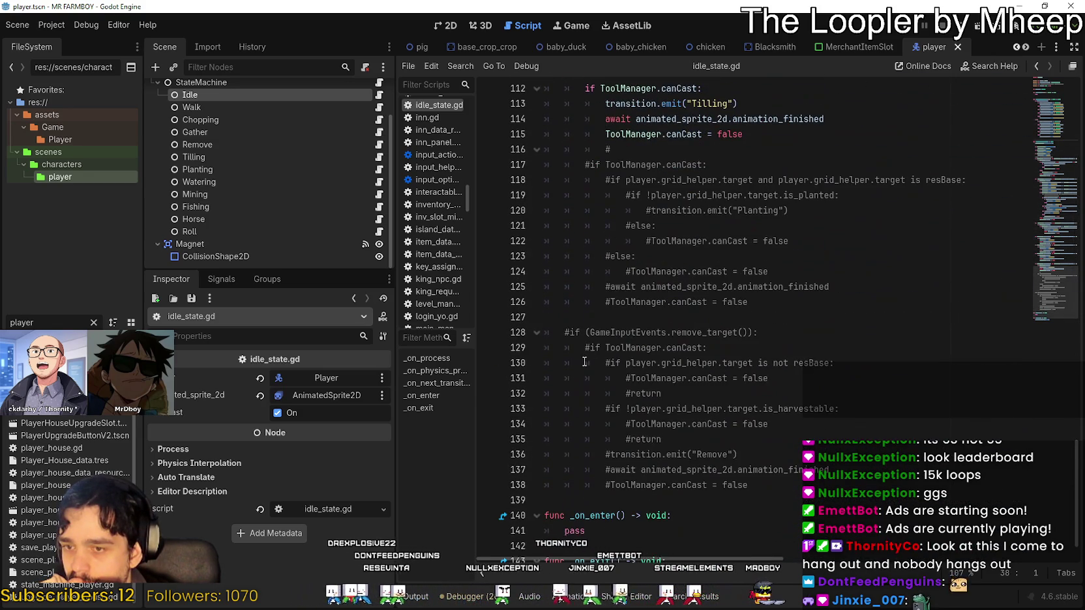
Find _on_enter below the commented remove_target checks and select its placeholder pass
{"action": "left_click", "coordinate": [637, 318]}
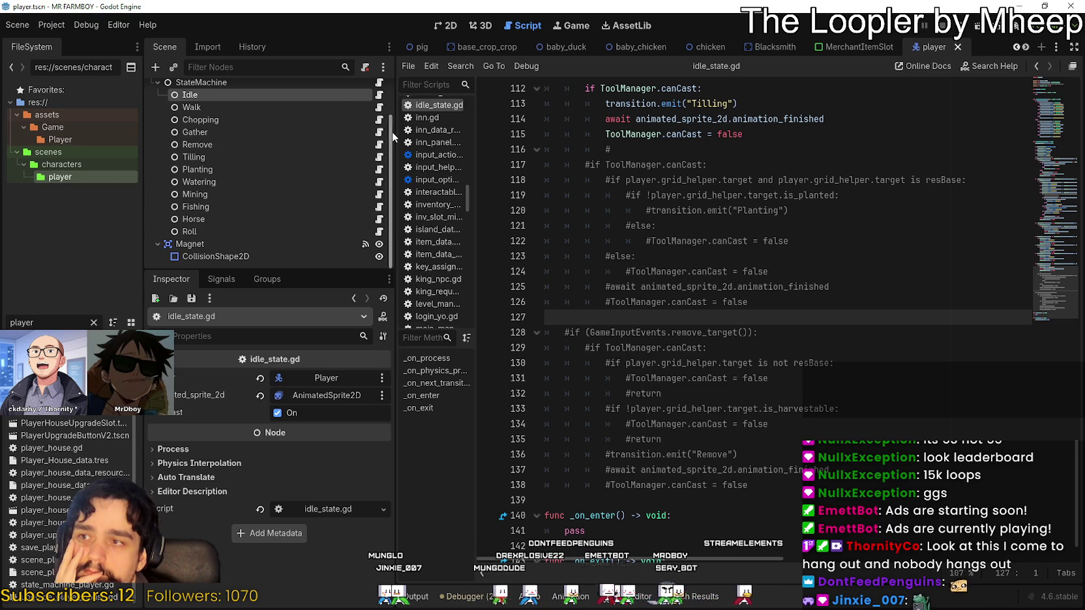
{"action": "scroll", "coordinate": [393, 132], "scroll_direction": "up", "scroll_amount": 2}
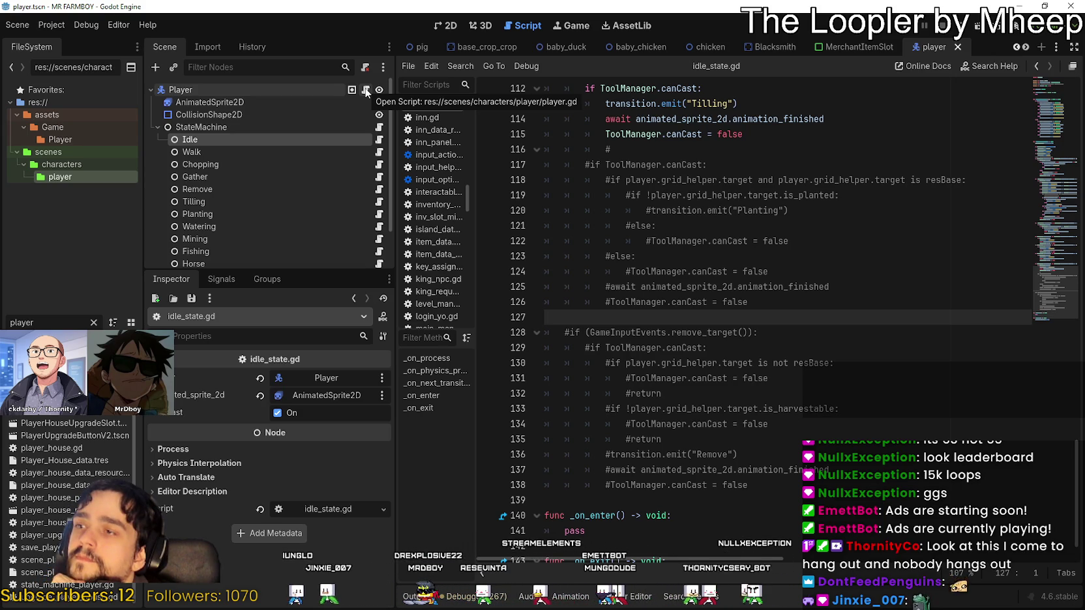
{"action": "scroll", "coordinate": [701, 463], "scroll_direction": "down", "scroll_amount": 1}
{"action": "left_click", "coordinate": [700, 465]}
{"action": "left_click", "coordinate": [691, 453]}
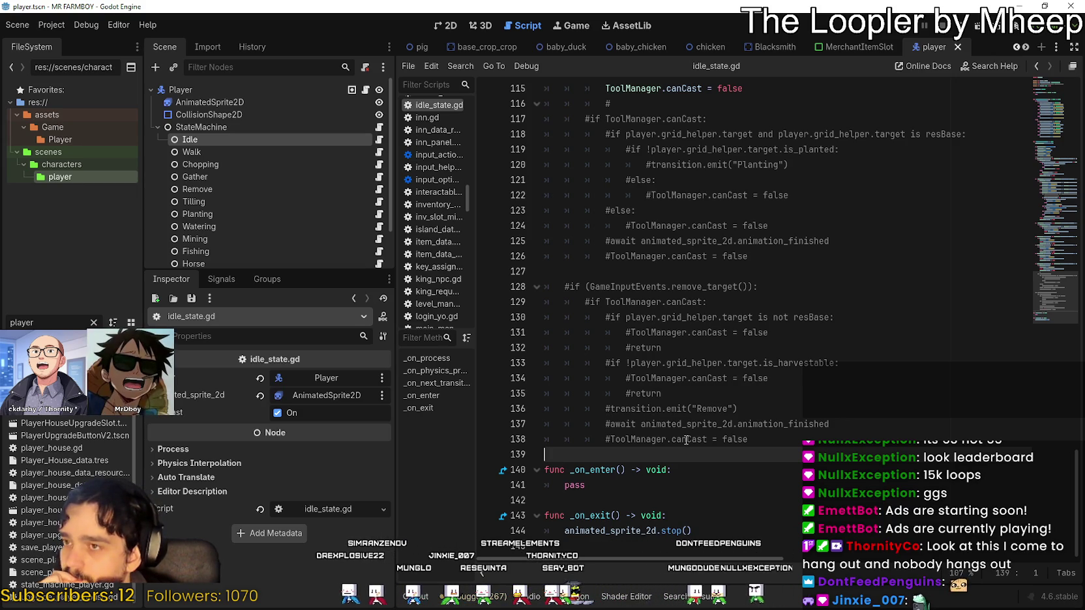
{"action": "left_click", "coordinate": [655, 498]}
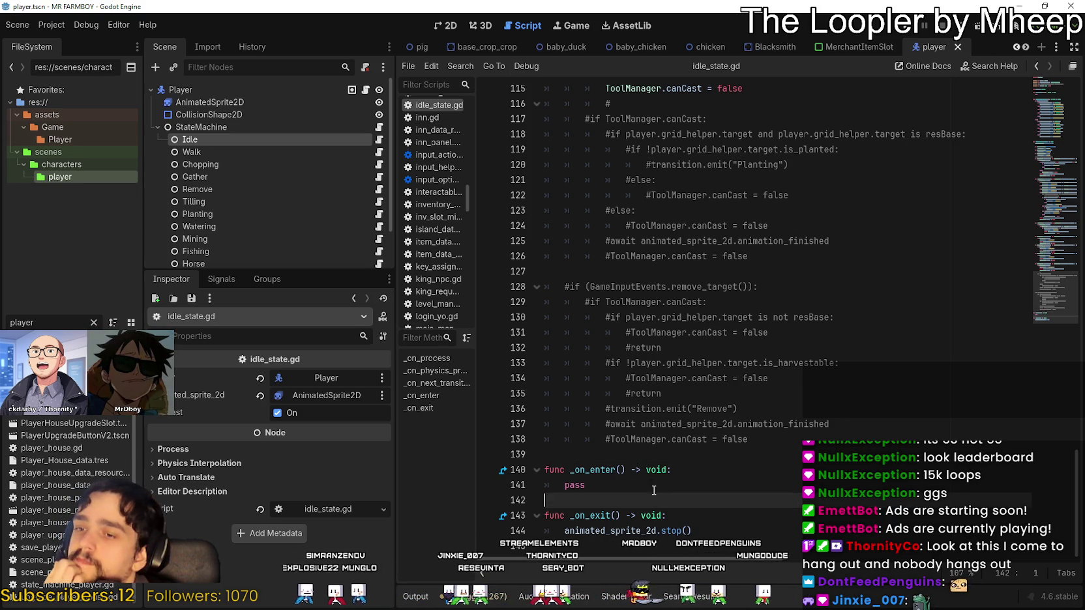
{"action": "left_click", "coordinate": [646, 450]}
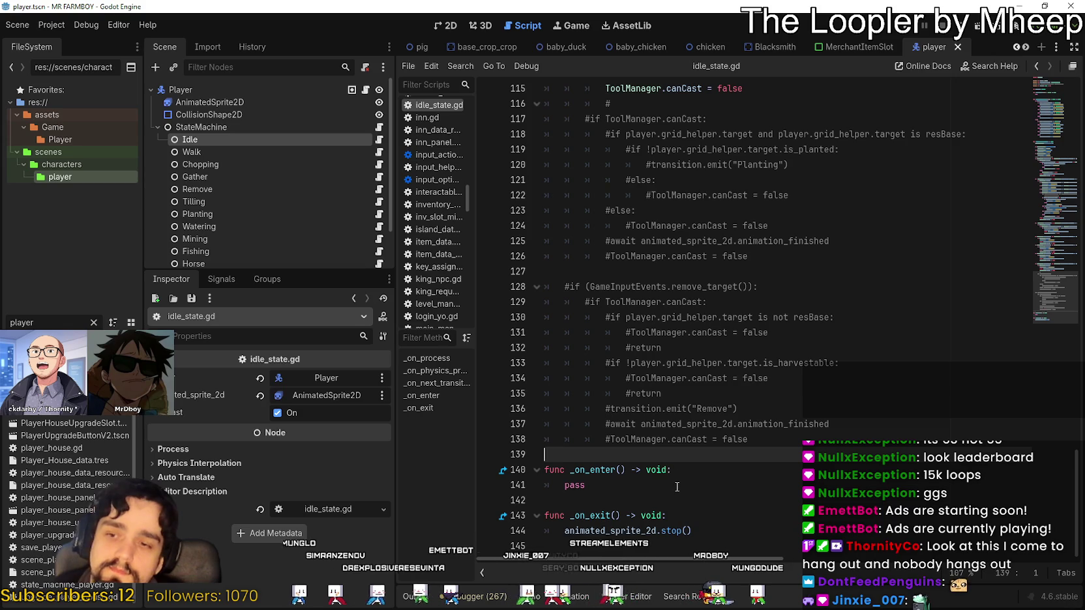
{"action": "double_click", "coordinate": [565, 485]}
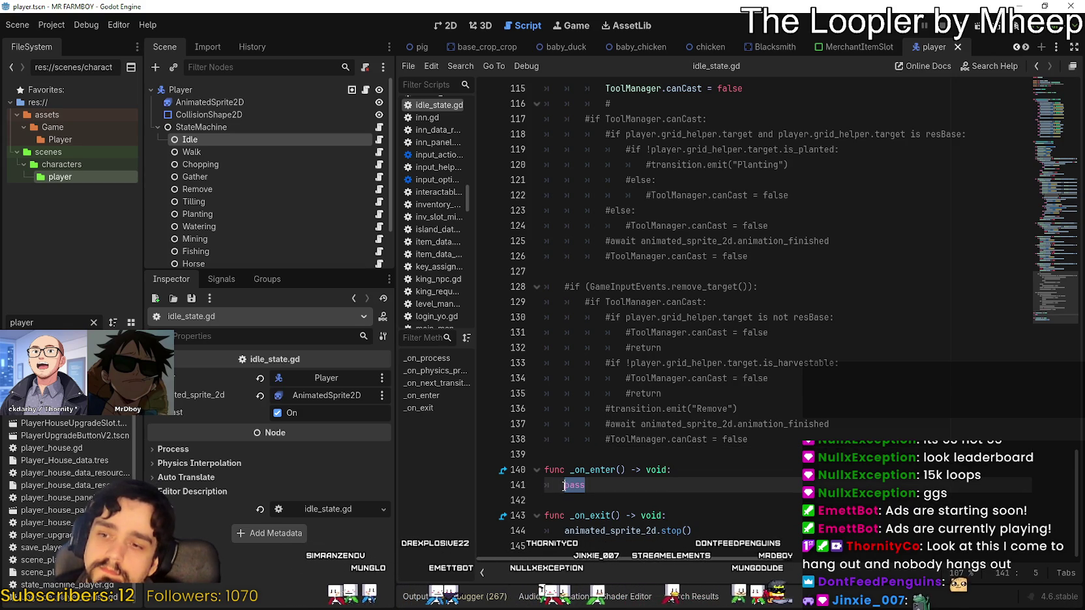
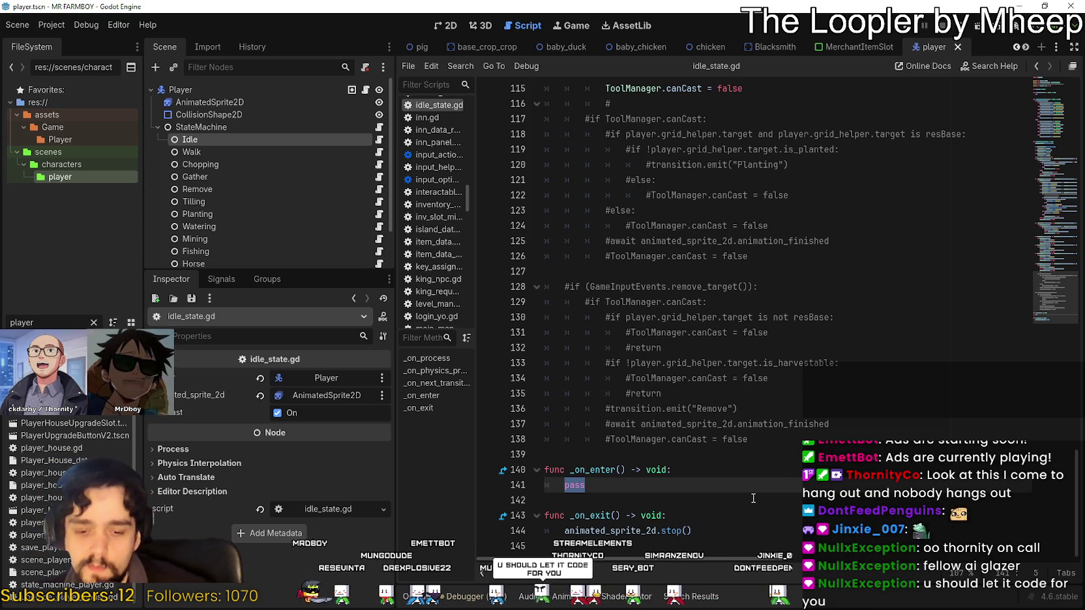
Select the commented-out tool-check lines 116–138 in idle_state.gd
{"action": "left_click", "coordinate": [679, 457]}
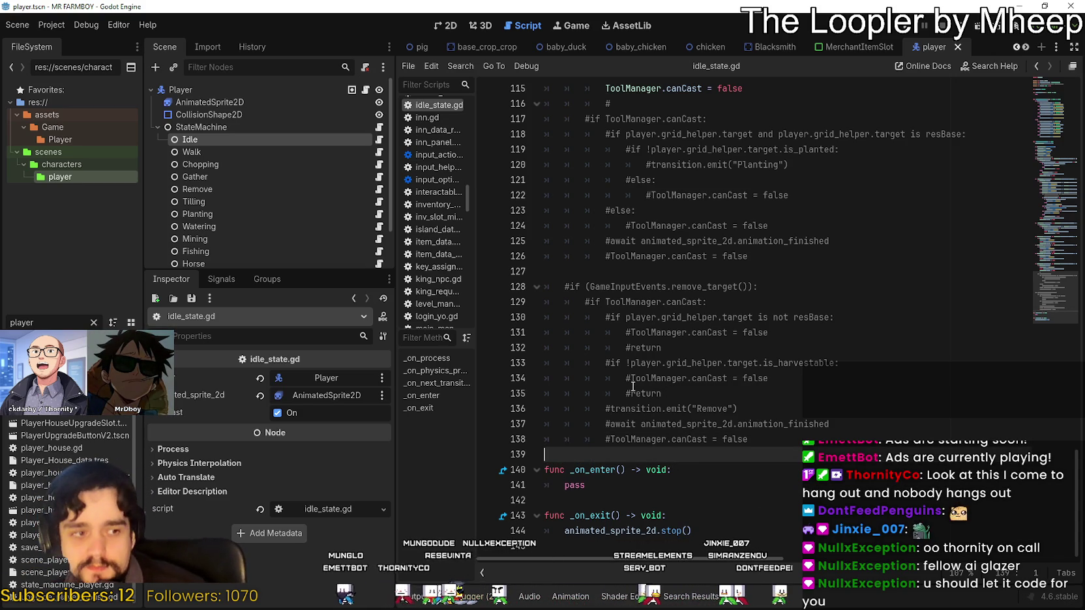
{"action": "scroll", "coordinate": [632, 387], "scroll_direction": "up", "scroll_amount": 3}
{"action": "scroll", "coordinate": [725, 393], "scroll_direction": "up", "scroll_amount": 3}
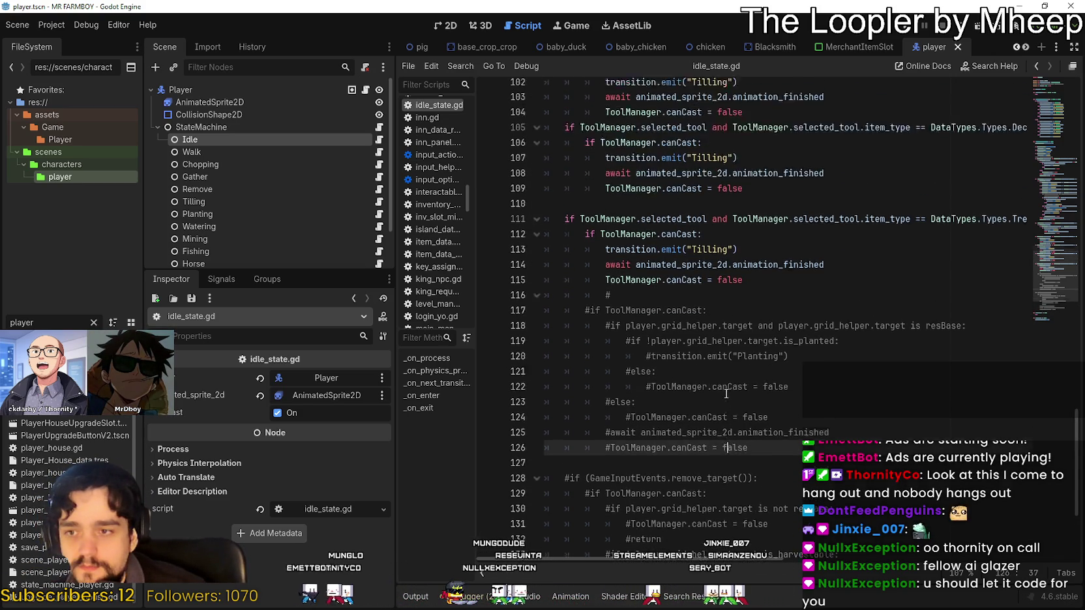
{"action": "left_click", "coordinate": [650, 383]}
{"action": "key", "text": "Left"}
{"action": "mouse_move", "coordinate": [551, 375]}
{"action": "left_mouse_down"}
{"action": "mouse_move", "coordinate": [717, 417]}
{"action": "mouse_move", "coordinate": [658, 352]}
{"action": "mouse_move", "coordinate": [750, 485]}
{"action": "left_mouse_up"}
{"action": "scroll", "coordinate": [830, 476], "scroll_direction": "up", "scroll_amount": 4}
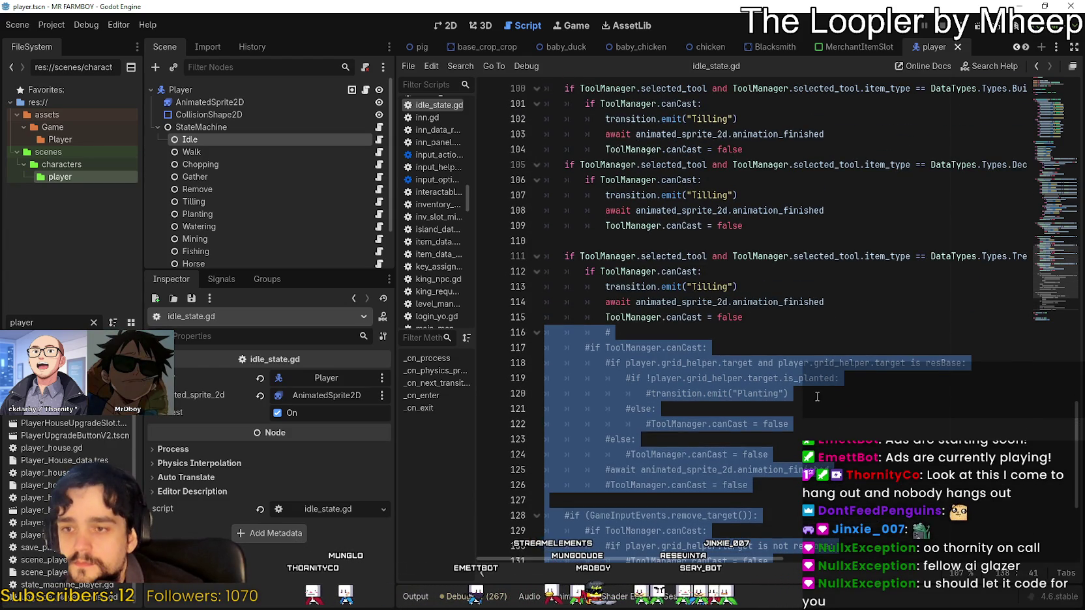
{"action": "scroll", "coordinate": [818, 356], "scroll_direction": "up", "scroll_amount": 1}
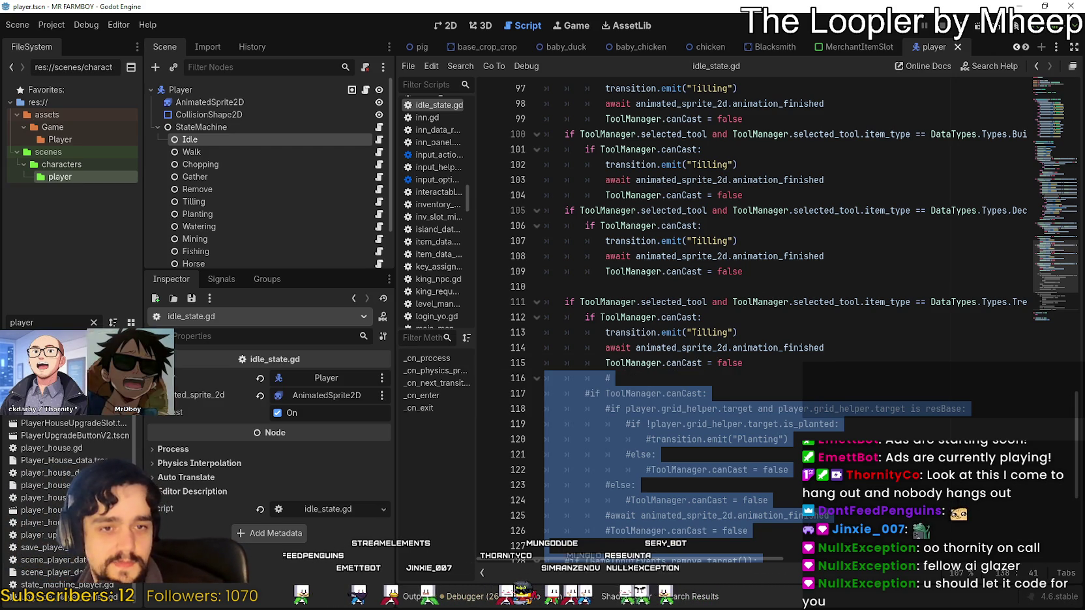
Reselect the whole commented block and delete it so _on_enter follows the Tilling checks
{"action": "left_click", "coordinate": [625, 378]}
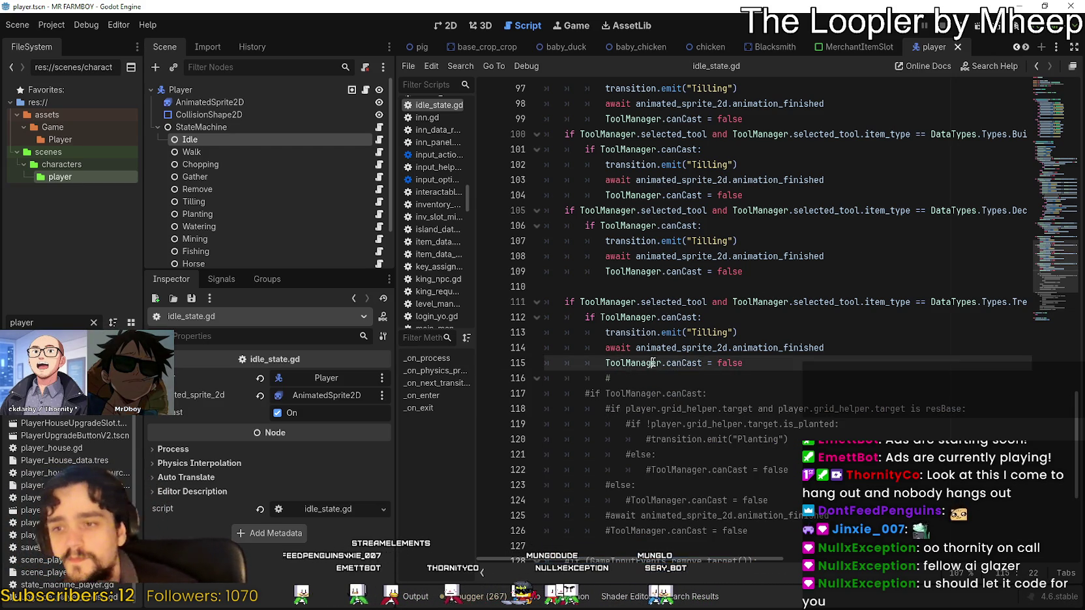
{"action": "scroll", "coordinate": [651, 326], "scroll_direction": "down", "scroll_amount": 5}
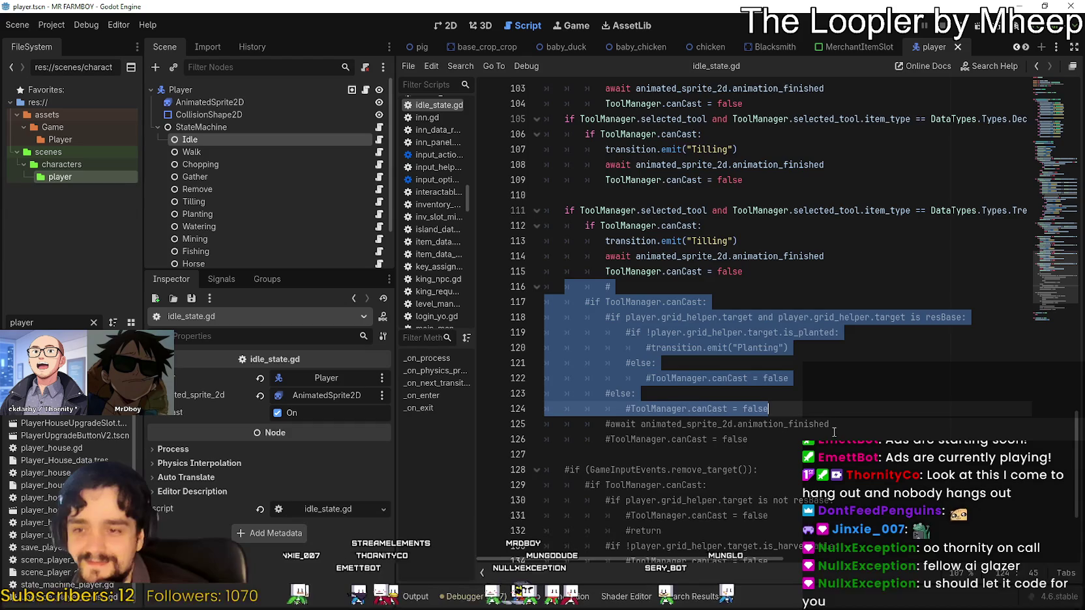
{"action": "left_click", "coordinate": [806, 485]}
{"action": "mouse_move", "coordinate": [806, 485]}
{"action": "left_mouse_down"}
{"action": "mouse_move", "coordinate": [750, 347]}
{"action": "mouse_move", "coordinate": [717, 210]}
{"action": "mouse_move", "coordinate": [551, 149]}
{"action": "left_mouse_up"}
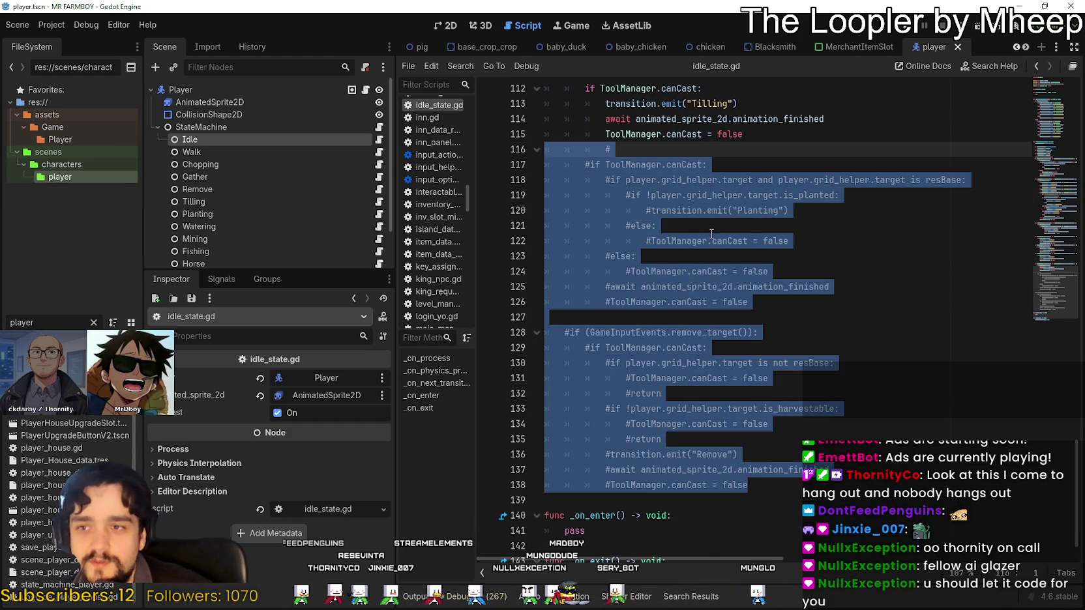
{"action": "key", "text": "BackSpace"}
{"action": "scroll", "coordinate": [734, 262], "scroll_direction": "up", "scroll_amount": 6}
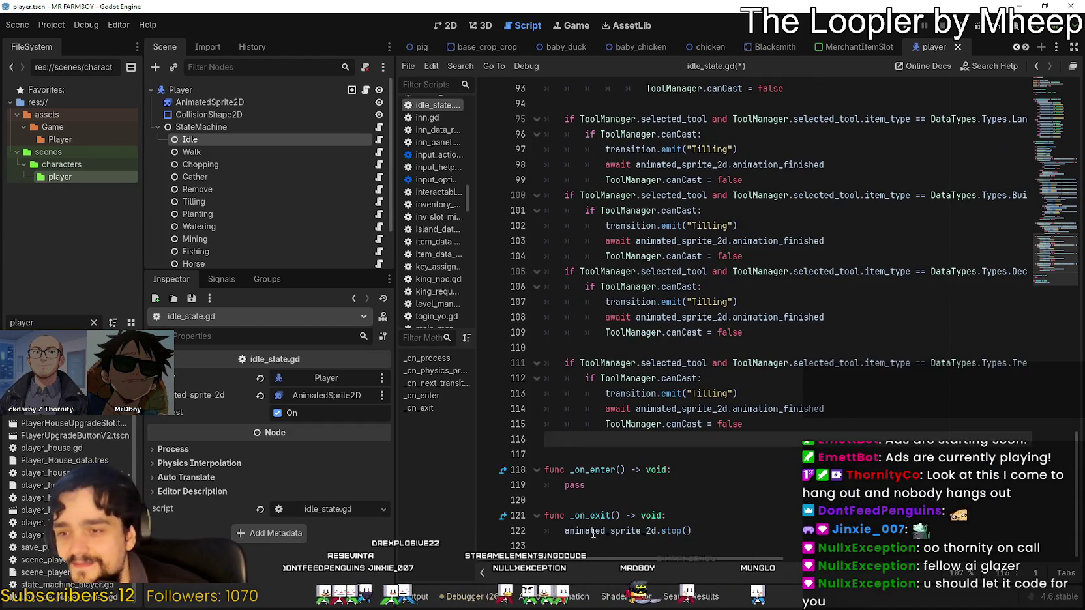
{"action": "key", "text": "Down"}
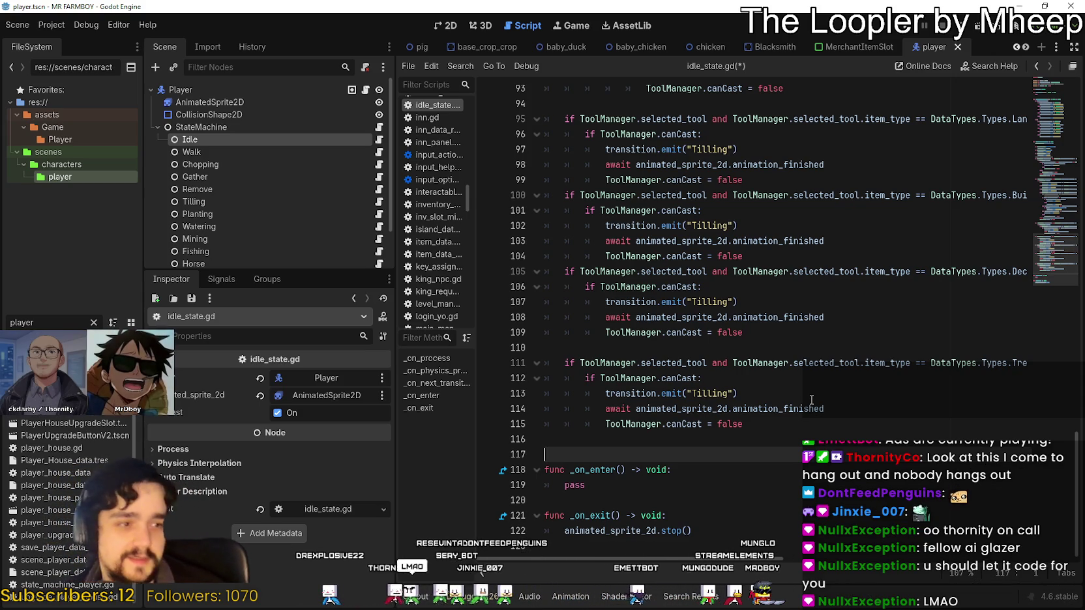
Review idle_state.gd's code from lines 94 up to the commented-out Gather lines 70–71
{"action": "left_click", "coordinate": [603, 347]}
{"action": "scroll", "coordinate": [603, 326], "scroll_direction": "up", "scroll_amount": 4}
{"action": "left_click", "coordinate": [621, 278]}
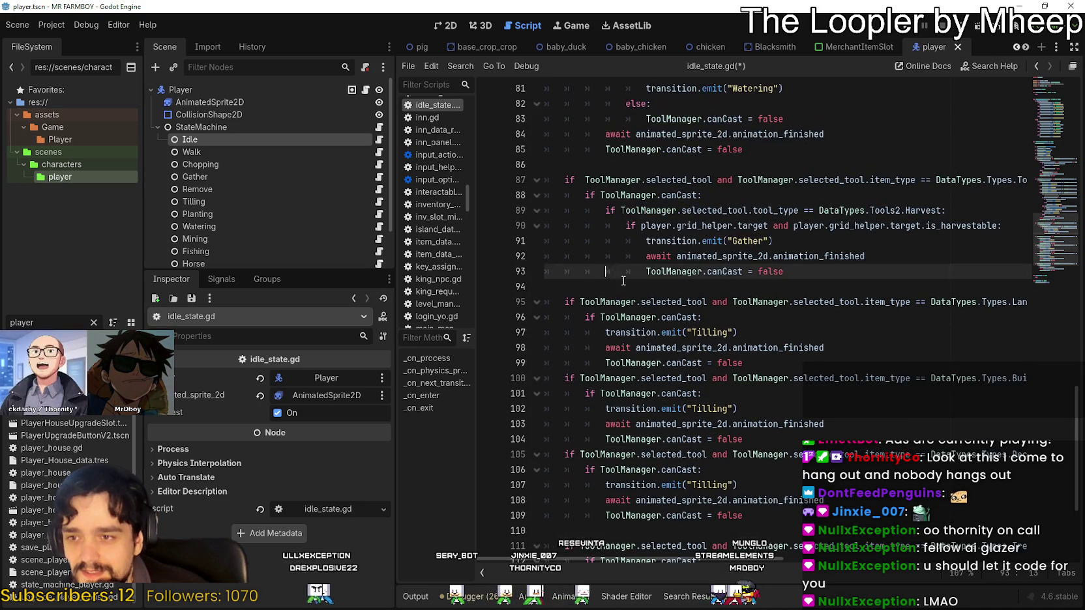
{"action": "left_click", "coordinate": [622, 287]}
{"action": "scroll", "coordinate": [792, 376], "scroll_direction": "up", "scroll_amount": 5}
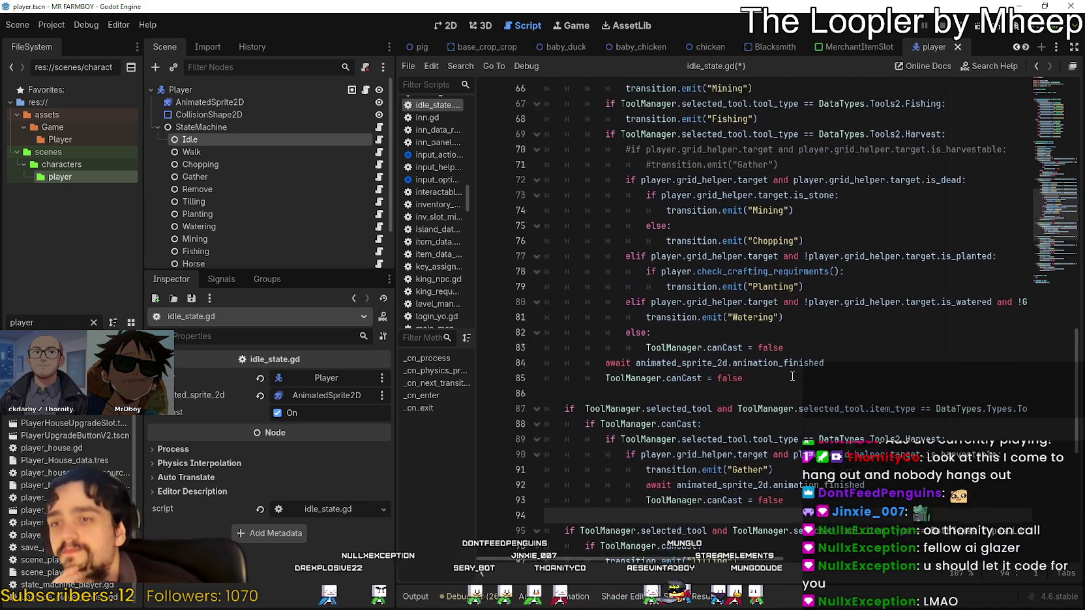
{"action": "scroll", "coordinate": [792, 376], "scroll_direction": "up", "scroll_amount": 1}
{"action": "left_click", "coordinate": [872, 387]}
{"action": "left_click_drag", "start_coordinate": [779, 366], "coordinate": [586, 348]}
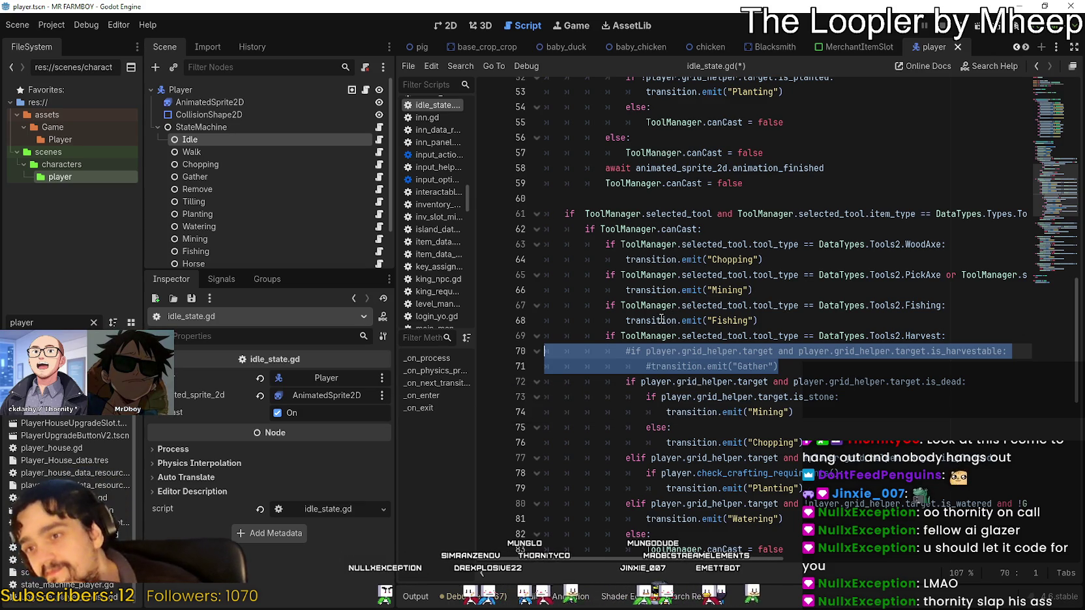
Switch the script editor to player.gd from the Scripts list
{"action": "scroll", "coordinate": [731, 219], "scroll_direction": "up", "scroll_amount": 5}
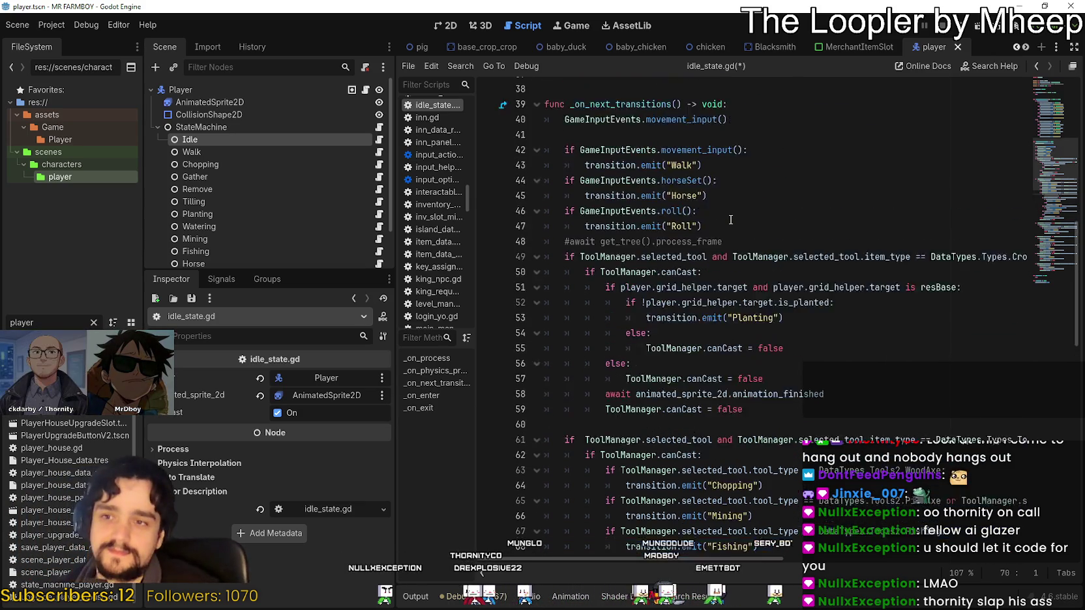
{"action": "scroll", "coordinate": [718, 365], "scroll_direction": "down", "scroll_amount": 3}
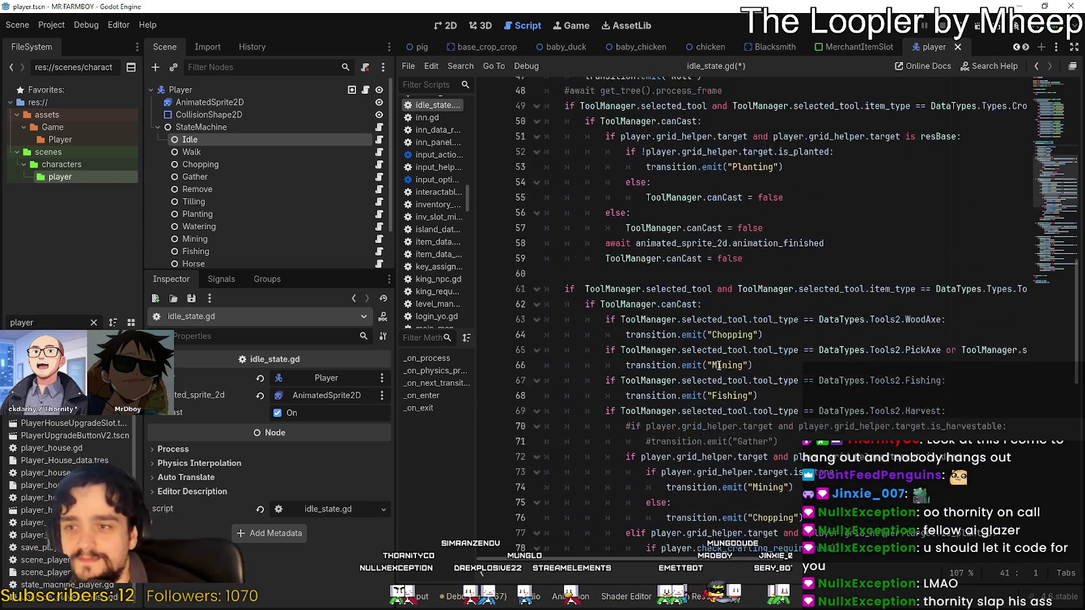
{"action": "scroll", "coordinate": [718, 365], "scroll_direction": "down", "scroll_amount": 15}
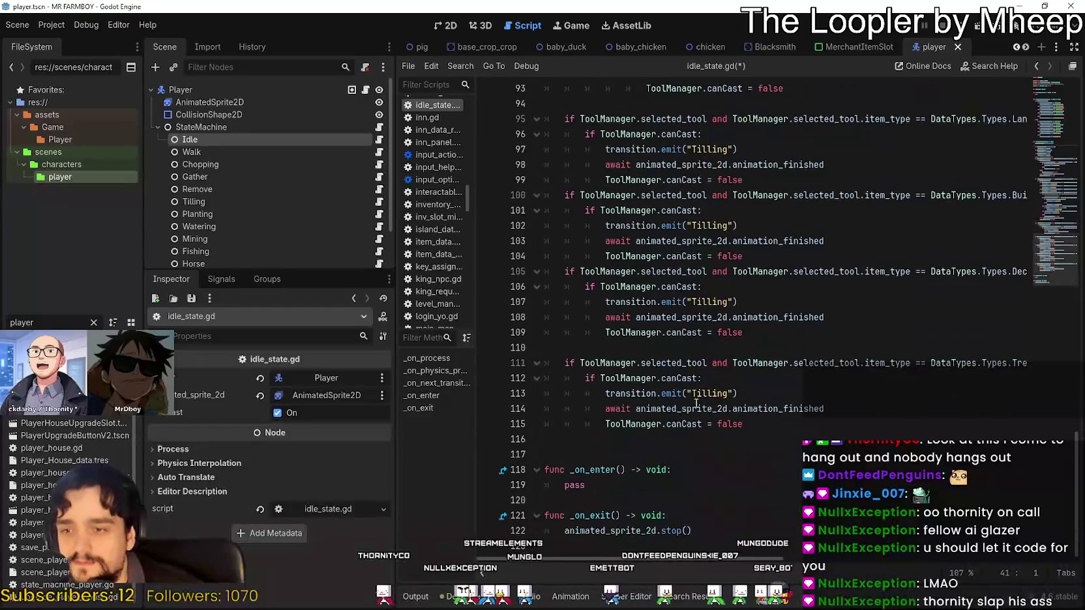
{"action": "left_click", "coordinate": [366, 90]}
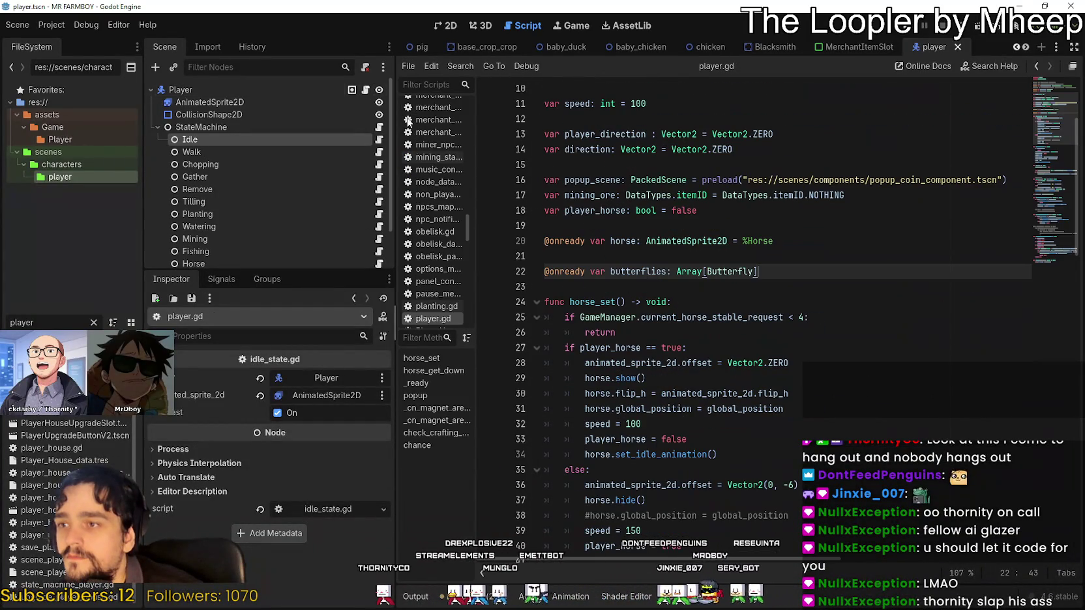
Inspect the butterflies variable declaration near line 22 of player.gd
{"action": "left_click", "coordinate": [690, 282]}
{"action": "left_click", "coordinate": [817, 272]}
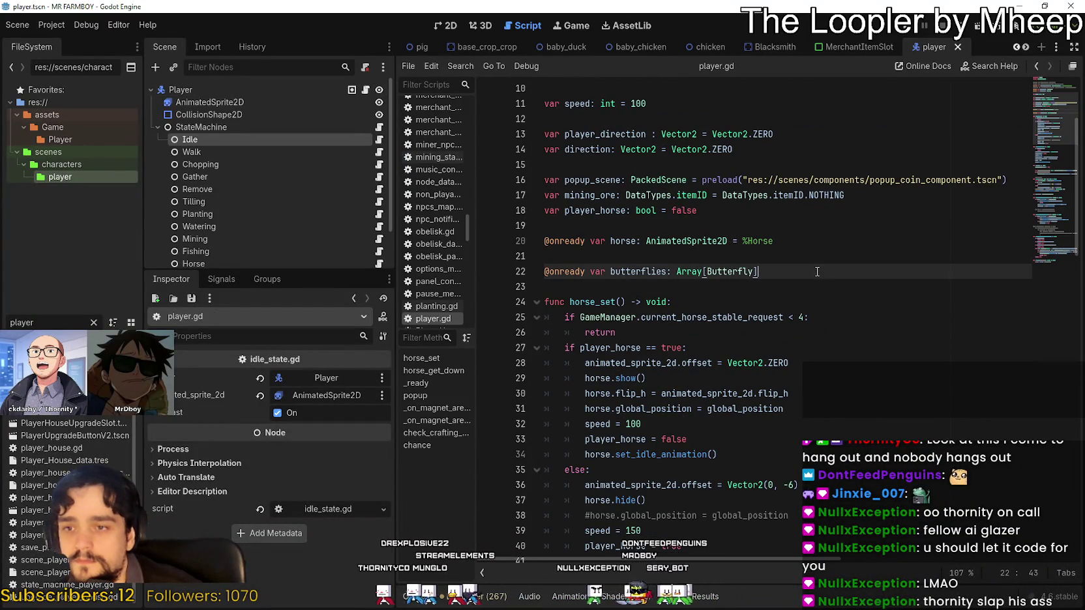
{"action": "scroll", "coordinate": [810, 280], "scroll_direction": "down", "scroll_amount": 5}
{"action": "scroll", "coordinate": [804, 266], "scroll_direction": "up", "scroll_amount": 3}
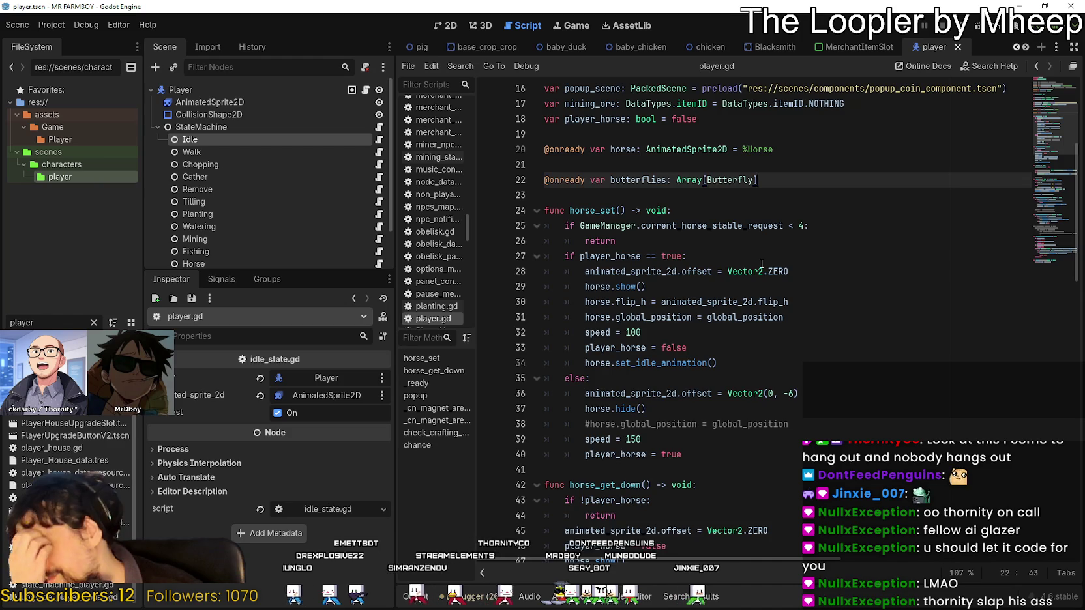
{"action": "scroll", "coordinate": [756, 258], "scroll_direction": "up", "scroll_amount": 3}
{"action": "left_click", "coordinate": [702, 326]}
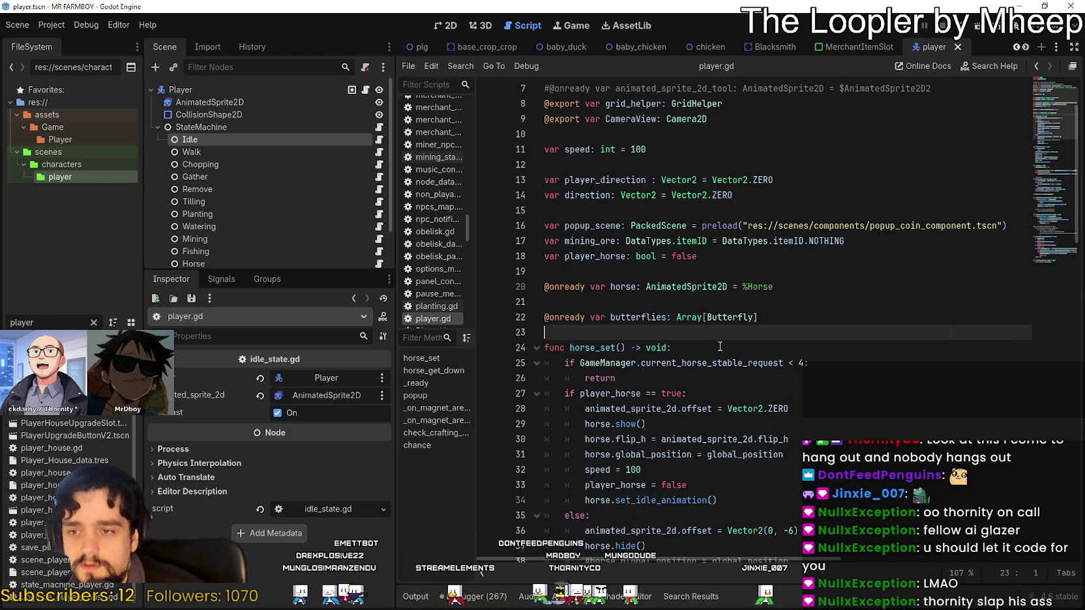
{"action": "scroll", "coordinate": [612, 406], "scroll_direction": "down", "scroll_amount": 13}
{"action": "scroll", "coordinate": [612, 406], "scroll_direction": "up", "scroll_amount": 13}
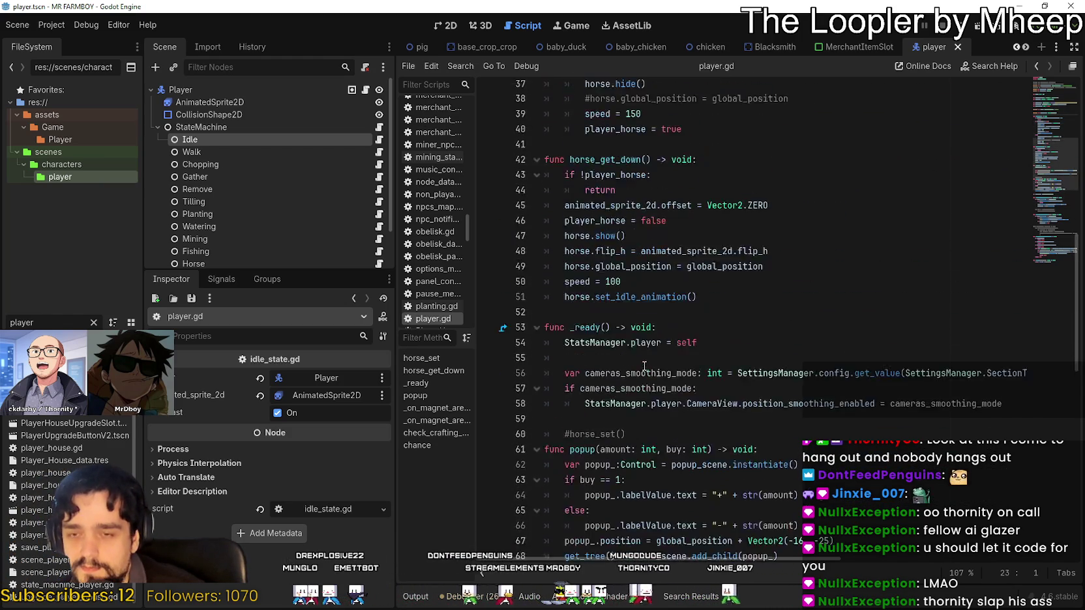
{"action": "left_click", "coordinate": [651, 313]}
{"action": "double_click", "coordinate": [651, 313]}
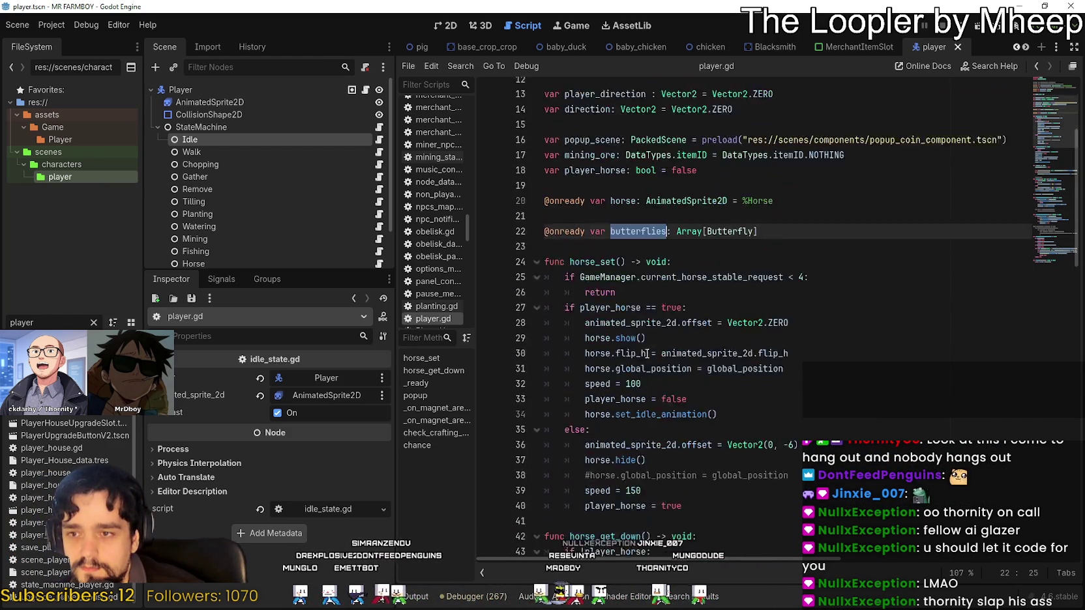
{"action": "scroll", "coordinate": [646, 326], "scroll_direction": "down", "scroll_amount": 17}
{"action": "scroll", "coordinate": [642, 340], "scroll_direction": "down", "scroll_amount": 8}
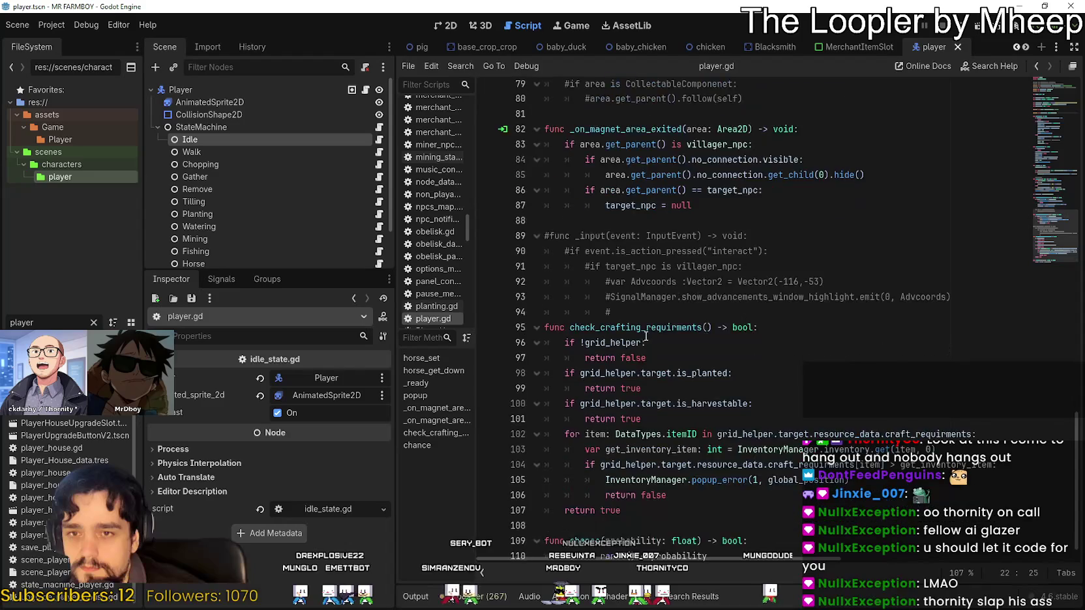
Start a new spawnButterflies function declaration at the end of the file, below chance
{"action": "key", "text": "ctrl+End"}
{"action": "key", "text": "Return"}
{"action": "key", "text": "Return"}
{"action": "type", "text": "func spawn"}
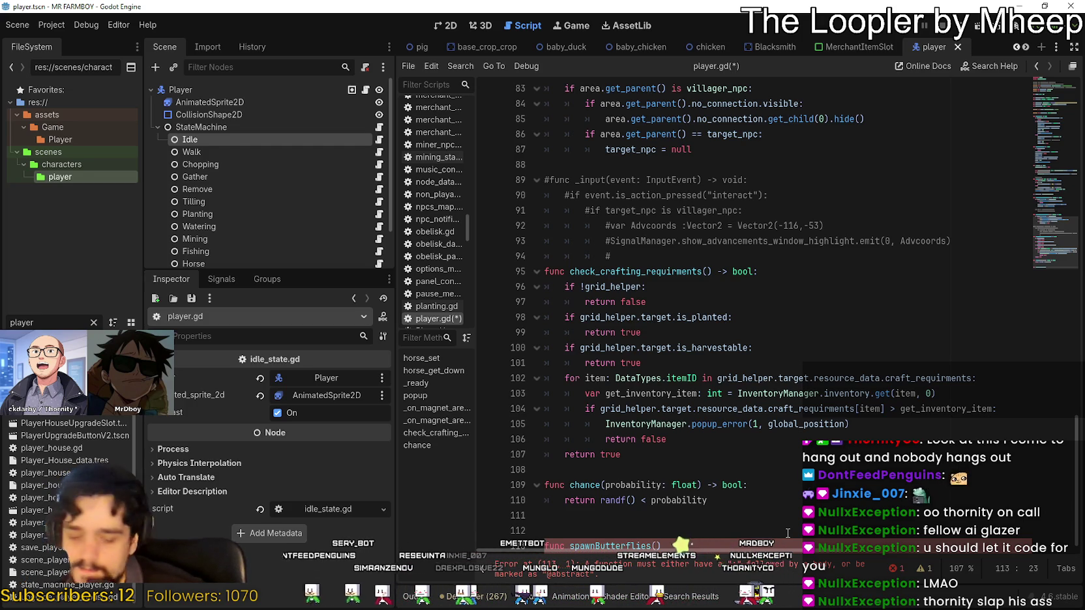
Finish the spawnButterflies() header with a void return type and open its body
{"action": "type", "text": ")"}
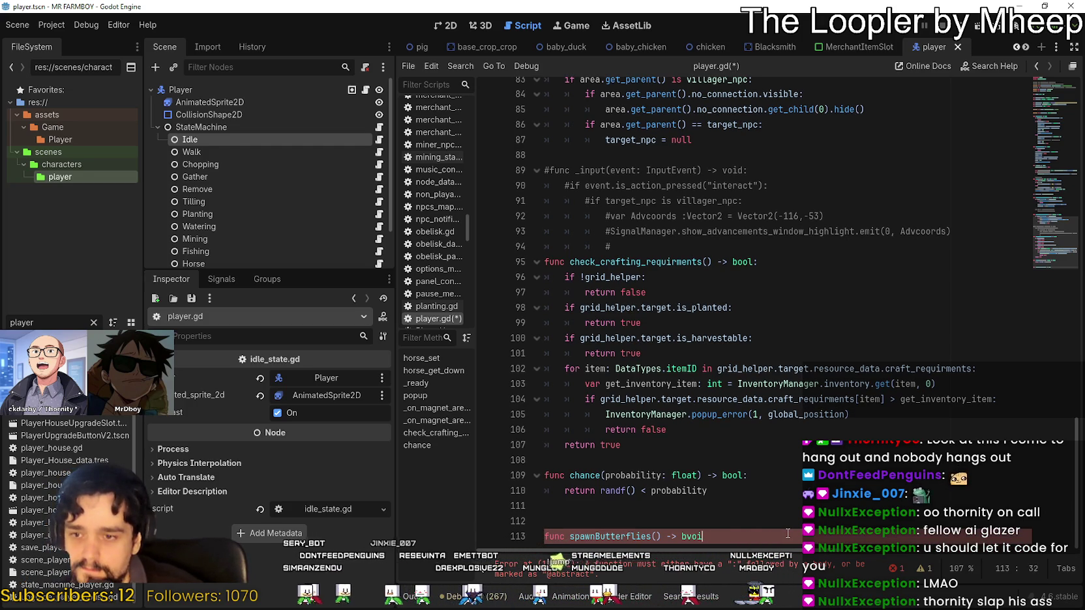
{"action": "key", "text": "BackSpace"}
{"action": "key", "text": "BackSpace"}
{"action": "key", "text": "BackSpace"}
{"action": "key", "text": "BackSpace"}
{"action": "type", "text": "void:"}
{"action": "key", "text": "Return"}
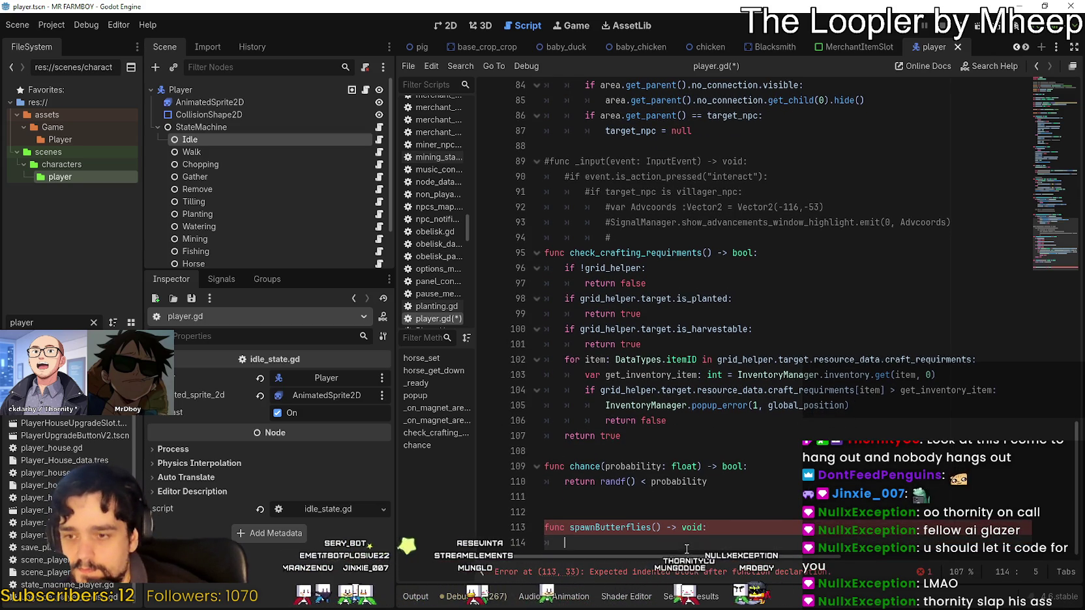
Write the loop header 'for butterfly_ in range(10):' and start its indented body
{"action": "left_click", "coordinate": [736, 526]}
{"action": "key", "text": "Down"}
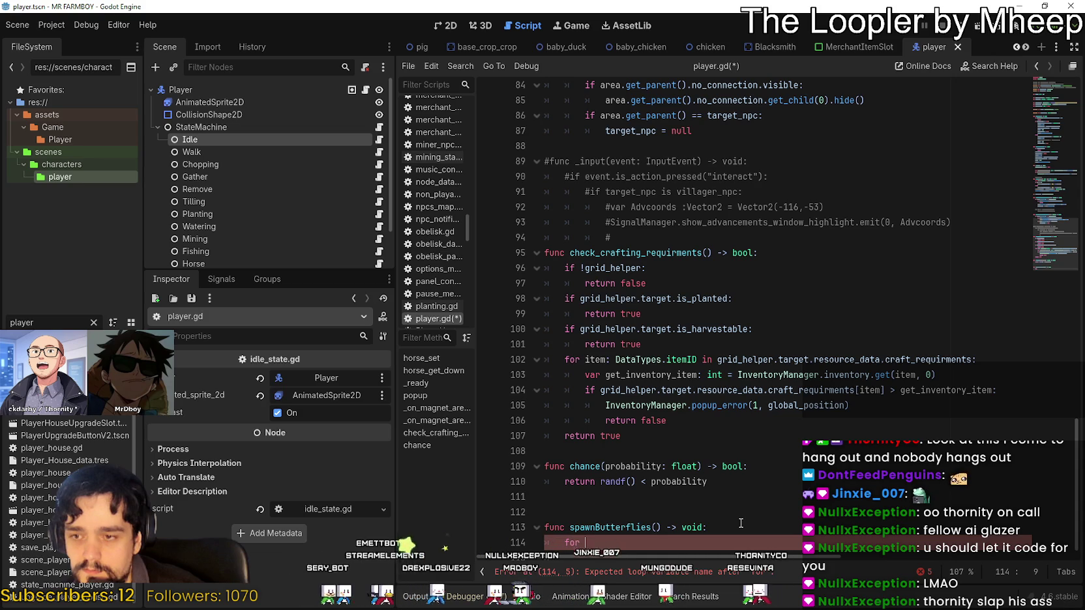
{"action": "type", "text": "range"}
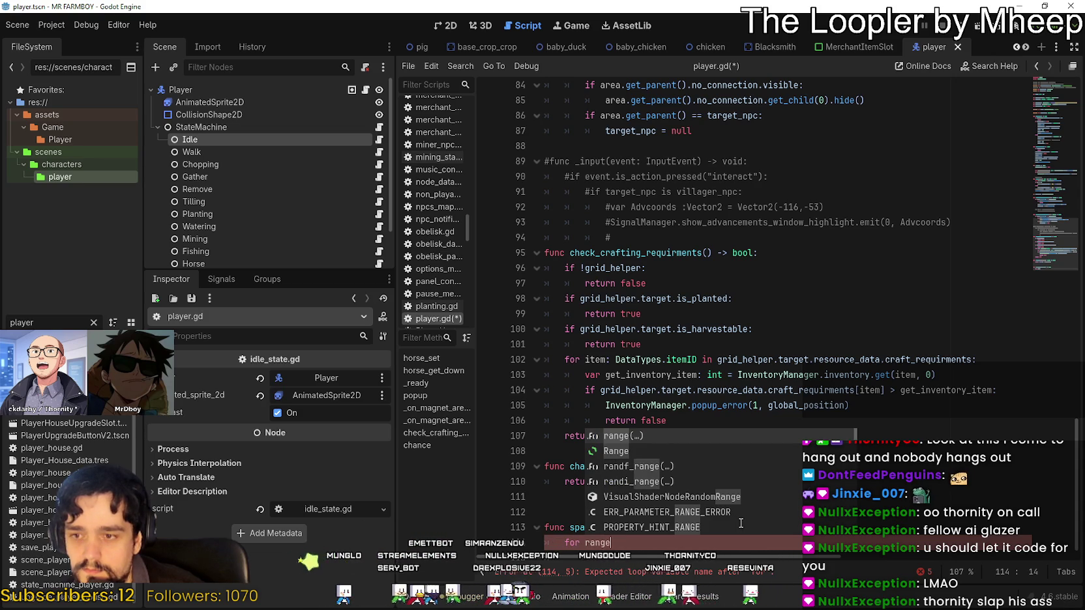
{"action": "key", "text": "Return"}
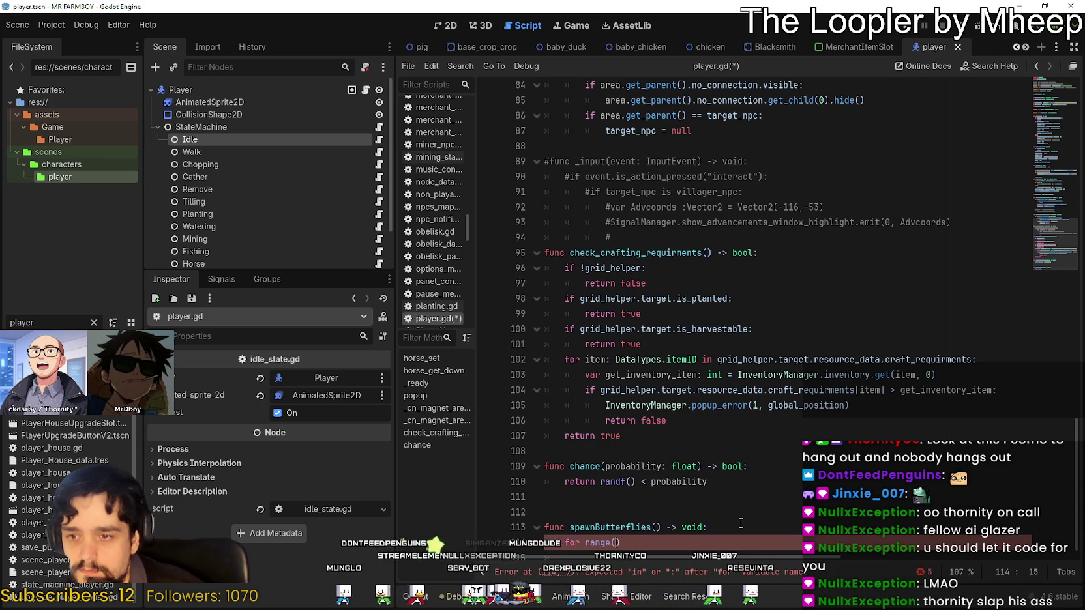
{"action": "key", "text": "Left"}
{"action": "key", "text": "Left"}
{"action": "key", "text": "Left"}
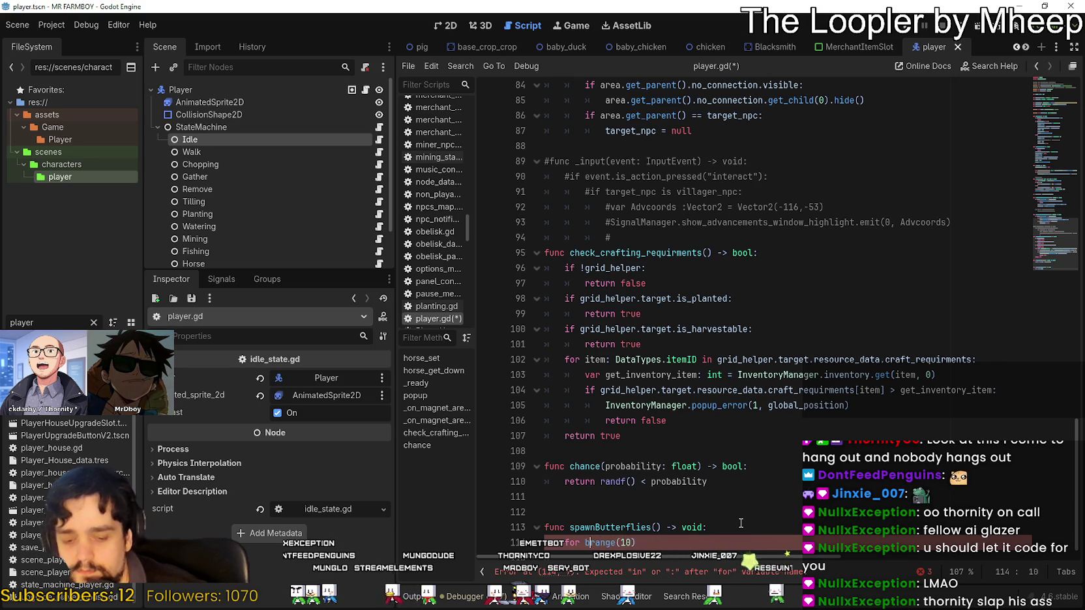
{"action": "type", "text": "utterfly_ in"}
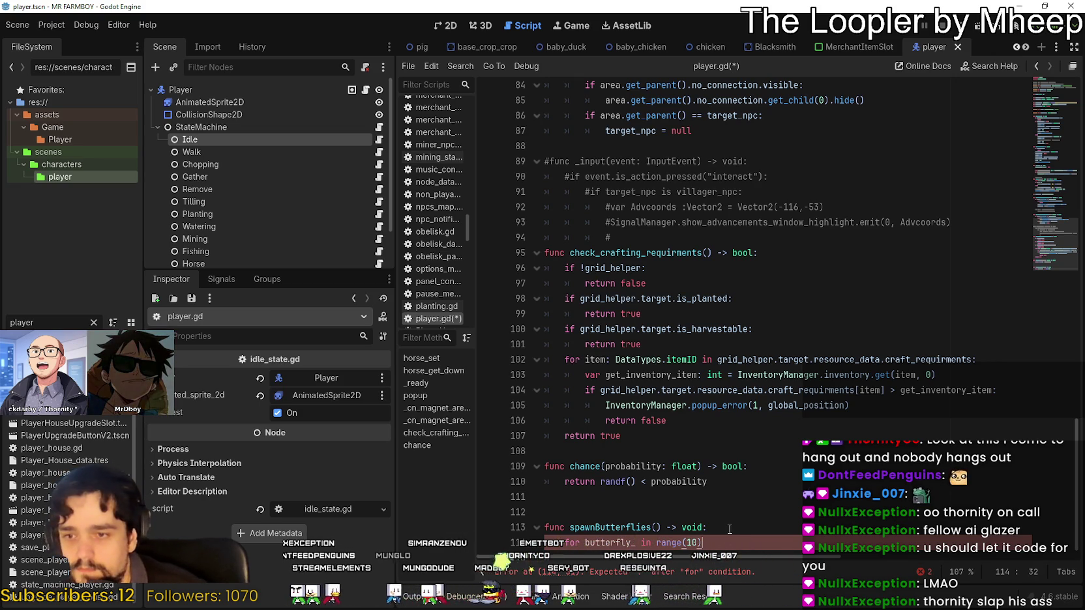
{"action": "key", "text": "End"}
{"action": "type", "text": ":"}
{"action": "key", "text": "Return"}
{"action": "left_click_drag", "start_coordinate": [1032, 253], "coordinate": [1033, 112]}
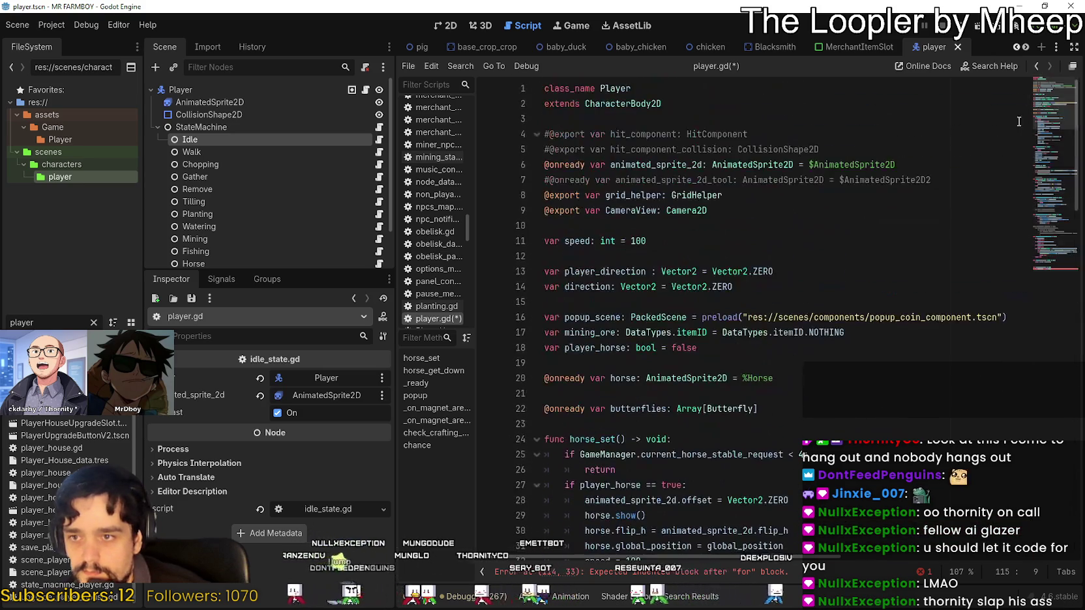
Add a butterflies.append() call in the loop using the copied array name and autocomplete
{"action": "double_click", "coordinate": [638, 408]}
{"action": "key", "text": "ctrl+c"}
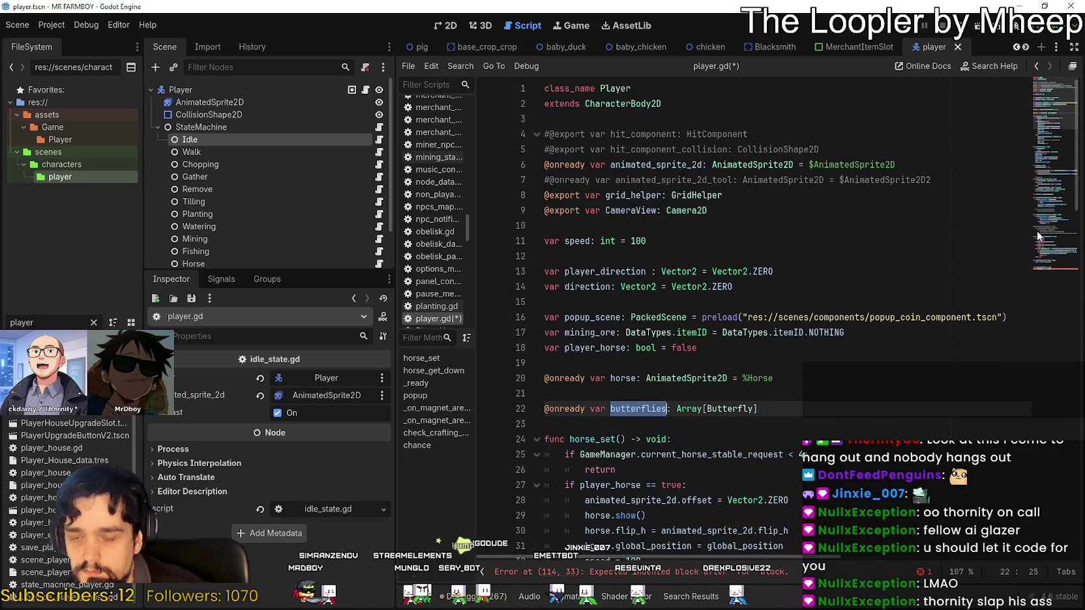
{"action": "left_click", "coordinate": [1035, 237]}
{"action": "left_click", "coordinate": [607, 526]}
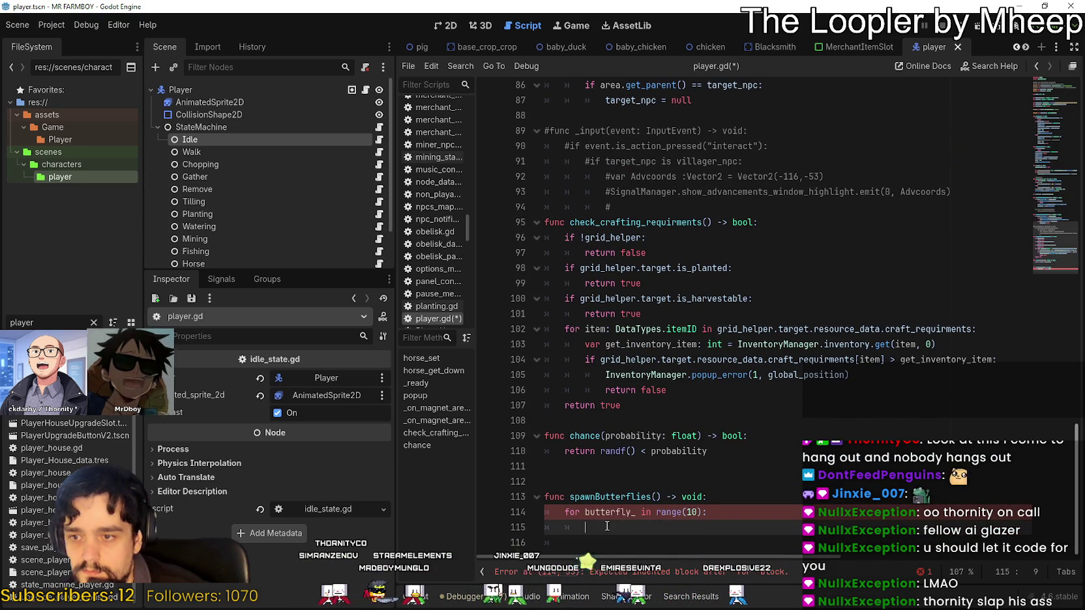
{"action": "key", "text": "ctrl+v"}
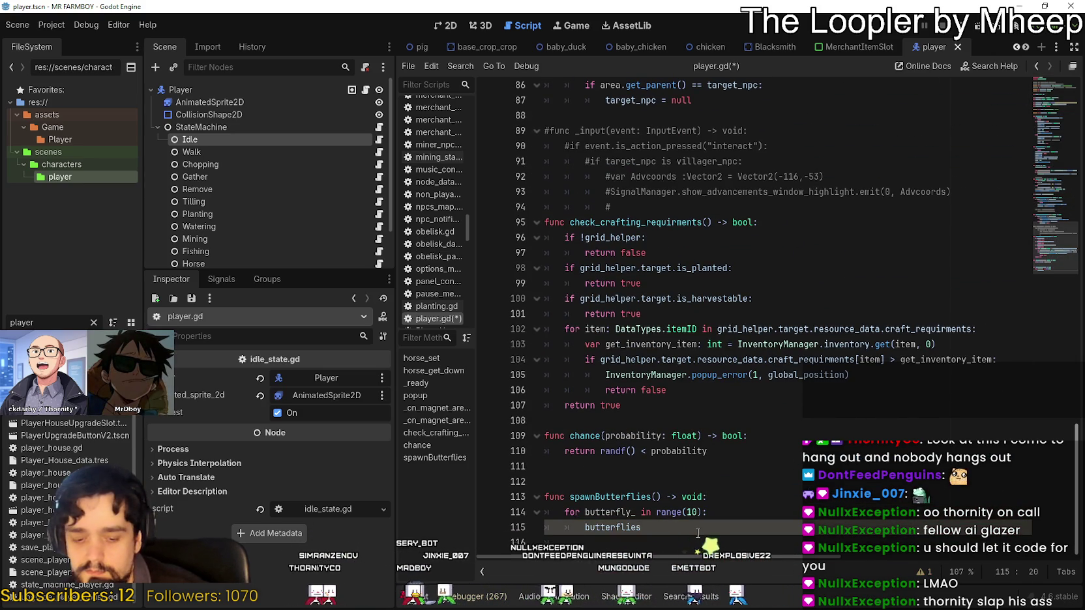
{"action": "type", "text": "."}
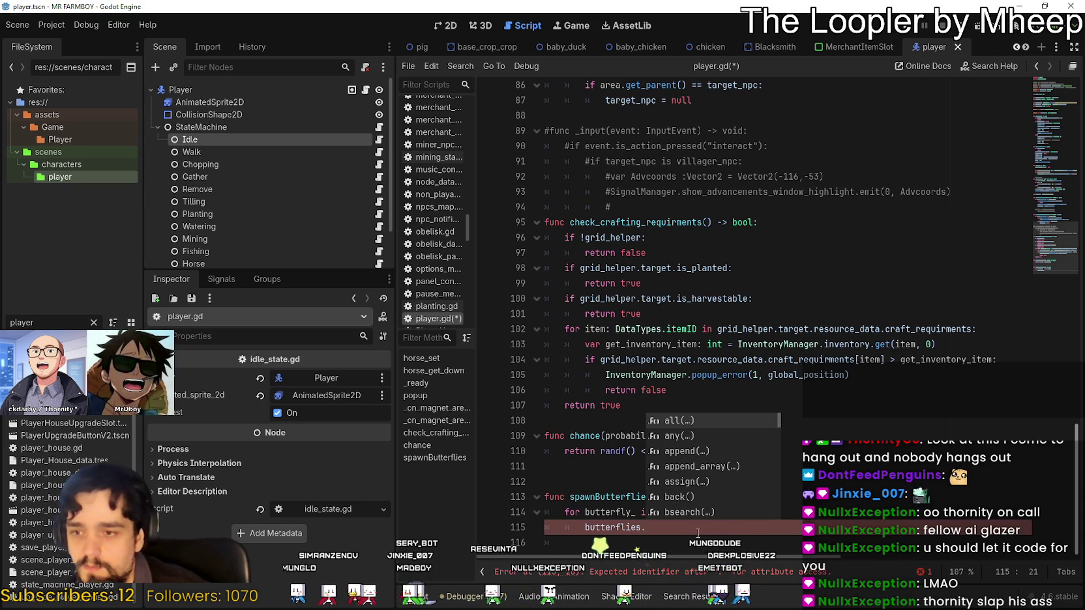
{"action": "type", "text": "app"}
{"action": "key", "text": "Return"}
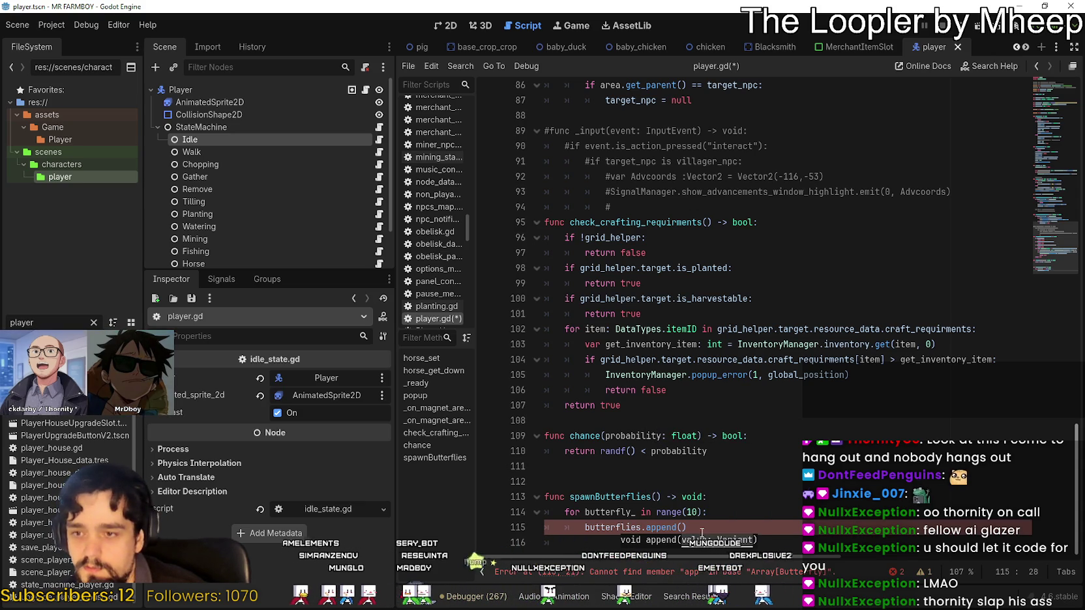
Insert a butterfly_ line above the append call via autocomplete
{"action": "left_click", "coordinate": [719, 516]}
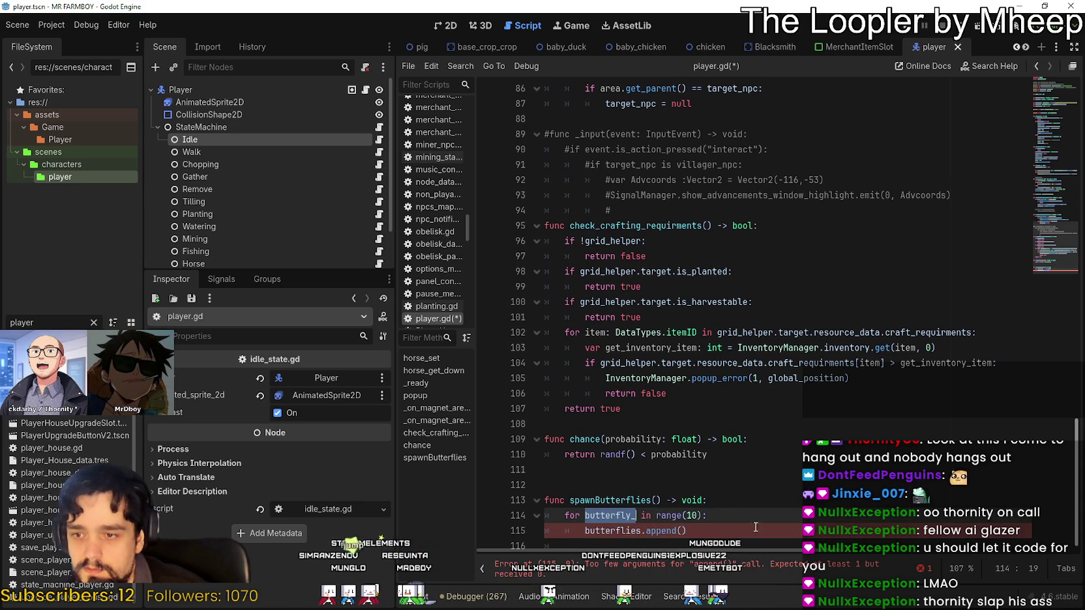
{"action": "key", "text": "End"}
{"action": "key", "text": "Return"}
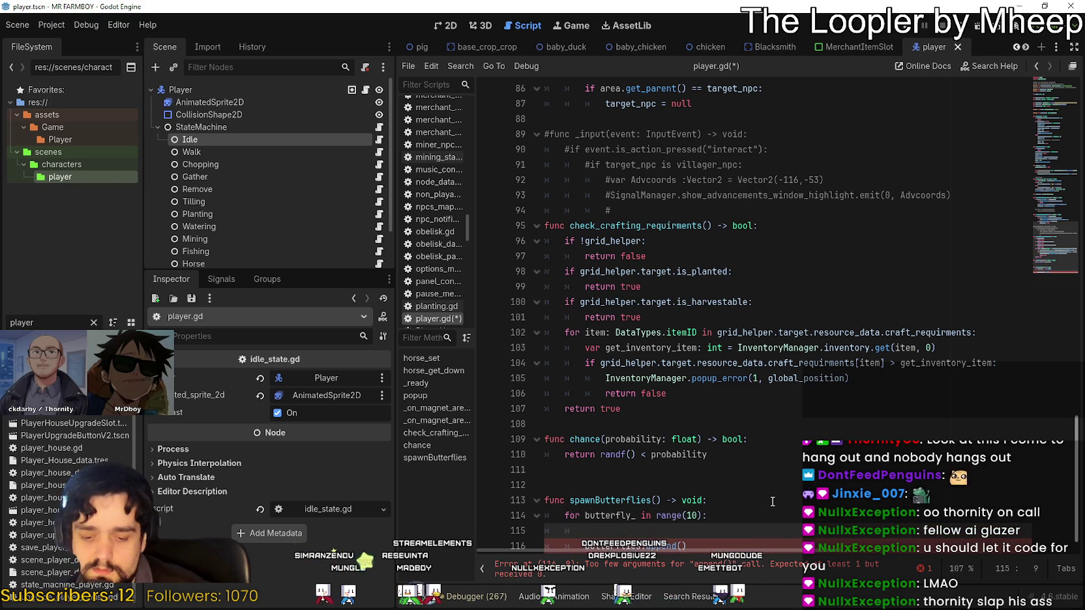
{"action": "scroll", "coordinate": [753, 513], "scroll_direction": "down", "scroll_amount": 1}
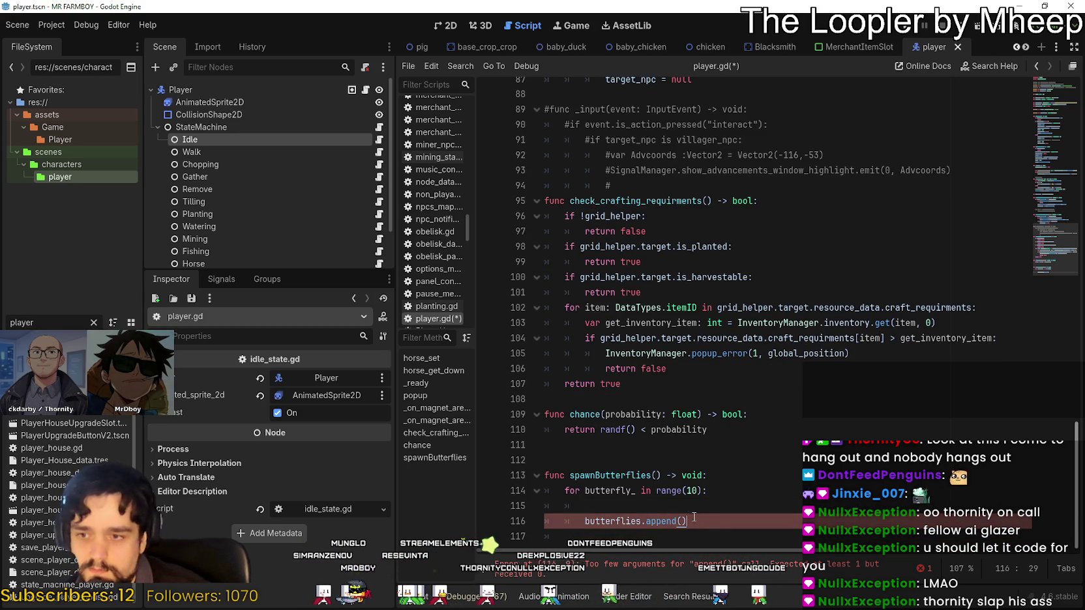
{"action": "type", "text": "butter"}
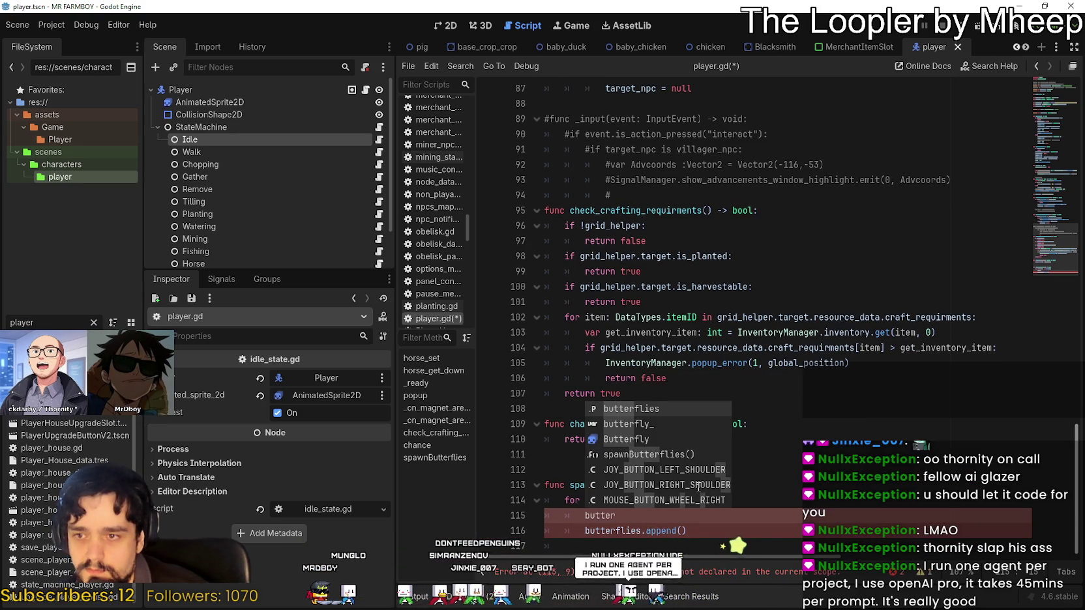
{"action": "key", "text": "Down"}
{"action": "key", "text": "Return"}
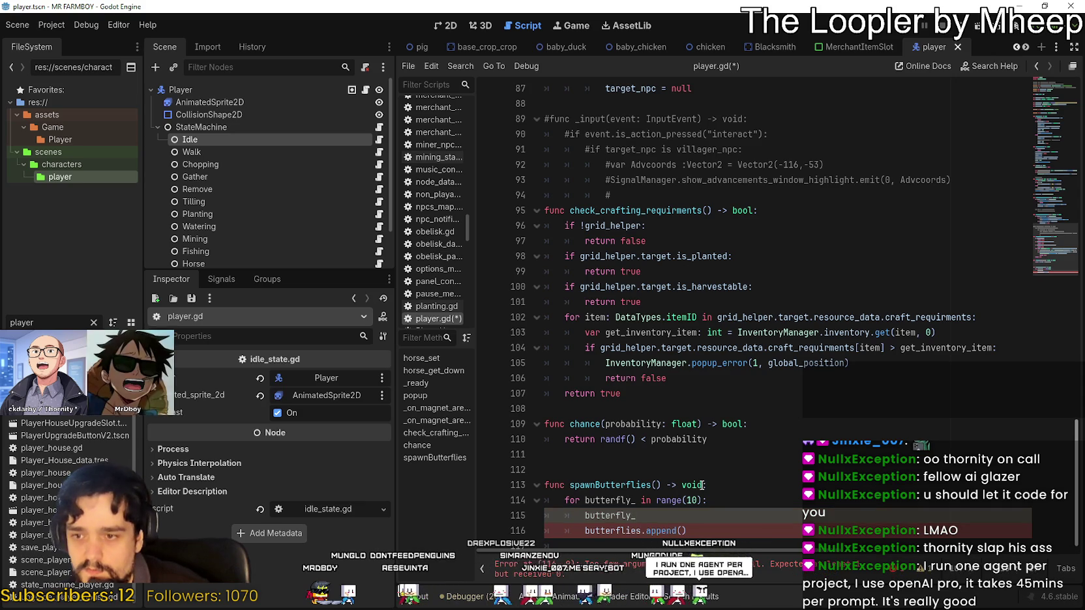
Check the butterfly_ name on line 115 against the append argument
{"action": "left_click", "coordinate": [696, 522]}
{"action": "type", "text": "butterfly_"}
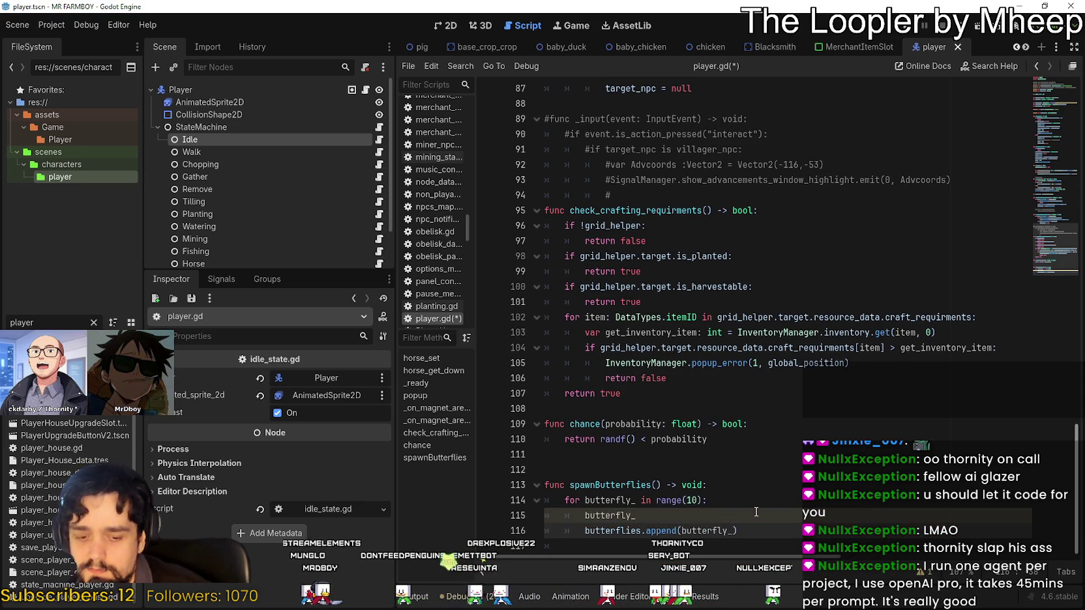
{"action": "left_click", "coordinate": [756, 511]}
{"action": "double_click", "coordinate": [597, 513]}
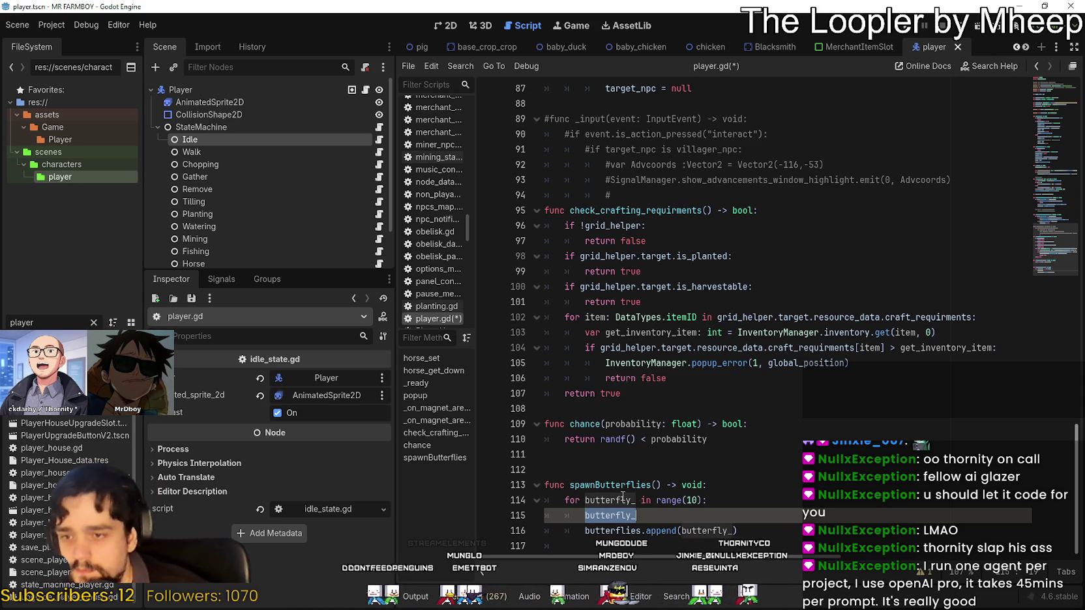
{"action": "left_click", "coordinate": [673, 519]}
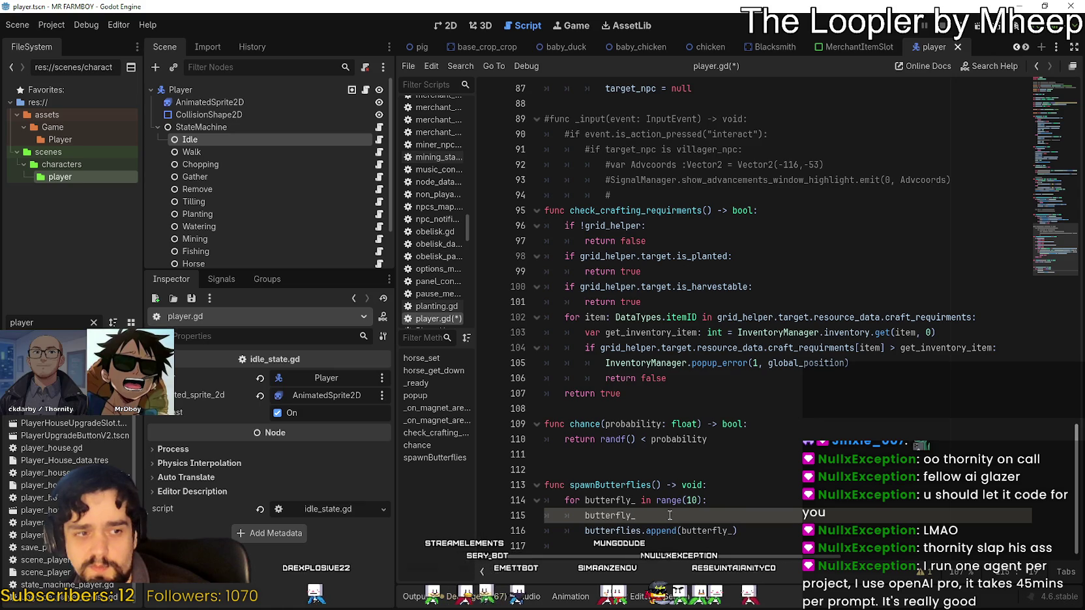
{"action": "left_click_drag", "start_coordinate": [636, 515], "coordinate": [581, 514]}
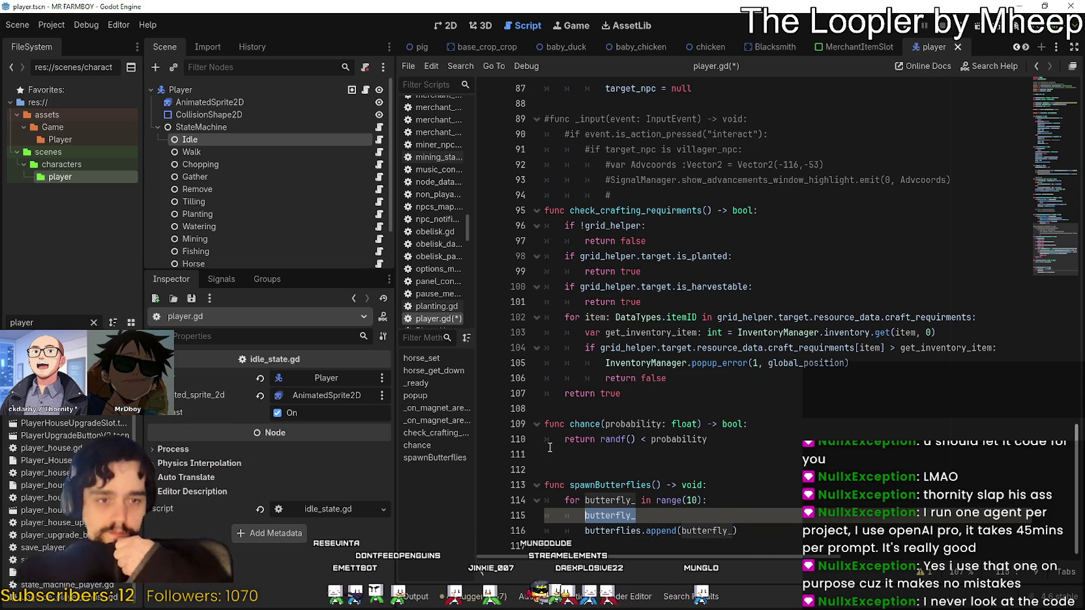
Review the loop variable butterfly_ and the range count 10 on lines 114–115
{"action": "left_click", "coordinate": [630, 409]}
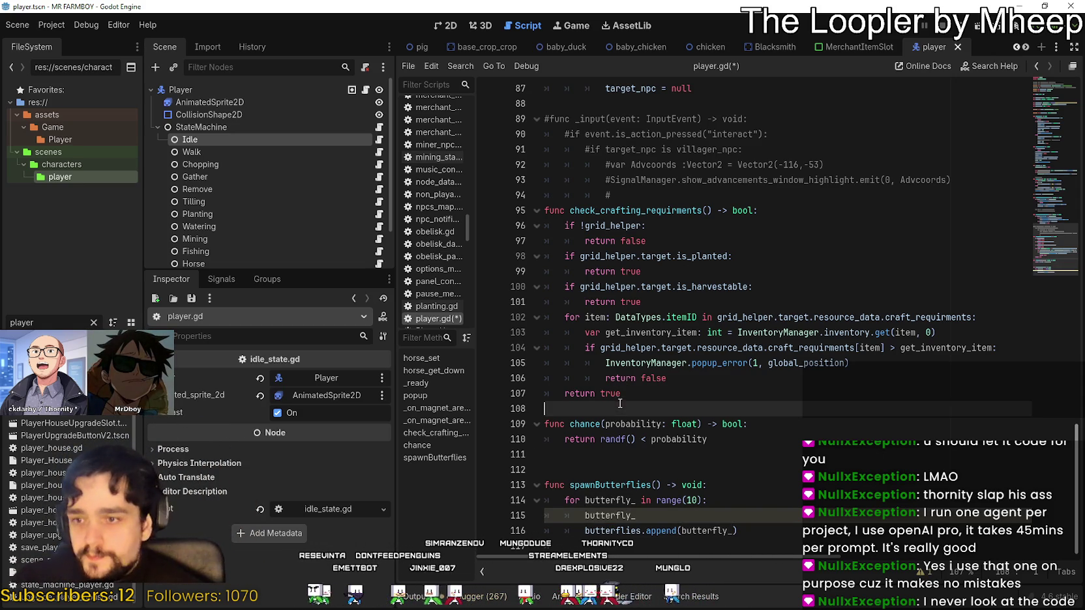
{"action": "left_click", "coordinate": [642, 454]}
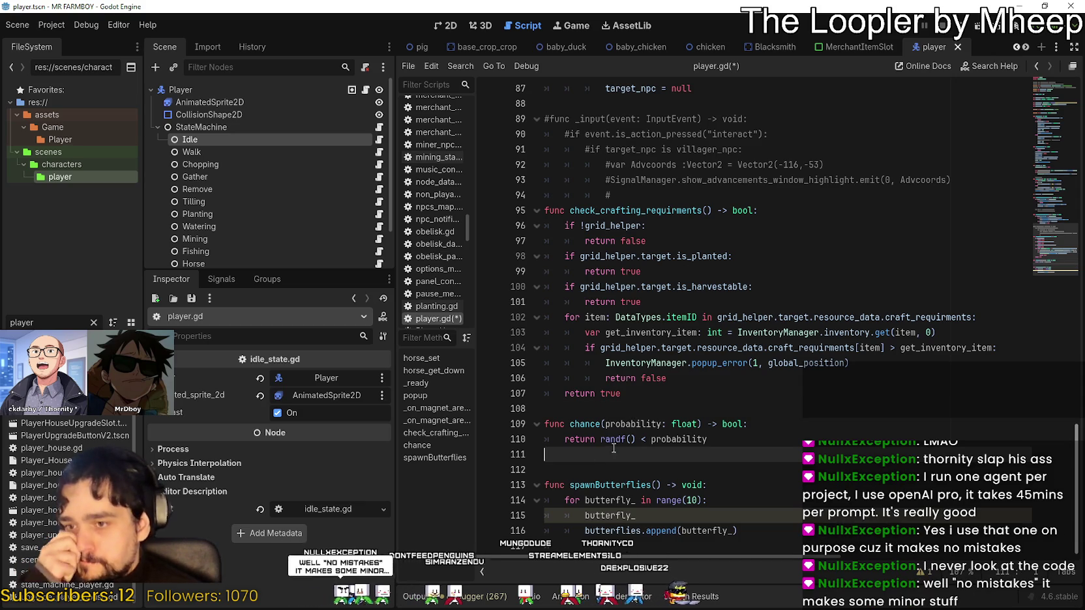
{"action": "left_click", "coordinate": [652, 500]}
{"action": "double_click", "coordinate": [609, 500]}
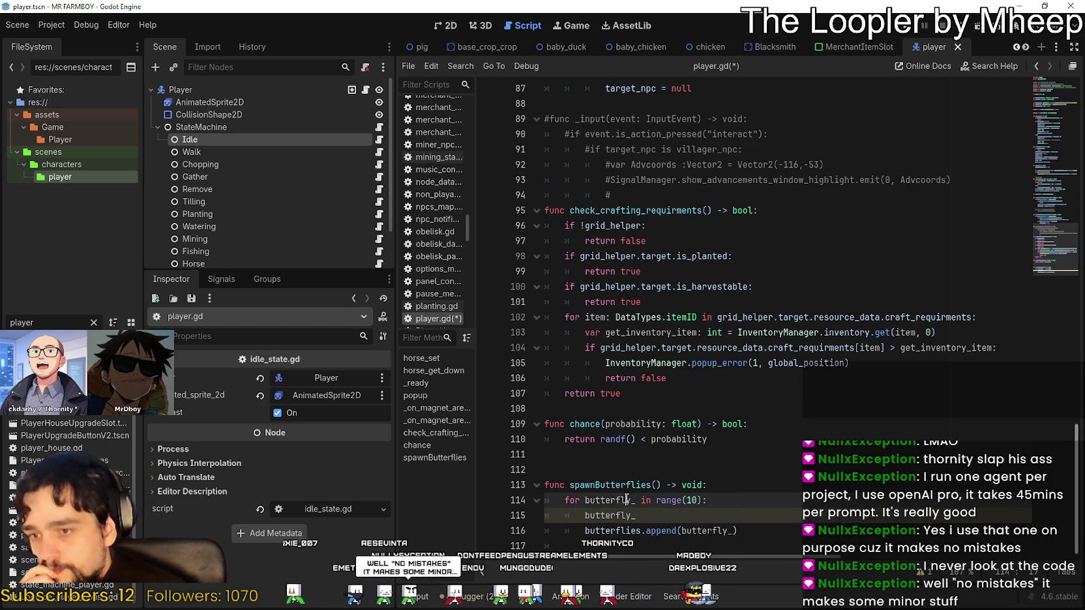
{"action": "double_click", "coordinate": [589, 515]}
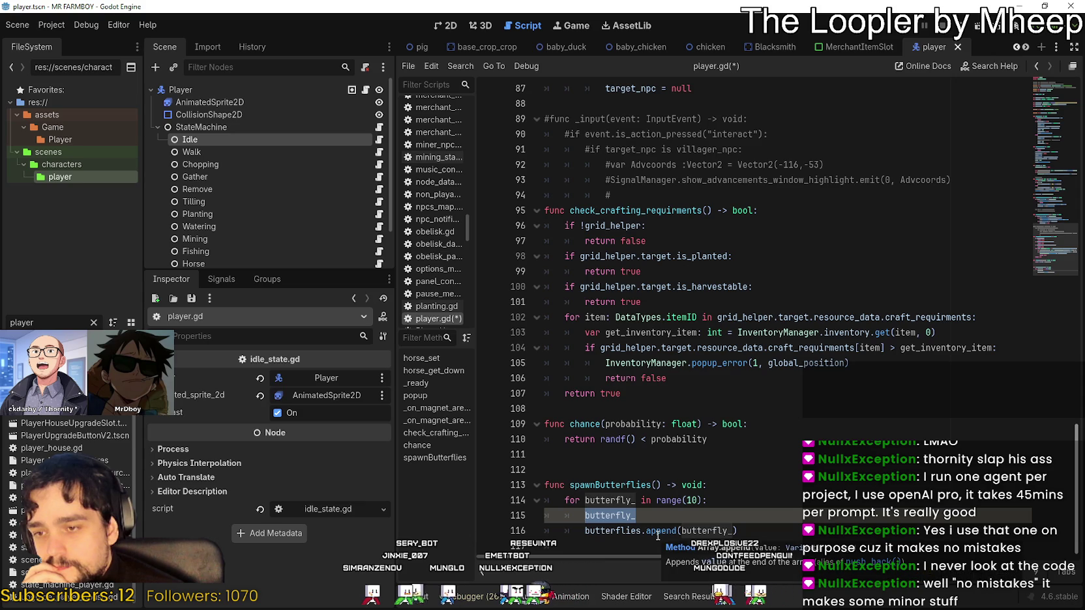
{"action": "double_click", "coordinate": [690, 500]}
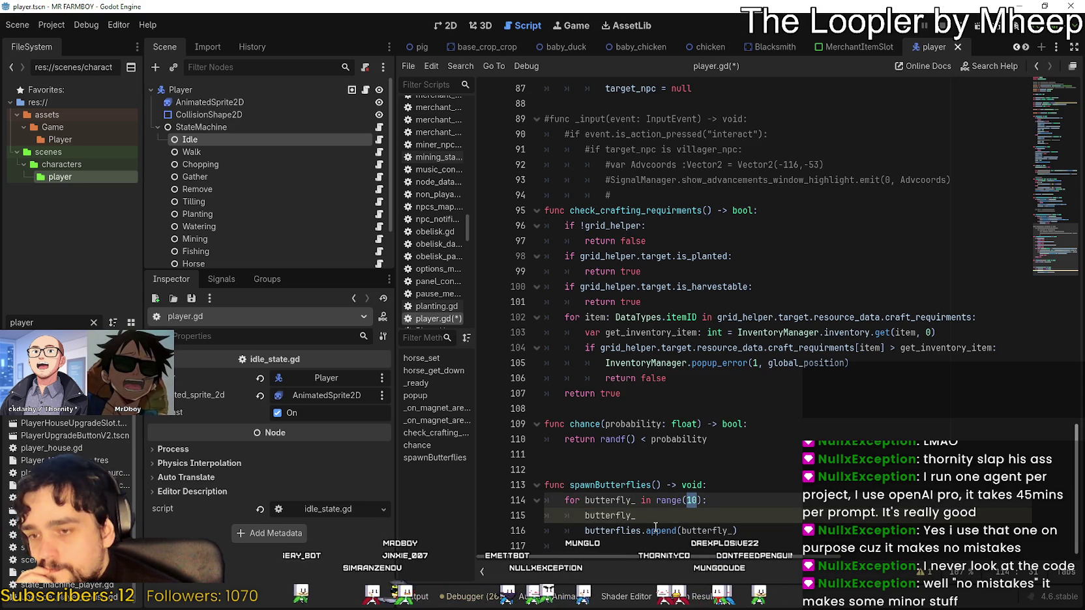
{"action": "mouse_move", "coordinate": [655, 526]}
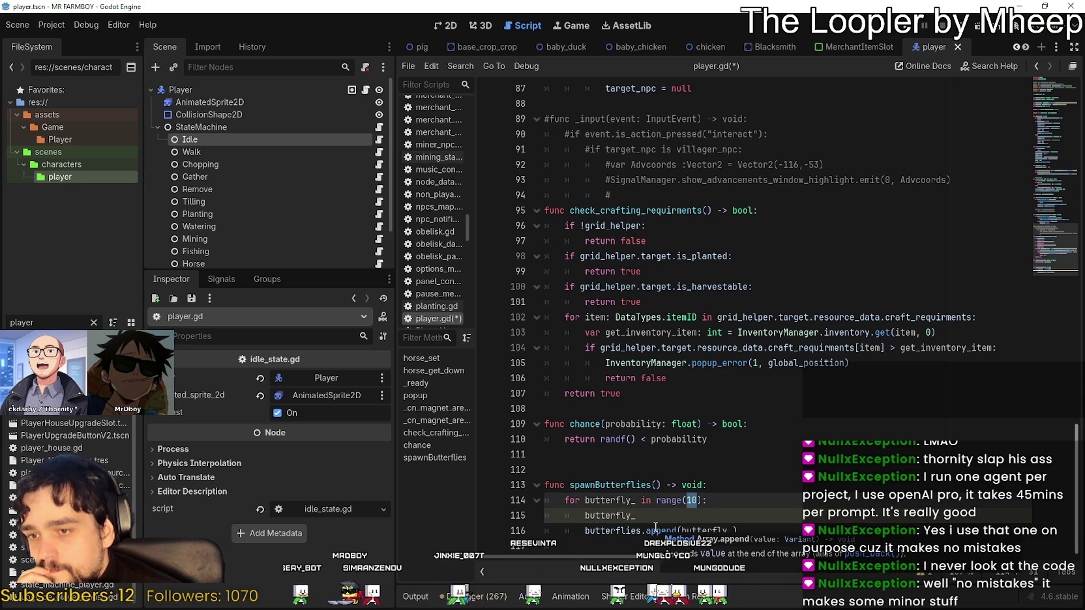
{"action": "key", "text": "Up"}
{"action": "key", "text": "End"}
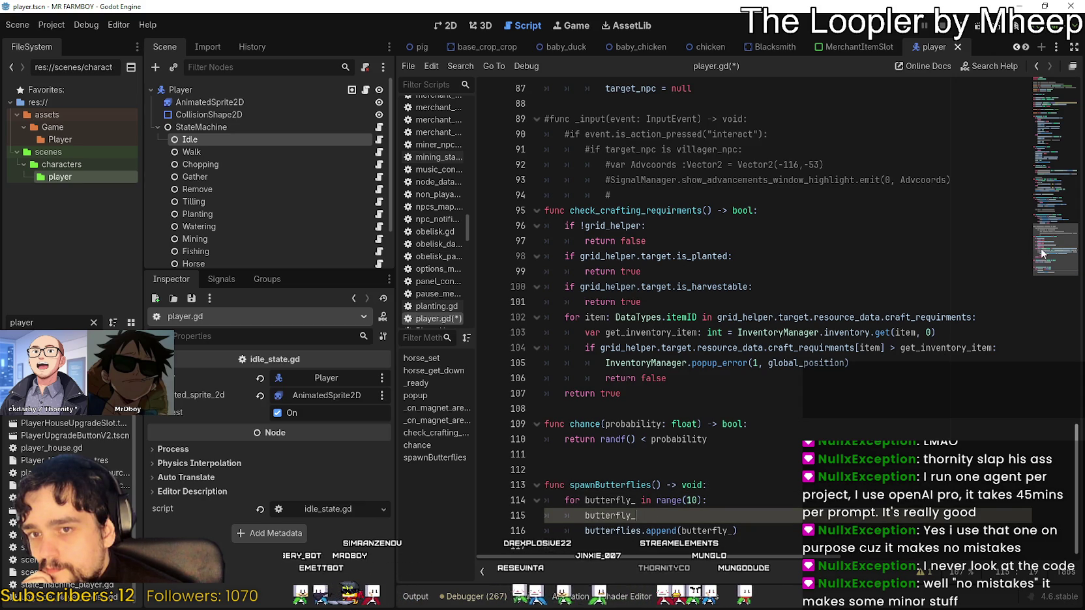
{"action": "mouse_move", "coordinate": [1040, 248]}
{"action": "left_mouse_down"}
{"action": "mouse_move", "coordinate": [1042, 218]}
{"action": "mouse_move", "coordinate": [1034, 250]}
{"action": "left_mouse_up"}
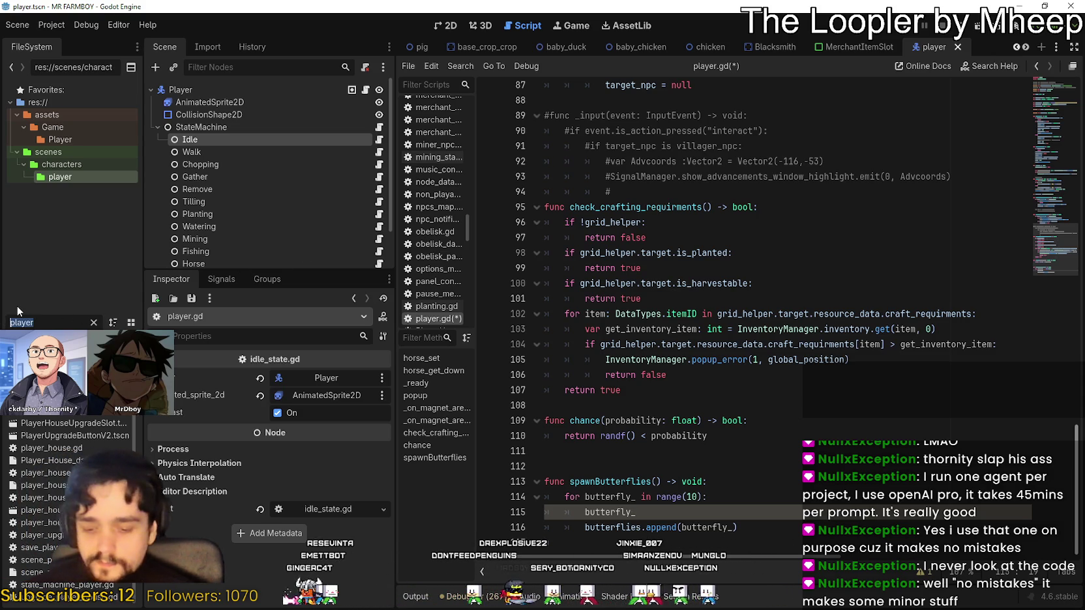
Filter the FileSystem for 'rub', open env_res_rubbish.gd and scroll through its fish-chance code
{"action": "type", "text": "rub"}
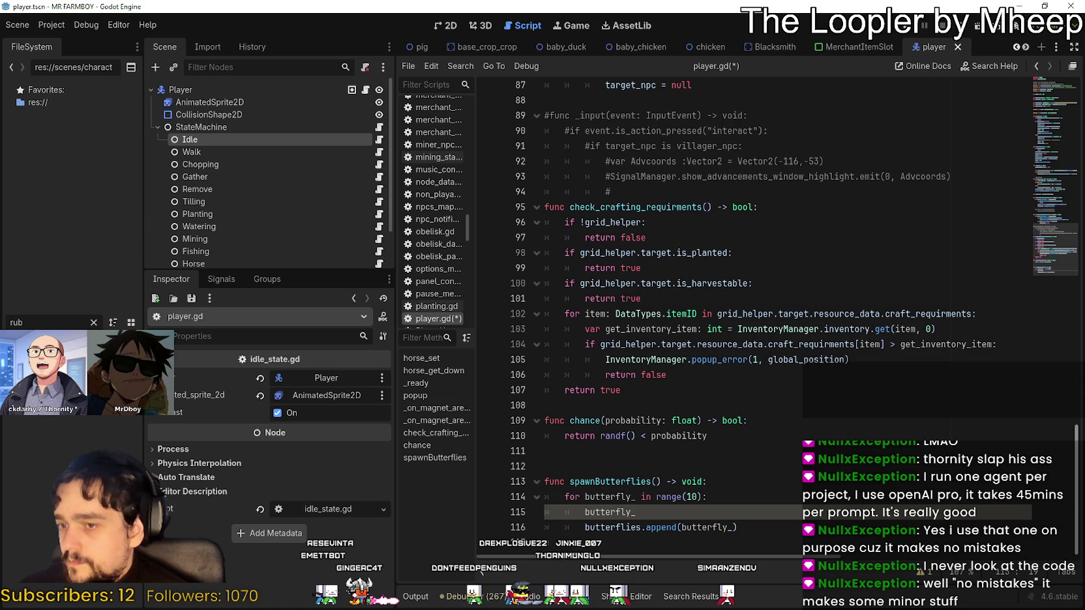
{"action": "key", "text": "Return"}
{"action": "scroll", "coordinate": [656, 347], "scroll_direction": "down", "scroll_amount": 5}
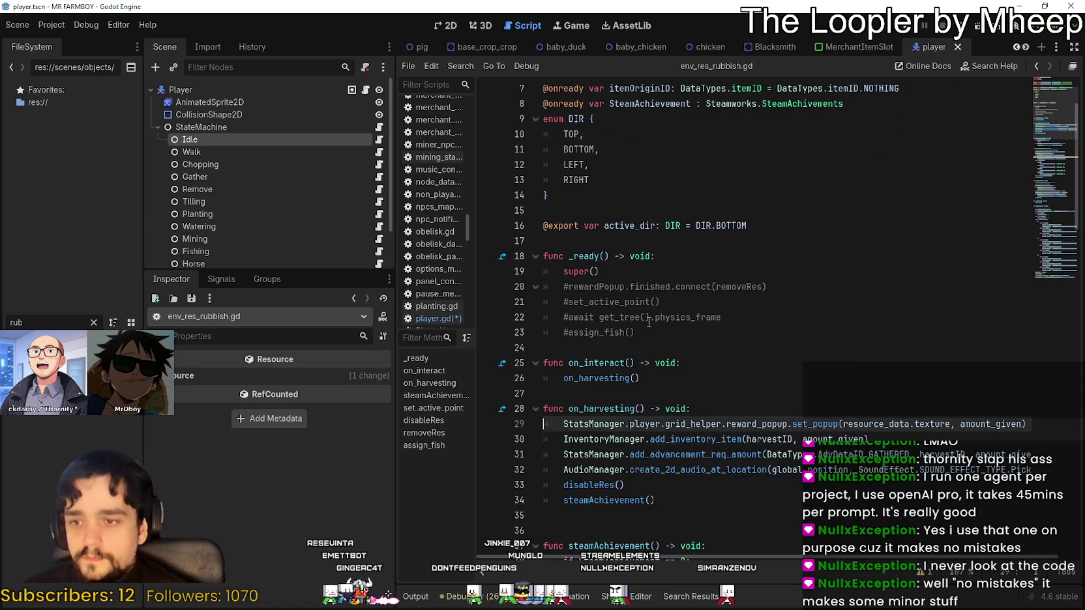
{"action": "scroll", "coordinate": [656, 348], "scroll_direction": "down", "scroll_amount": 2}
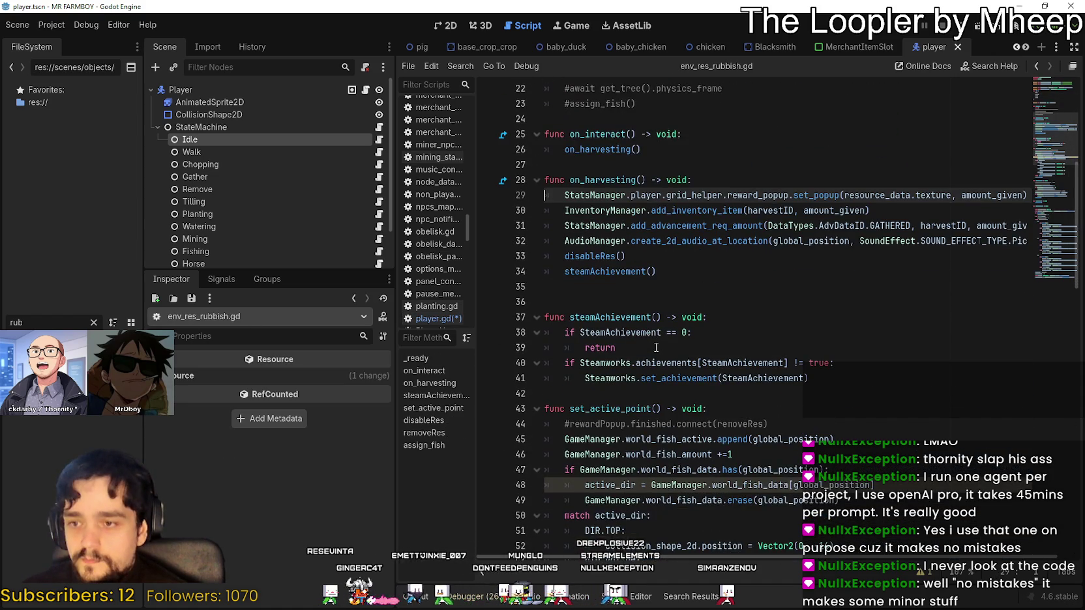
{"action": "scroll", "coordinate": [656, 347], "scroll_direction": "down", "scroll_amount": 4}
{"action": "scroll", "coordinate": [656, 345], "scroll_direction": "down", "scroll_amount": 6}
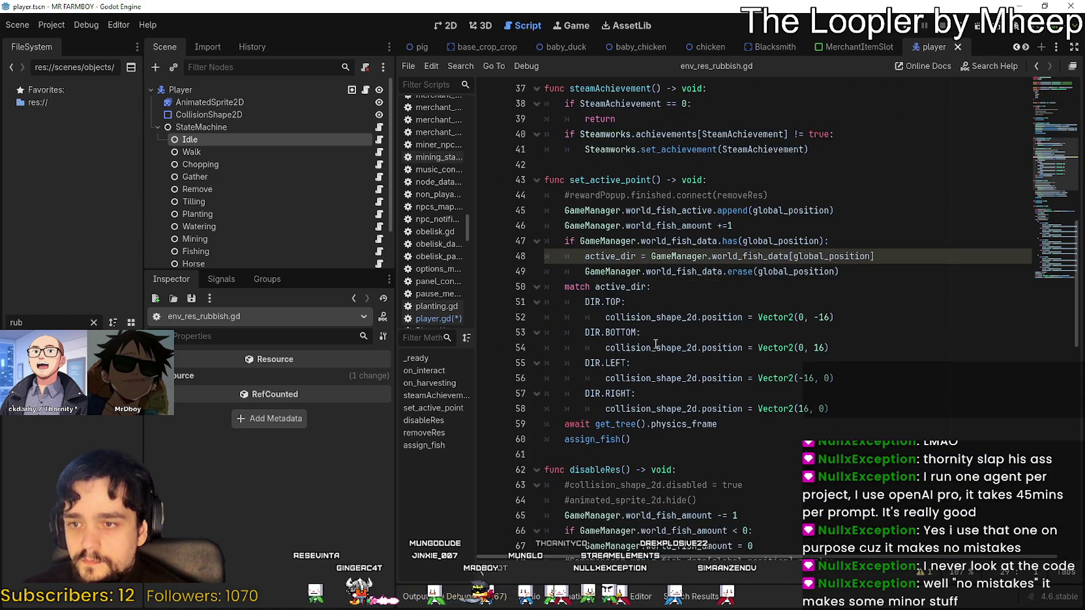
{"action": "scroll", "coordinate": [656, 337], "scroll_direction": "down", "scroll_amount": 13}
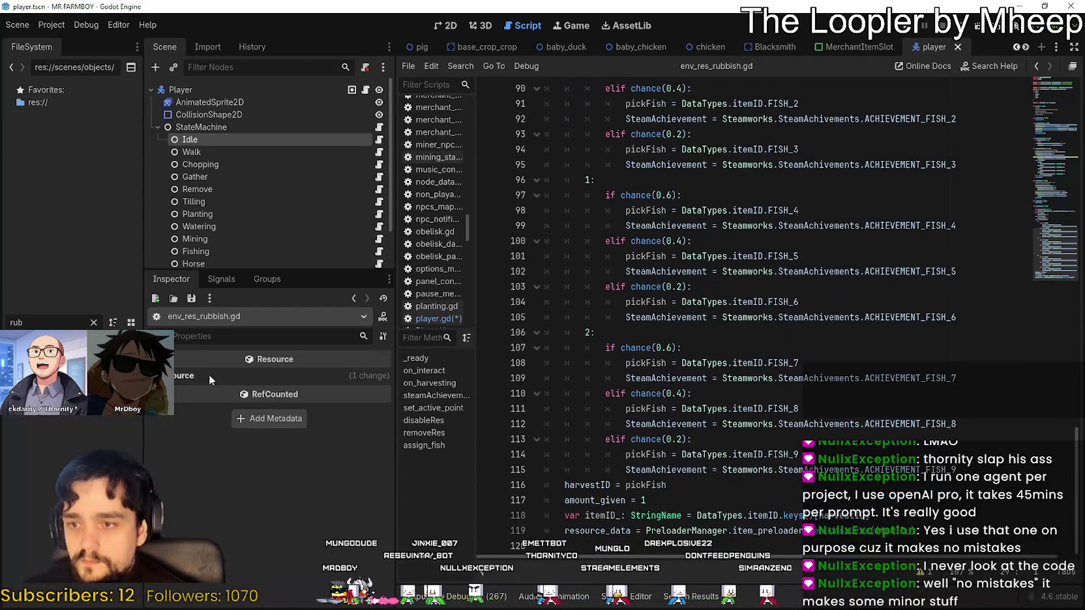
Refilter the FileSystem dock with 'Game'
{"action": "double_click", "coordinate": [16, 322]}
{"action": "type", "text": "wor"}
{"action": "key", "text": "BackSpace"}
{"action": "key", "text": "BackSpace"}
{"action": "key", "text": "BackSpace"}
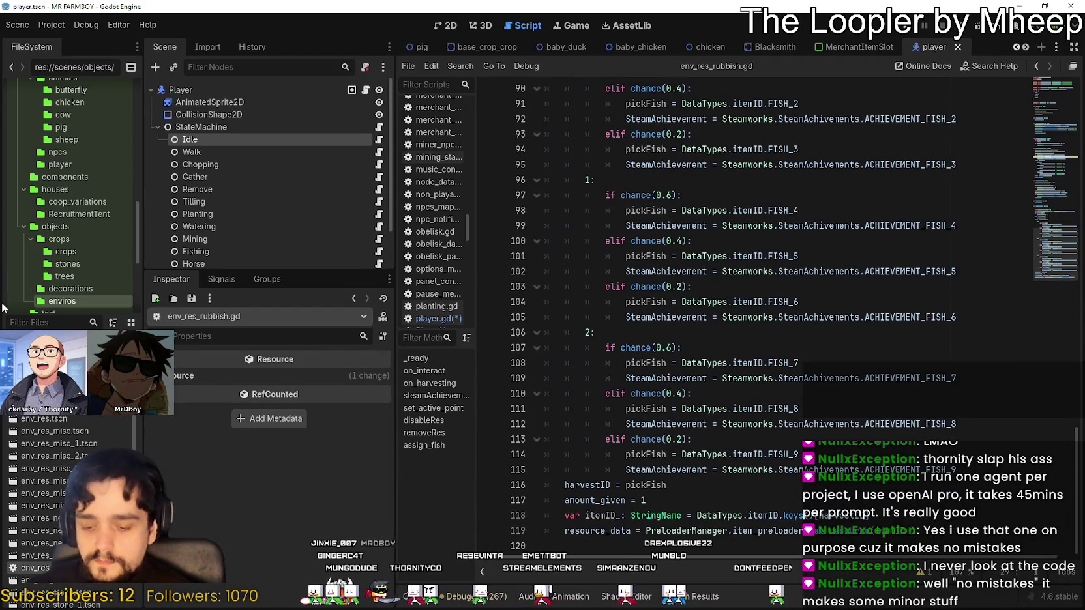
{"action": "type", "text": "Game"}
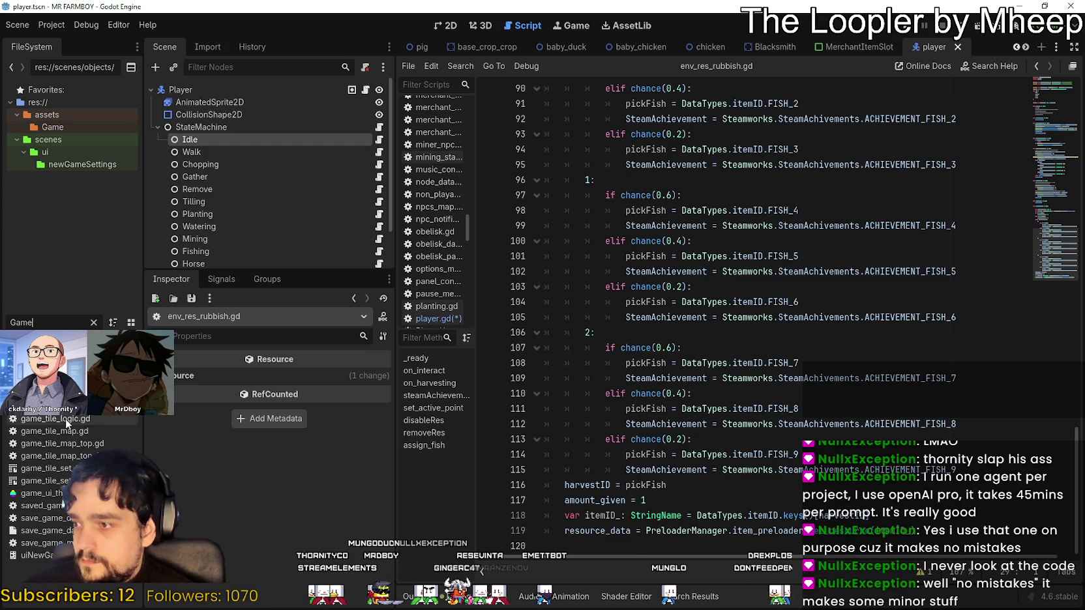
Open game_manager.gd, read down to its task request functions and BANNED_TASK_REQUEST list, then clear the filter
{"action": "double_click", "coordinate": [49, 406]}
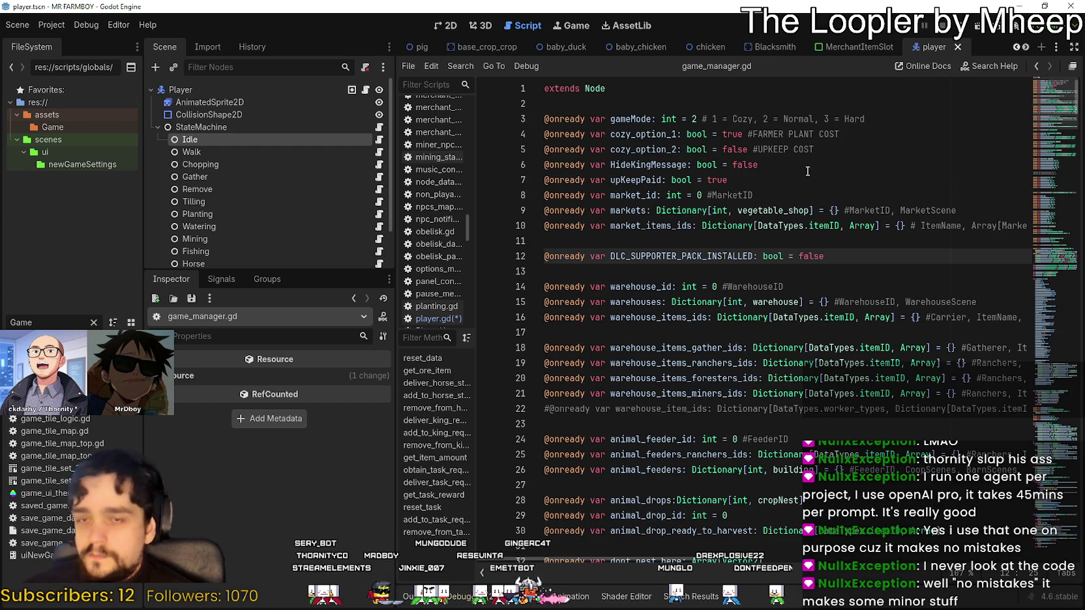
{"action": "scroll", "coordinate": [1040, 254], "scroll_direction": "down", "scroll_amount": 2}
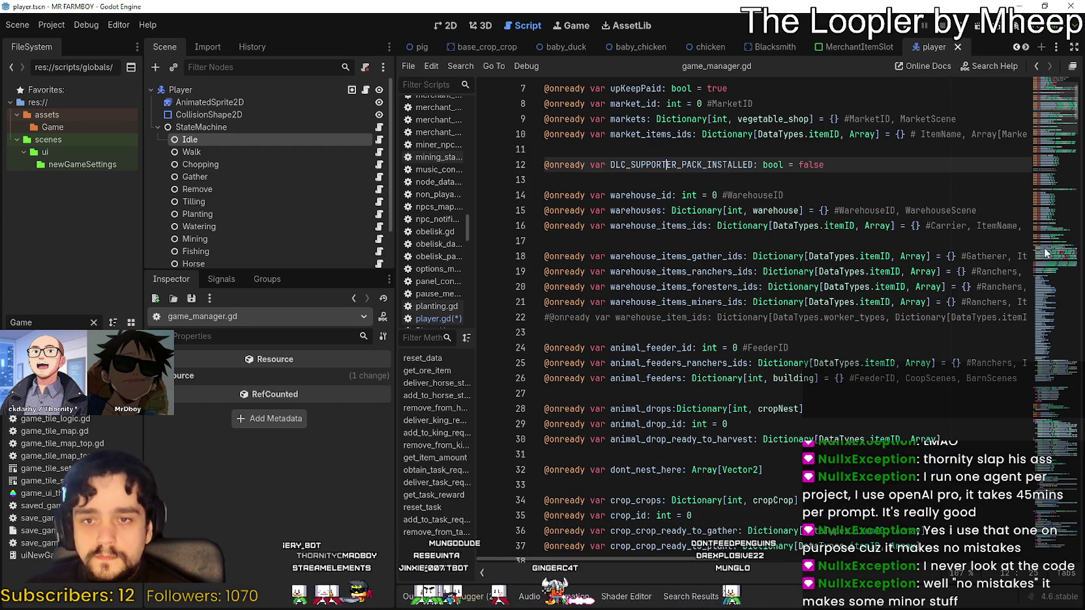
{"action": "mouse_move", "coordinate": [1049, 97]}
{"action": "left_mouse_down"}
{"action": "mouse_move", "coordinate": [1037, 193]}
{"action": "mouse_move", "coordinate": [1033, 176]}
{"action": "left_mouse_up"}
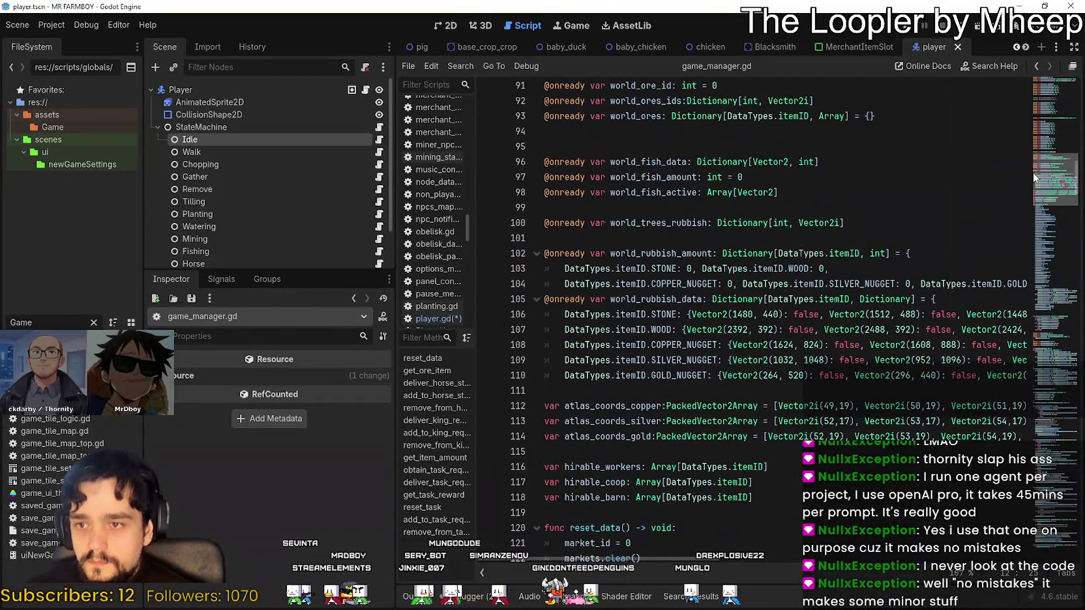
{"action": "scroll", "coordinate": [1031, 177], "scroll_direction": "down", "scroll_amount": 3}
{"action": "mouse_move", "coordinate": [1027, 172]}
{"action": "left_mouse_down"}
{"action": "mouse_move", "coordinate": [1024, 302]}
{"action": "mouse_move", "coordinate": [1003, 345]}
{"action": "mouse_move", "coordinate": [1002, 417]}
{"action": "mouse_move", "coordinate": [985, 443]}
{"action": "mouse_move", "coordinate": [1002, 472]}
{"action": "left_mouse_up"}
{"action": "scroll", "coordinate": [1002, 472], "scroll_direction": "down", "scroll_amount": 15}
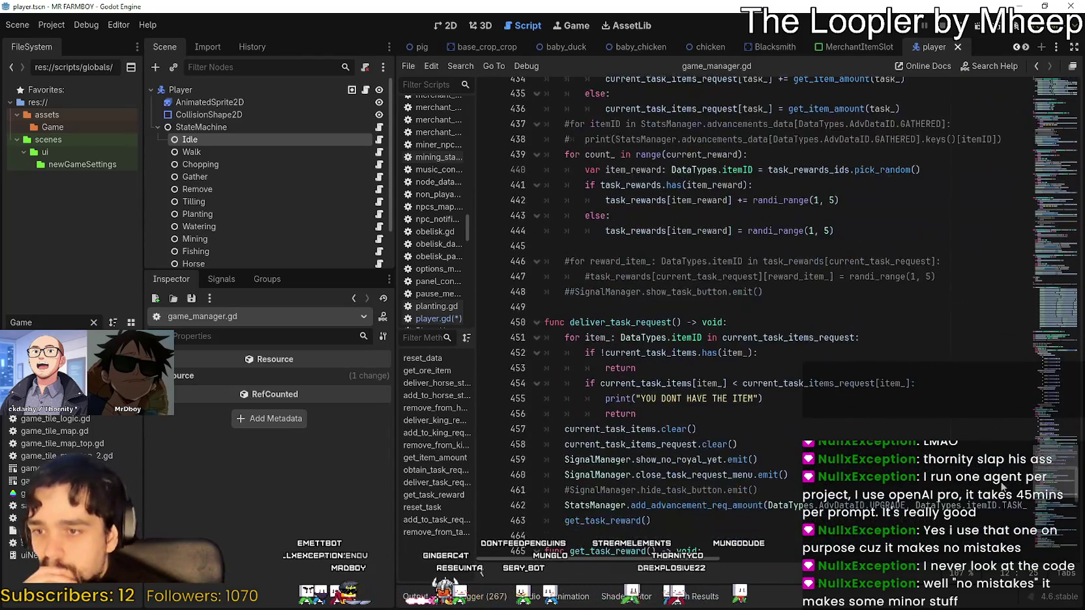
{"action": "scroll", "coordinate": [1002, 513], "scroll_direction": "down", "scroll_amount": 15}
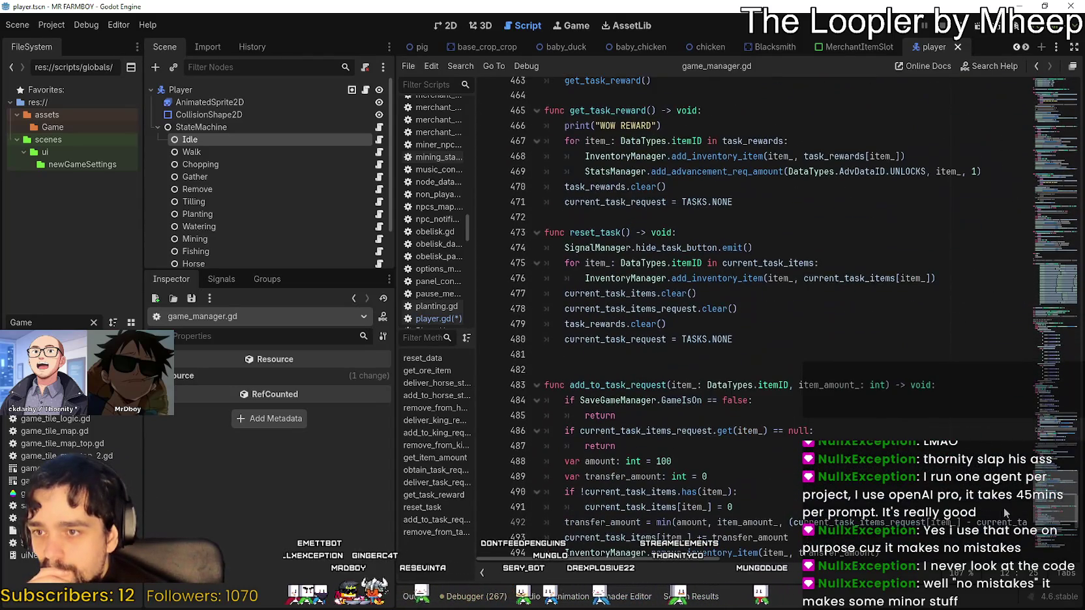
{"action": "scroll", "coordinate": [1010, 522], "scroll_direction": "up", "scroll_amount": 9}
{"action": "scroll", "coordinate": [1016, 530], "scroll_direction": "down", "scroll_amount": 4}
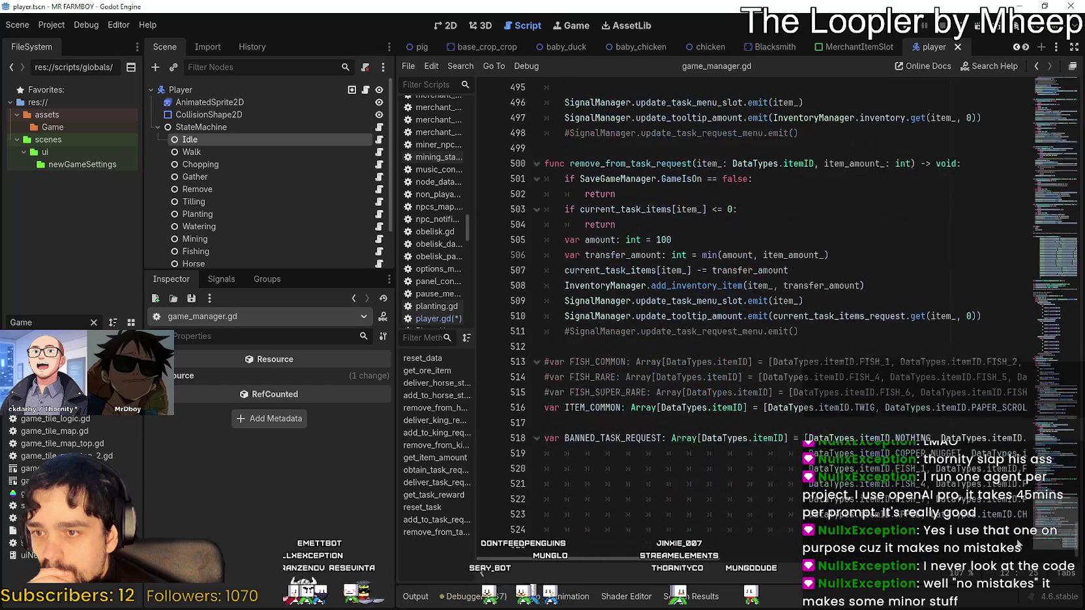
{"action": "left_click", "coordinate": [94, 323]}
Filter the FileSystem for 'thir' and open the Third_Map.tscn scene
{"action": "type", "text": "wor"}
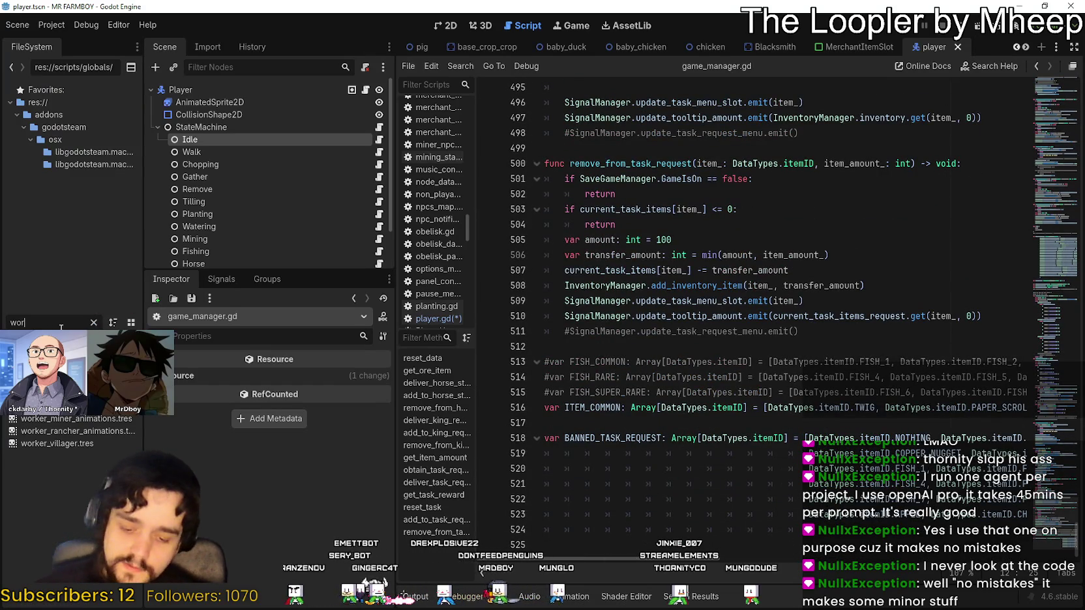
{"action": "key", "text": "BackSpace"}
{"action": "key", "text": "BackSpace"}
{"action": "key", "text": "BackSpace"}
{"action": "type", "text": "ga"}
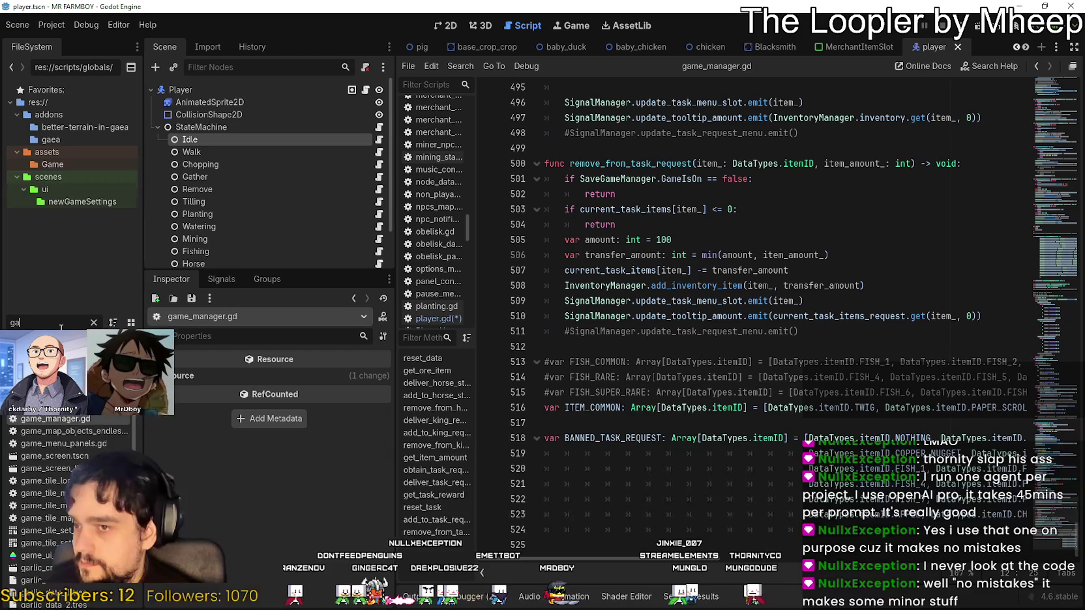
{"action": "key", "text": "BackSpace"}
{"action": "key", "text": "BackSpace"}
{"action": "type", "text": "g"}
{"action": "key", "text": "BackSpace"}
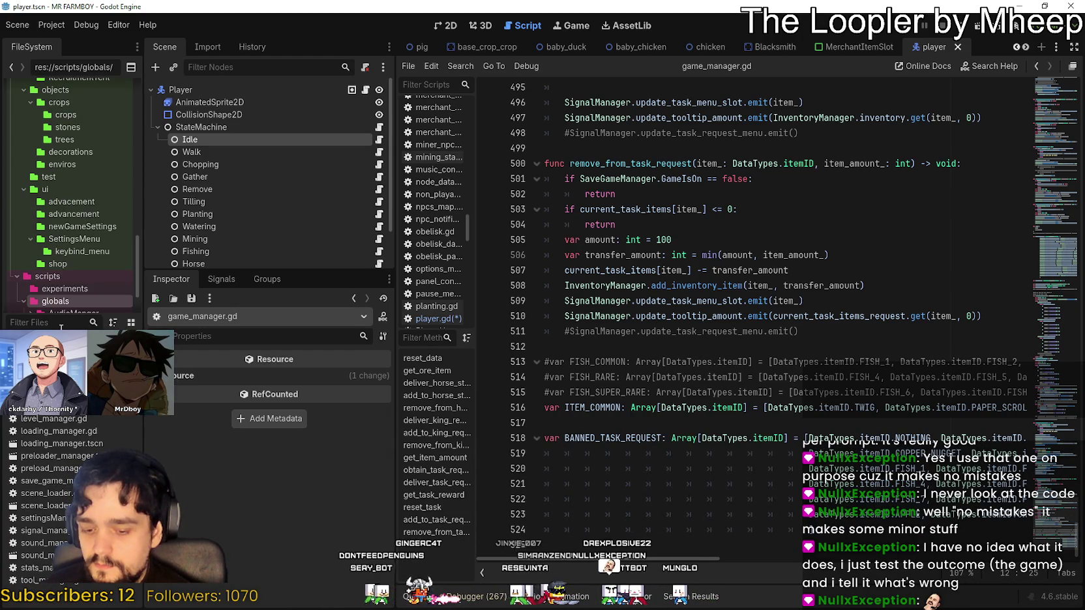
{"action": "type", "text": "thir"}
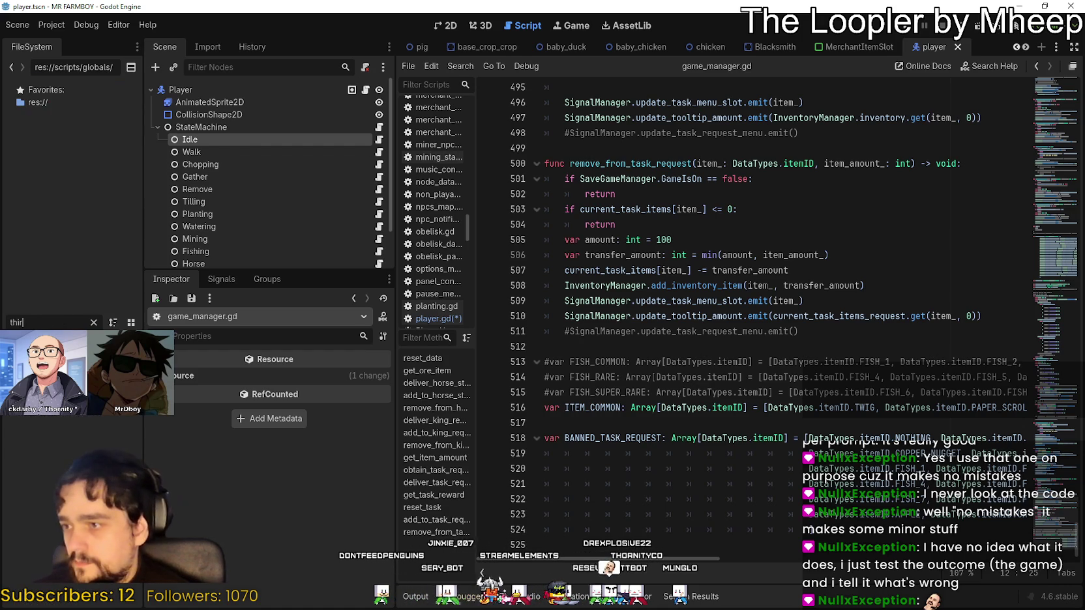
{"action": "key", "text": "ctrl+s"}
Expand GameMapEntities and open the Npcs node's npcs_map.gd script
{"action": "scroll", "coordinate": [326, 182], "scroll_direction": "down", "scroll_amount": 10}
{"action": "scroll", "coordinate": [341, 192], "scroll_direction": "down", "scroll_amount": 4}
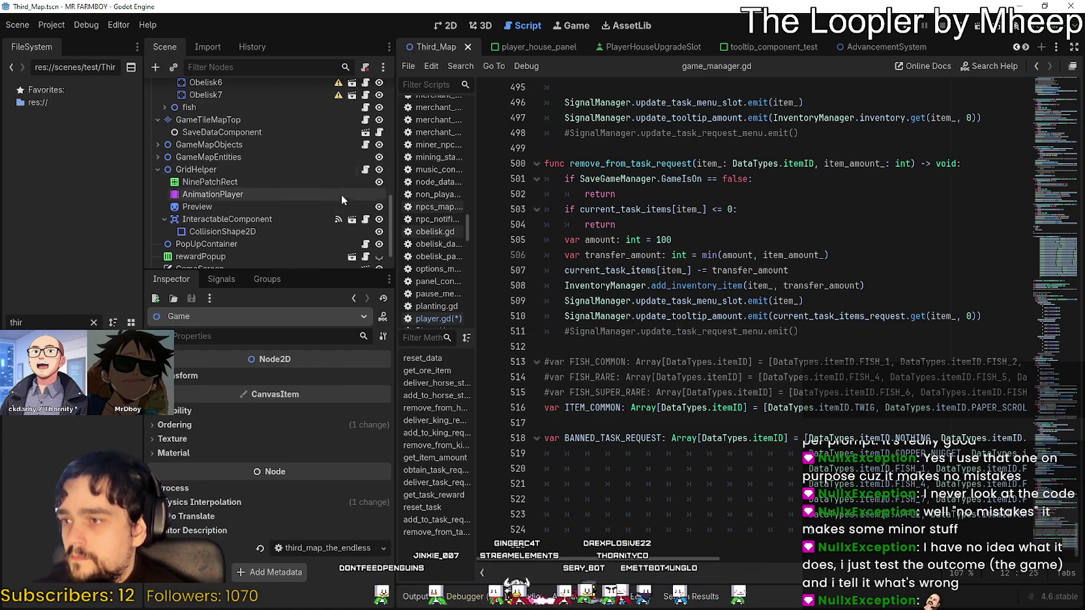
{"action": "scroll", "coordinate": [325, 197], "scroll_direction": "up", "scroll_amount": 2}
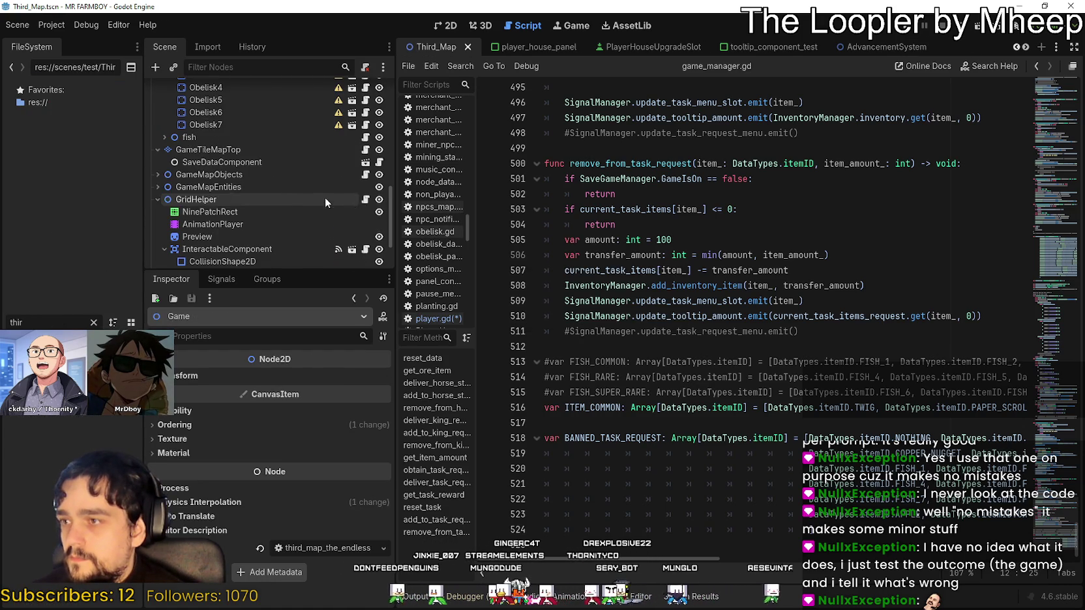
{"action": "left_click", "coordinate": [158, 187]}
{"action": "left_click", "coordinate": [365, 199]}
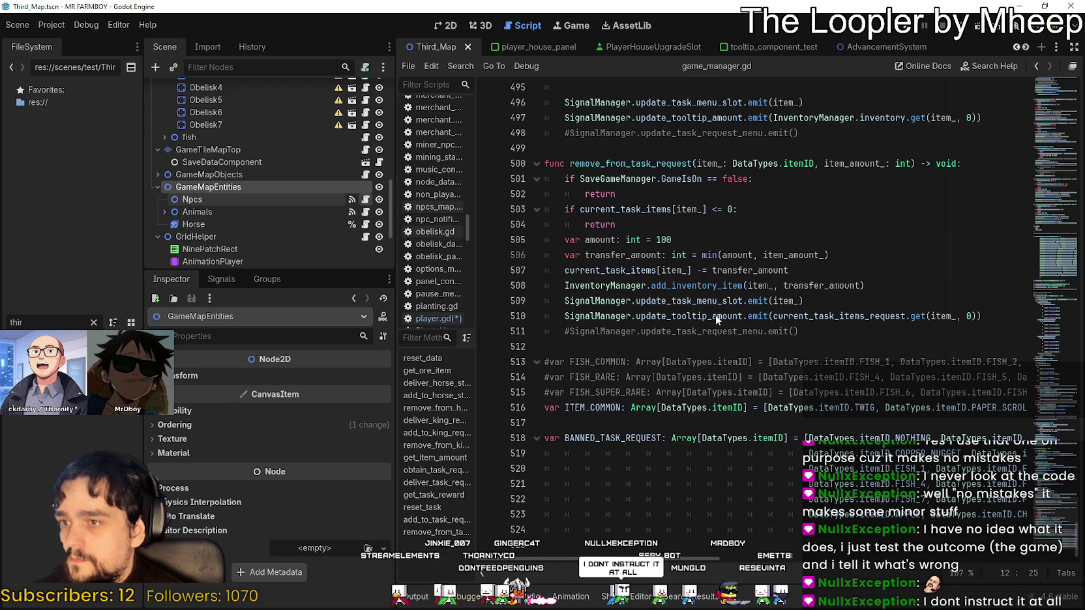
{"action": "scroll", "coordinate": [683, 277], "scroll_direction": "down", "scroll_amount": 1}
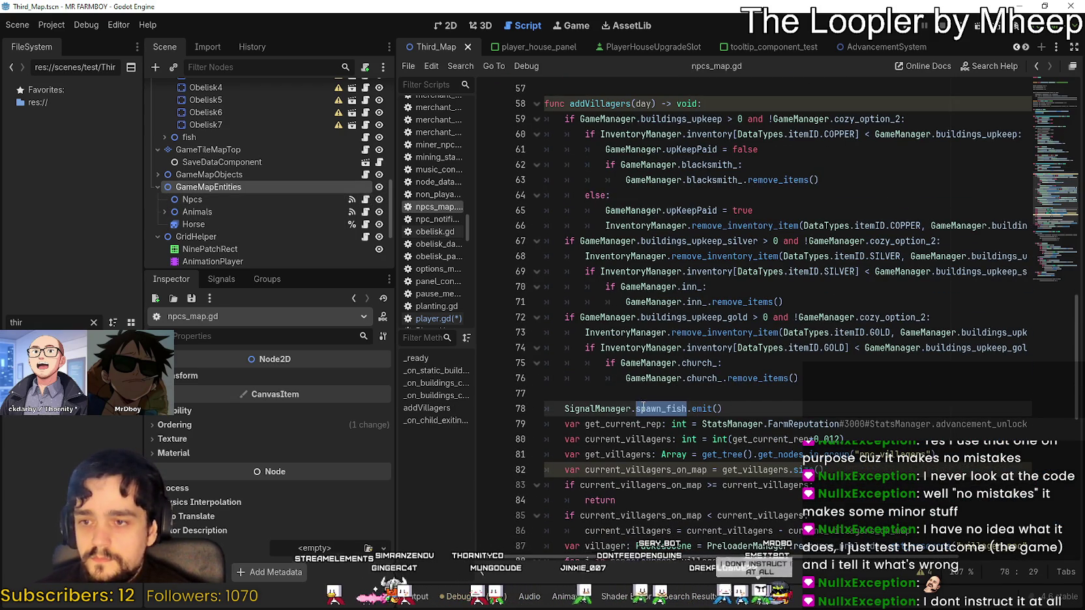
Search the whole project for spawn_fish and open the match in fish.gd
{"action": "scroll", "coordinate": [642, 396], "scroll_direction": "down", "scroll_amount": 2}
{"action": "key", "text": "ctrl+shift+f"}
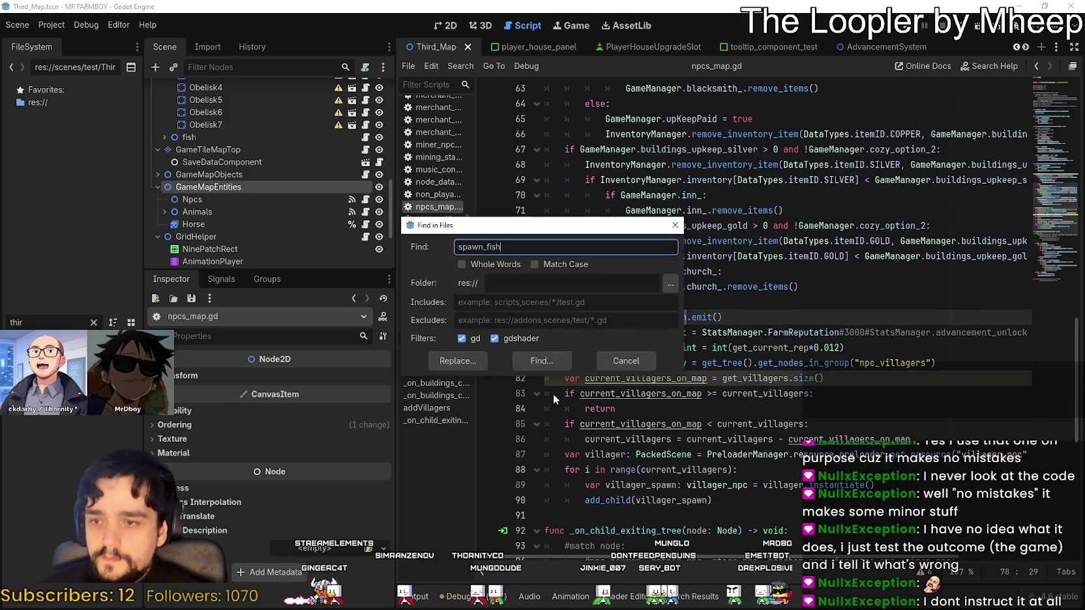
{"action": "left_click", "coordinate": [538, 361]}
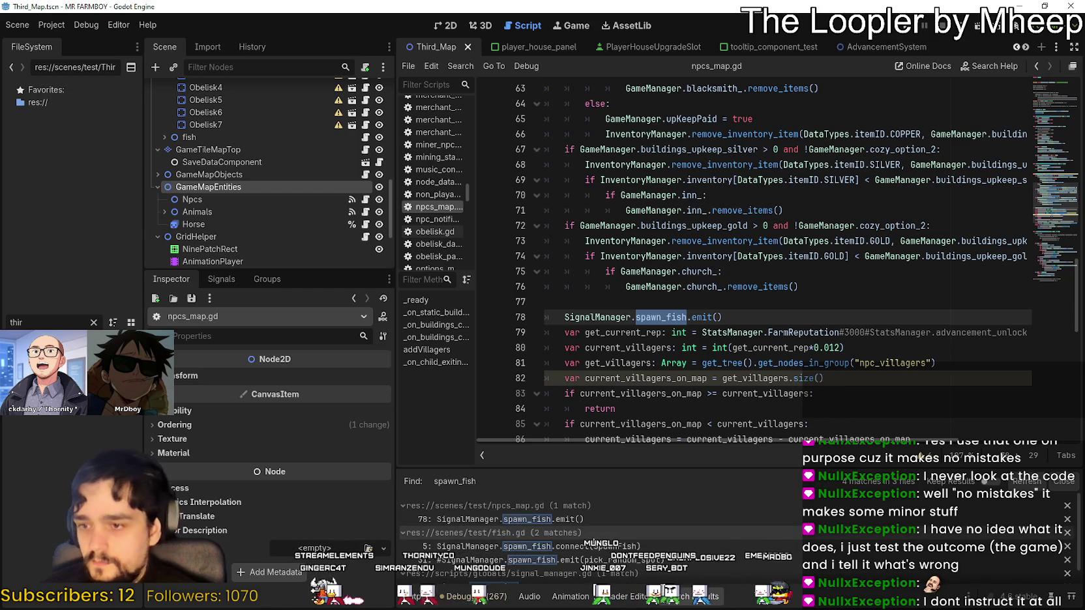
{"action": "left_click", "coordinate": [628, 546]}
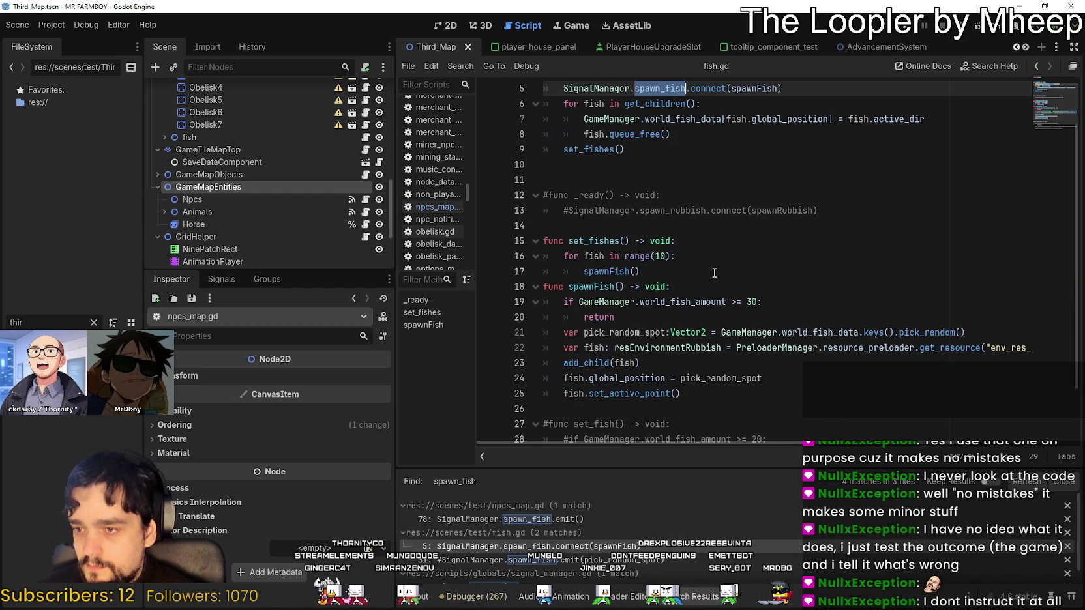
Review the spawnFish function in fish.gd, selecting its name on line 5
{"action": "scroll", "coordinate": [711, 267], "scroll_direction": "up", "scroll_amount": 2}
{"action": "left_click", "coordinate": [683, 225]}
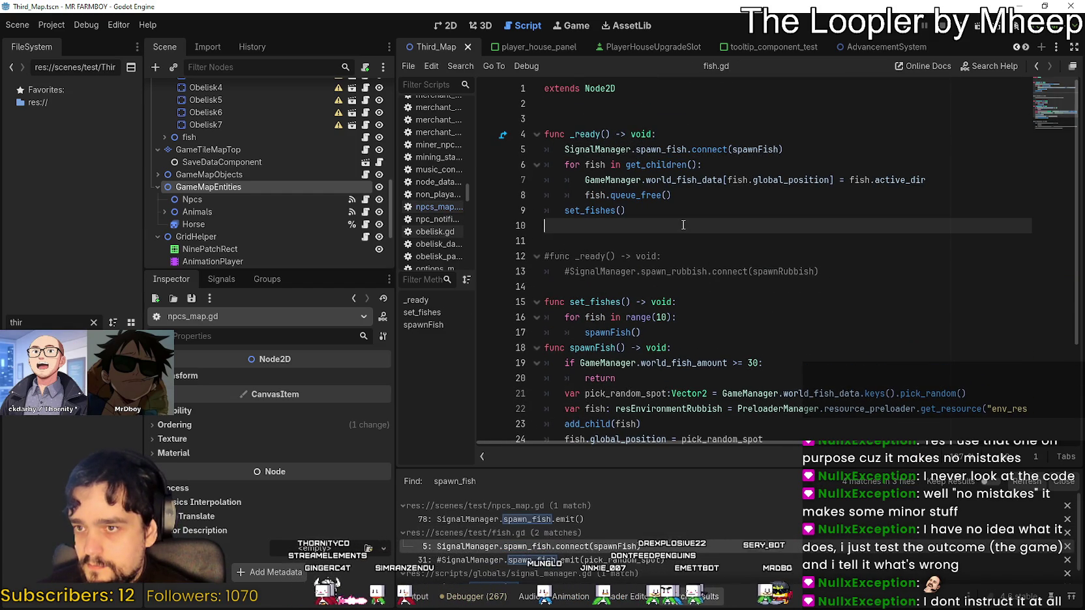
{"action": "left_click", "coordinate": [636, 119]}
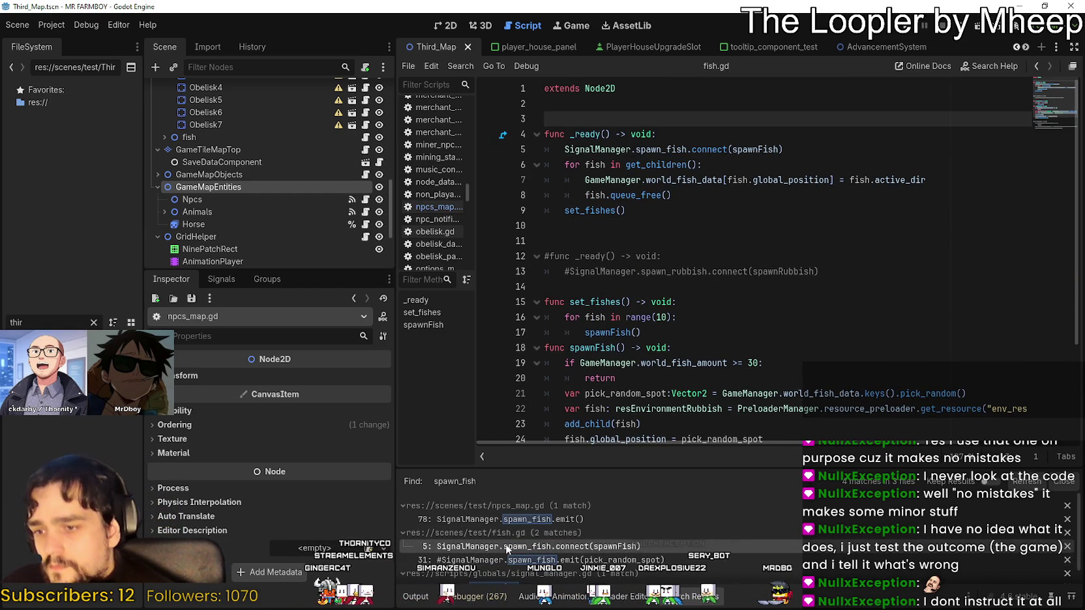
{"action": "double_click", "coordinate": [765, 142]}
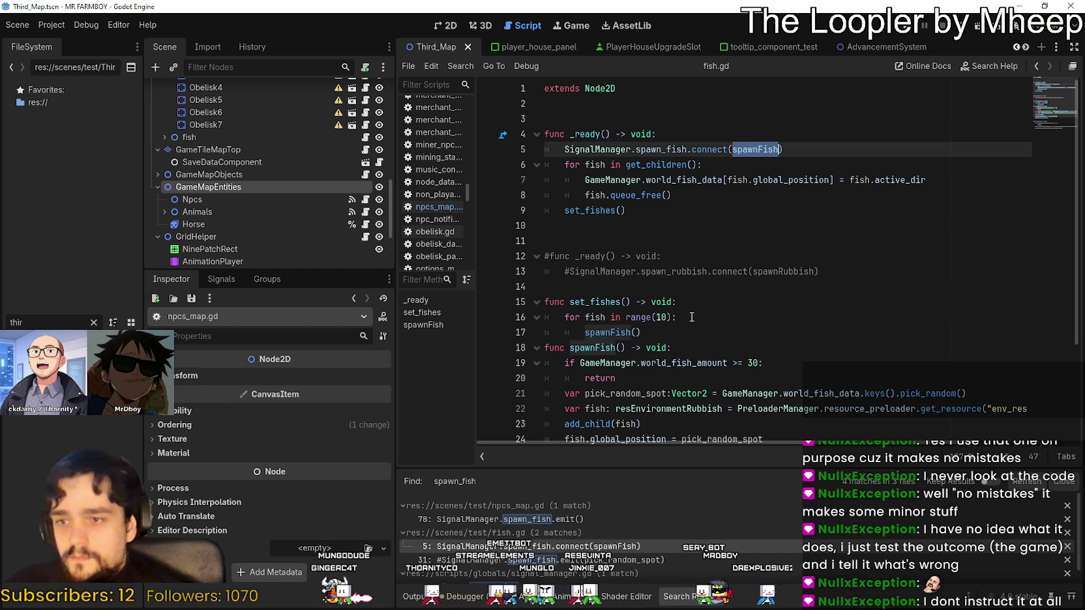
{"action": "scroll", "coordinate": [693, 317], "scroll_direction": "down", "scroll_amount": 1}
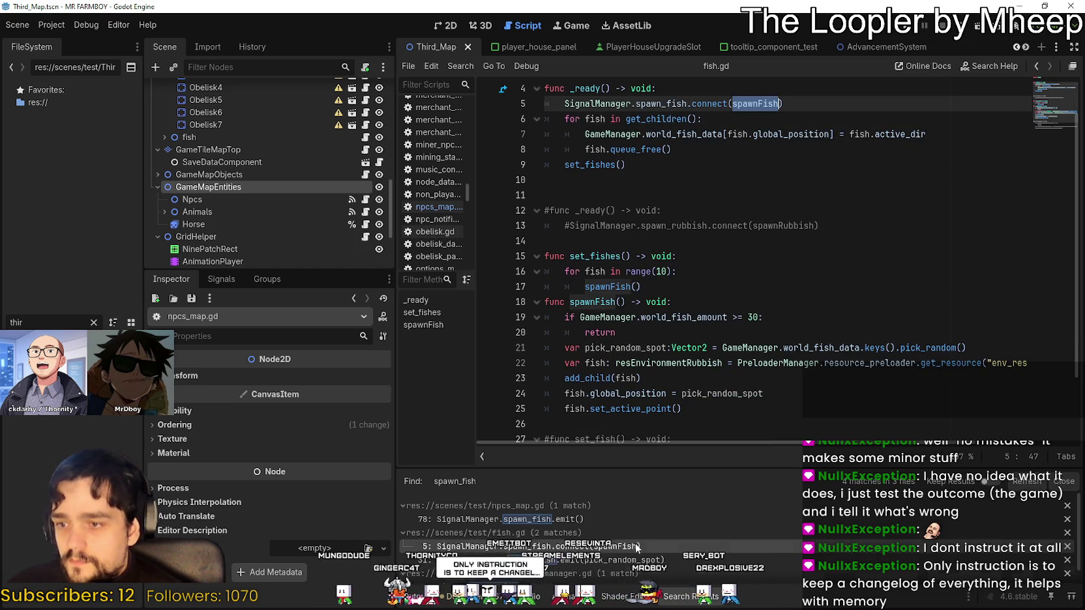
{"action": "scroll", "coordinate": [631, 535], "scroll_direction": "down", "scroll_amount": 1}
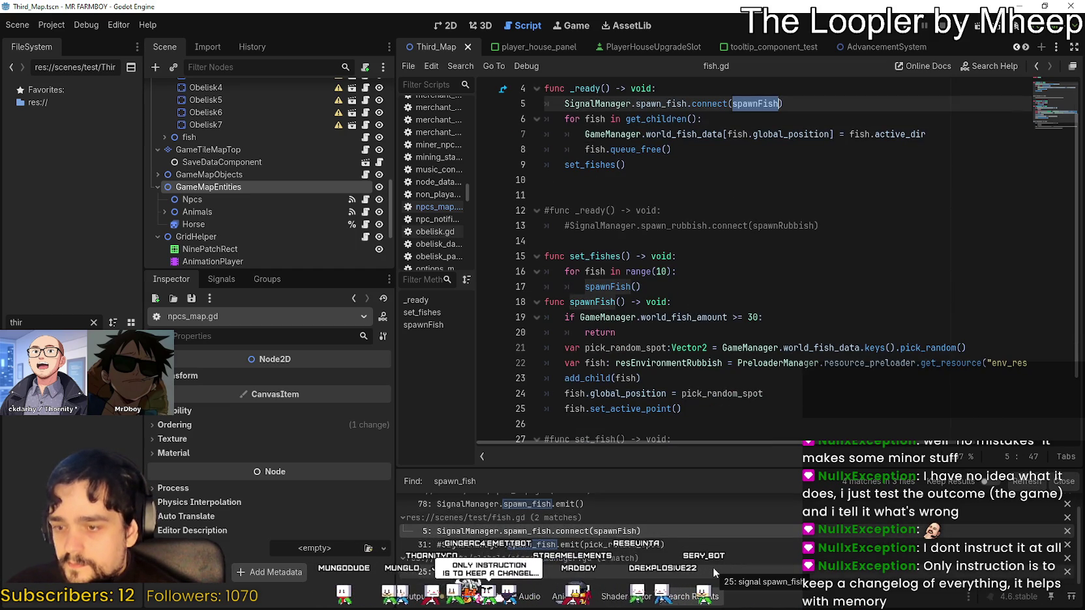
{"action": "scroll", "coordinate": [712, 567], "scroll_direction": "up", "scroll_amount": 1}
{"action": "scroll", "coordinate": [710, 378], "scroll_direction": "down", "scroll_amount": 1}
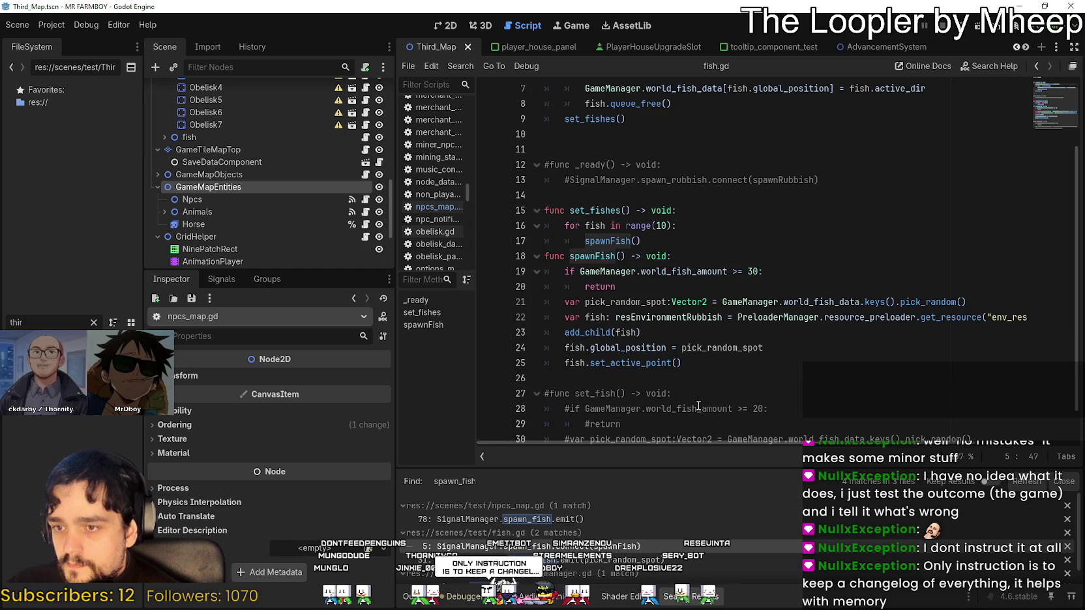
{"action": "left_click", "coordinate": [713, 358]}
{"action": "scroll", "coordinate": [714, 357], "scroll_direction": "up", "scroll_amount": 2}
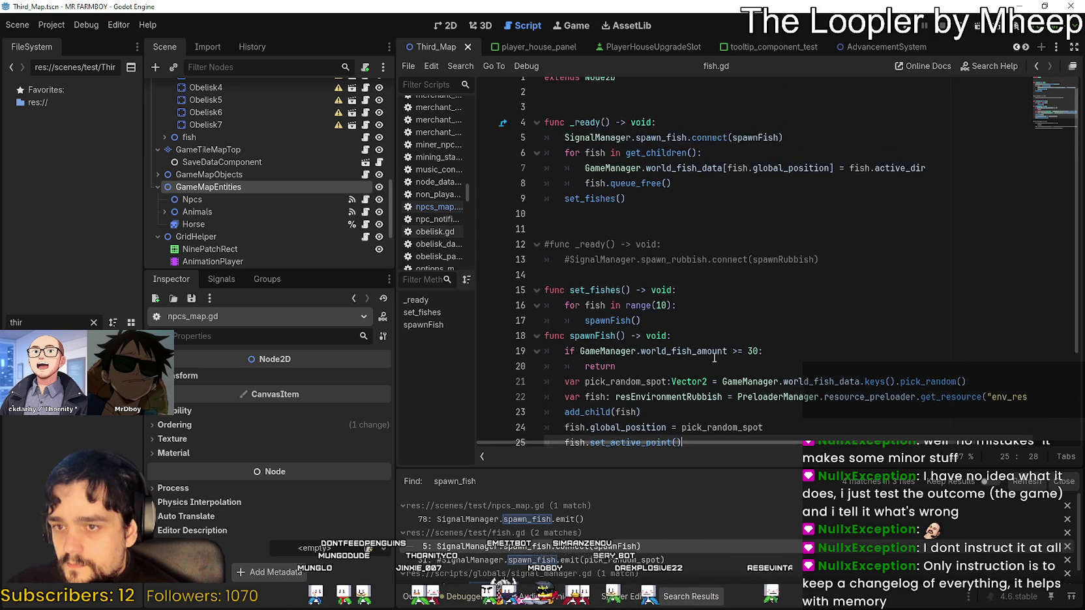
{"action": "scroll", "coordinate": [711, 359], "scroll_direction": "down", "scroll_amount": 2}
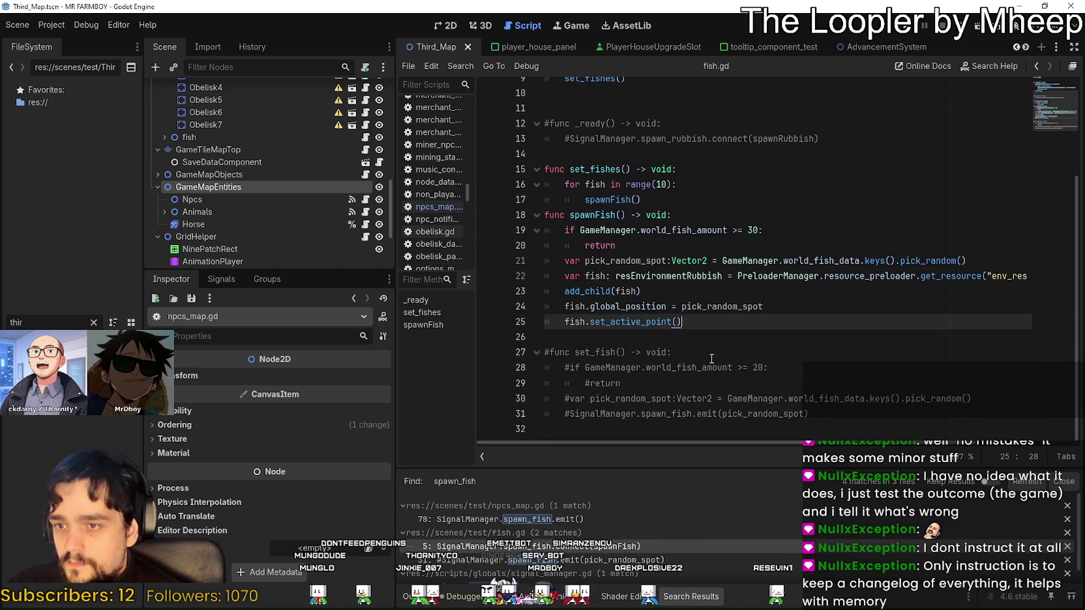
{"action": "scroll", "coordinate": [710, 361], "scroll_direction": "up", "scroll_amount": 2}
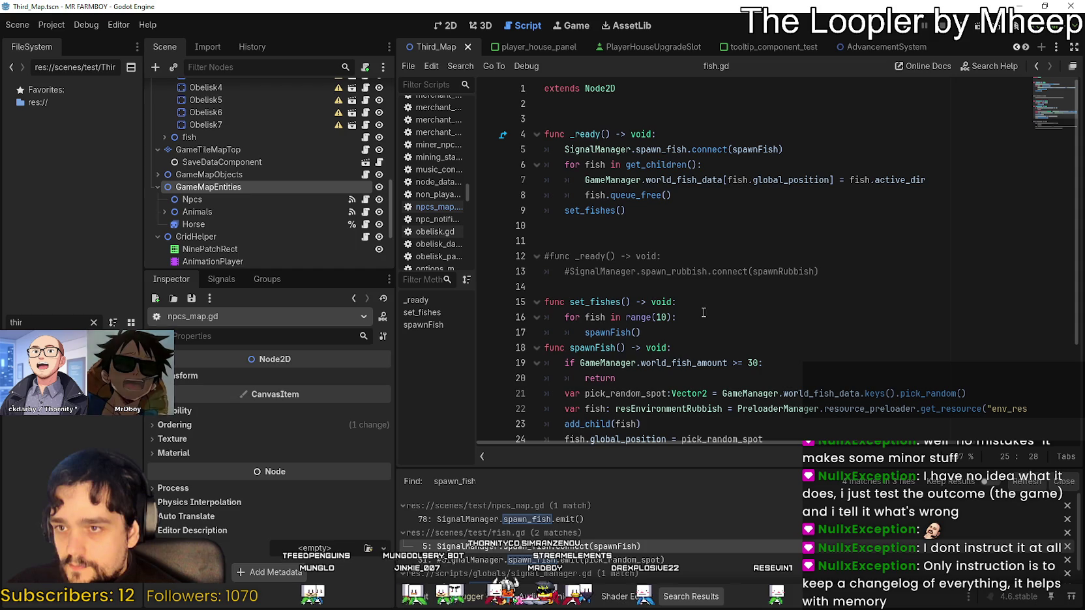
{"action": "left_click", "coordinate": [831, 146]}
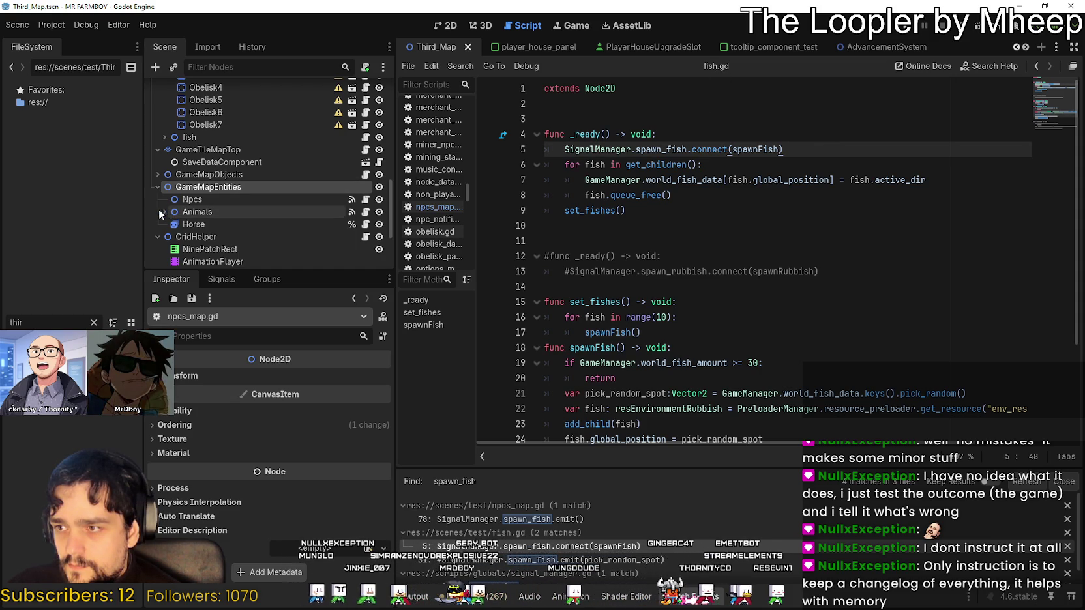
Open the fish node's attached script and look over the fish.gd code
{"action": "left_click", "coordinate": [165, 137]}
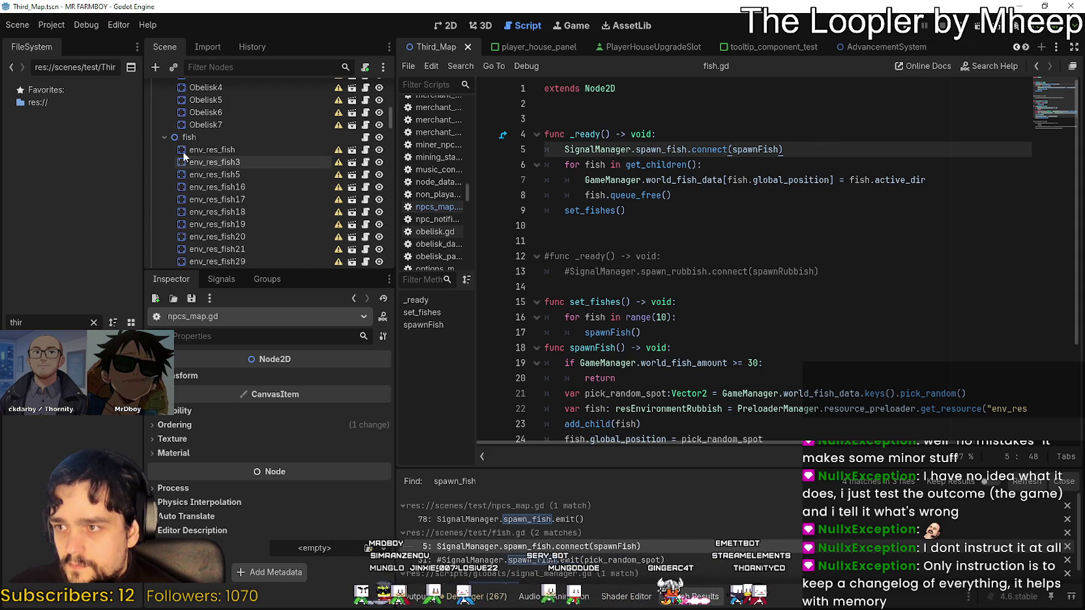
{"action": "left_click", "coordinate": [164, 137]}
{"action": "left_click", "coordinate": [365, 137]}
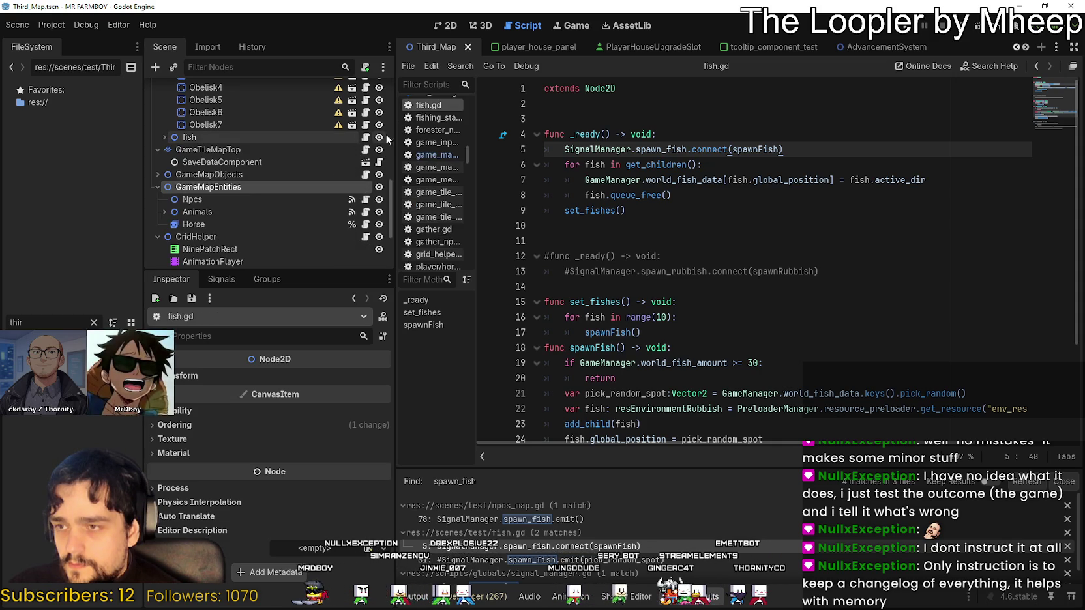
{"action": "scroll", "coordinate": [726, 294], "scroll_direction": "down", "scroll_amount": 1}
{"action": "left_click", "coordinate": [643, 241]}
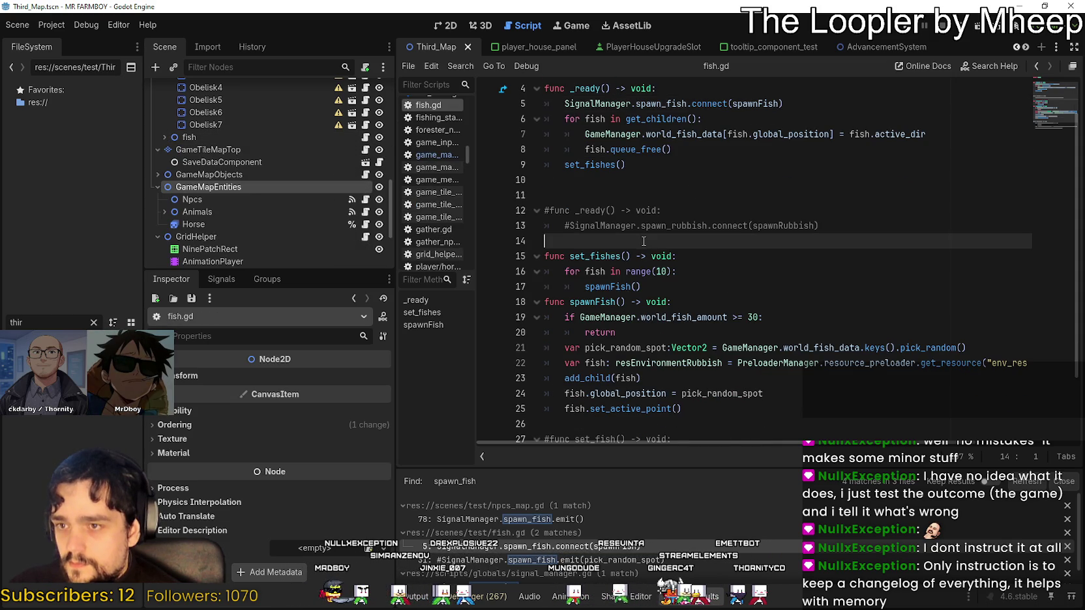
{"action": "scroll", "coordinate": [643, 241], "scroll_direction": "down", "scroll_amount": 2}
{"action": "left_click", "coordinate": [642, 352]}
{"action": "left_click", "coordinate": [648, 326]}
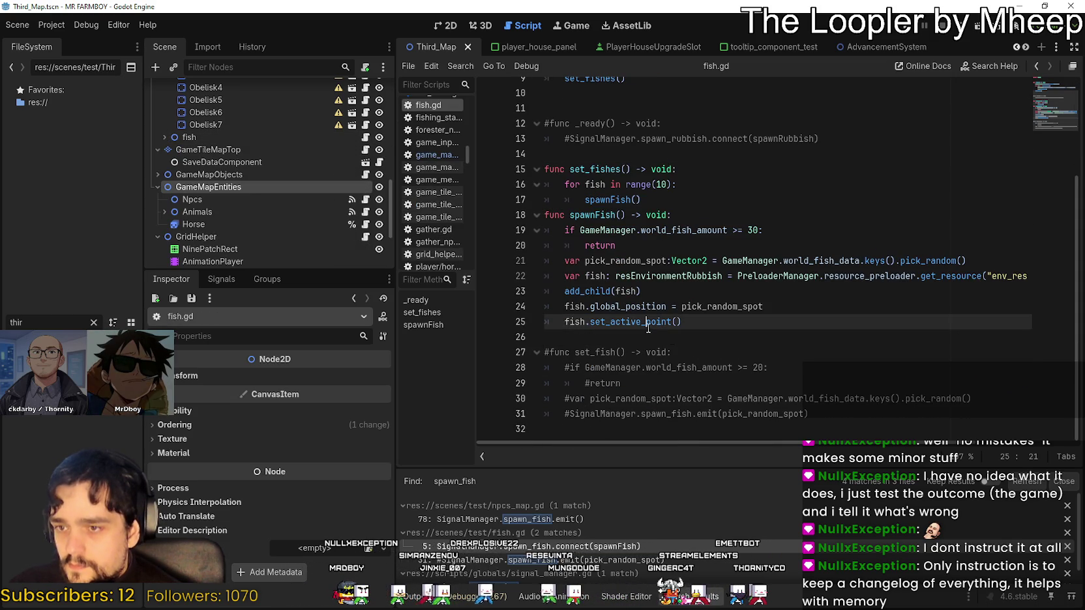
{"action": "scroll", "coordinate": [793, 376], "scroll_direction": "up", "scroll_amount": 1}
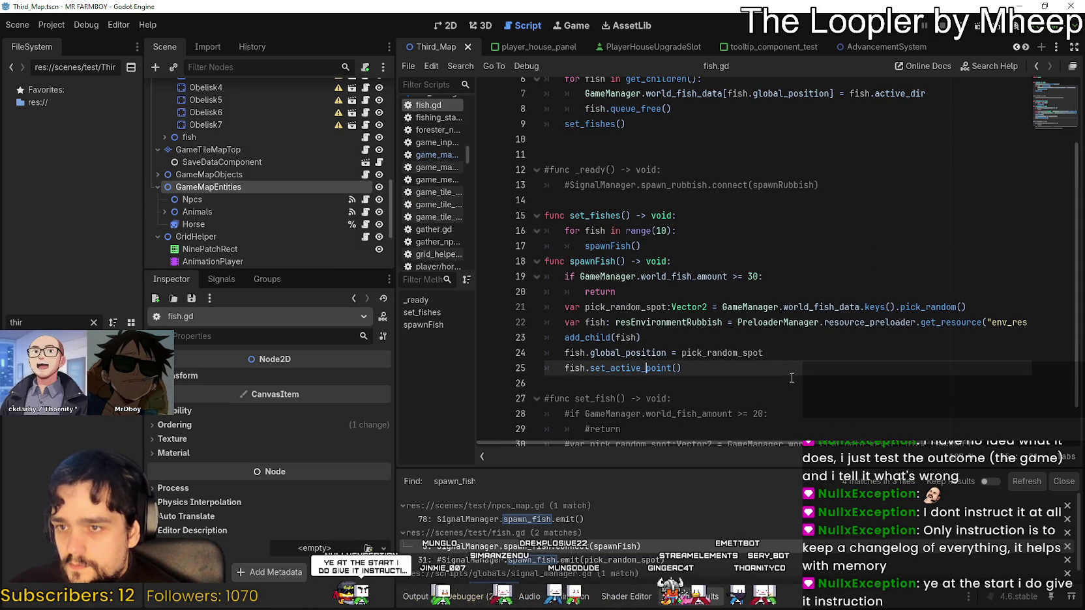
Select the set_fishes and spawnFish functions on lines 15–25
{"action": "double_click", "coordinate": [646, 231]}
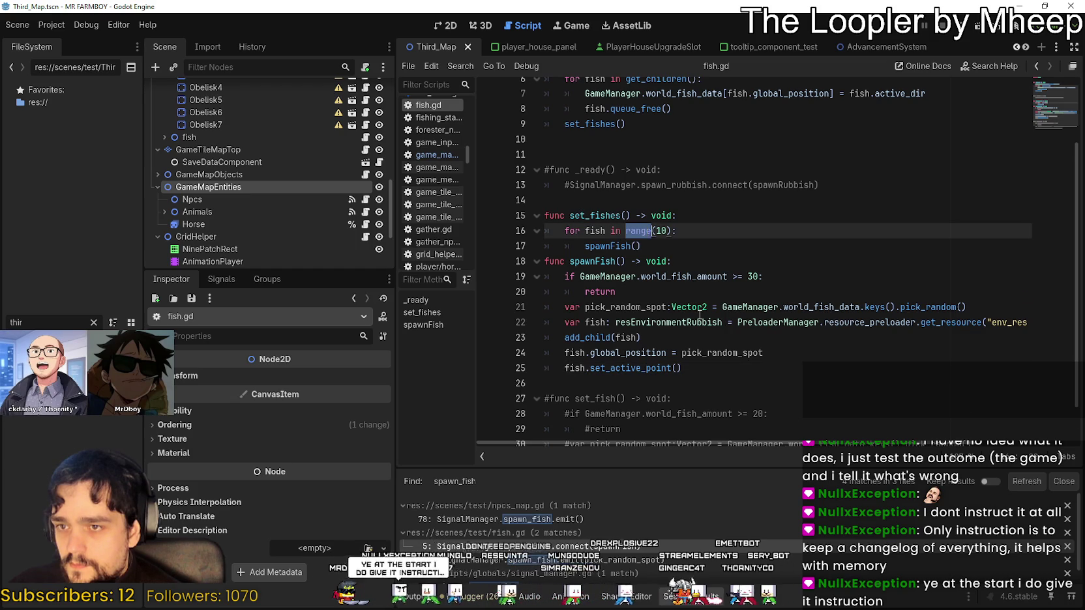
{"action": "scroll", "coordinate": [698, 314], "scroll_direction": "down", "scroll_amount": 1}
{"action": "scroll", "coordinate": [699, 315], "scroll_direction": "up", "scroll_amount": 3}
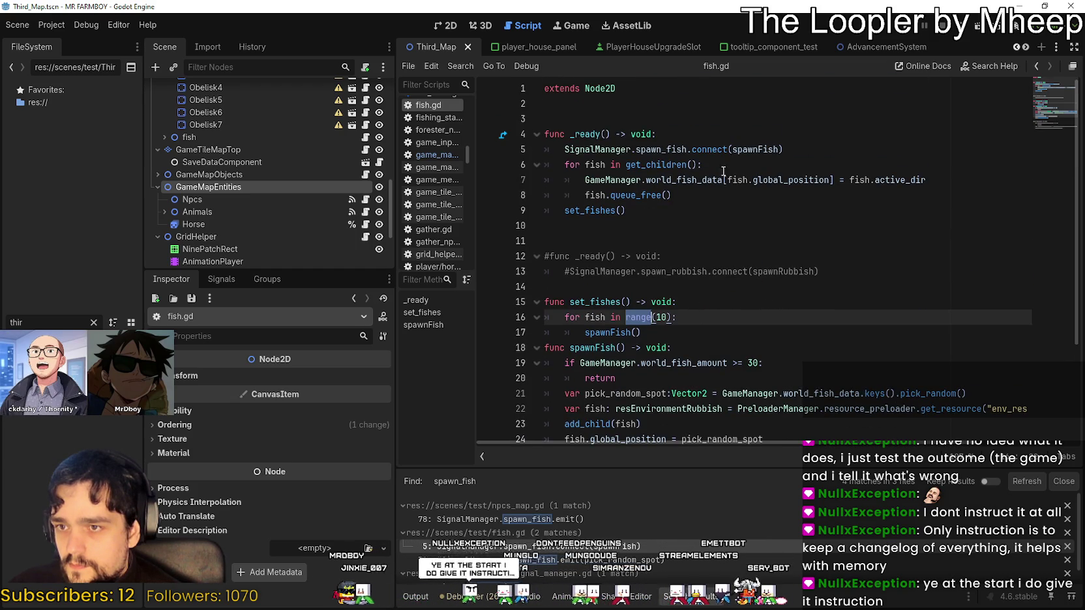
{"action": "scroll", "coordinate": [691, 261], "scroll_direction": "down", "scroll_amount": 3}
{"action": "left_click", "coordinate": [685, 322]}
{"action": "left_click_drag", "start_coordinate": [683, 321], "coordinate": [545, 169]}
{"action": "right_click", "coordinate": [640, 268]}
{"action": "key", "text": "Escape"}
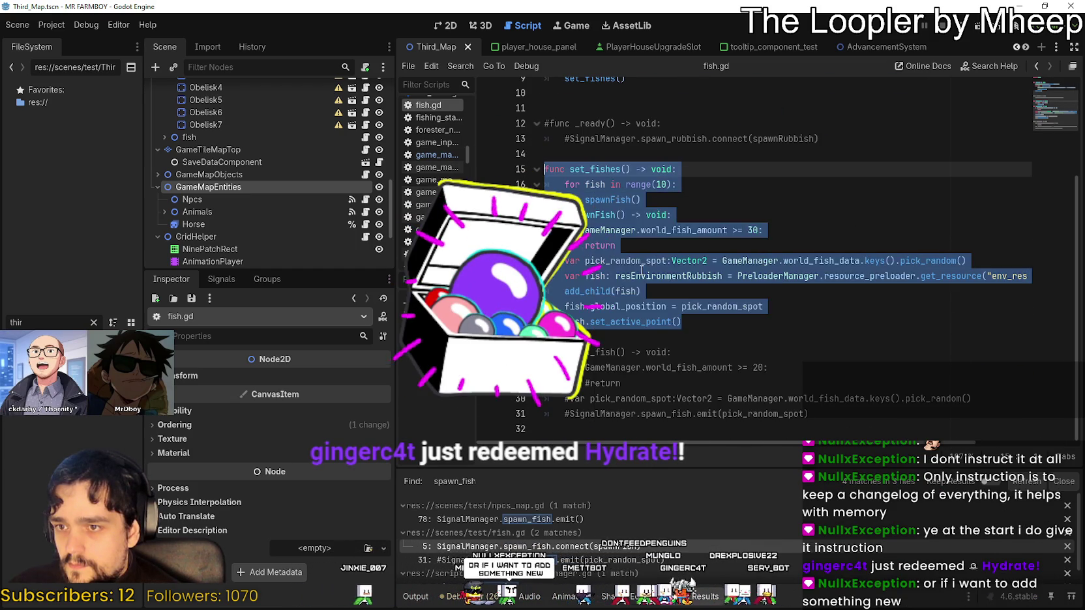
Filter the FileSystem list with 'player'
{"action": "left_click", "coordinate": [640, 269]}
{"action": "double_click", "coordinate": [16, 322]}
{"action": "type", "text": "player"}
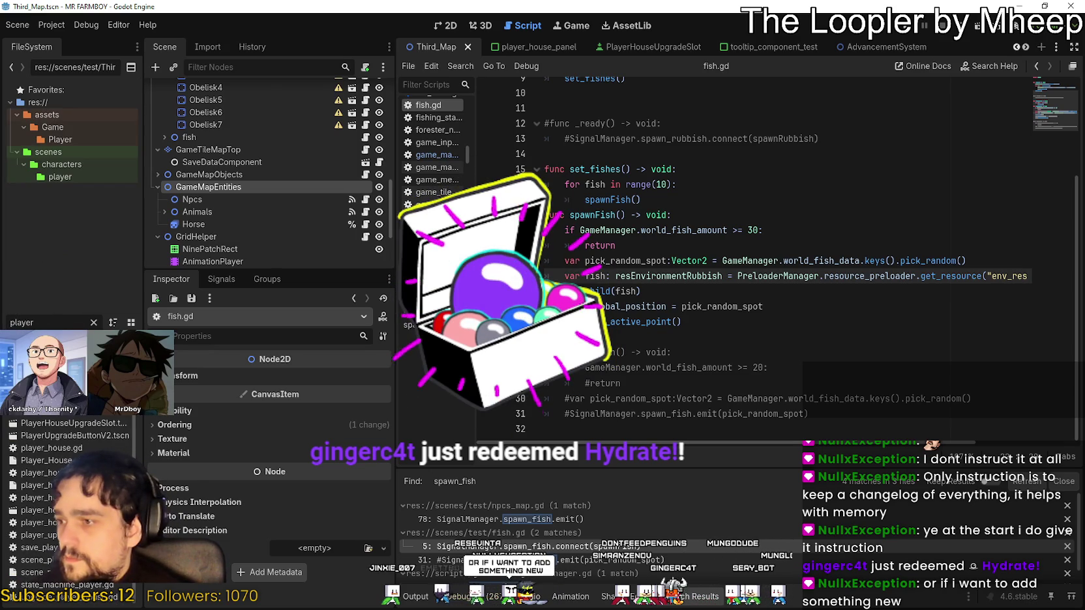
Open player.gd and inspect the crafting requirements code on lines 101–102
{"action": "left_click", "coordinate": [365, 90]}
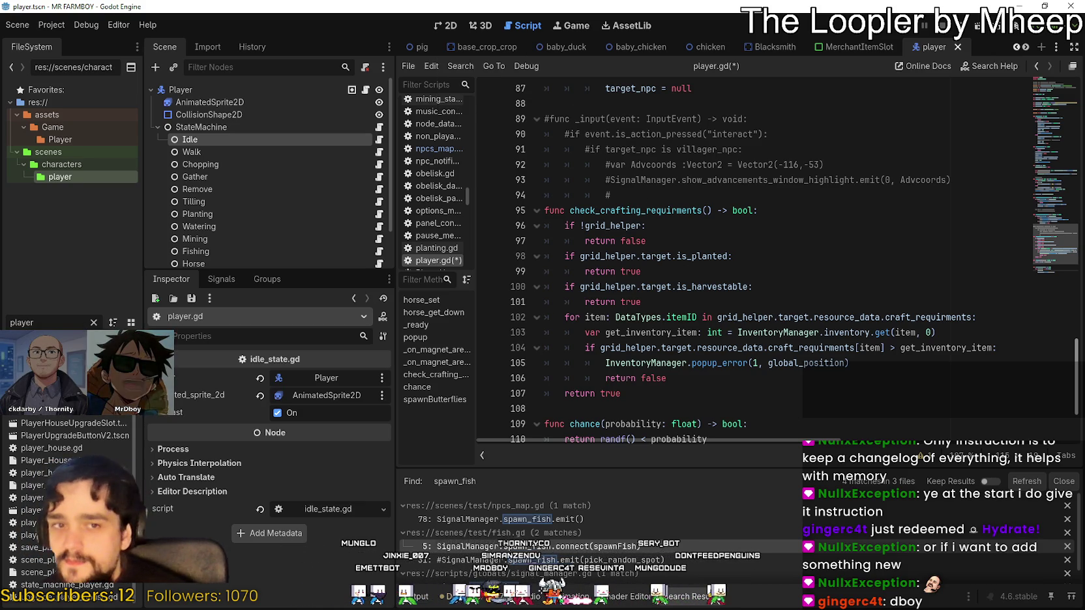
{"action": "left_click", "coordinate": [677, 320]}
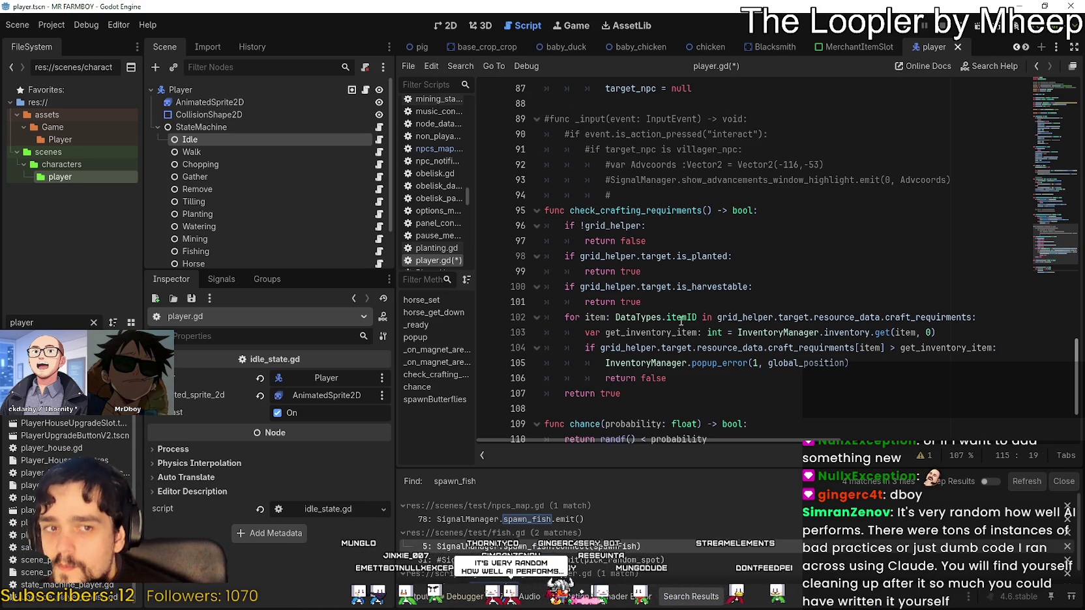
{"action": "left_click", "coordinate": [690, 298]}
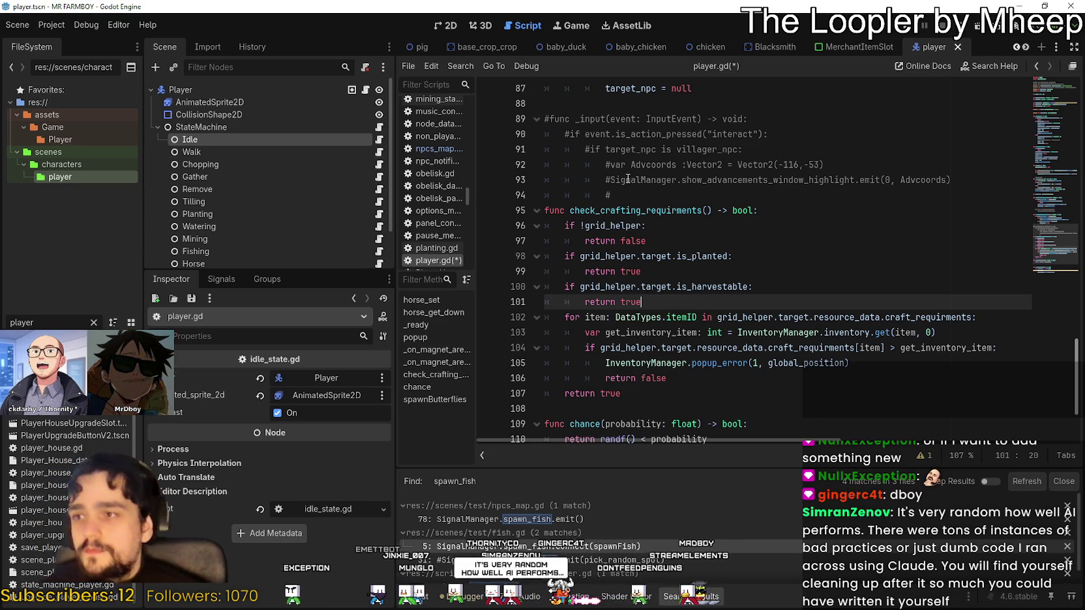
Select the Player root node and filter the FileSystem with 'third'
{"action": "left_click", "coordinate": [264, 92]}
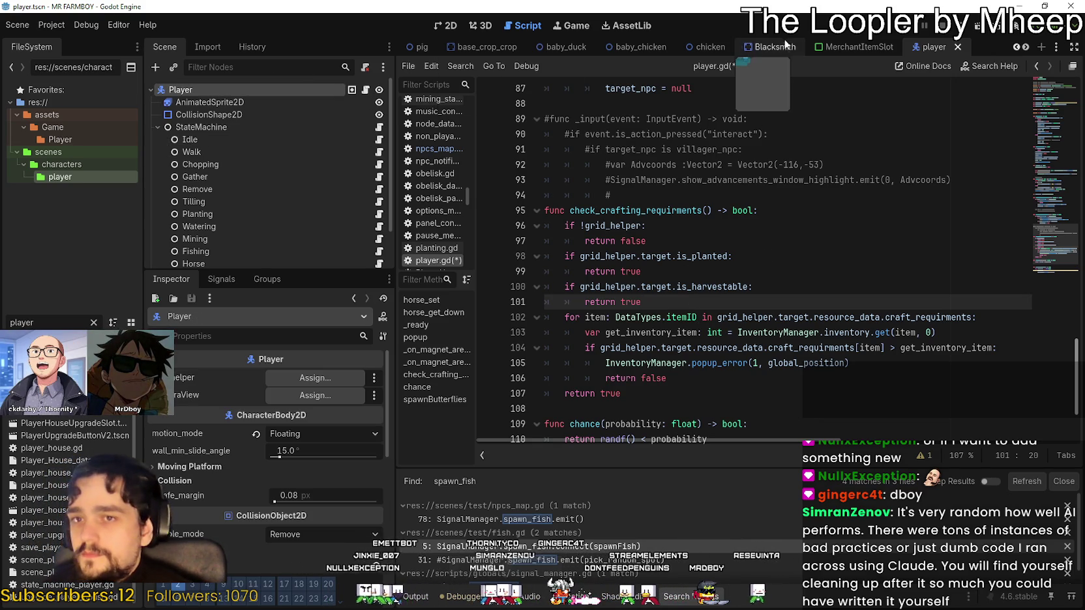
{"action": "double_click", "coordinate": [54, 322]}
{"action": "type", "text": "third"}
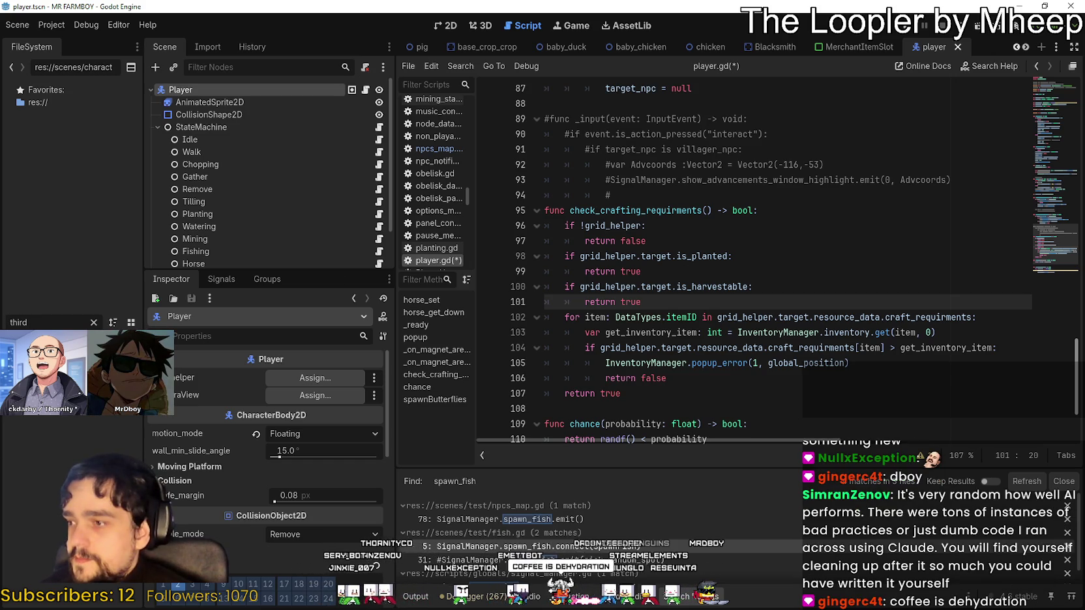
Switch to the Third_Map scene and select StaticMap in the scene tree
{"action": "key", "text": "ctrl+Tab"}
{"action": "scroll", "coordinate": [280, 205], "scroll_direction": "up", "scroll_amount": 5}
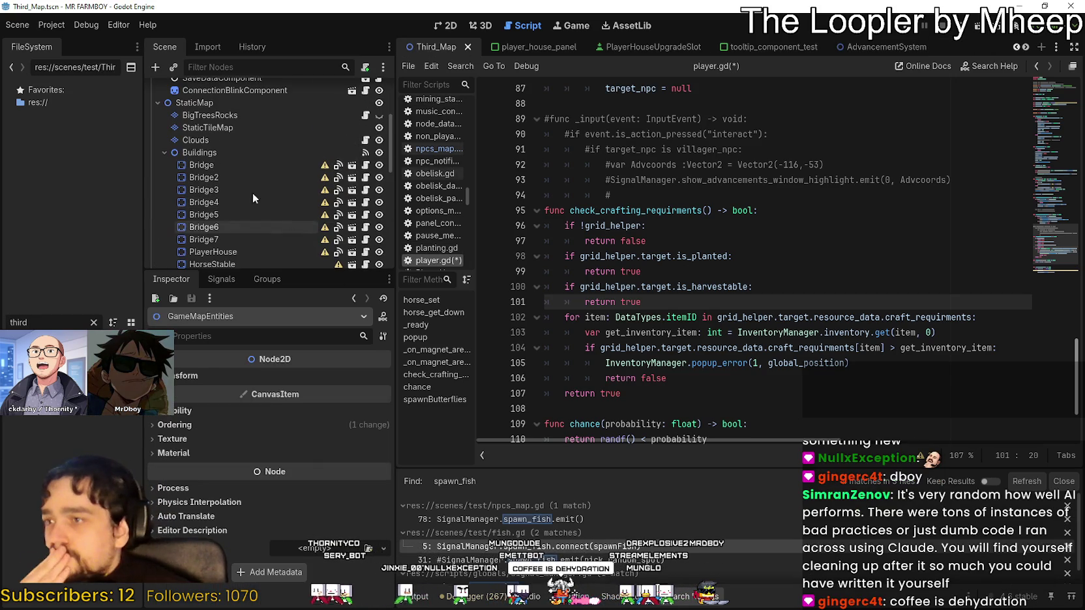
{"action": "left_click", "coordinate": [161, 156]}
{"action": "scroll", "coordinate": [267, 200], "scroll_direction": "up", "scroll_amount": 5}
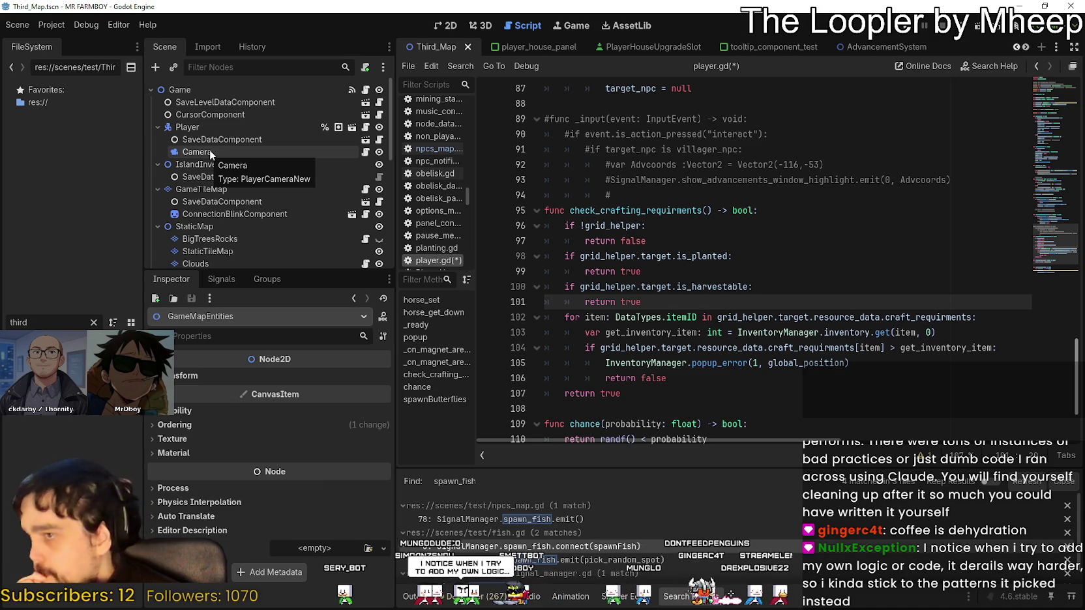
{"action": "scroll", "coordinate": [280, 187], "scroll_direction": "down", "scroll_amount": 3}
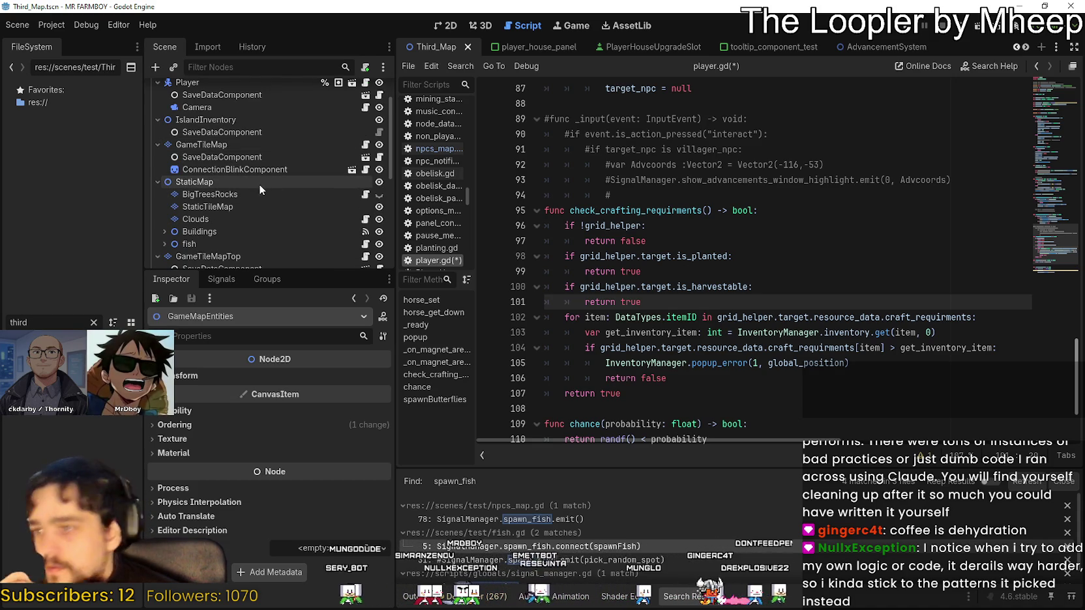
{"action": "scroll", "coordinate": [258, 183], "scroll_direction": "down", "scroll_amount": 2}
{"action": "right_click", "coordinate": [217, 159]}
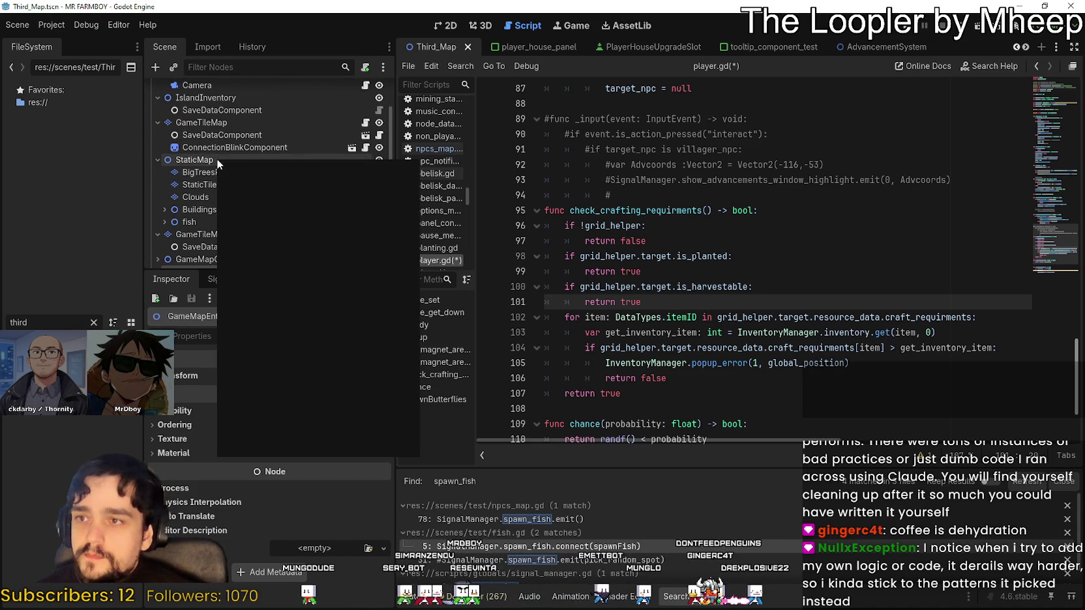
{"action": "key", "text": "Escape"}
Add a Node2D child under StaticMap and name it butterfly
{"action": "key", "text": "ctrl+a"}
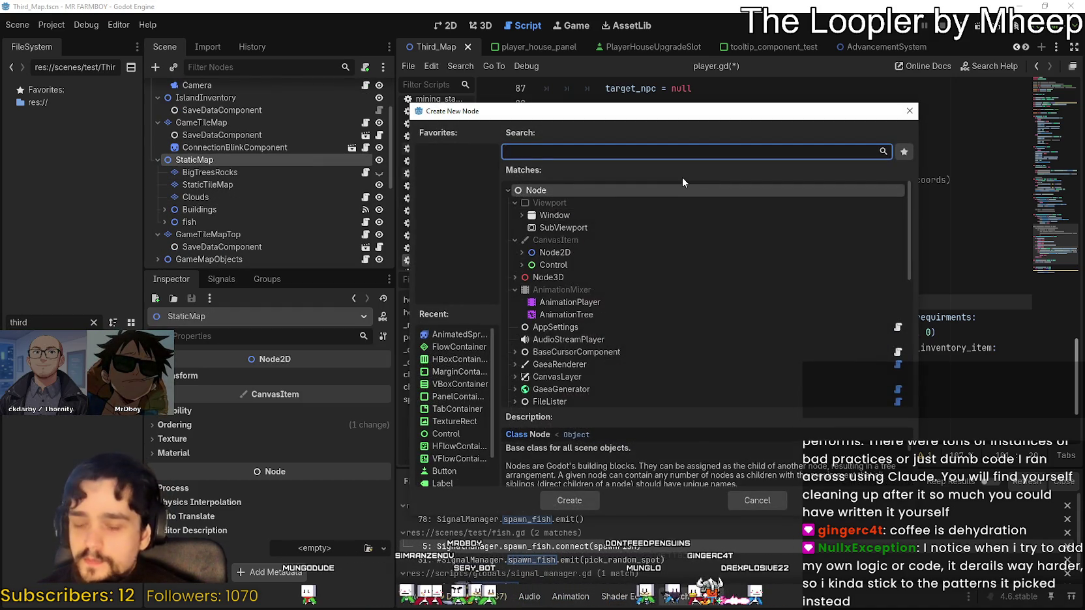
{"action": "type", "text": "bu"}
{"action": "key", "text": "BackSpace"}
{"action": "key", "text": "BackSpace"}
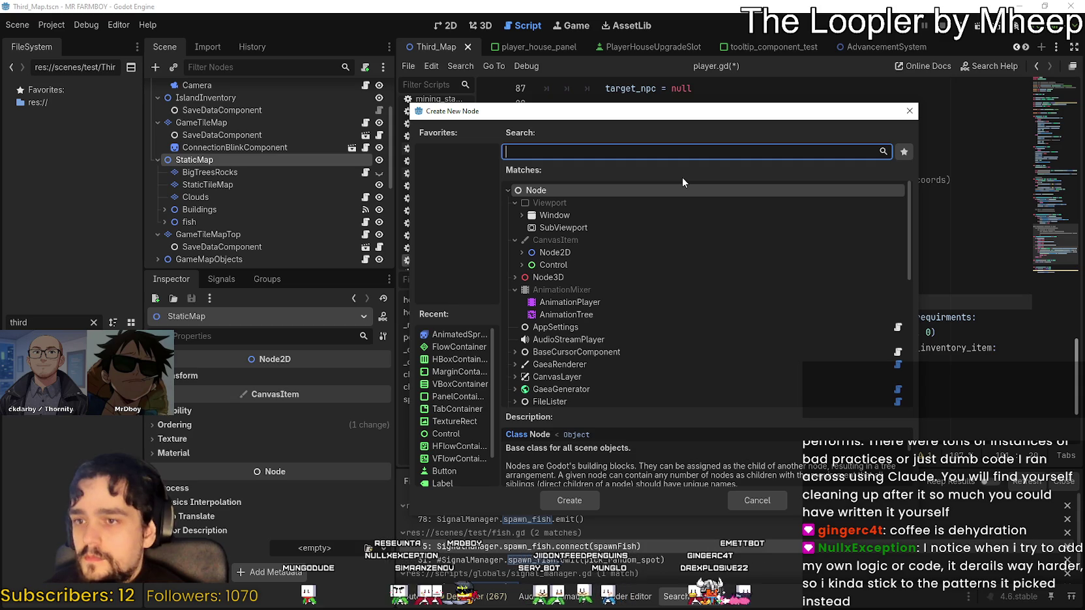
{"action": "left_click", "coordinate": [606, 252]}
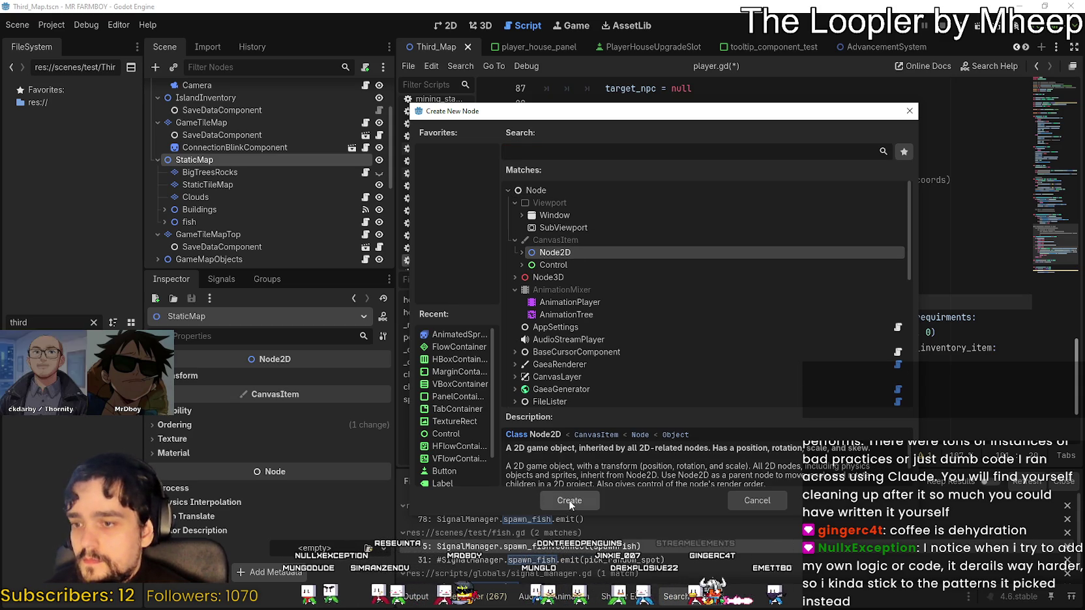
{"action": "double_click", "coordinate": [607, 252]}
{"action": "double_click", "coordinate": [202, 234]}
{"action": "type", "text": "b"}
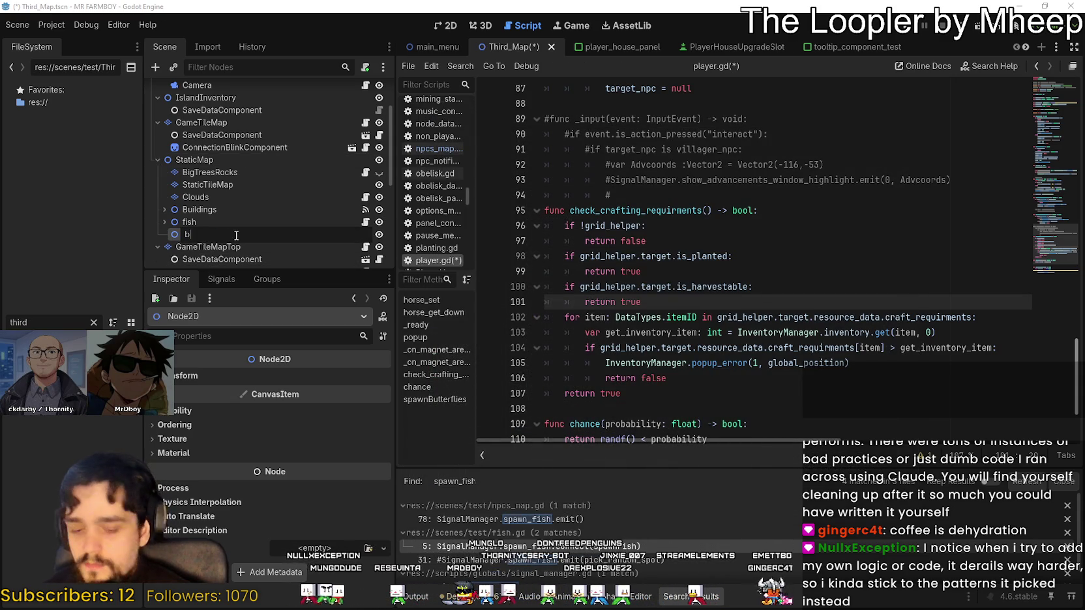
{"action": "type", "text": "utrerfly"}
{"action": "key", "text": "Return"}
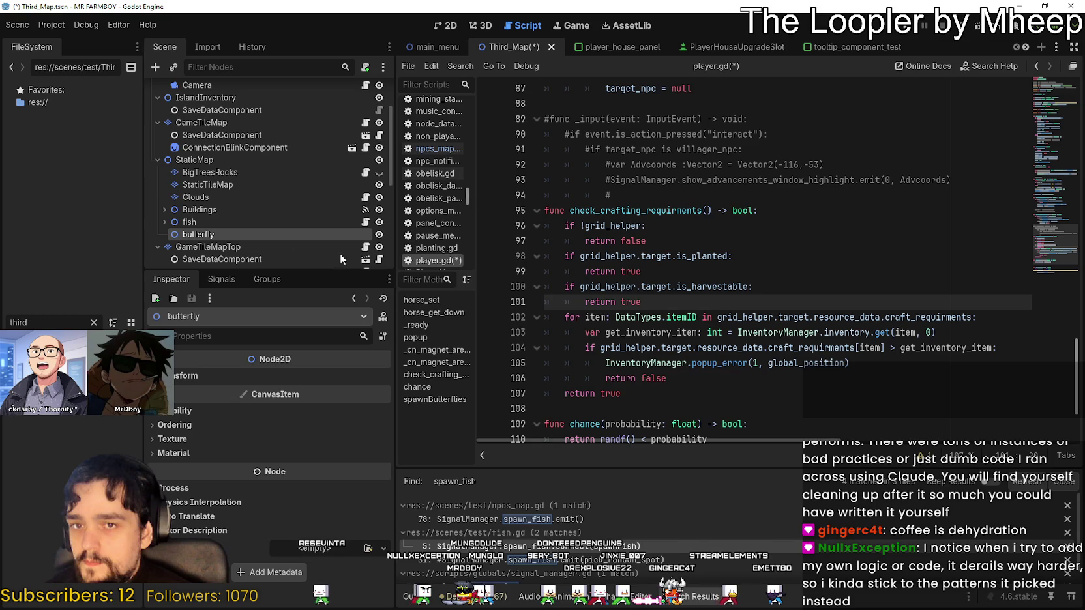
Attach a new butterfly.gd script to the butterfly node
{"action": "right_click", "coordinate": [249, 235]}
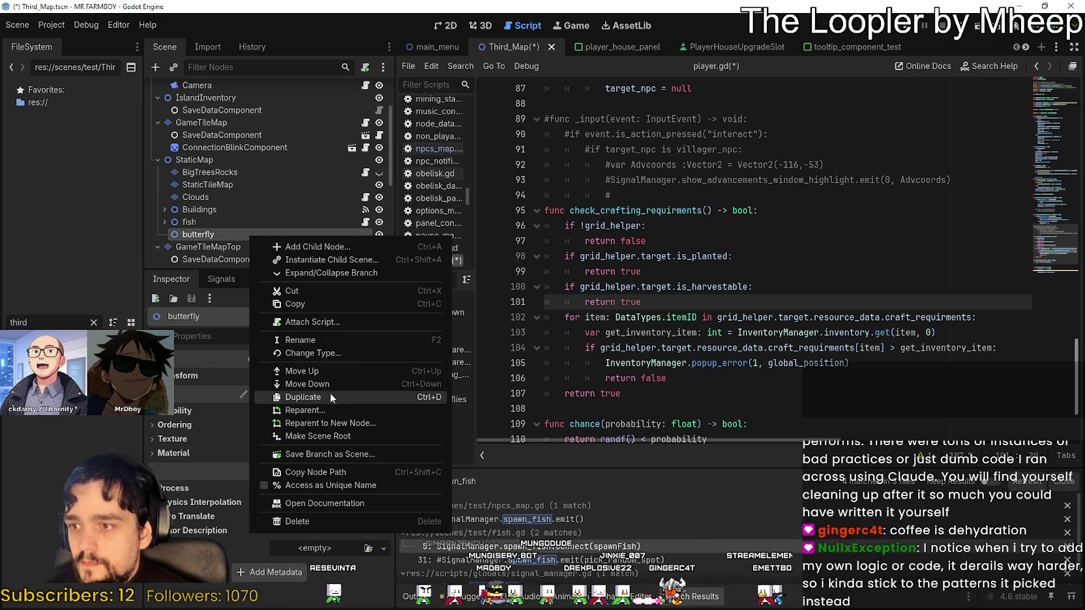
{"action": "left_click", "coordinate": [322, 321]}
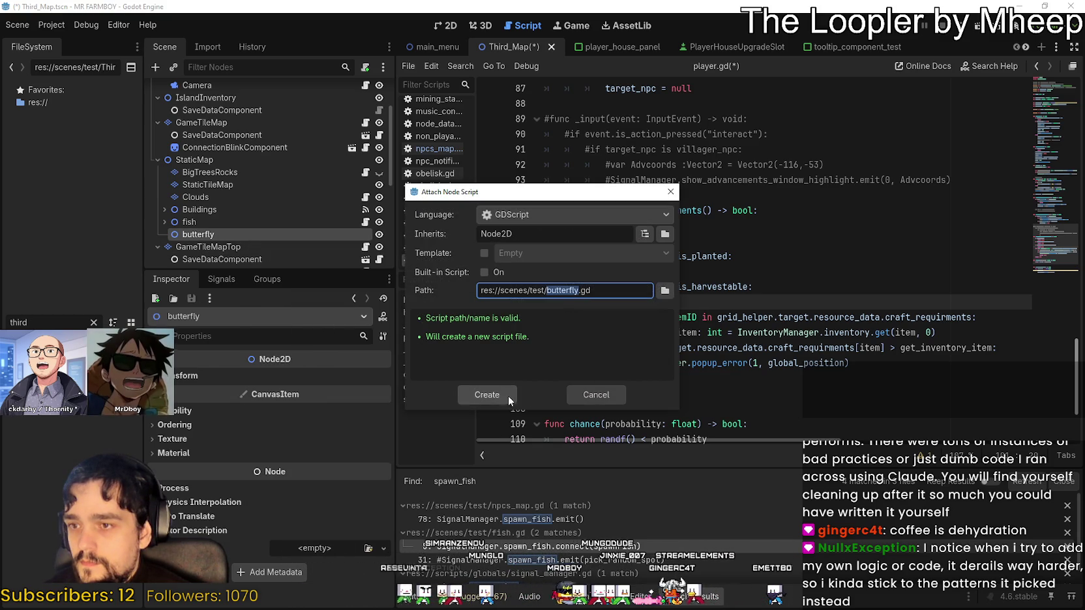
{"action": "left_click", "coordinate": [493, 392]}
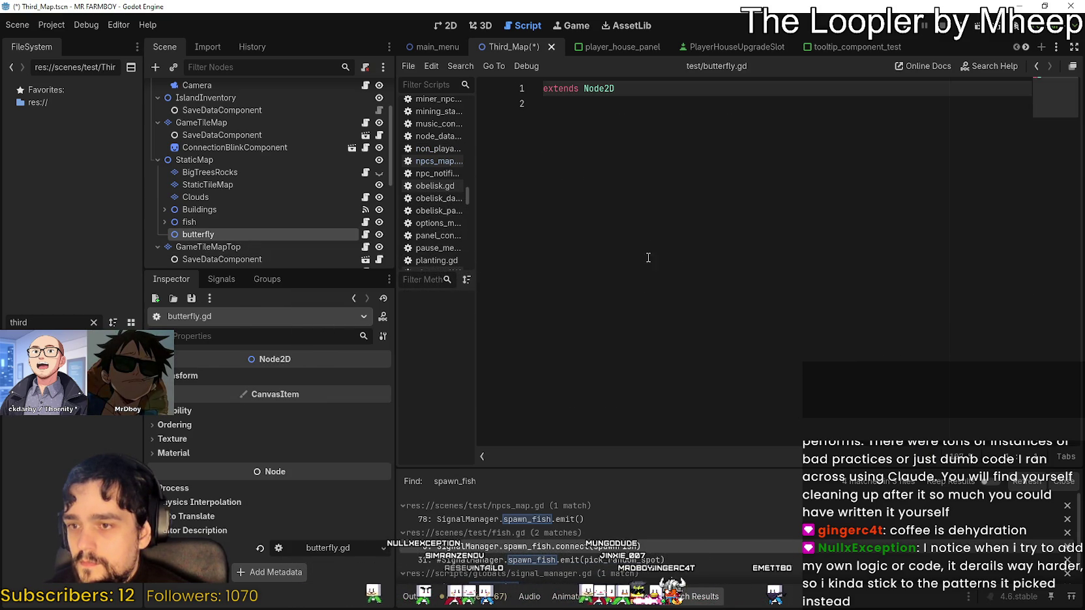
Copy the code from fish.gd and paste it into butterfly.gd
{"action": "left_click", "coordinate": [365, 222]}
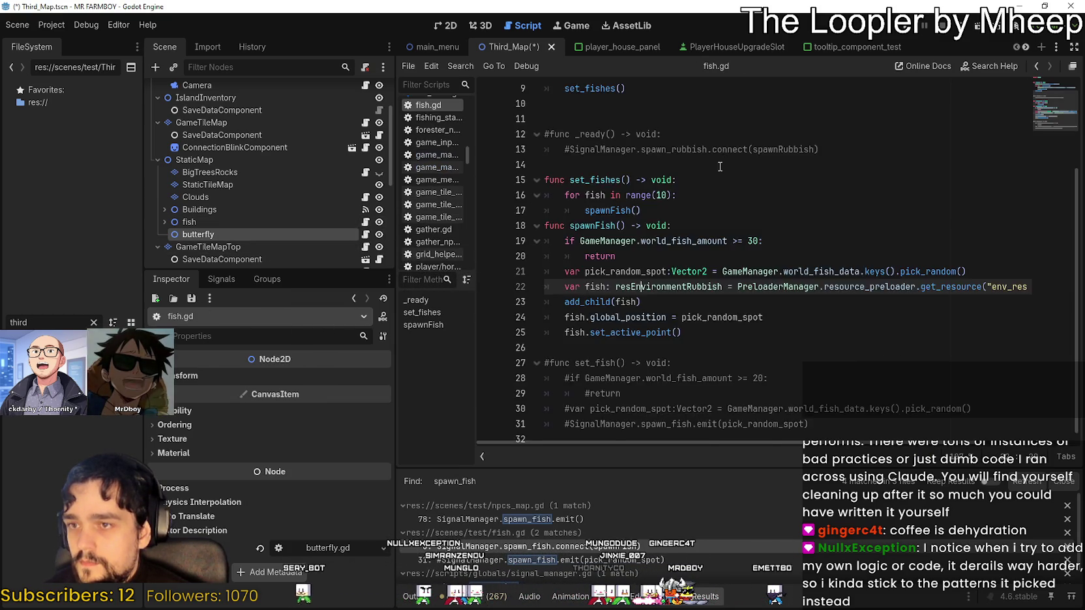
{"action": "mouse_move", "coordinate": [545, 89]}
{"action": "left_mouse_down"}
{"action": "mouse_move", "coordinate": [652, 365]}
{"action": "mouse_move", "coordinate": [723, 310]}
{"action": "mouse_move", "coordinate": [857, 330]}
{"action": "left_mouse_up"}
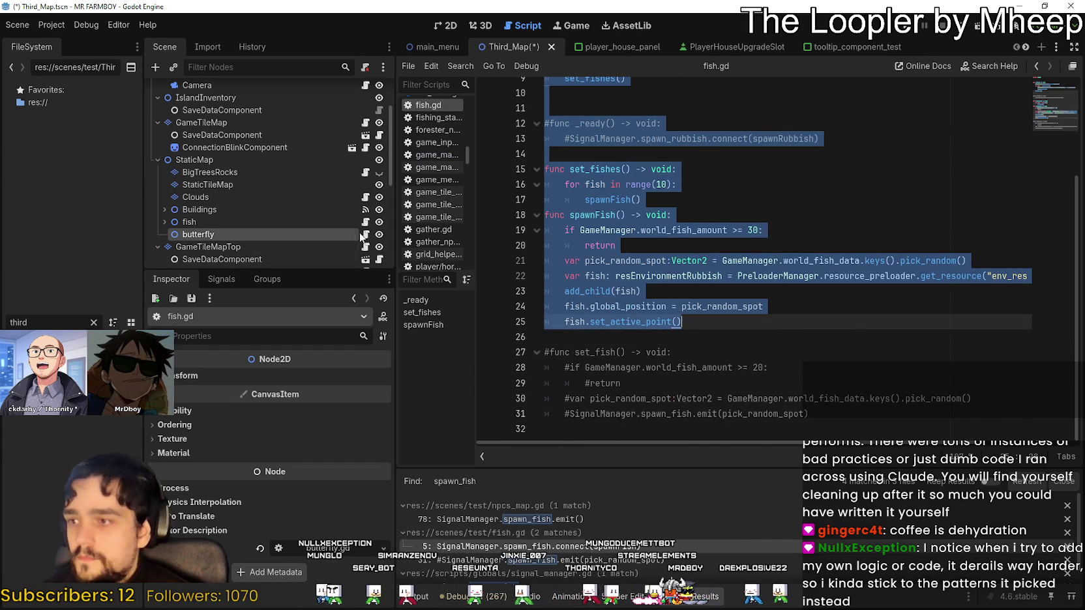
{"action": "left_click", "coordinate": [365, 234]}
{"action": "key", "text": "ctrl+v"}
{"action": "scroll", "coordinate": [637, 107], "scroll_direction": "up", "scroll_amount": 1}
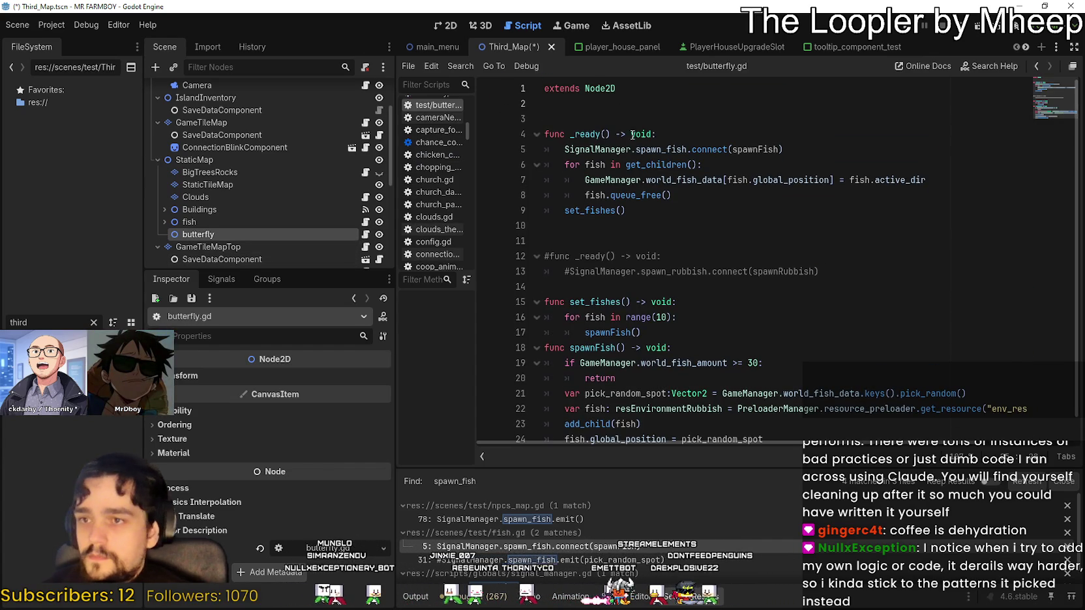
Change the connection to spawn_butterfly → spawnButterfly and rename the loop variable to butterfly
{"action": "left_click", "coordinate": [636, 105]}
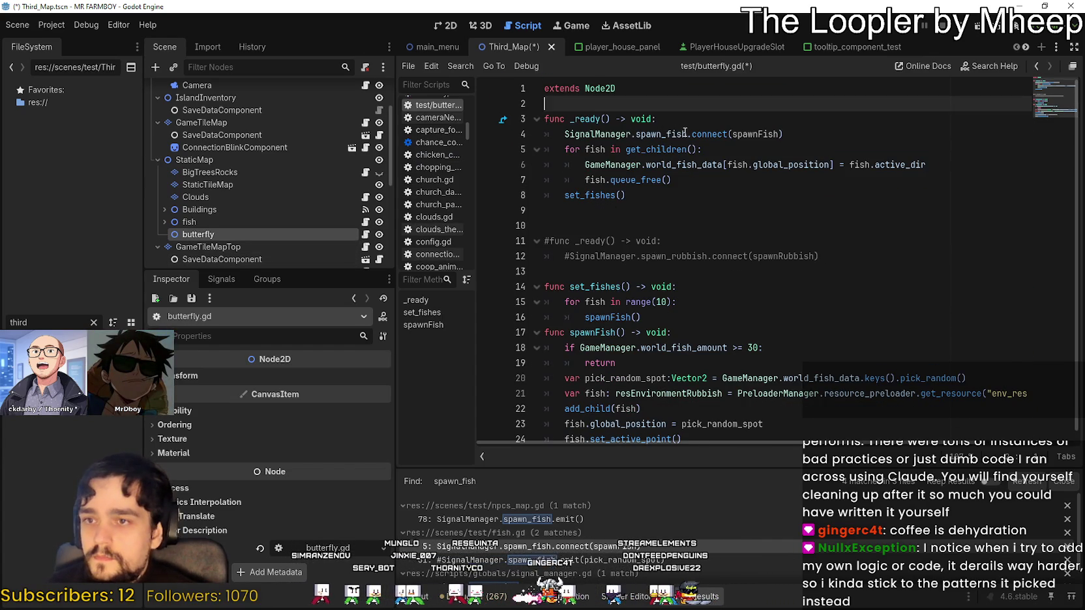
{"action": "left_click_drag", "start_coordinate": [685, 134], "coordinate": [665, 134]}
{"action": "type", "text": "butterf"}
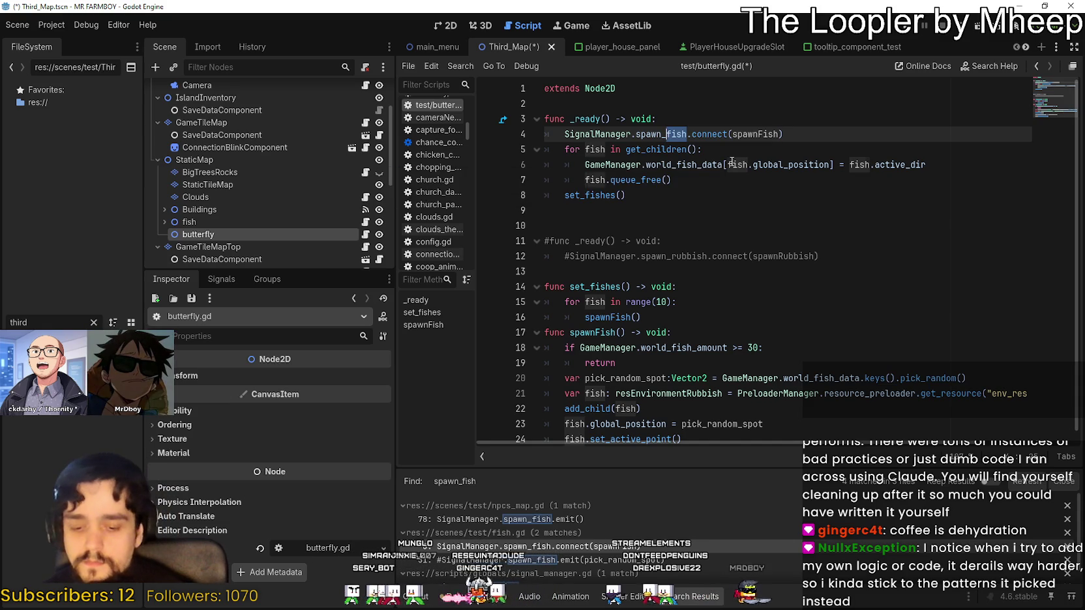
{"action": "type", "text": "ly"}
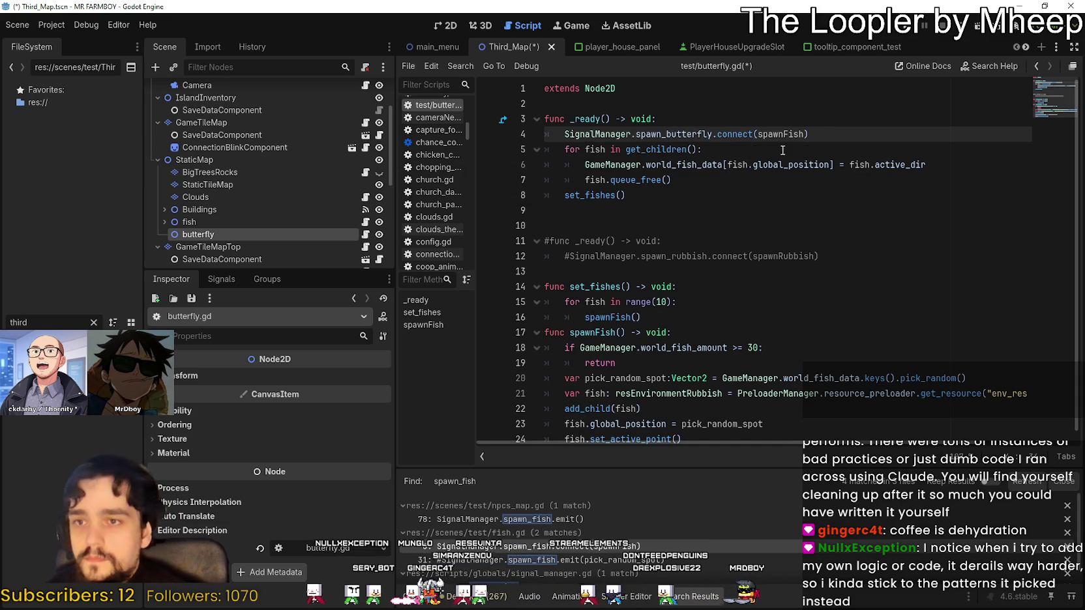
{"action": "key", "text": "BackSpace"}
{"action": "type", "text": "ly"}
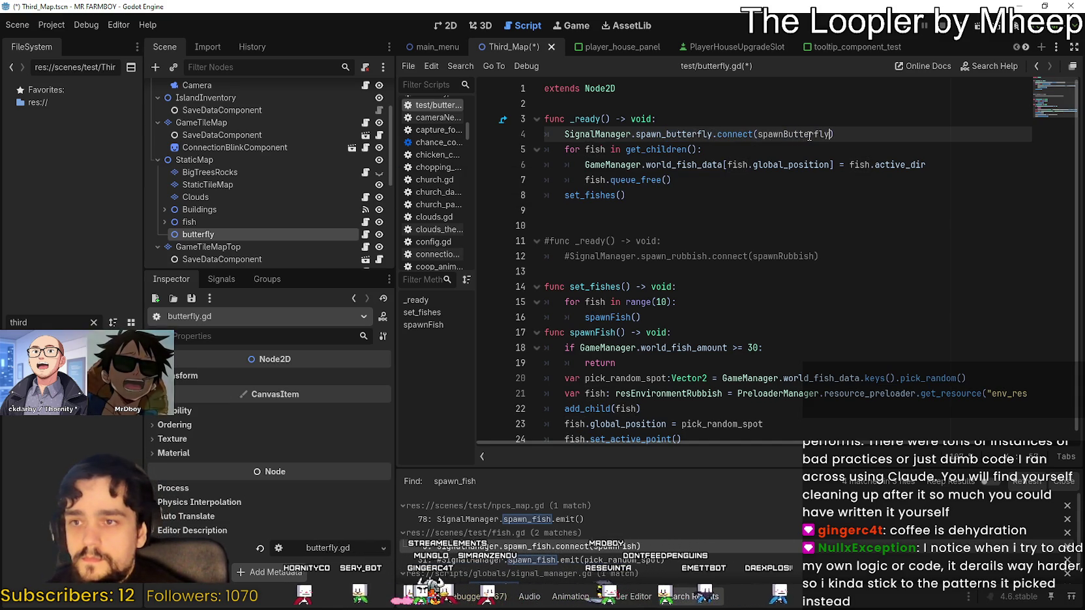
{"action": "double_click", "coordinate": [594, 150]}
{"action": "type", "text": "butterfly"}
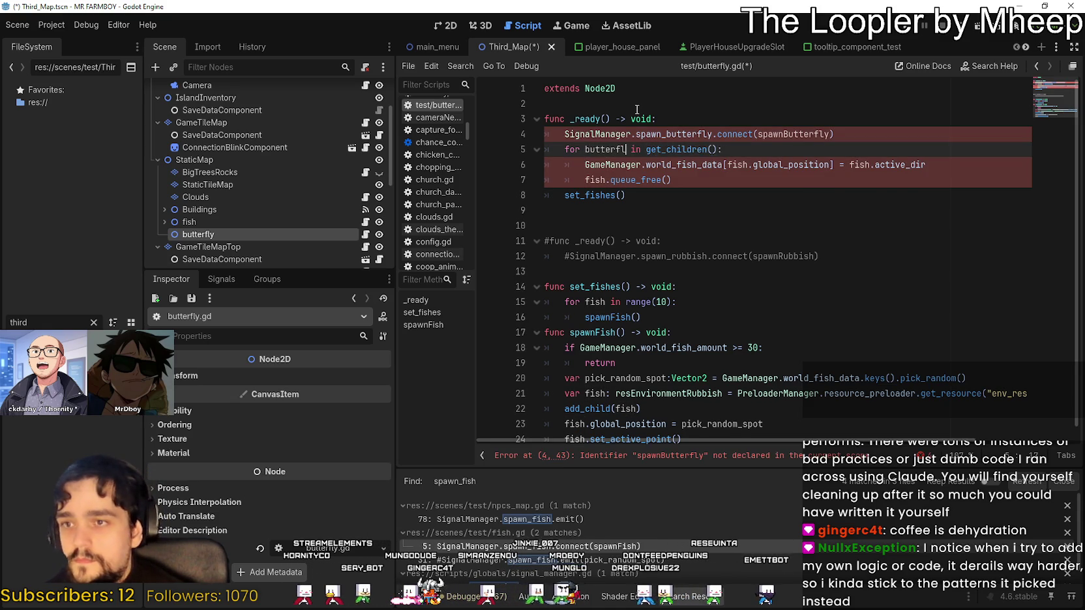
{"action": "left_click", "coordinate": [652, 212]}
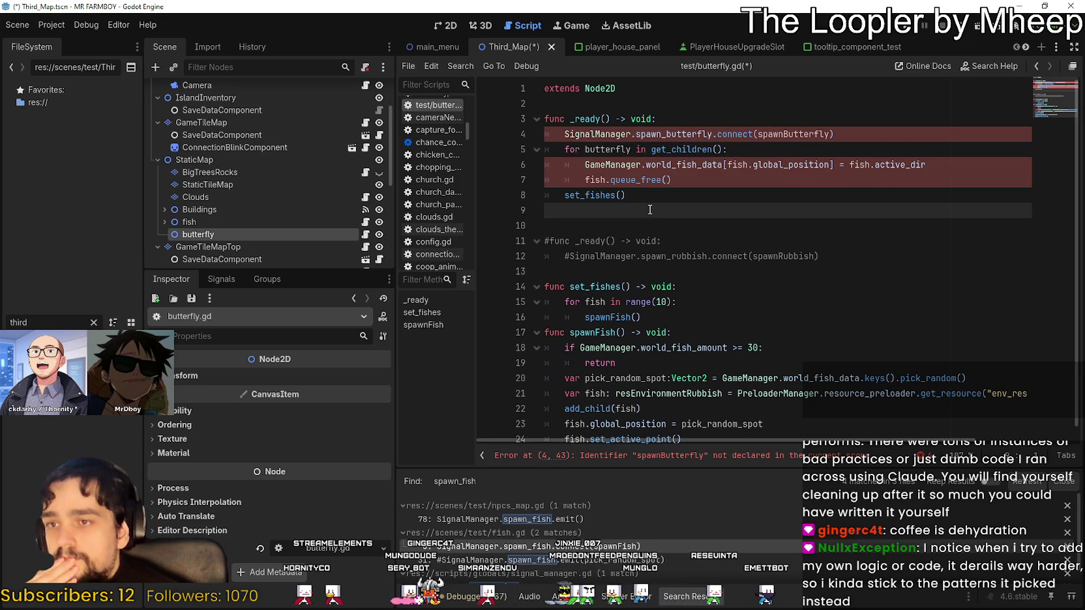
Delete the commented-out _ready block on lines 10–13
{"action": "double_click", "coordinate": [664, 149]}
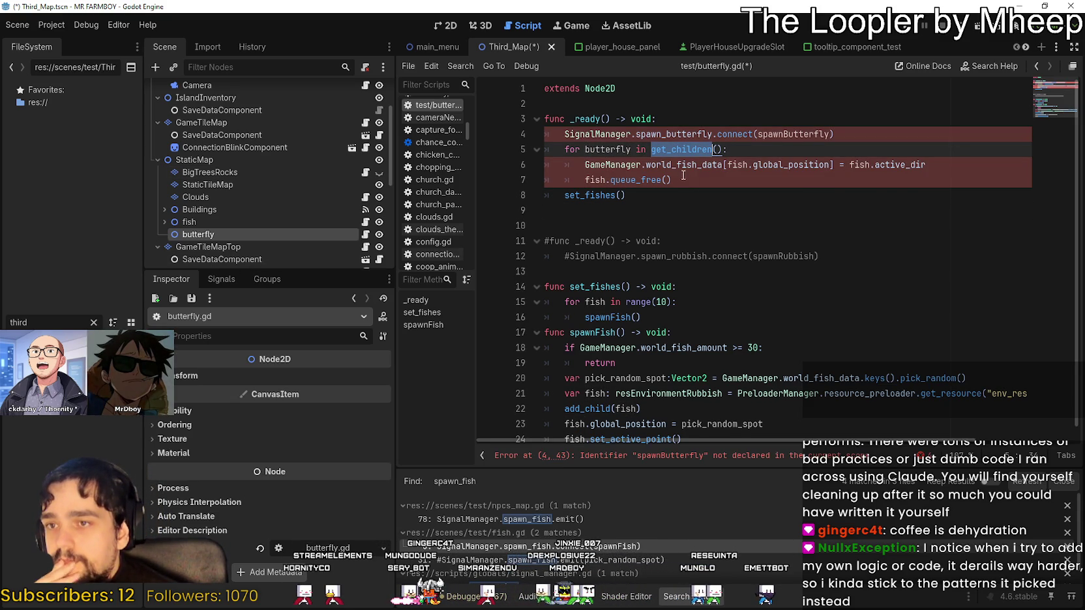
{"action": "left_click_drag", "start_coordinate": [941, 166], "coordinate": [549, 147]}
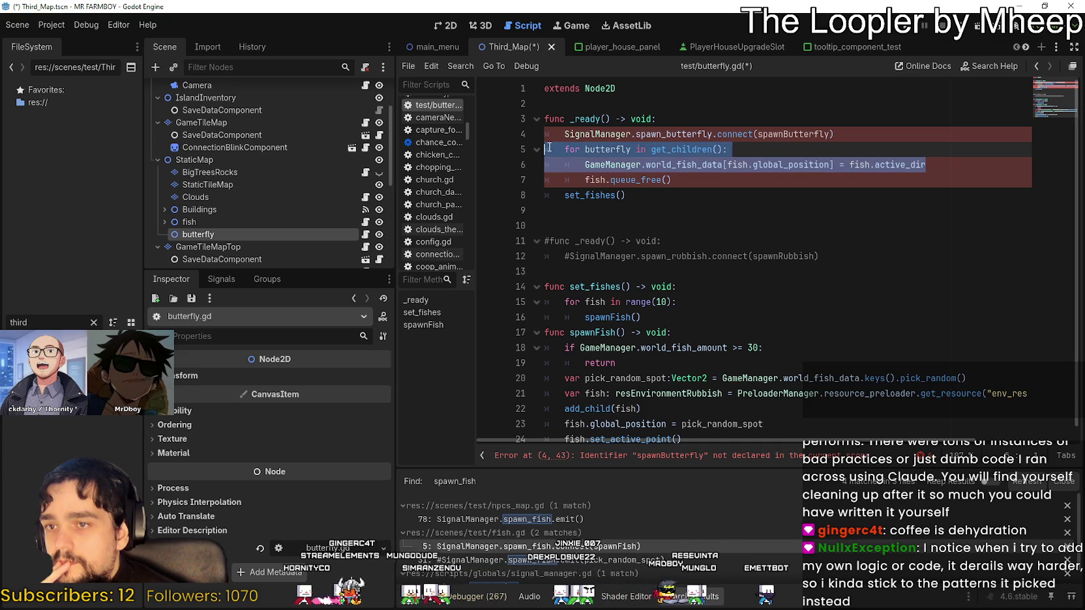
{"action": "left_click", "coordinate": [715, 177]}
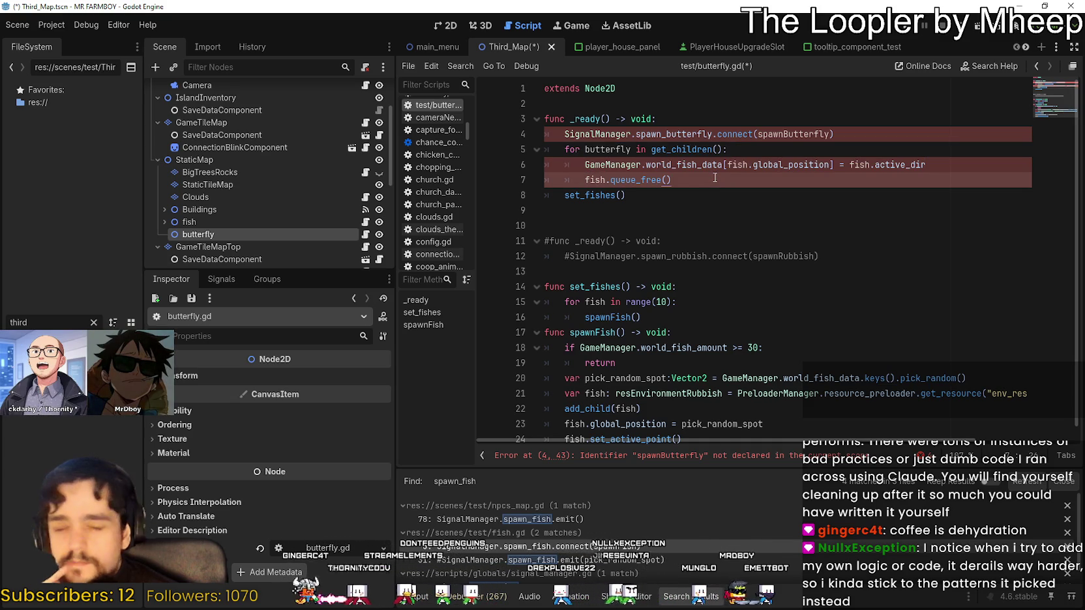
{"action": "double_click", "coordinate": [601, 287]}
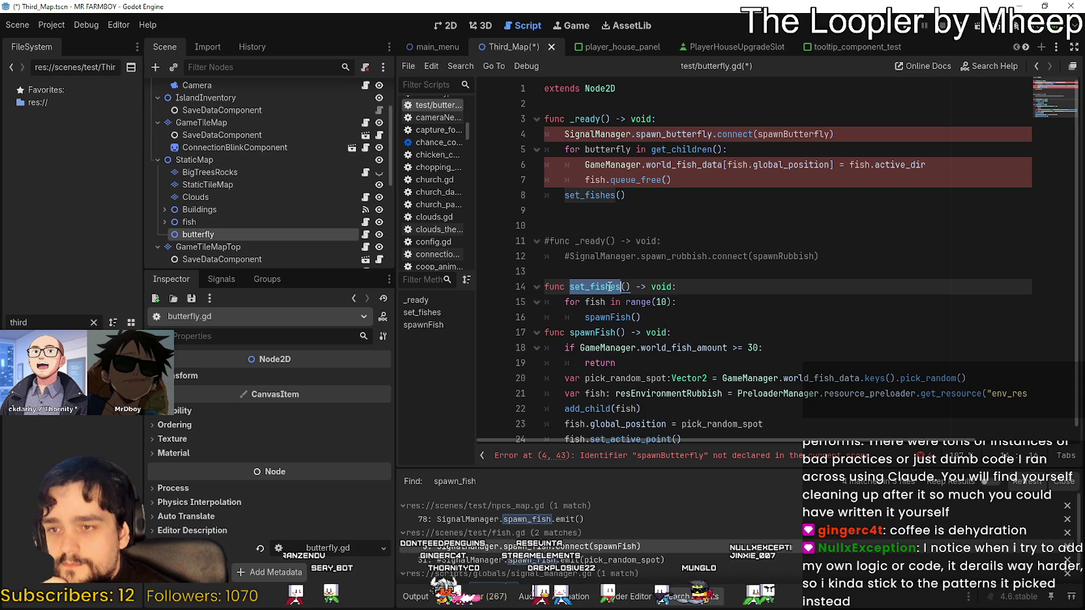
{"action": "left_click_drag", "start_coordinate": [609, 286], "coordinate": [631, 285]}
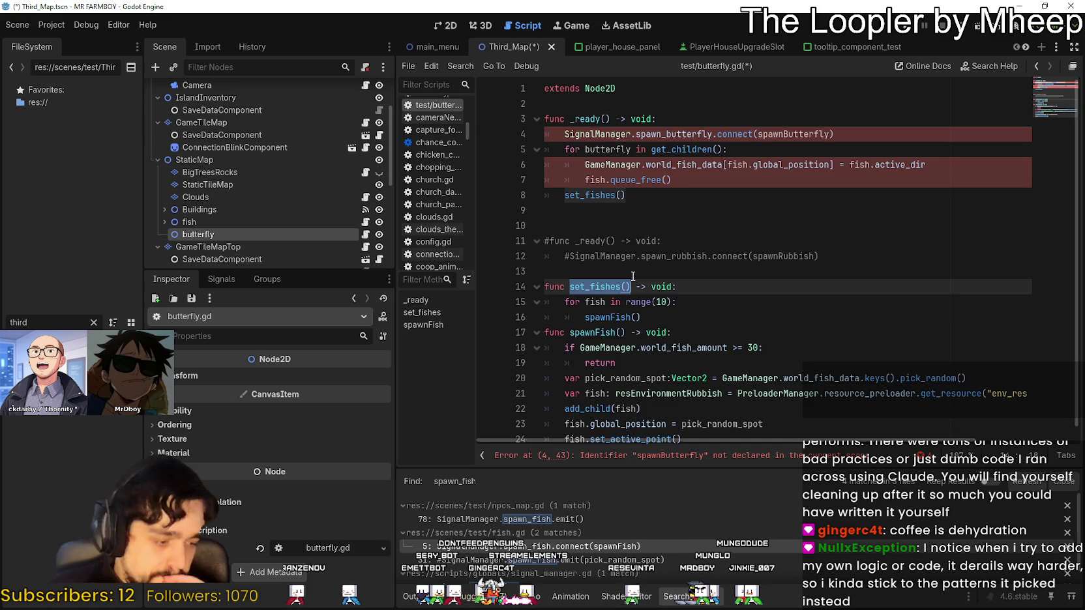
{"action": "scroll", "coordinate": [626, 244], "scroll_direction": "down", "scroll_amount": 1}
{"action": "left_click_drag", "start_coordinate": [619, 255], "coordinate": [569, 199]}
{"action": "key", "text": "BackSpace"}
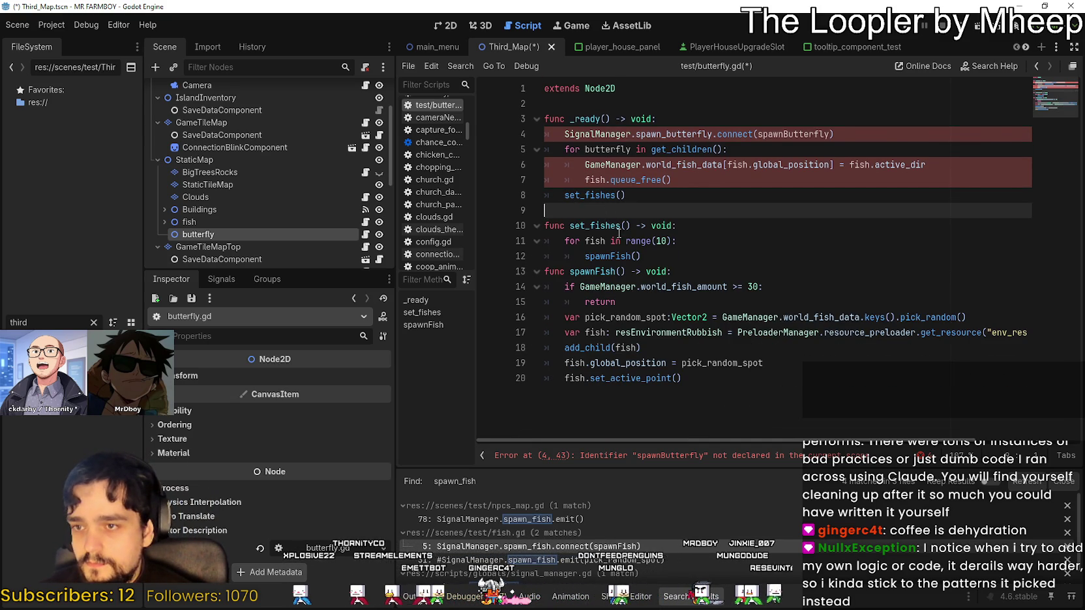
Delete the set_fishes function and the leftover loop and set_fishes() call from _ready
{"action": "double_click", "coordinate": [603, 241]}
{"action": "type", "text": "butterfly"}
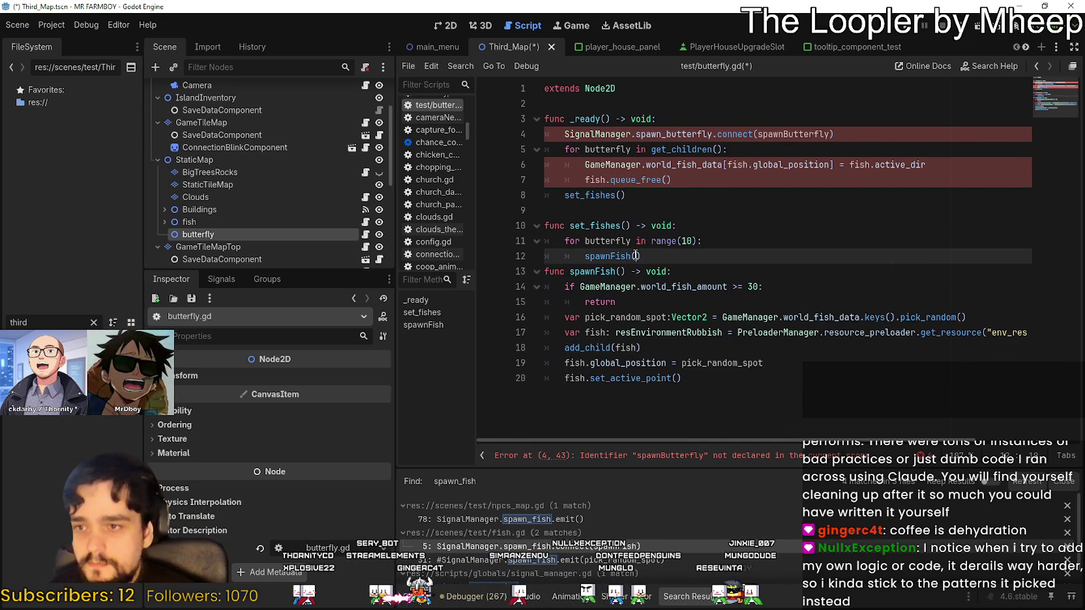
{"action": "left_click", "coordinate": [666, 270]}
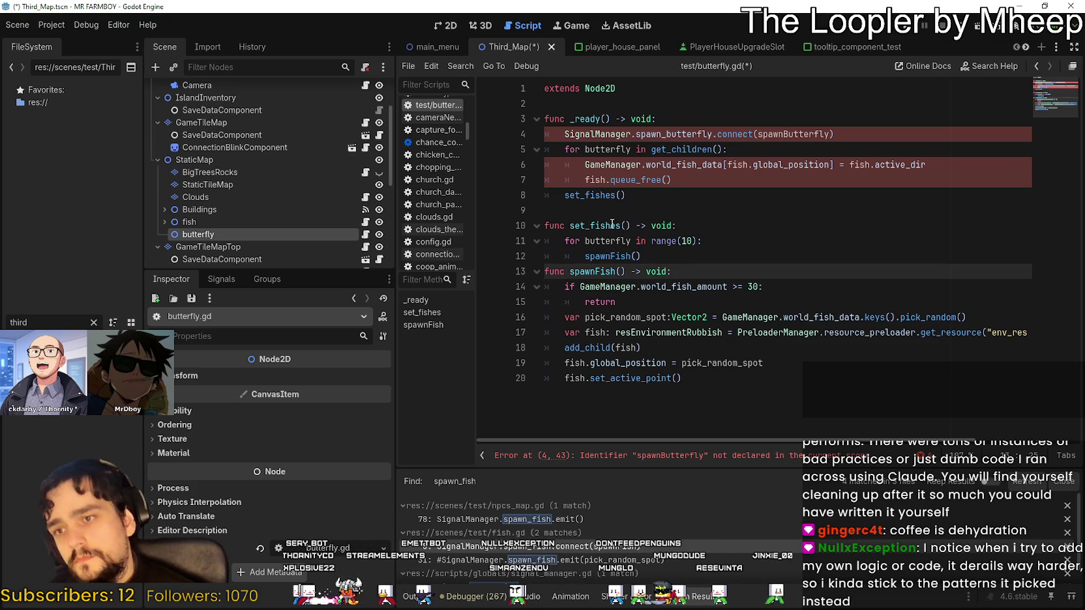
{"action": "mouse_move", "coordinate": [642, 256]}
{"action": "left_mouse_down"}
{"action": "mouse_move", "coordinate": [516, 243]}
{"action": "mouse_move", "coordinate": [516, 208]}
{"action": "left_mouse_up"}
{"action": "key", "text": "BackSpace"}
{"action": "mouse_move", "coordinate": [625, 195]}
{"action": "left_mouse_down"}
{"action": "mouse_move", "coordinate": [544, 164]}
{"action": "mouse_move", "coordinate": [545, 145]}
{"action": "left_mouse_up"}
{"action": "key", "text": "BackSpace"}
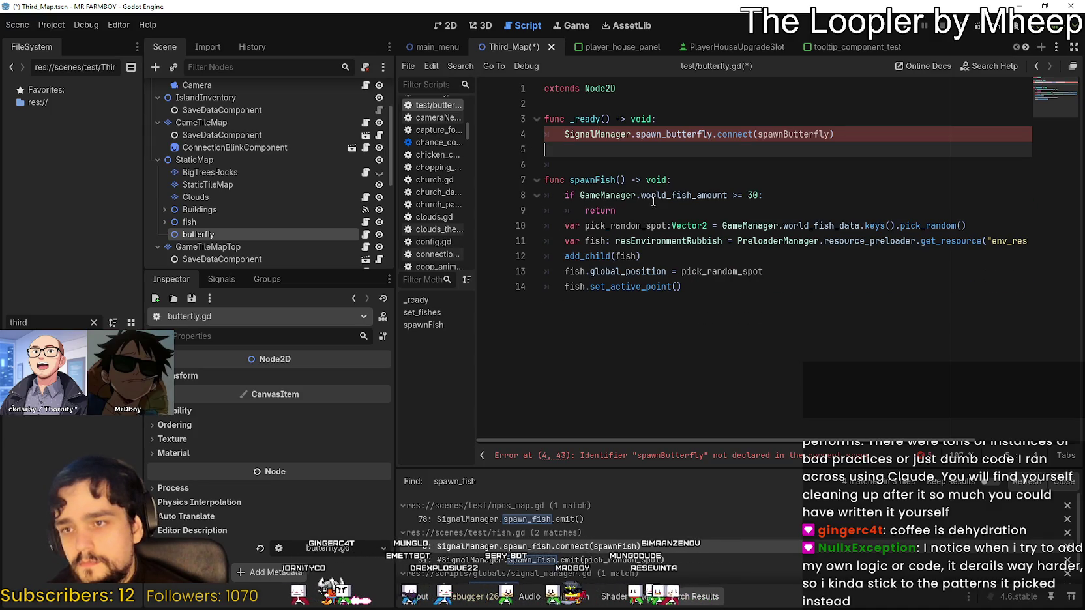
Rename the spawnFish function to spawnButterfly by pasting the copied handler name
{"action": "key", "text": "Up"}
{"action": "key", "text": "End"}
{"action": "key", "text": "Left"}
{"action": "key", "text": "ctrl+shift+Left"}
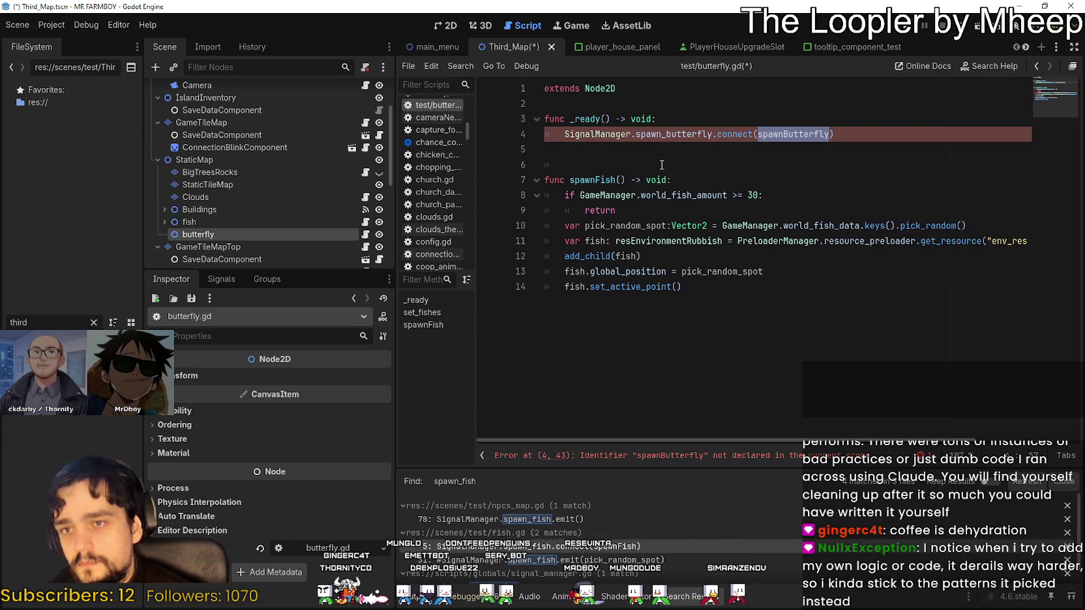
{"action": "key", "text": "ctrl+c"}
{"action": "double_click", "coordinate": [595, 180]}
{"action": "key", "text": "ctrl+v"}
{"action": "left_click", "coordinate": [621, 162]}
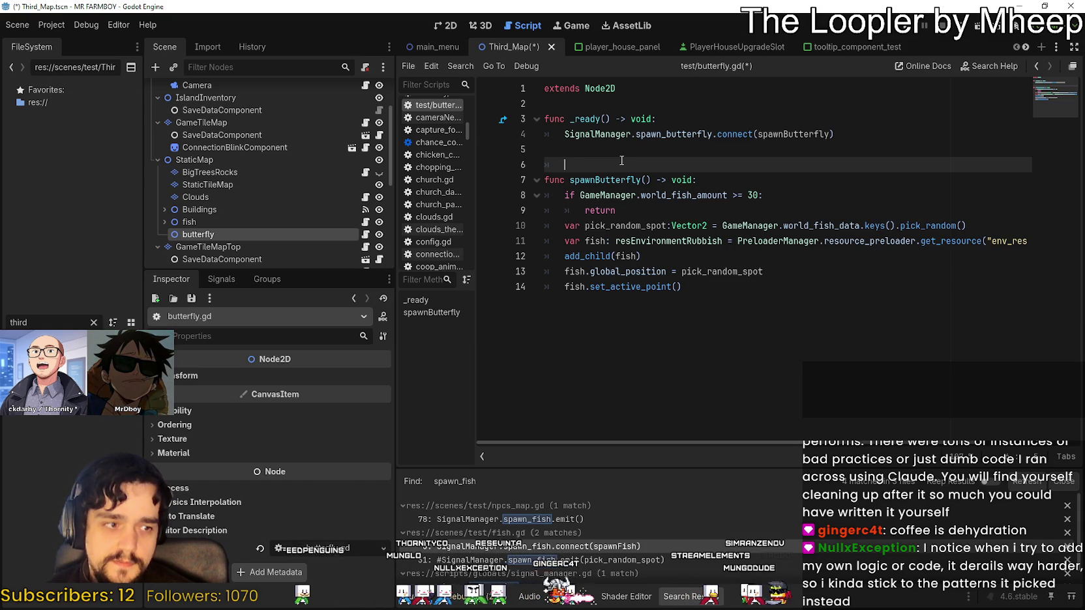
Remove the extra blank line under _ready and add an empty line after set_active_point()
{"action": "left_click_drag", "start_coordinate": [564, 166], "coordinate": [562, 158]}
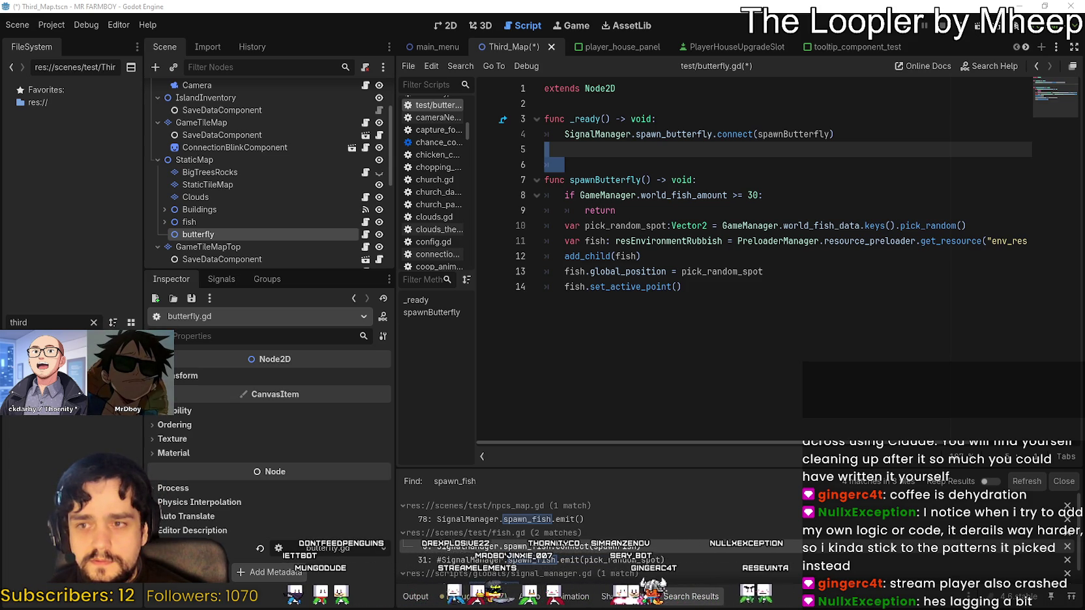
{"action": "left_click", "coordinate": [748, 304]}
{"action": "left_click", "coordinate": [546, 164]}
{"action": "key", "text": "BackSpace"}
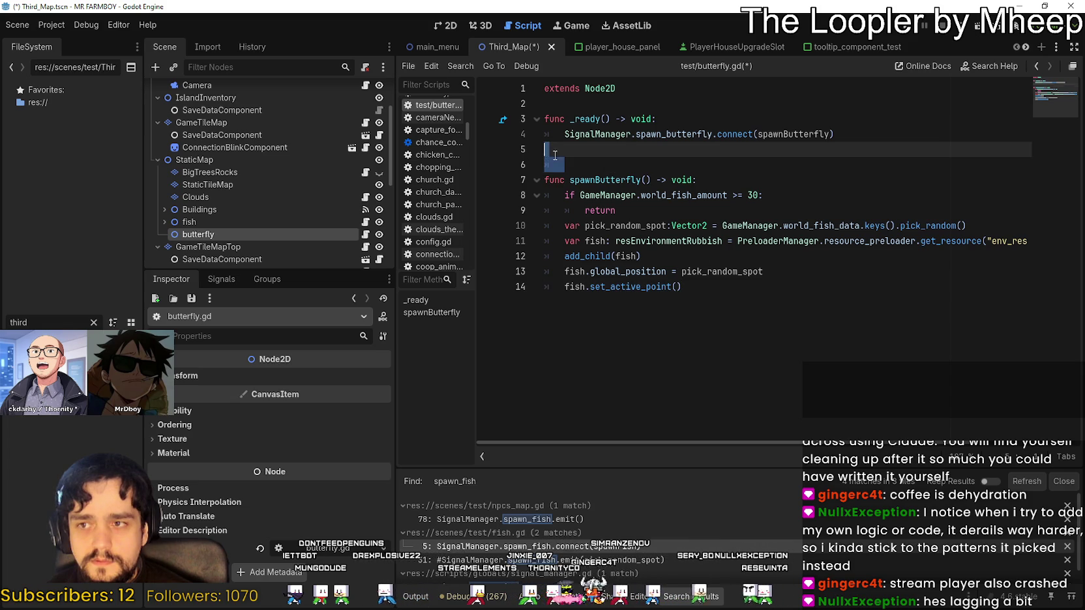
{"action": "key", "text": "BackSpace"}
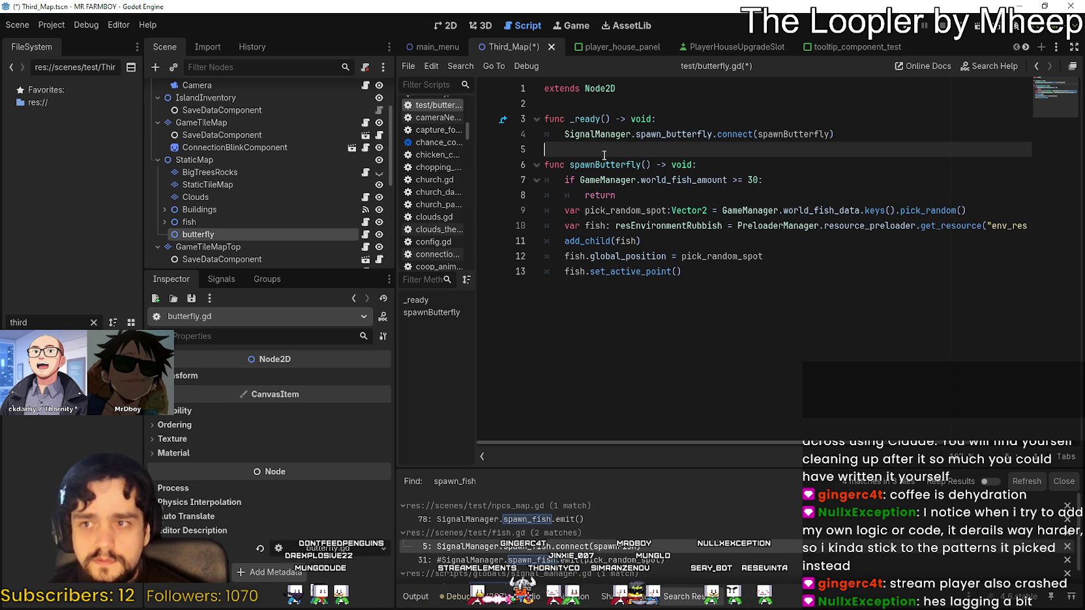
{"action": "left_click", "coordinate": [704, 269]}
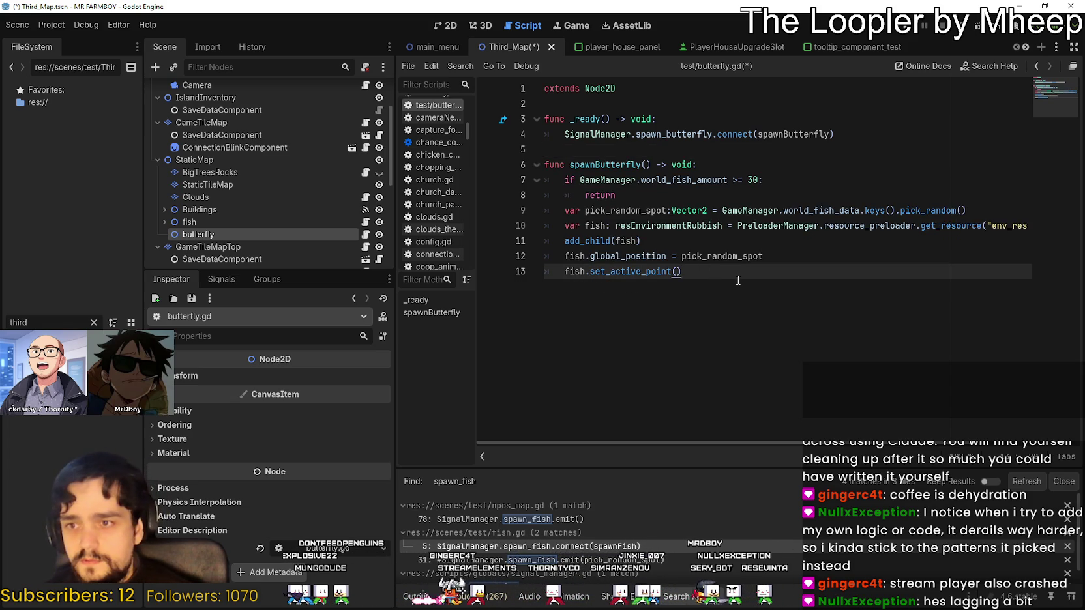
{"action": "key", "text": "Return"}
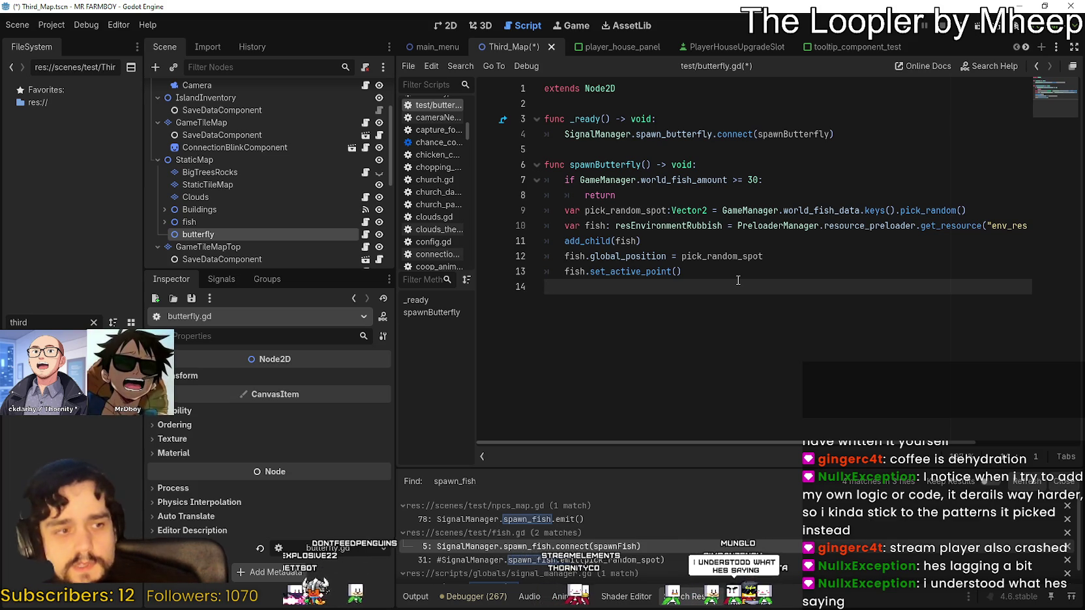
Review the world_fish_amount limit check and return line in spawnButterfly
{"action": "left_click", "coordinate": [620, 195]}
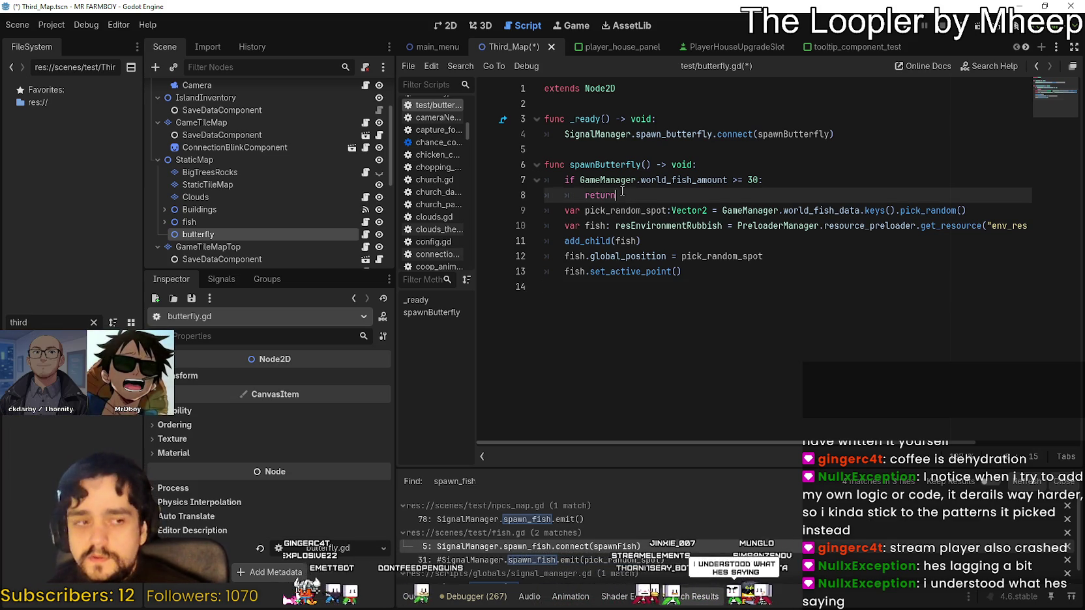
{"action": "right_click", "coordinate": [654, 179]}
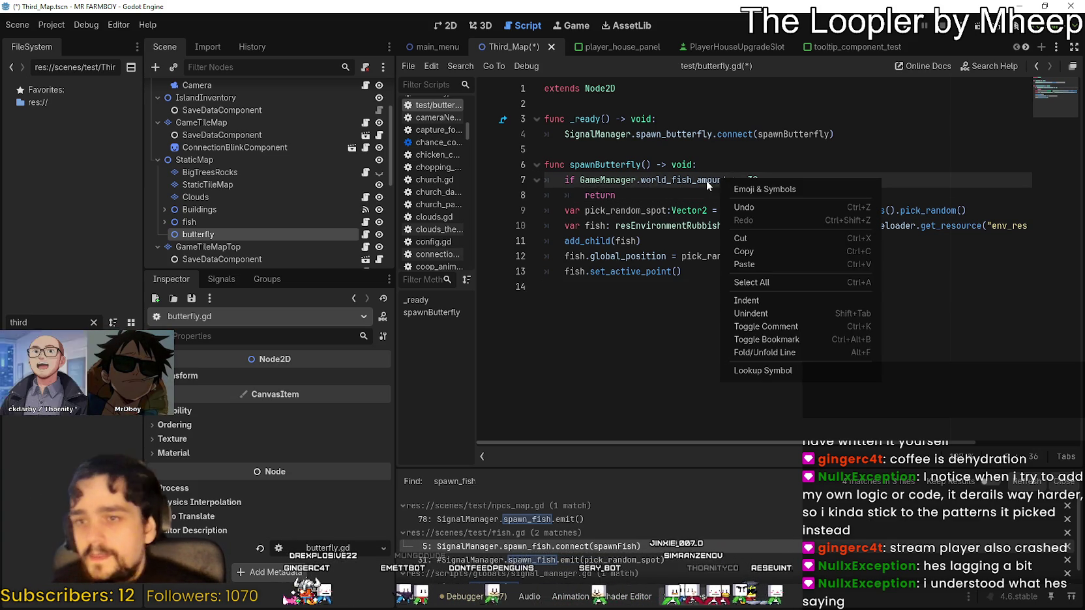
{"action": "key", "text": "Escape"}
{"action": "double_click", "coordinate": [696, 179]}
{"action": "mouse_move", "coordinate": [580, 179]}
{"action": "left_mouse_down"}
{"action": "mouse_move", "coordinate": [632, 180]}
{"action": "mouse_move", "coordinate": [615, 195]}
{"action": "left_mouse_up"}
{"action": "left_click", "coordinate": [595, 194]}
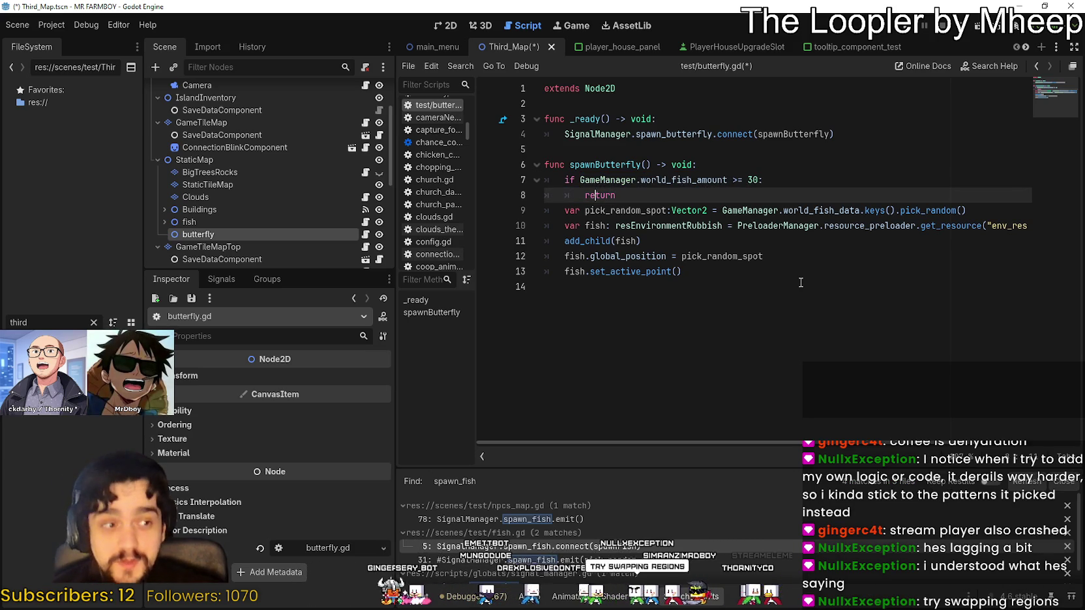
{"action": "left_click", "coordinate": [971, 204]}
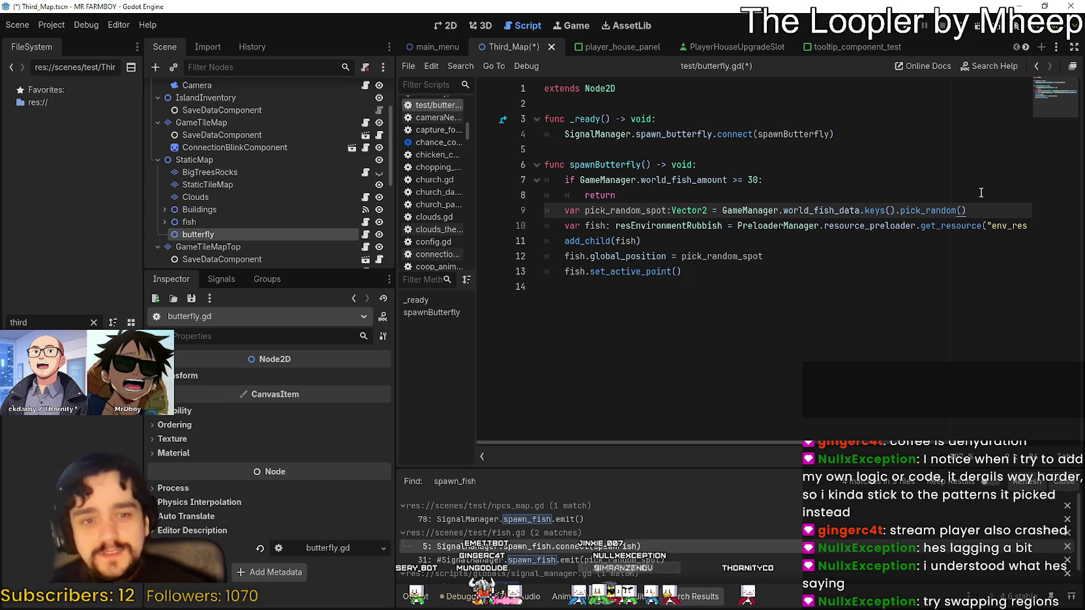
{"action": "left_click", "coordinate": [704, 317]}
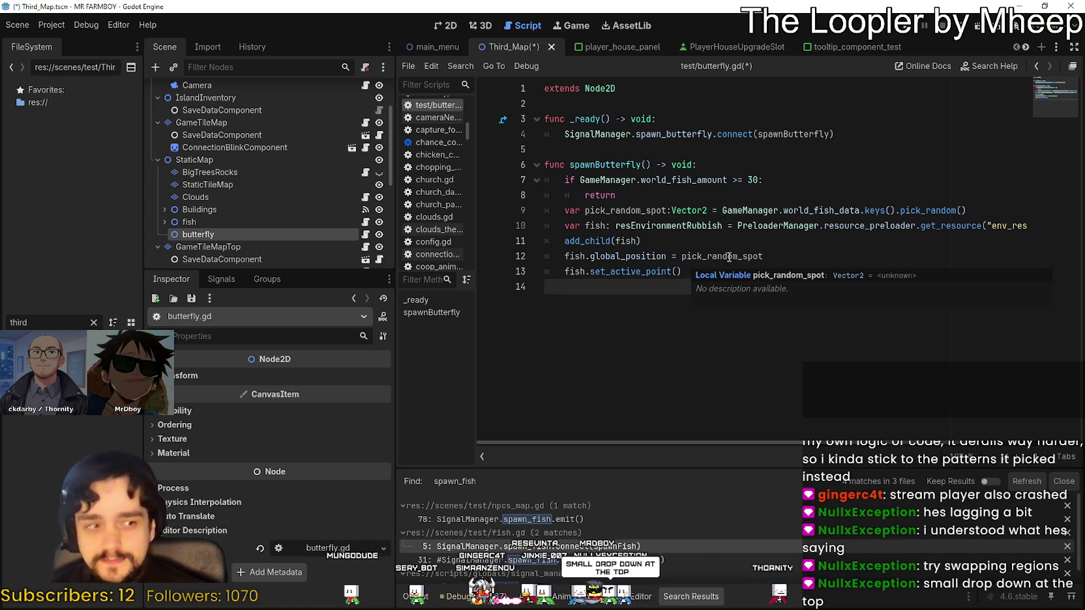
{"action": "left_click", "coordinate": [737, 184]}
{"action": "left_click", "coordinate": [729, 194]}
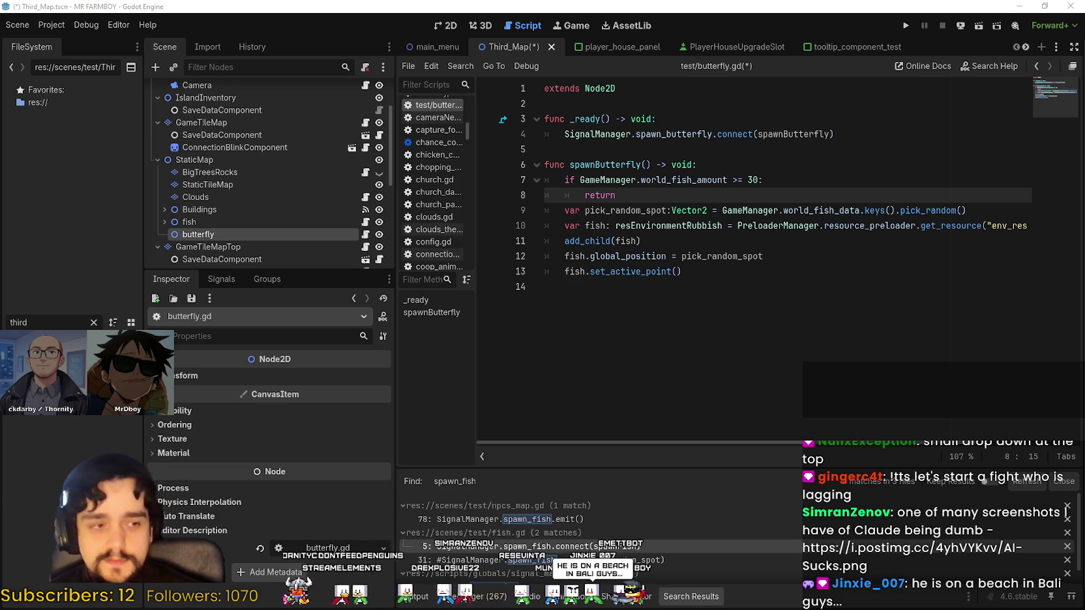
{"action": "left_click", "coordinate": [688, 300]}
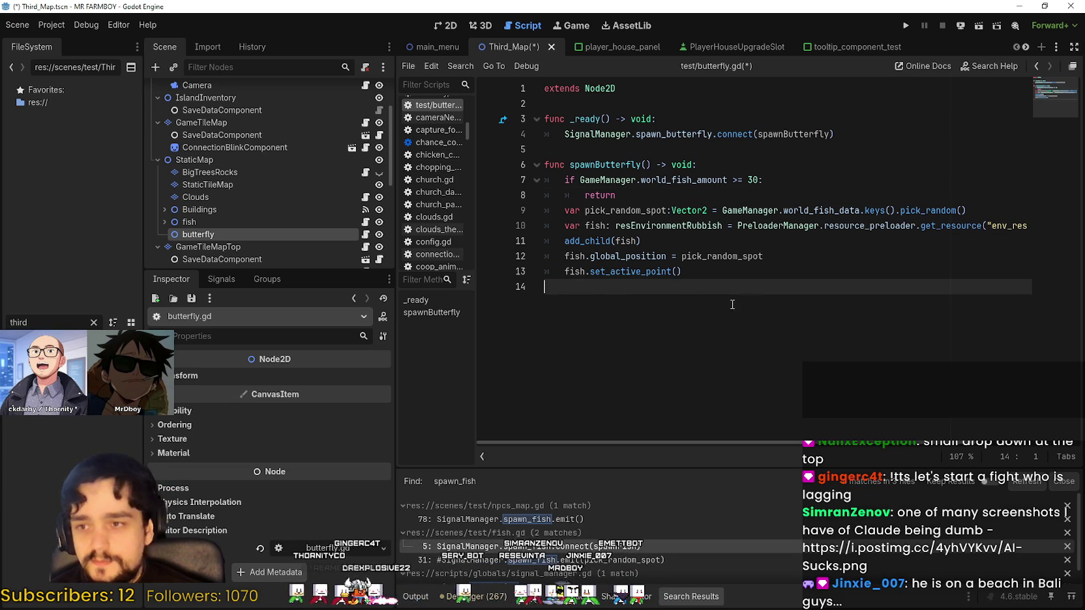
Inspect world_fish_amount and the return statement in the spawn limit check
{"action": "double_click", "coordinate": [674, 180]}
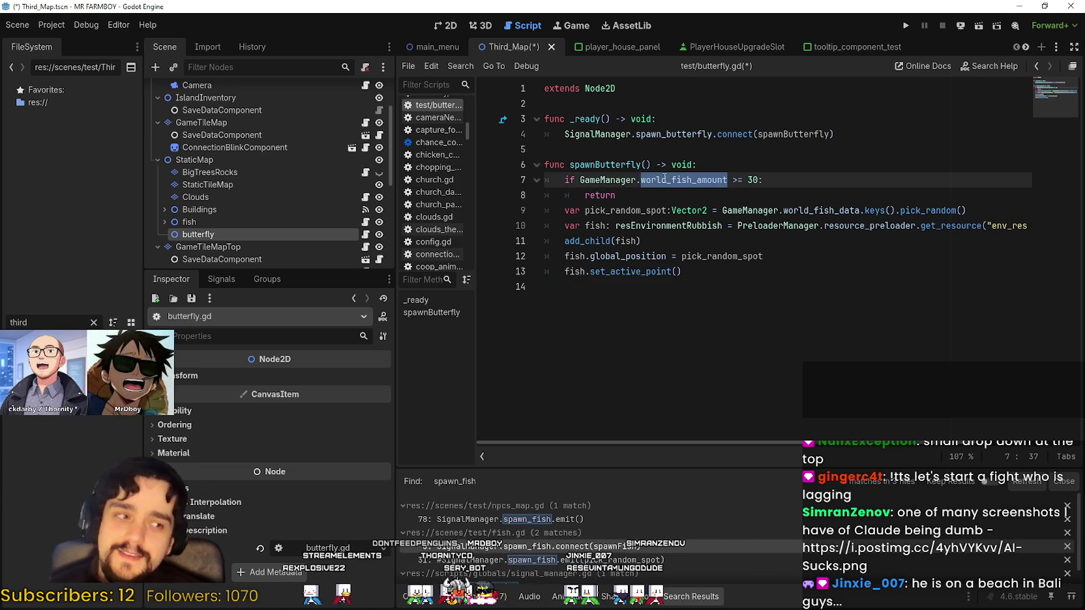
{"action": "mouse_move", "coordinate": [664, 180]}
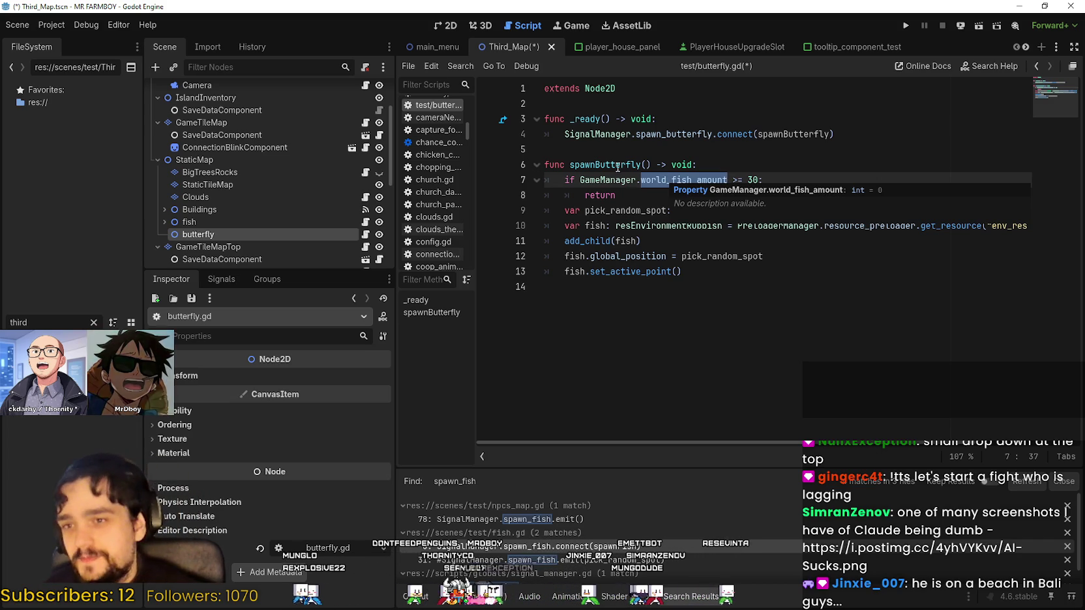
{"action": "left_click", "coordinate": [682, 180]}
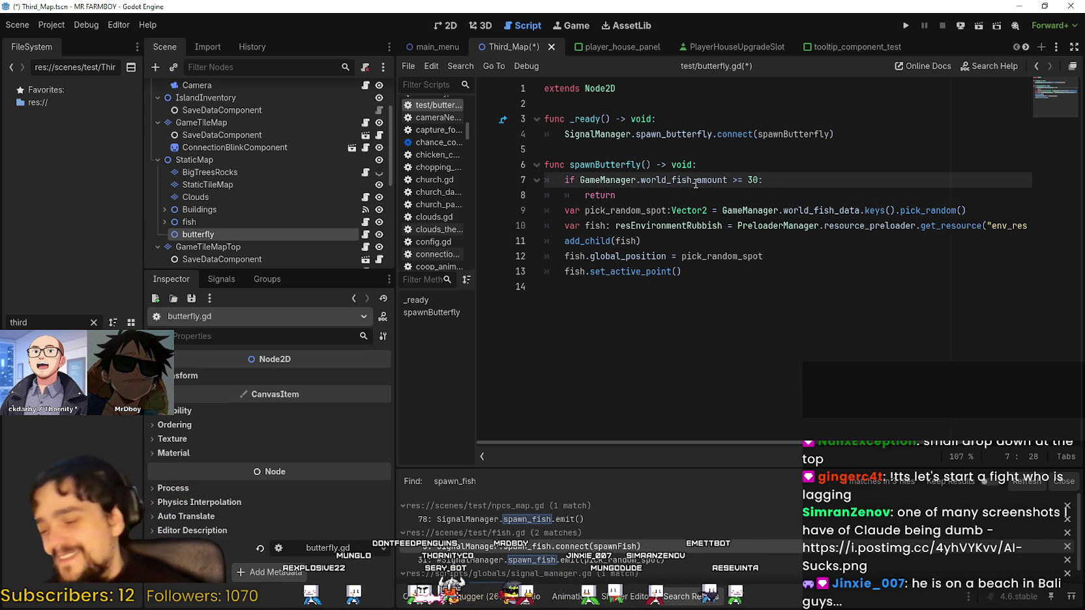
{"action": "mouse_move", "coordinate": [694, 184]}
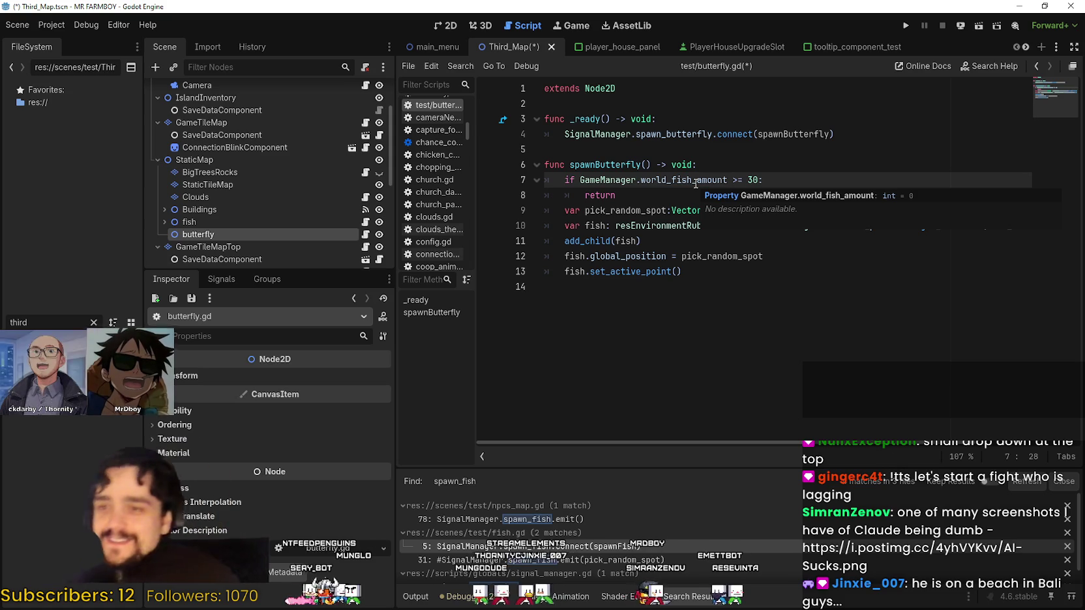
{"action": "left_click", "coordinate": [760, 307]}
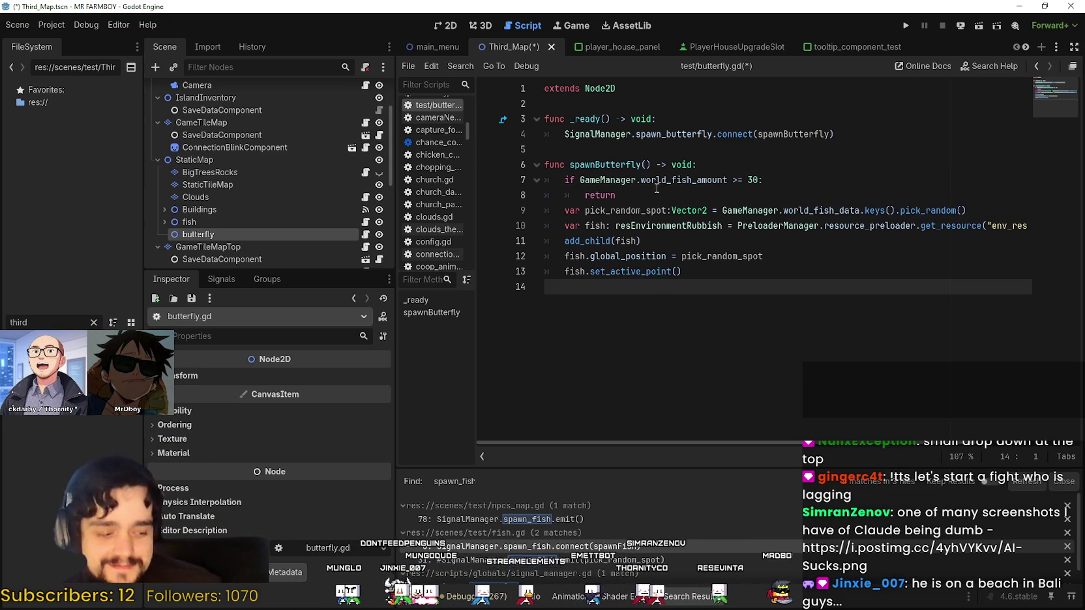
{"action": "left_click", "coordinate": [644, 210]}
{"action": "double_click", "coordinate": [644, 199]}
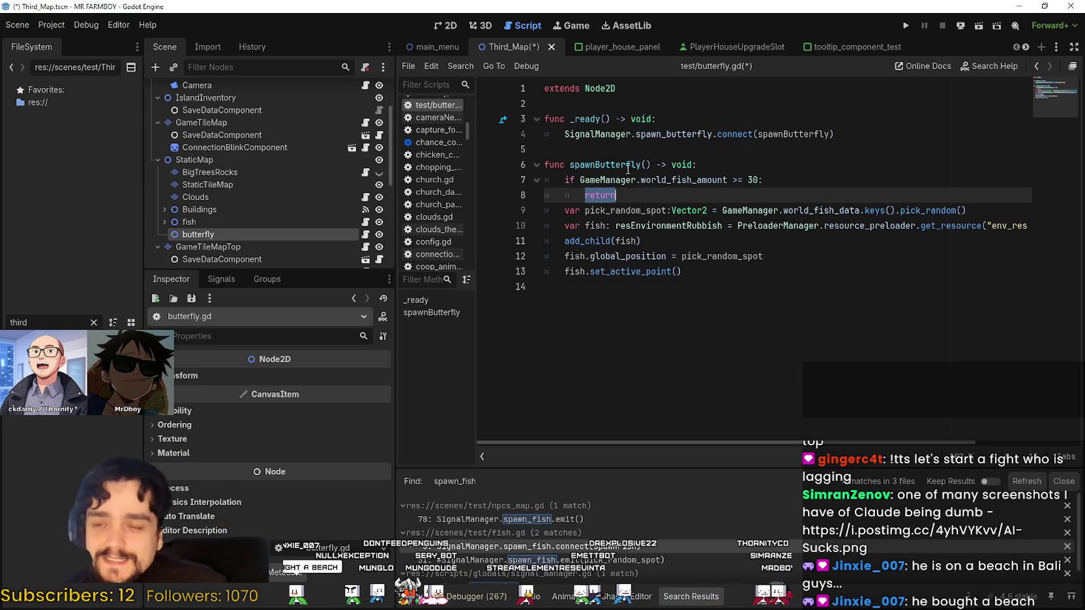
{"action": "key", "text": "Right"}
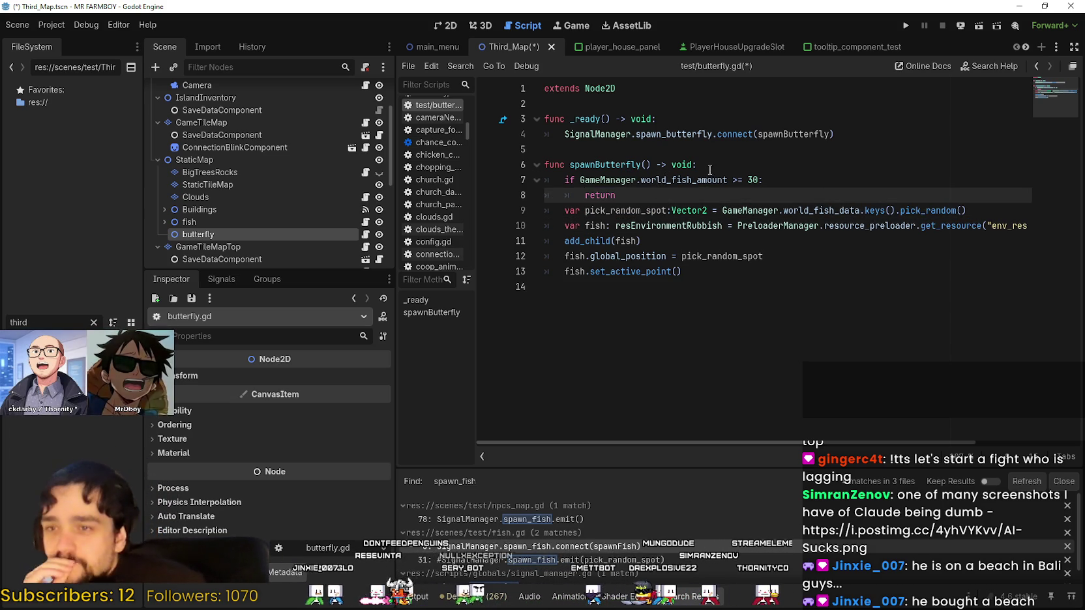
Insert a blank line below extends Node2D for a new variable
{"action": "left_click", "coordinate": [668, 166]}
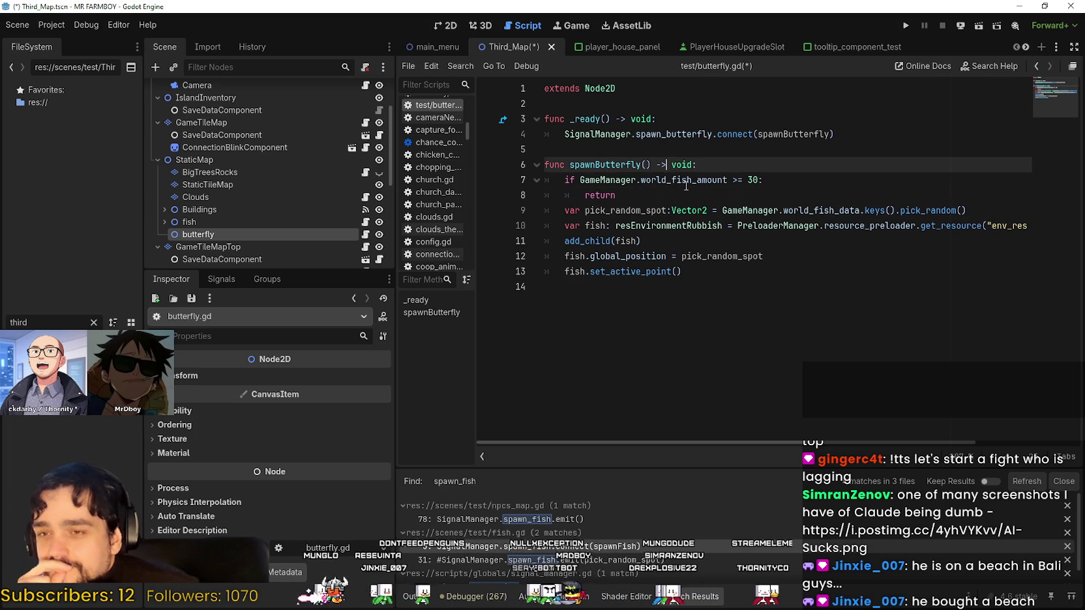
{"action": "double_click", "coordinate": [724, 186]}
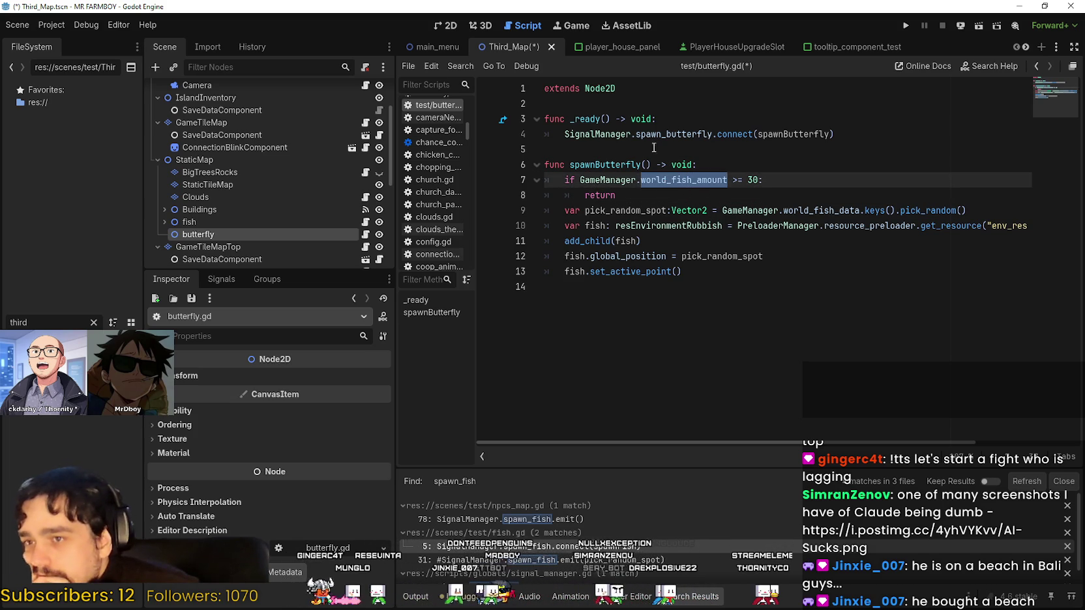
{"action": "left_click", "coordinate": [612, 102]}
{"action": "key", "text": "Return"}
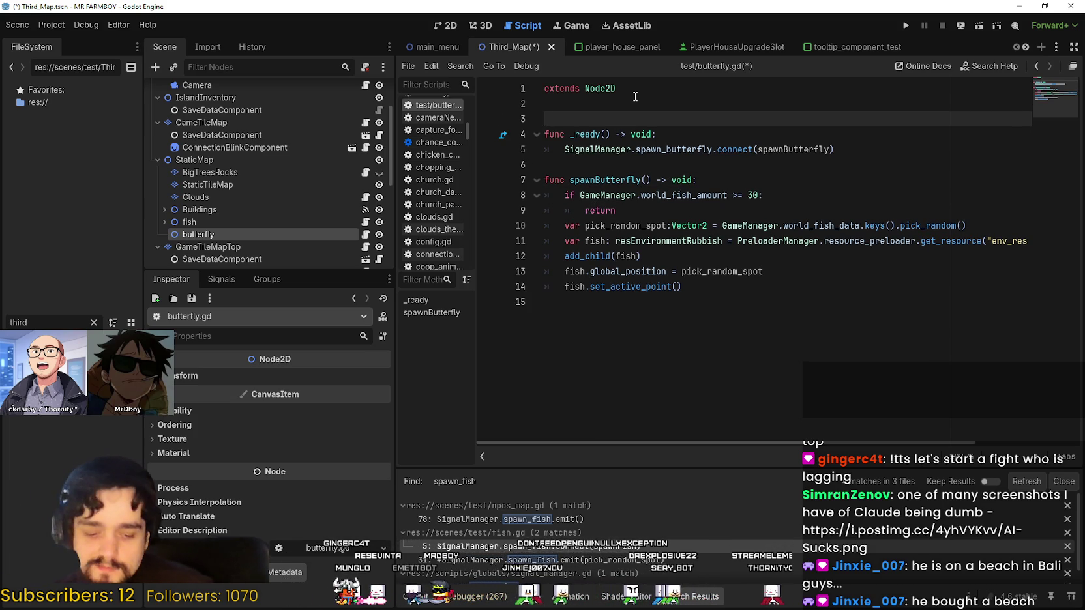
Declare var butterfly_count: int = 0 on the new line 3
{"action": "double_click", "coordinate": [681, 195]}
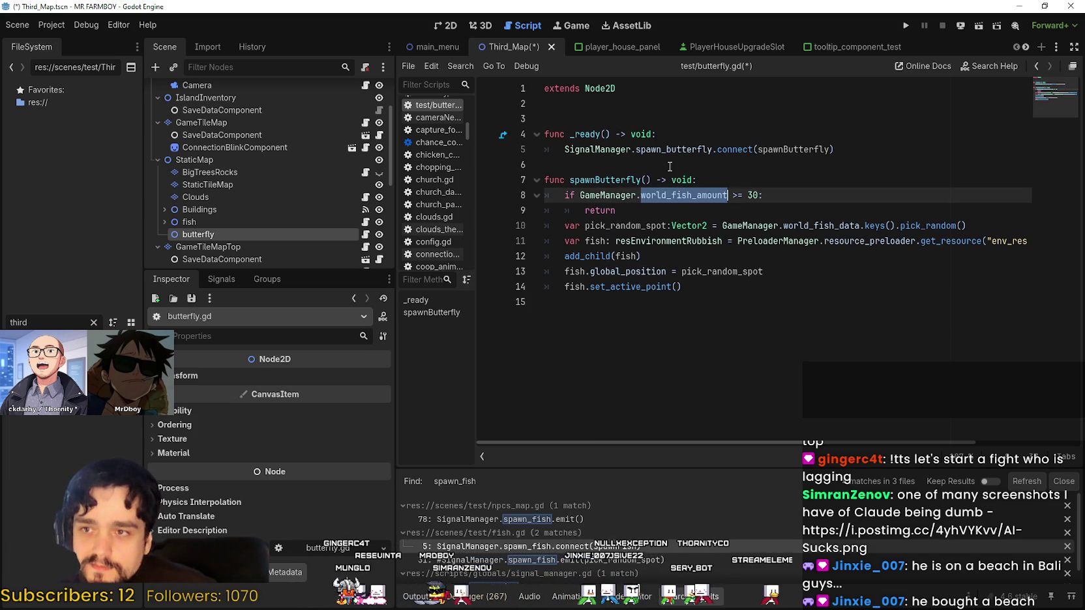
{"action": "left_click", "coordinate": [610, 116]}
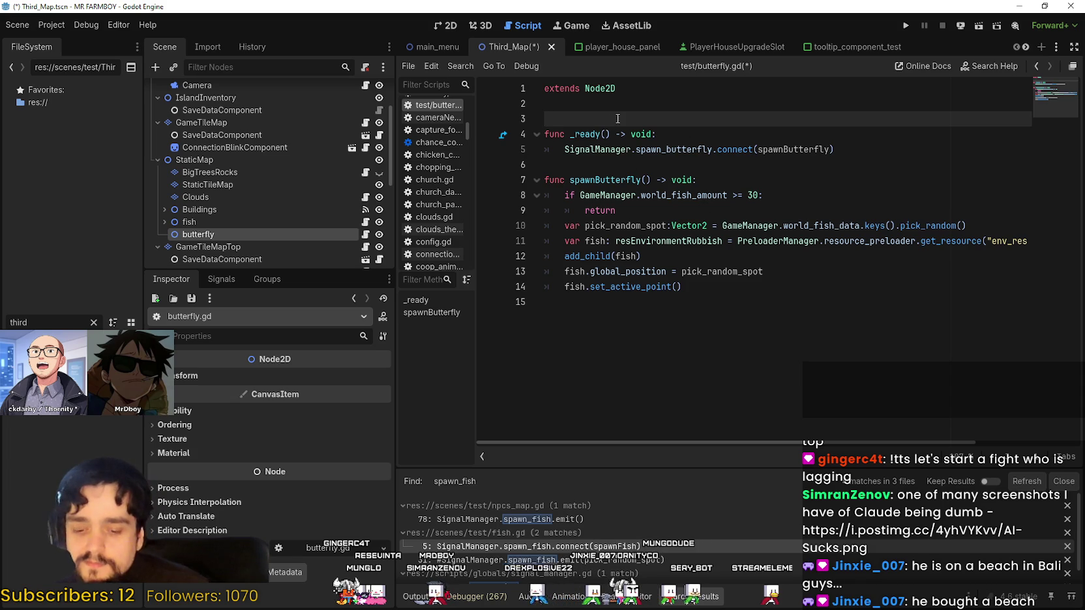
{"action": "type", "text": "var butterfly_"}
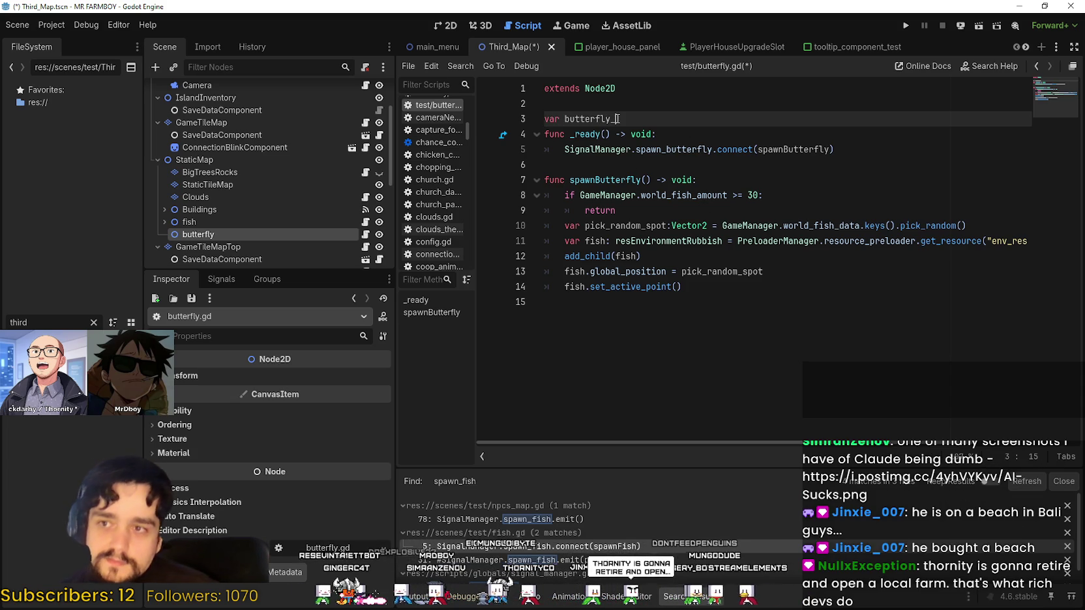
{"action": "type", "text": "count"}
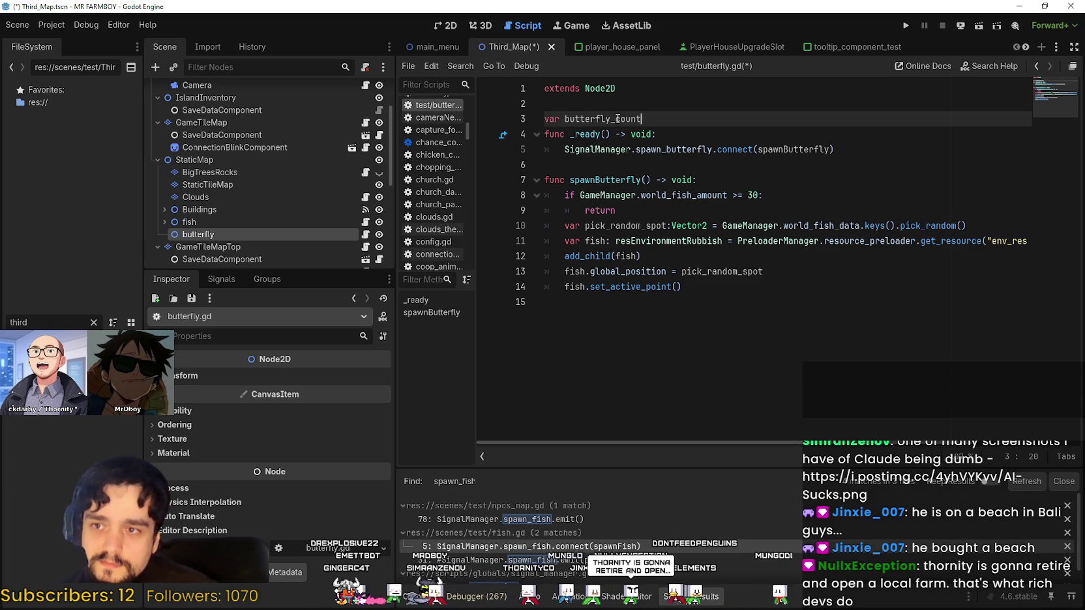
{"action": "type", "text": ": int "}
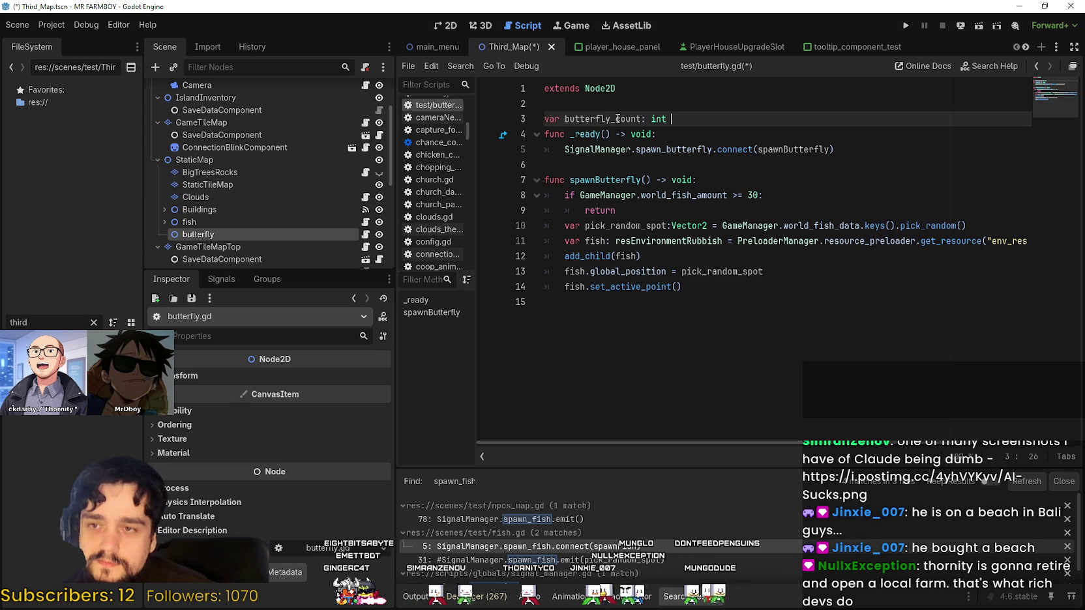
{"action": "type", "text": "= 0"}
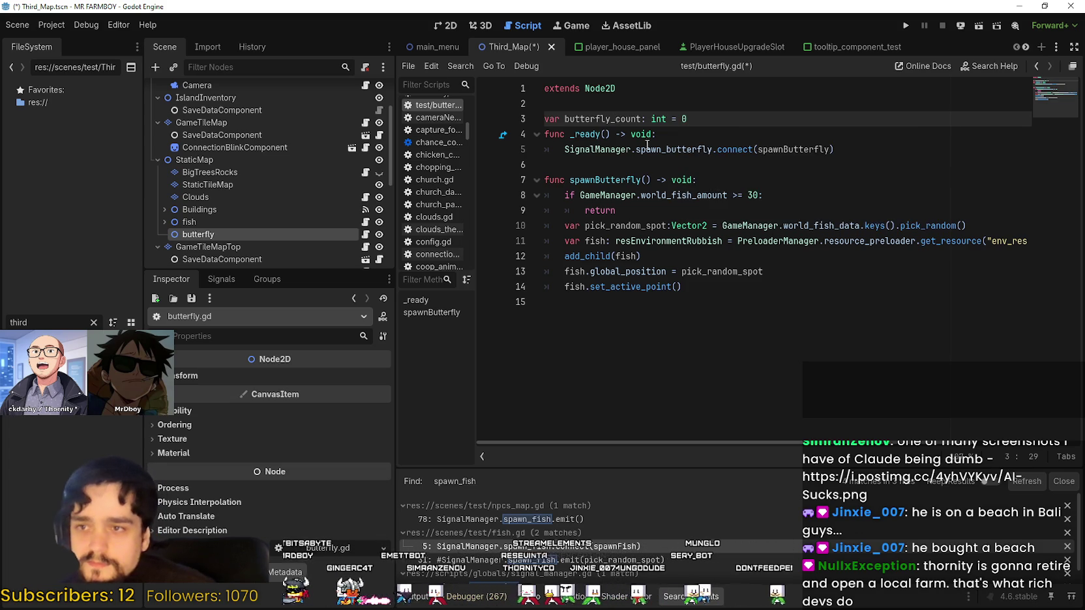
Change the spawn limit check to butterfly_count >= 10 and add a blank line after the declaration
{"action": "double_click", "coordinate": [610, 118]}
{"action": "key", "text": "ctrl+c"}
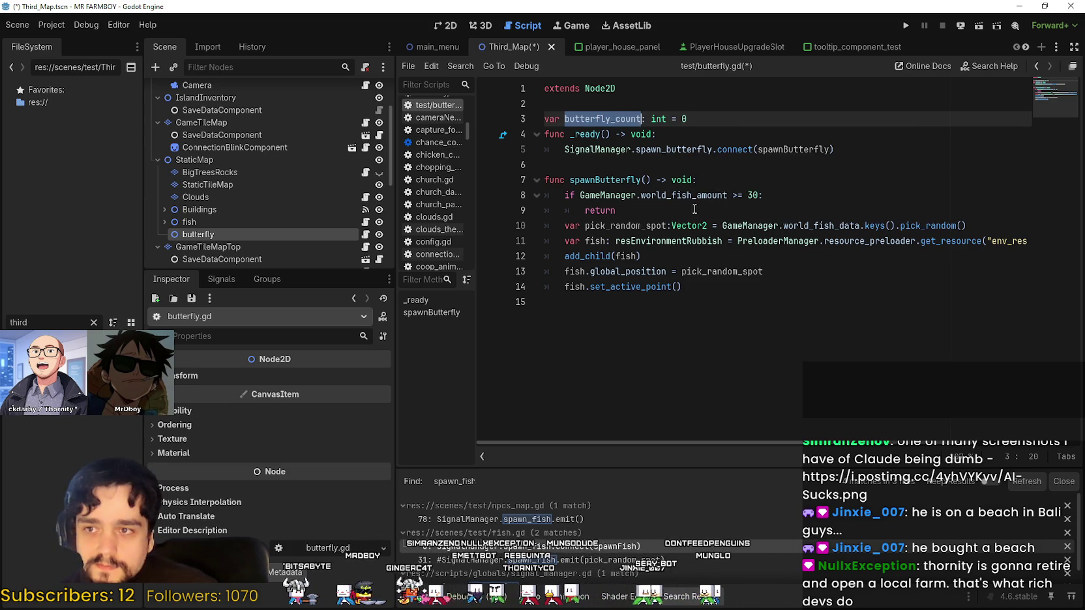
{"action": "double_click", "coordinate": [687, 195]}
{"action": "key", "text": "ctrl+v"}
{"action": "key", "text": "Down"}
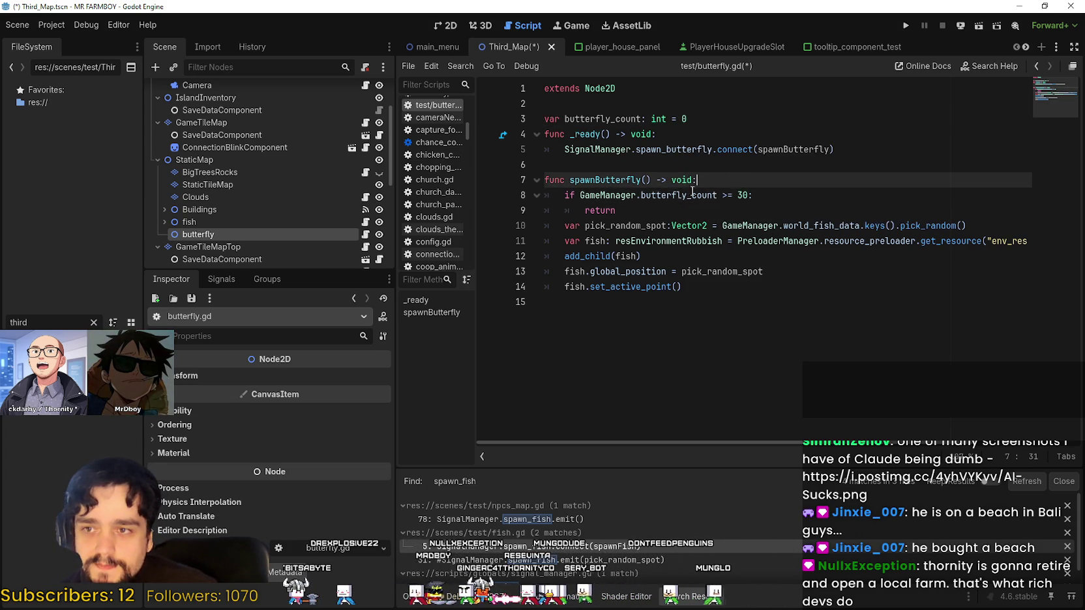
{"action": "mouse_move", "coordinate": [717, 195]}
{"action": "left_mouse_down"}
{"action": "mouse_move", "coordinate": [579, 195]}
{"action": "mouse_move", "coordinate": [640, 195]}
{"action": "mouse_move", "coordinate": [586, 195]}
{"action": "mouse_move", "coordinate": [577, 185]}
{"action": "left_mouse_up"}
{"action": "key", "text": "Delete"}
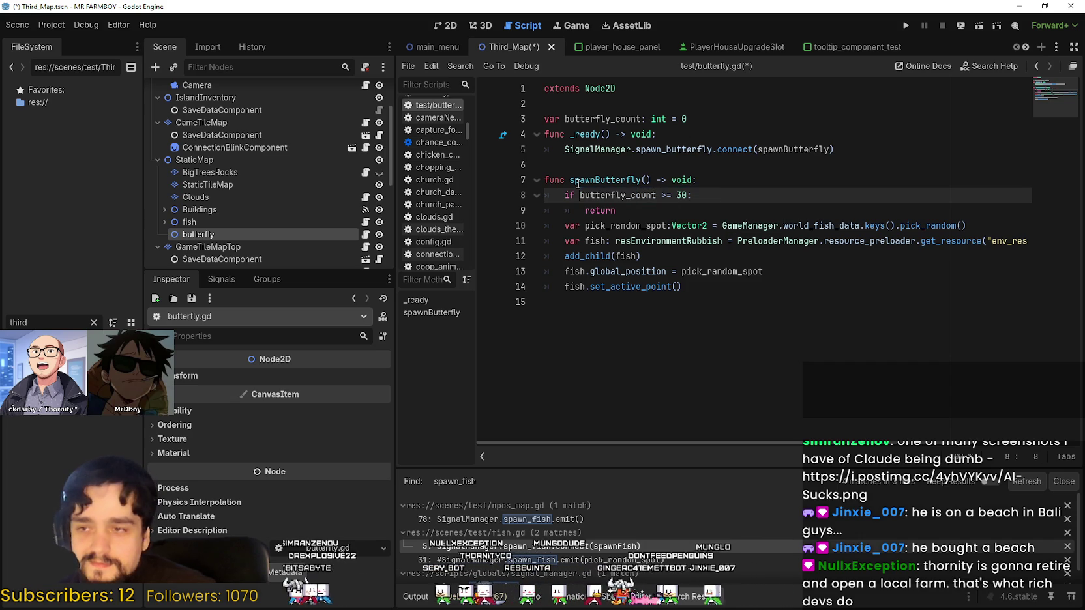
{"action": "type", "text": "1"}
{"action": "left_click", "coordinate": [674, 205]}
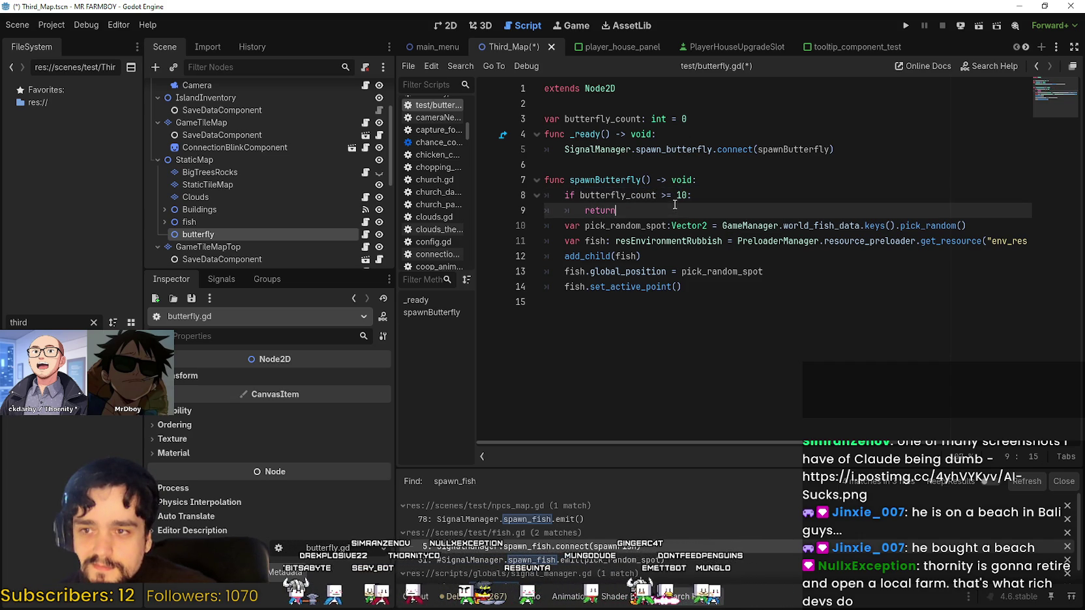
{"action": "left_click", "coordinate": [601, 119]}
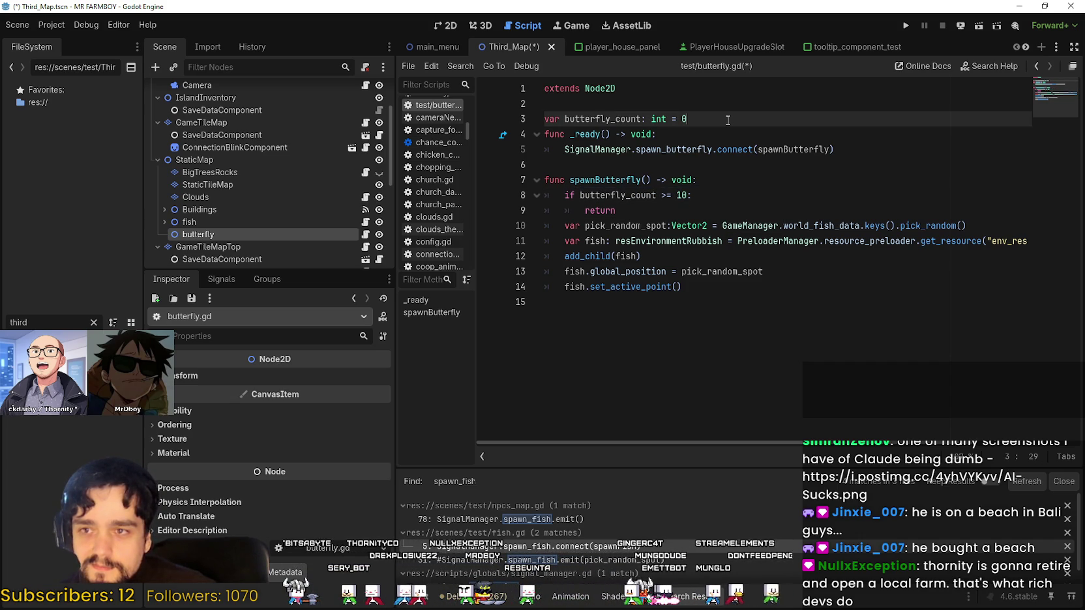
{"action": "key", "text": "Return"}
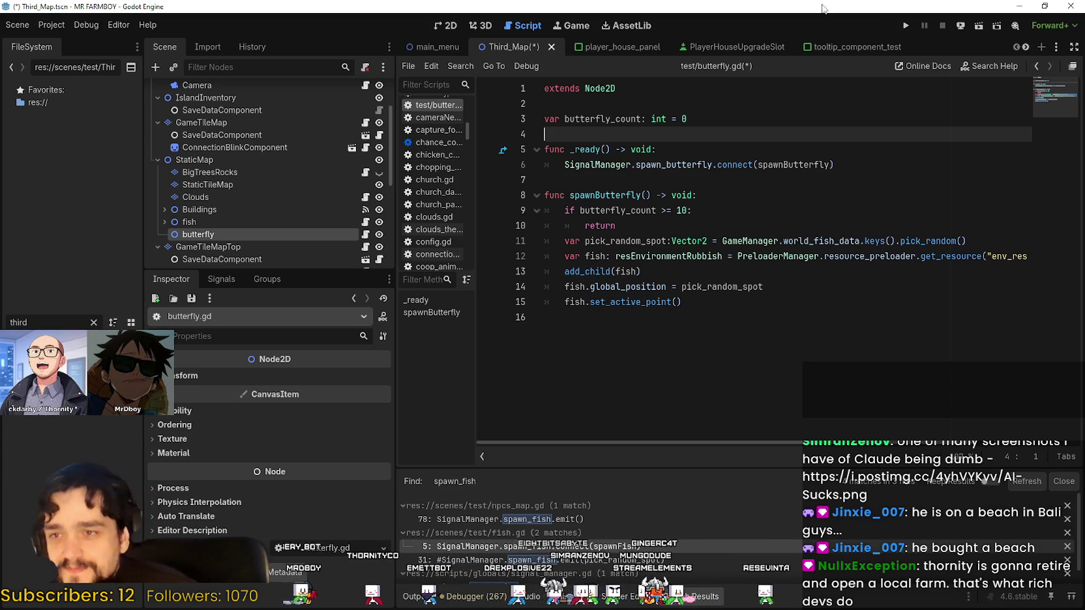
Rename the fish variable to butterfly and give it the Butterfly type
{"action": "left_click", "coordinate": [693, 186]}
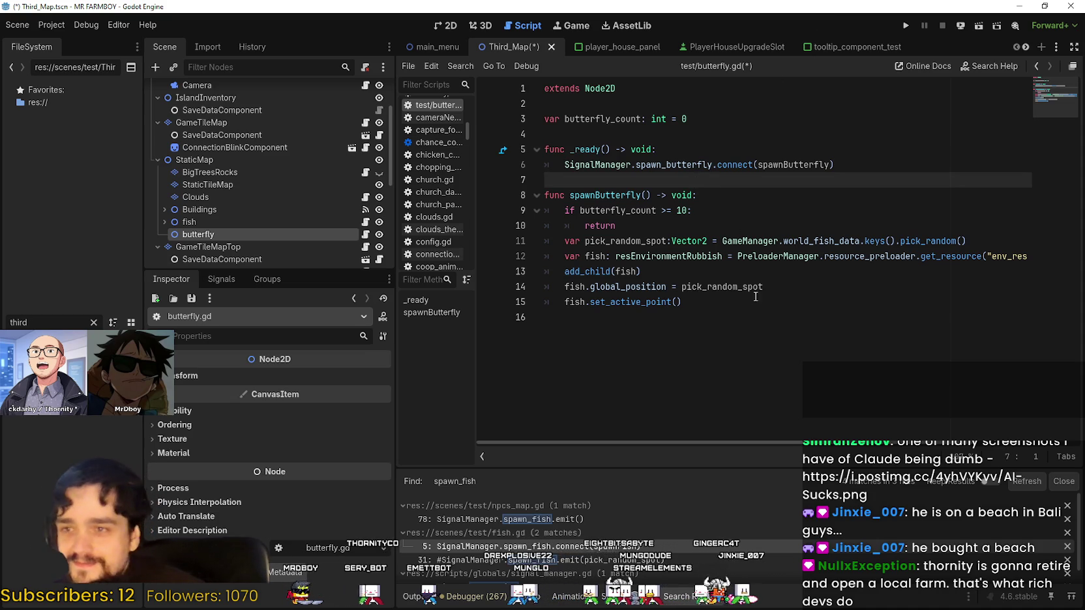
{"action": "left_click", "coordinate": [645, 226]}
{"action": "double_click", "coordinate": [634, 195]}
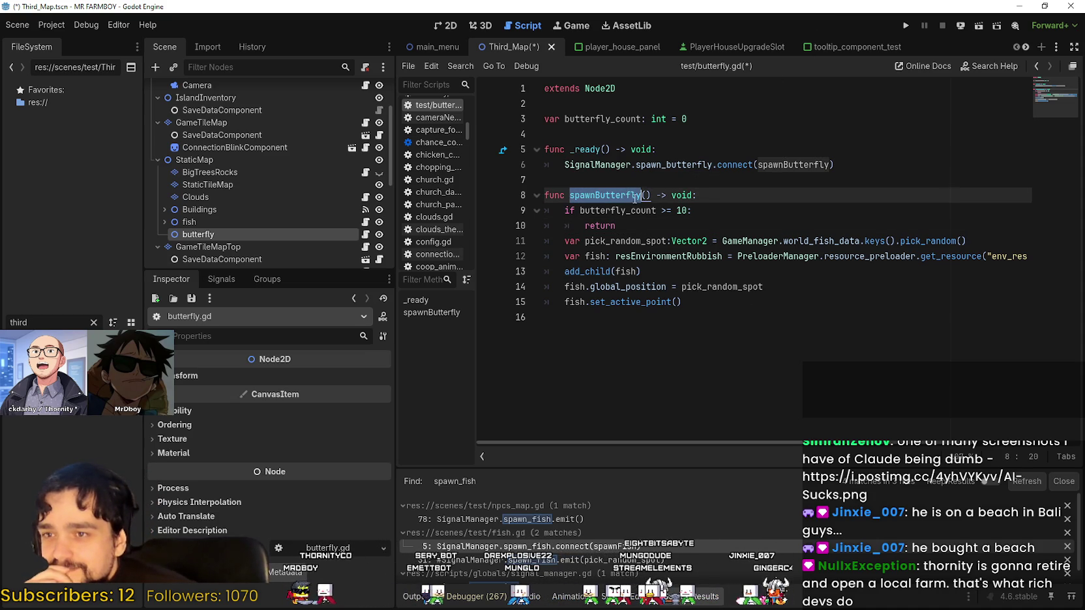
{"action": "left_click", "coordinate": [639, 228]}
{"action": "left_click_drag", "start_coordinate": [978, 241], "coordinate": [560, 239]}
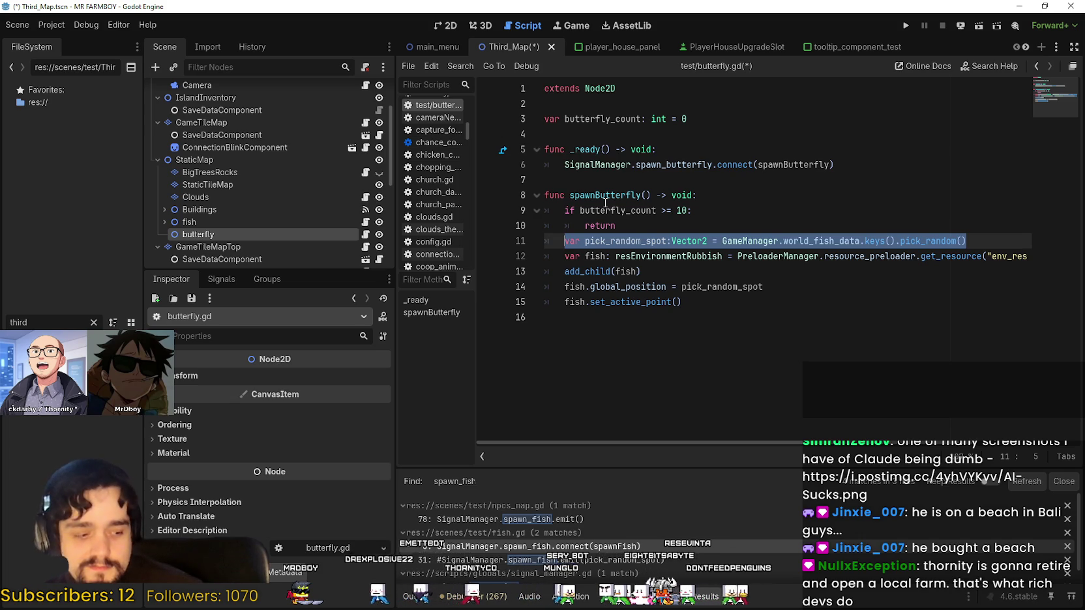
{"action": "left_click", "coordinate": [766, 344]}
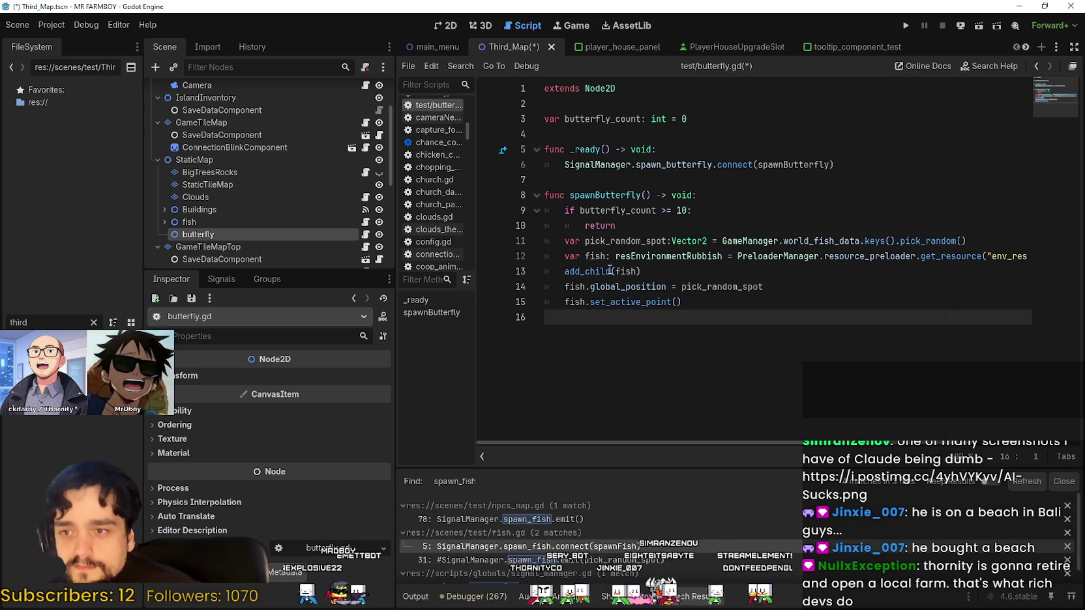
{"action": "double_click", "coordinate": [597, 256]}
{"action": "type", "text": "butterfl"}
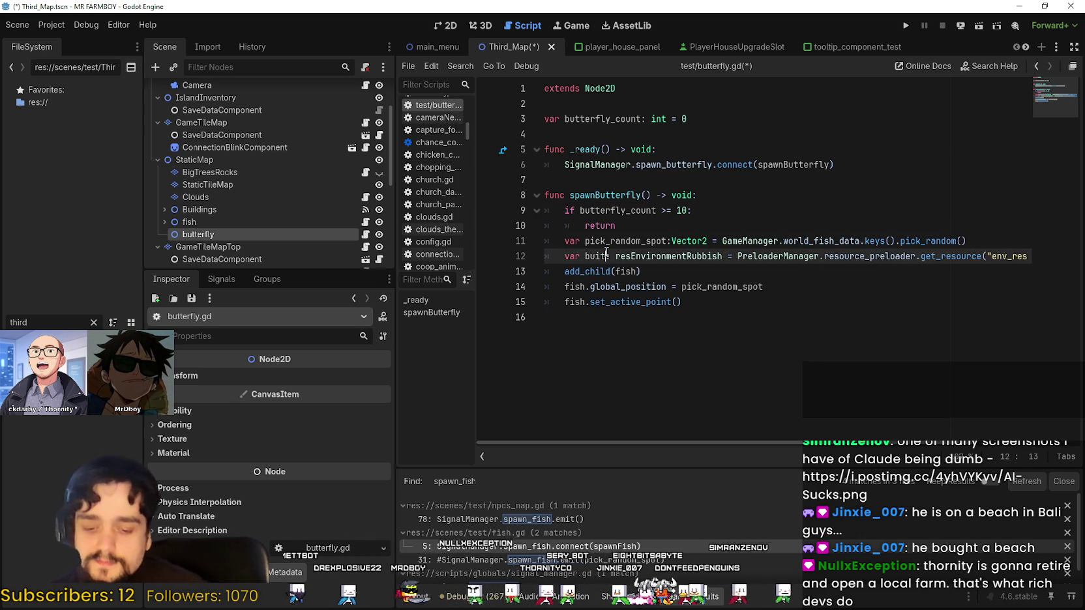
{"action": "type", "text": "y"}
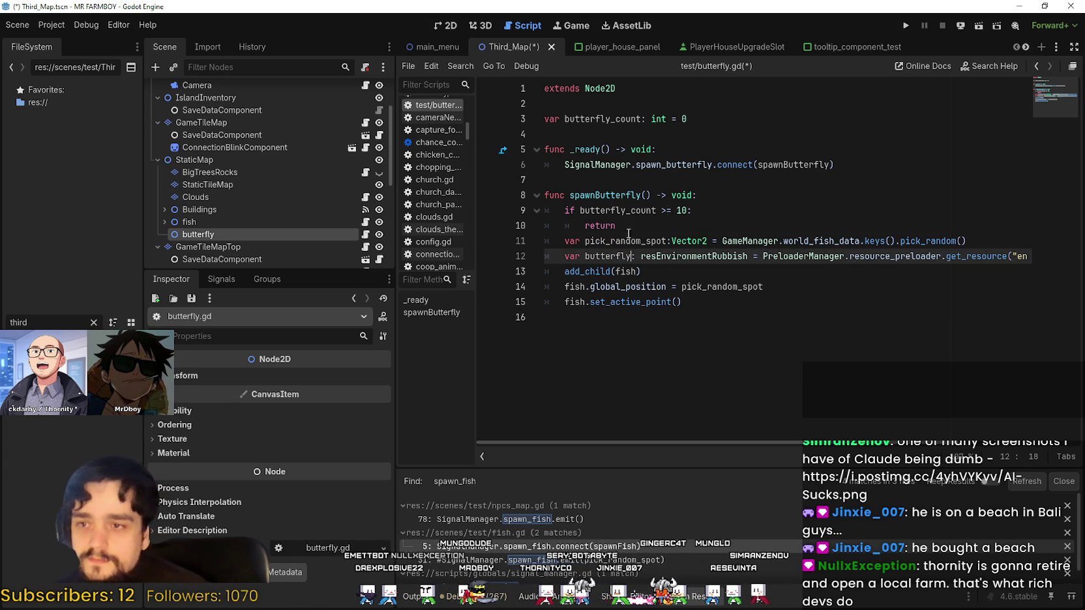
{"action": "double_click", "coordinate": [711, 256]}
{"action": "type", "text": "bbish\").inst"}
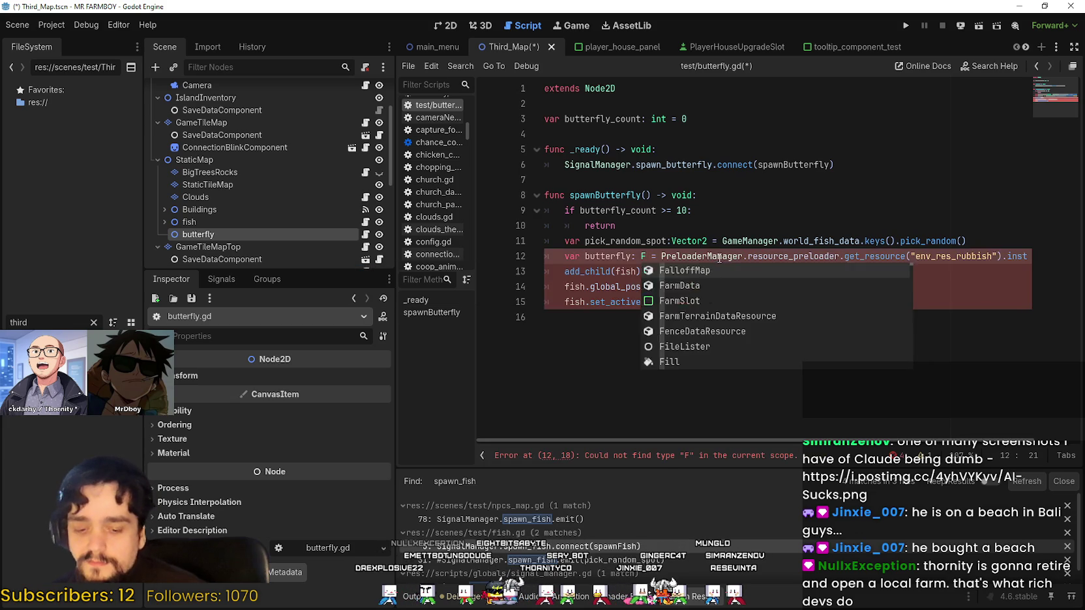
{"action": "type", "text": "utterfly"}
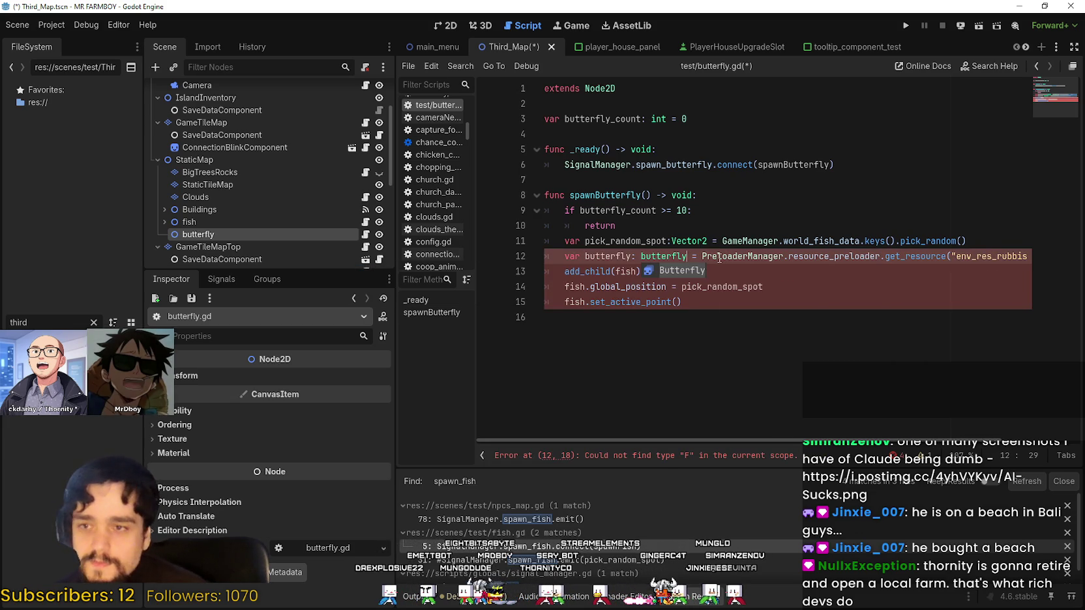
{"action": "left_click", "coordinate": [698, 268]}
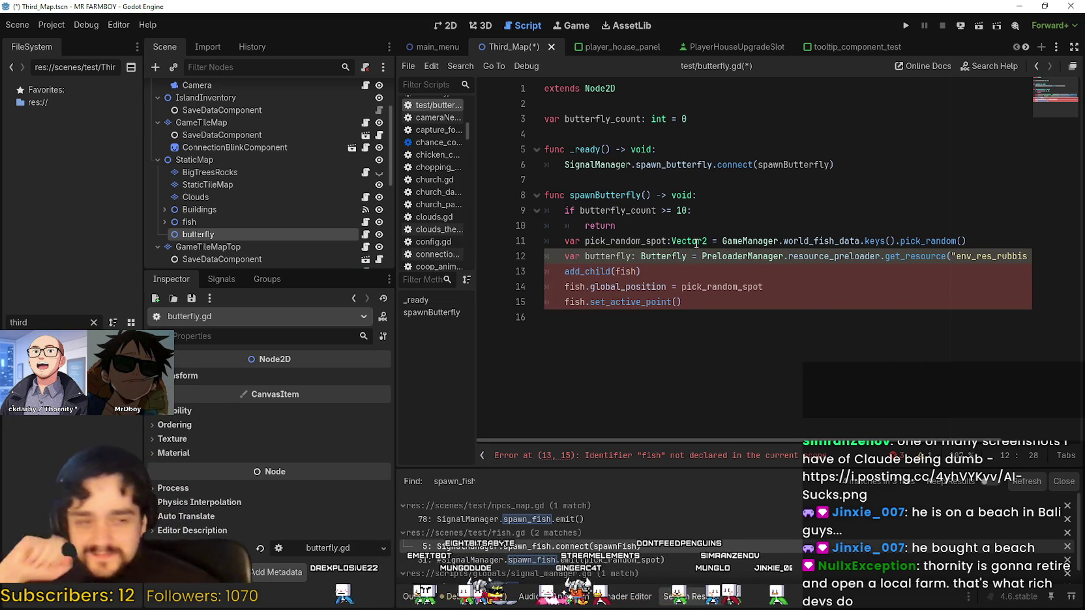
Delete the pick_random_spot declaration line and clear the old resource name in get_resource
{"action": "left_click", "coordinate": [820, 240]}
{"action": "key", "text": "Left"}
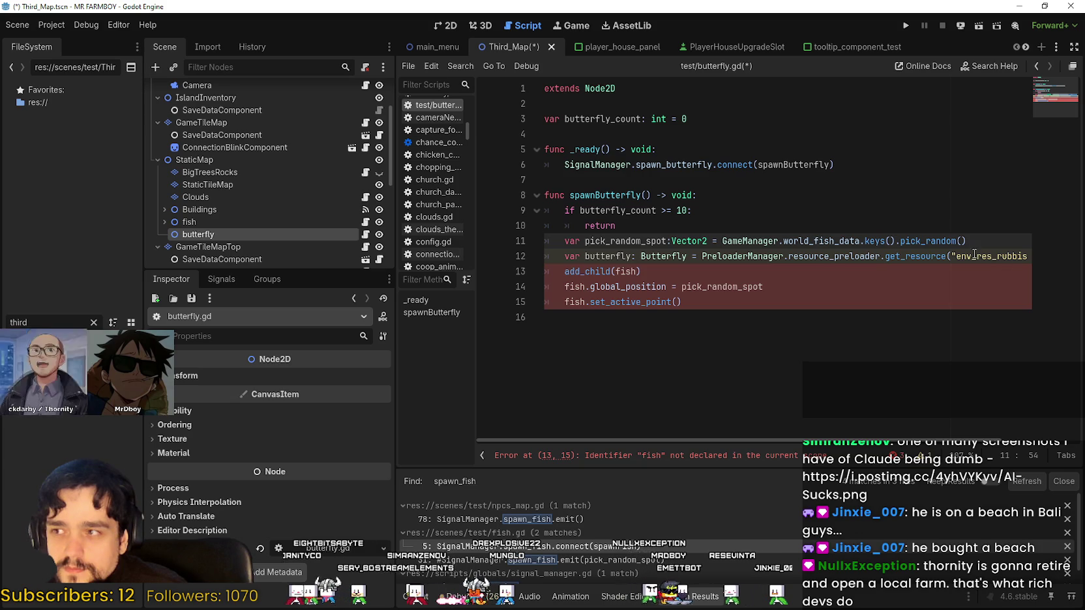
{"action": "left_click_drag", "start_coordinate": [973, 241], "coordinate": [659, 241]}
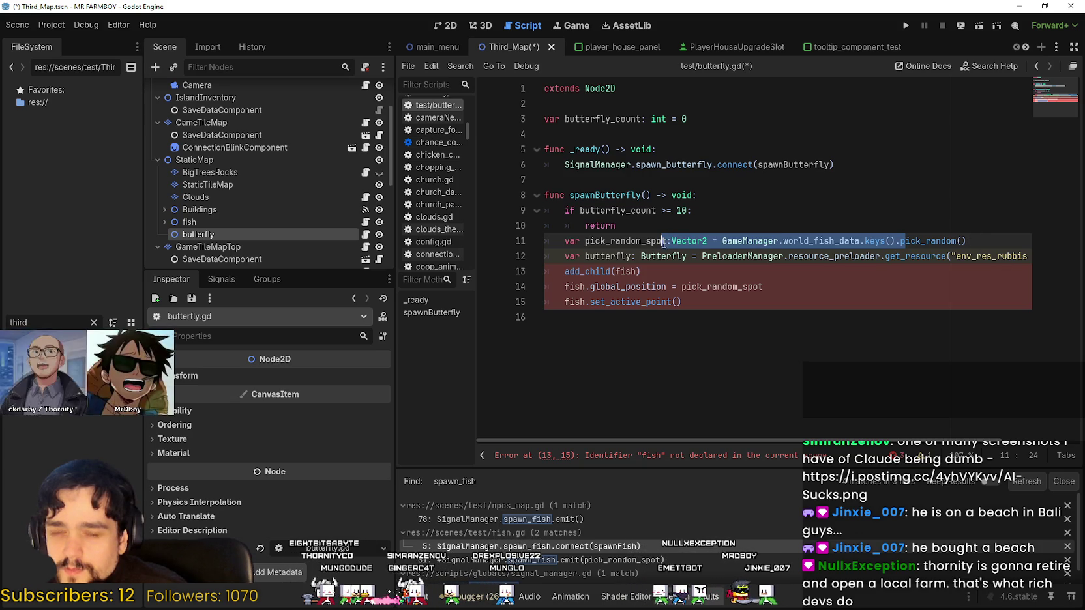
{"action": "left_click_drag", "start_coordinate": [565, 241], "coordinate": [1037, 240]}
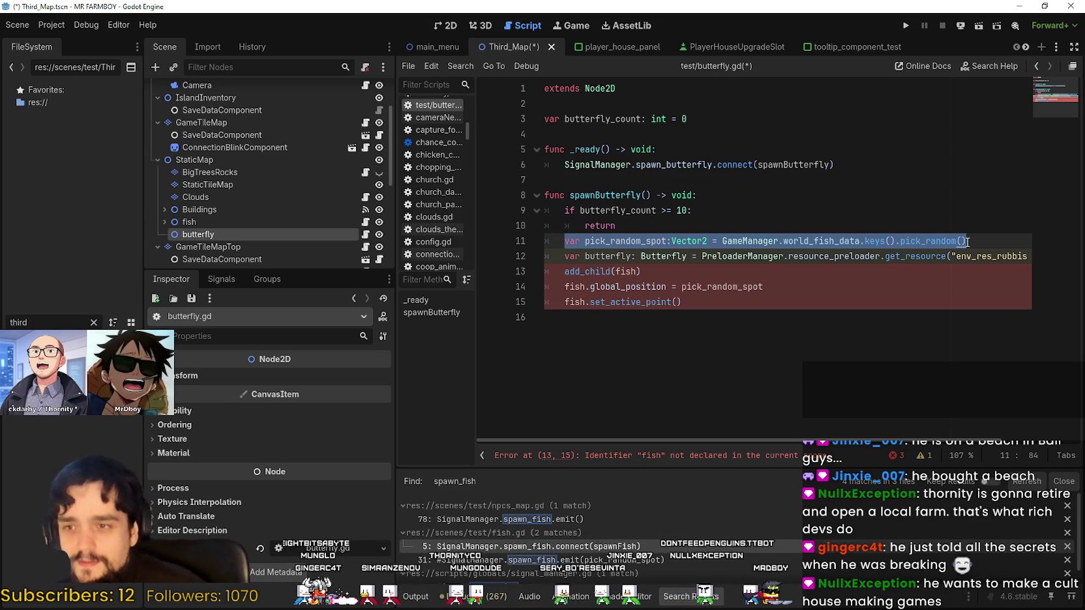
{"action": "left_click", "coordinate": [794, 275]}
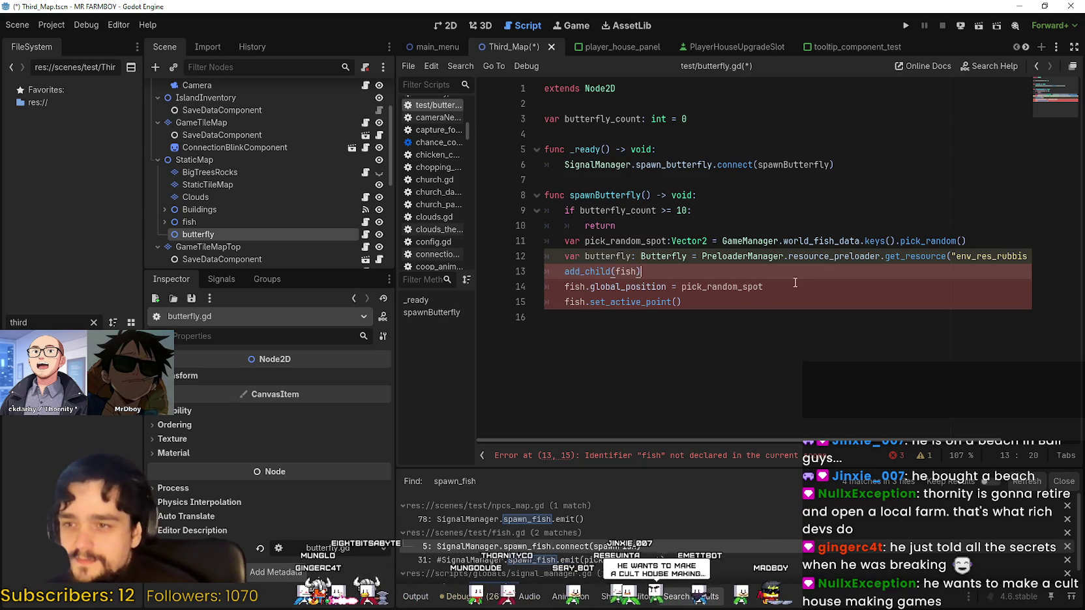
{"action": "double_click", "coordinate": [574, 287]}
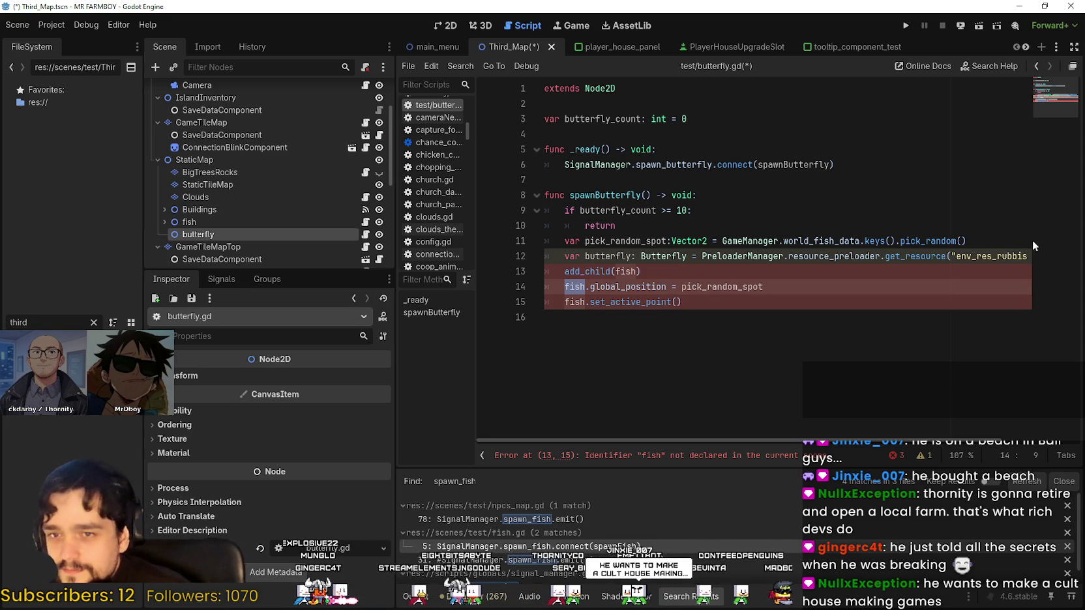
{"action": "left_click_drag", "start_coordinate": [1025, 242], "coordinate": [565, 241]}
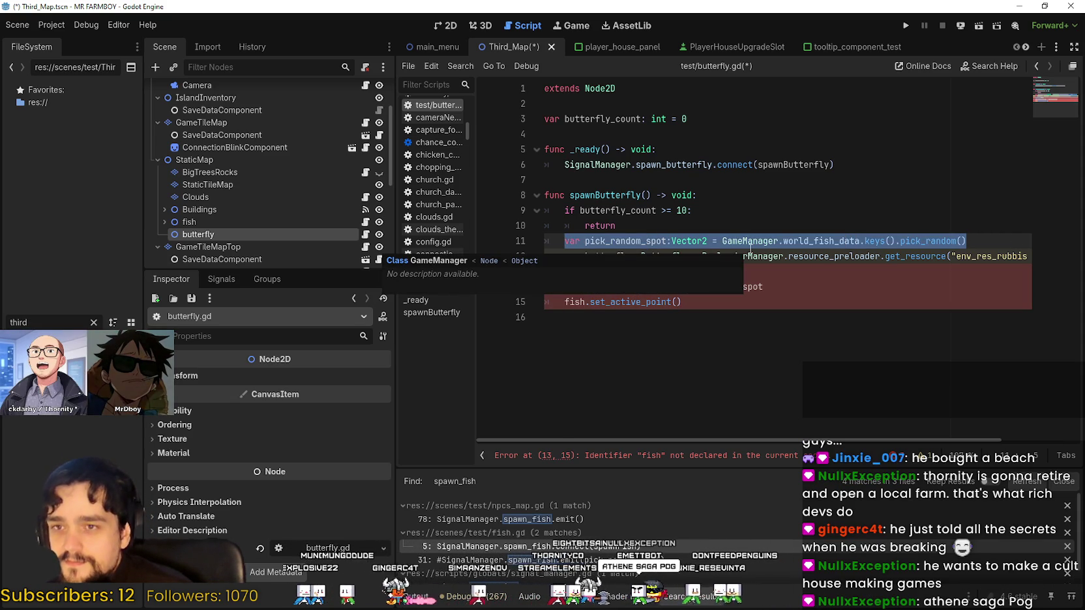
{"action": "key", "text": "BackSpace"}
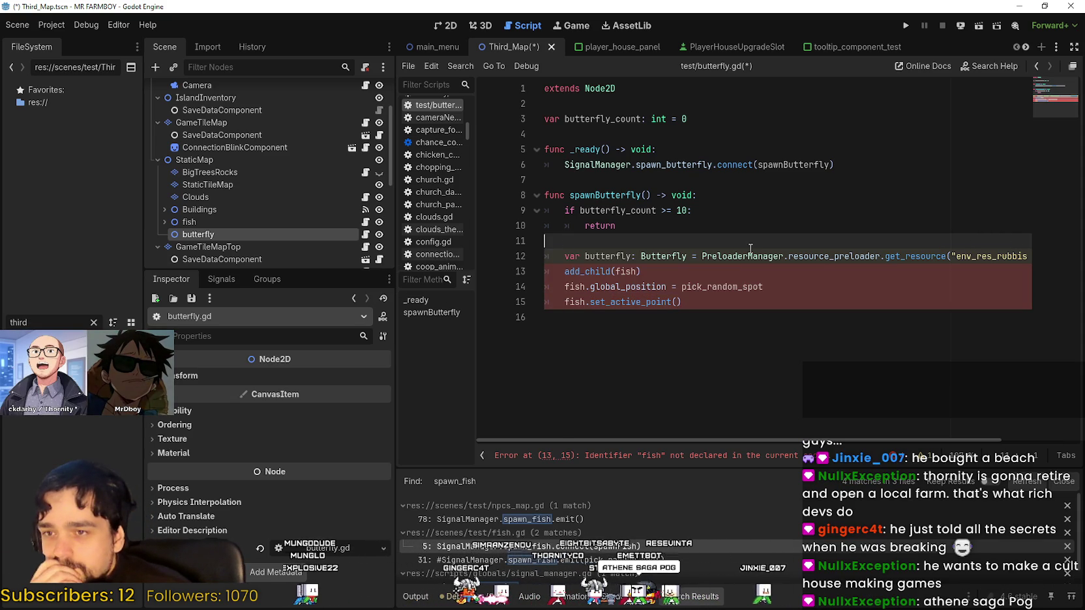
{"action": "key", "text": "BackSpace"}
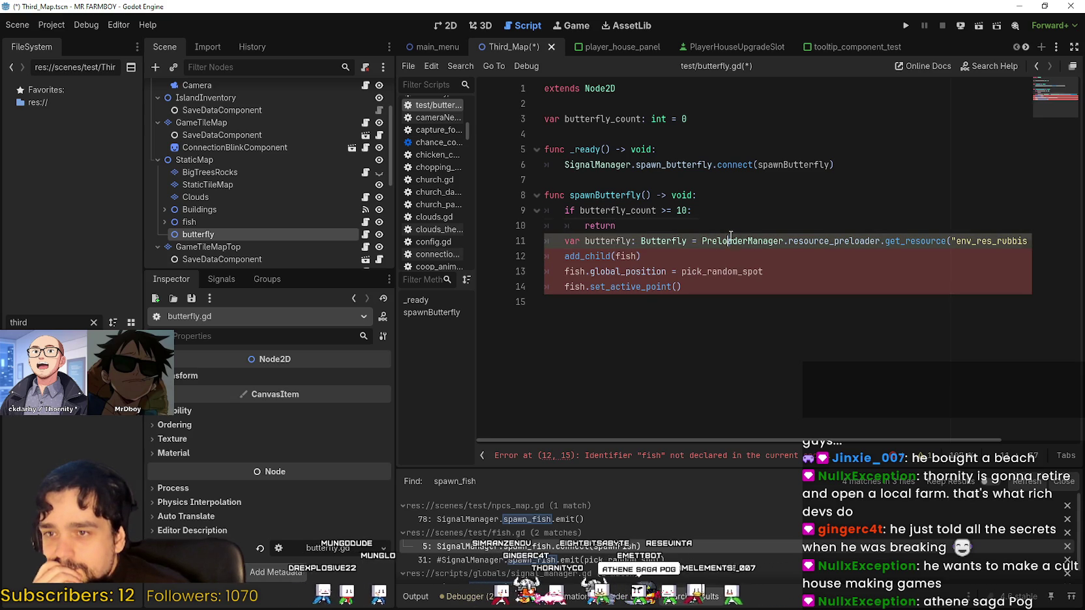
{"action": "mouse_move", "coordinate": [965, 240]}
{"action": "left_mouse_down"}
{"action": "mouse_move", "coordinate": [1055, 241]}
{"action": "mouse_move", "coordinate": [952, 241]}
{"action": "left_mouse_up"}
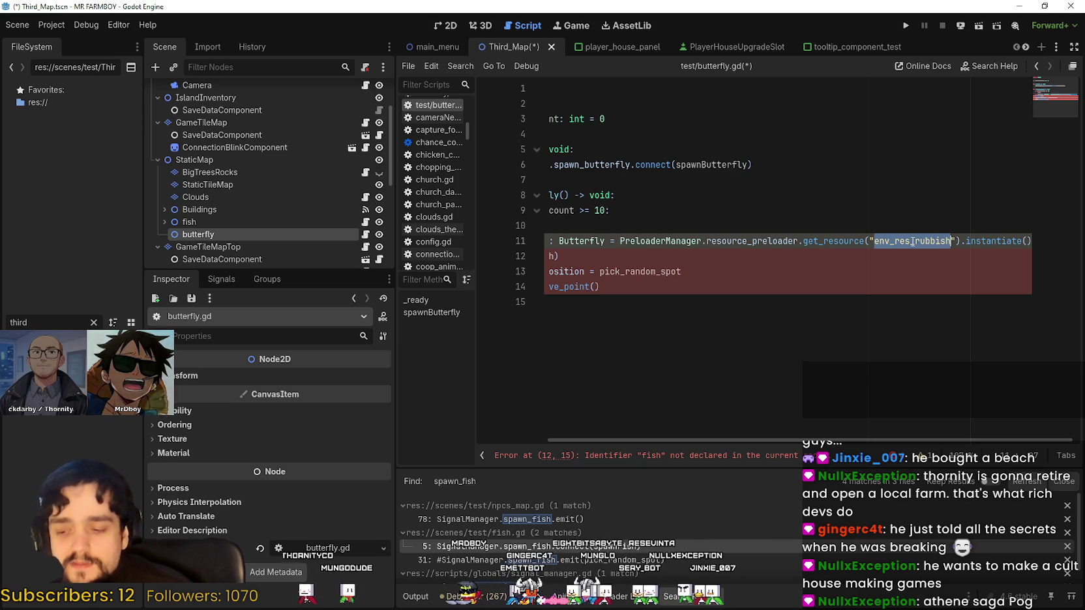
{"action": "key", "text": "BackSpace"}
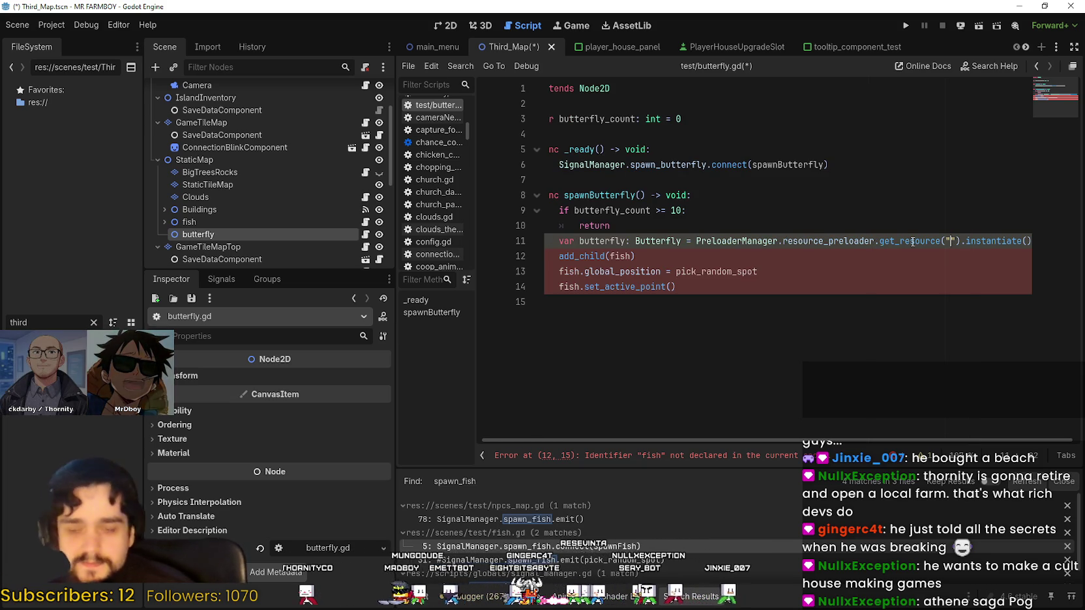
Replace fish with butterfly in the add_child, global_position and set_active_point lines
{"action": "type", "text": "Co"}
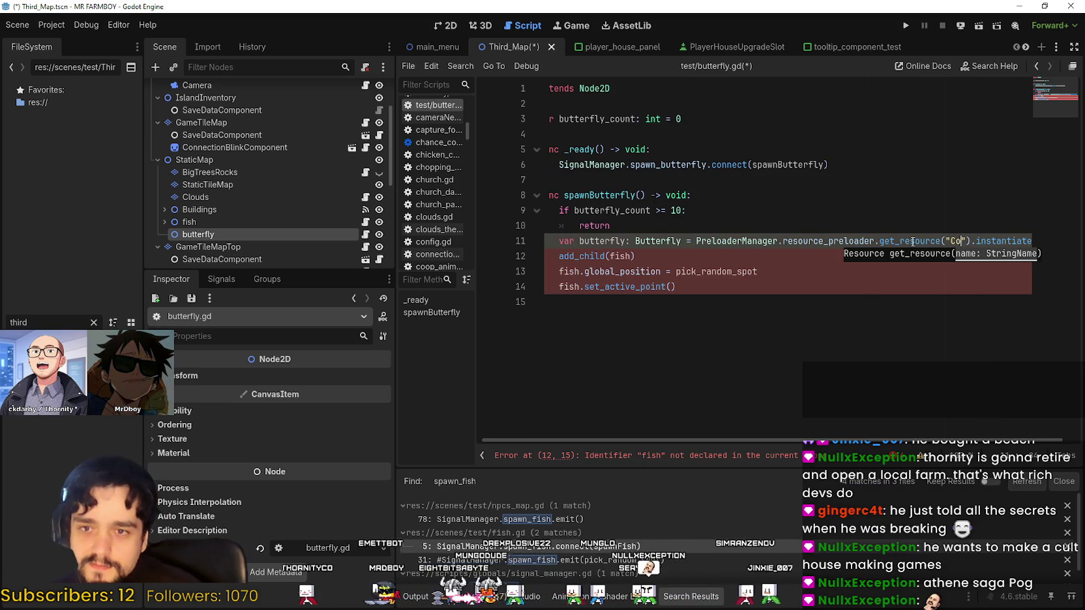
{"action": "key", "text": "BackSpace"}
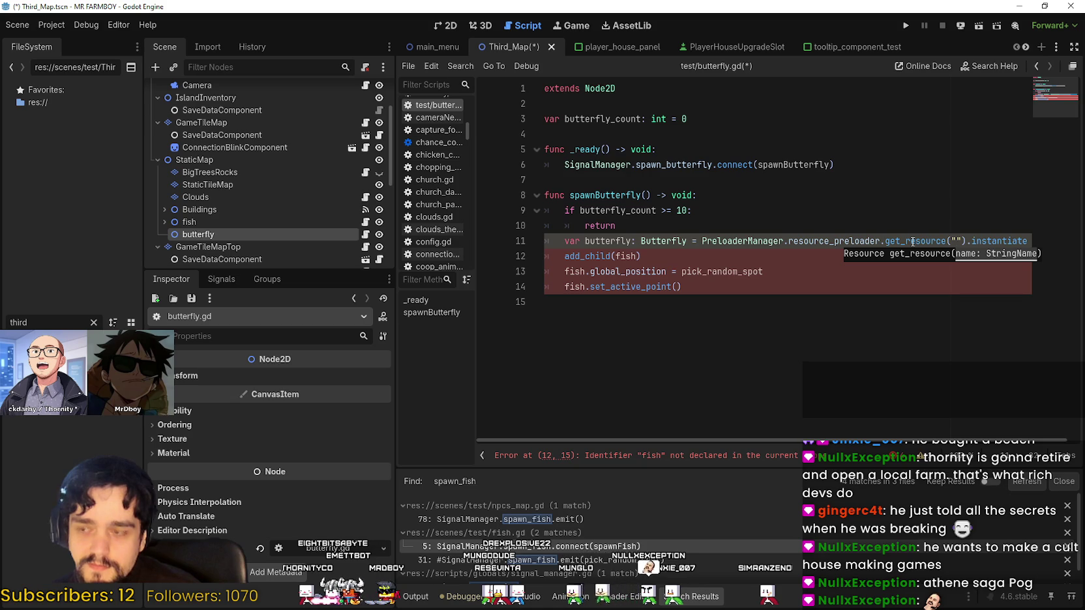
{"action": "left_click", "coordinate": [595, 240]}
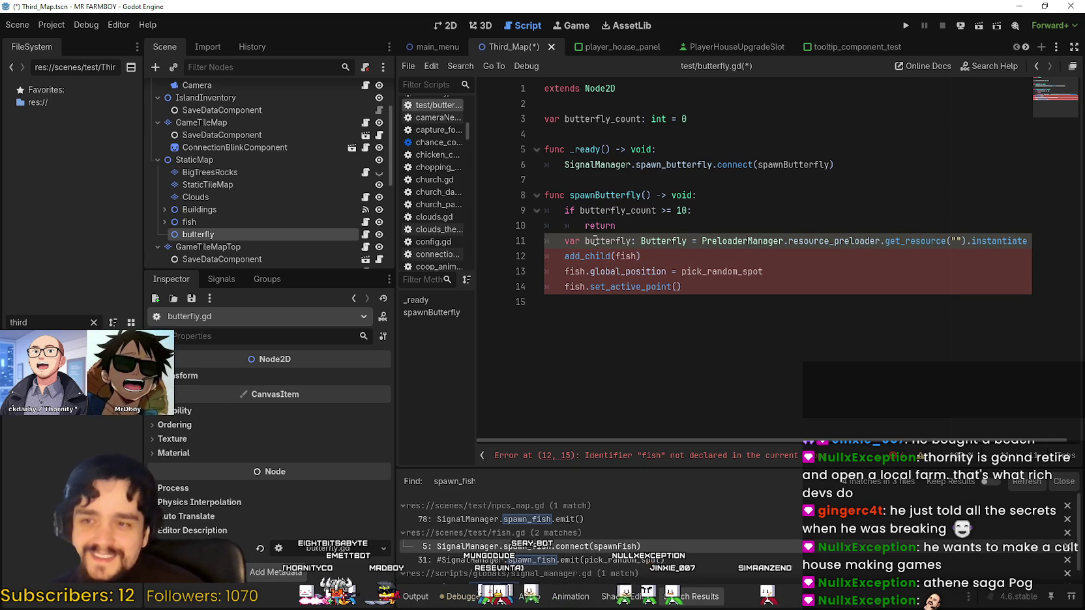
{"action": "double_click", "coordinate": [604, 238]}
{"action": "key", "text": "ctrl+c"}
{"action": "double_click", "coordinate": [625, 257]}
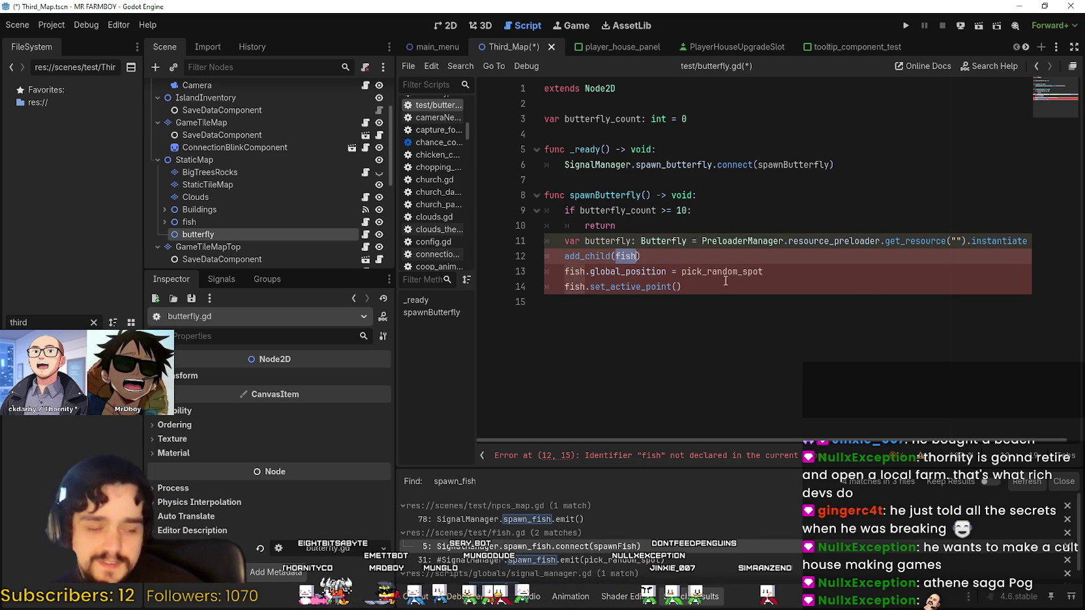
{"action": "key", "text": "ctrl+v"}
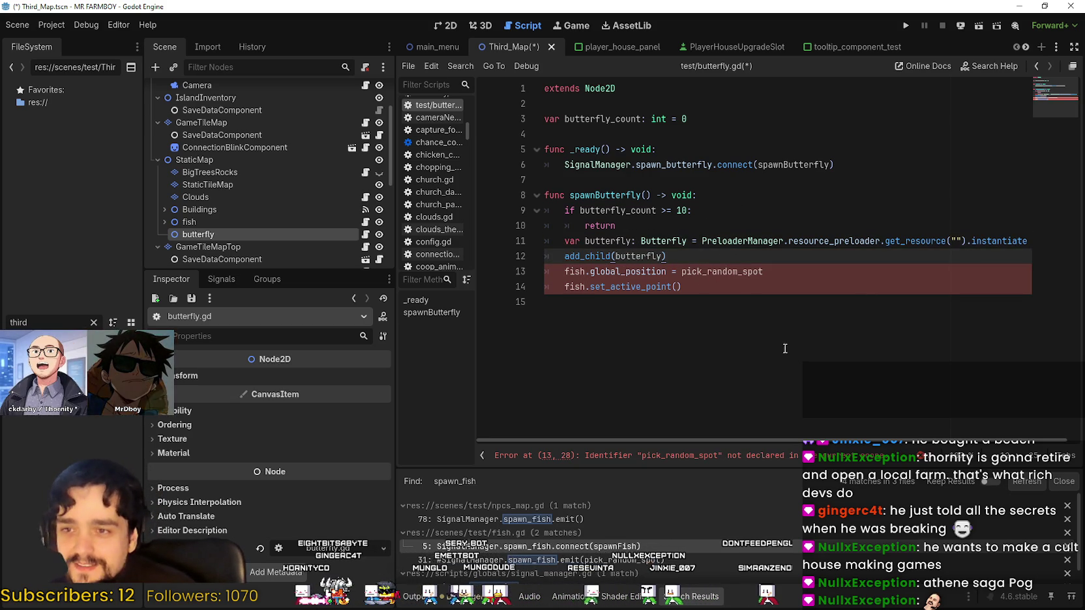
{"action": "left_click", "coordinate": [885, 286]}
{"action": "left_click", "coordinate": [879, 276]}
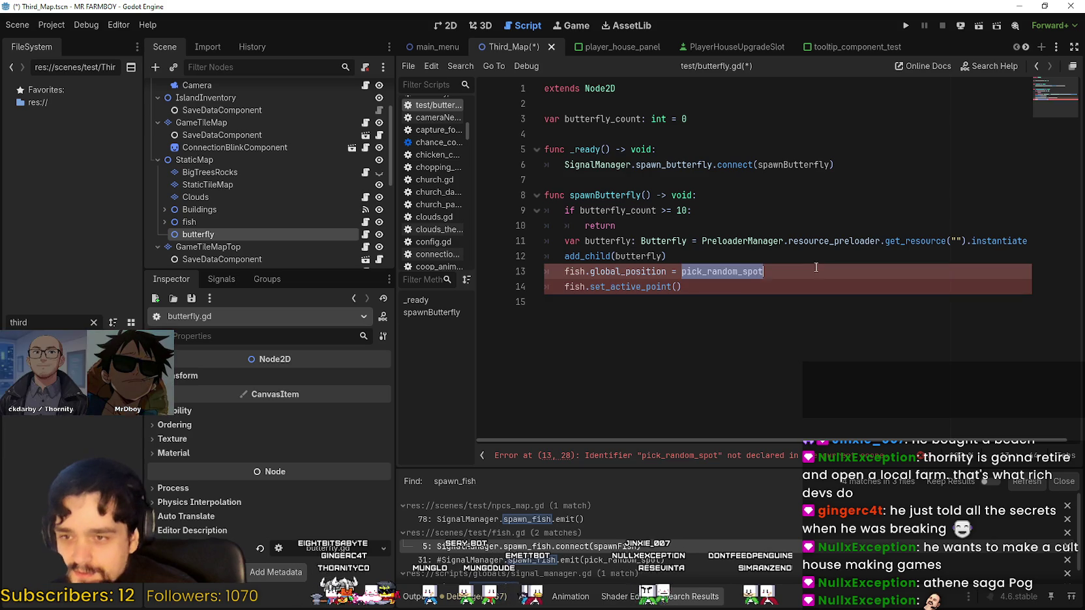
{"action": "double_click", "coordinate": [575, 271]}
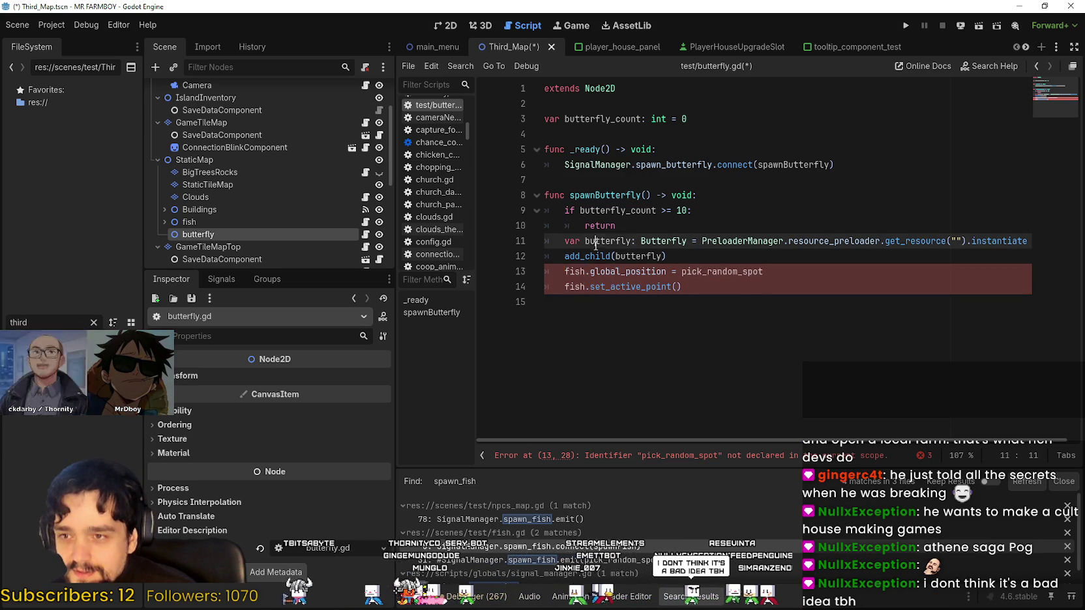
{"action": "type", "text": "butterfly"}
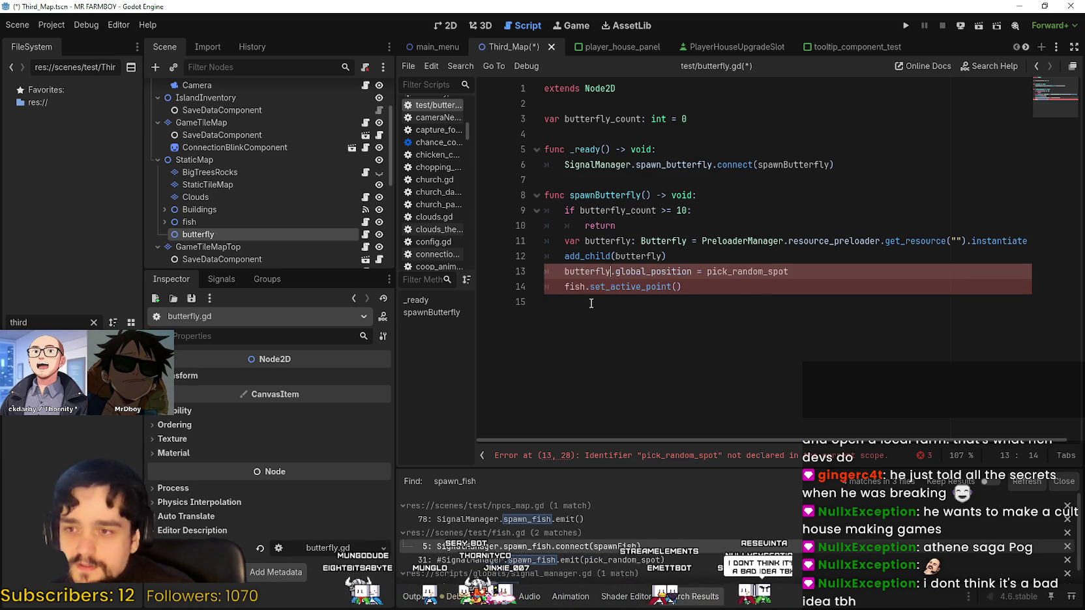
{"action": "double_click", "coordinate": [575, 286]}
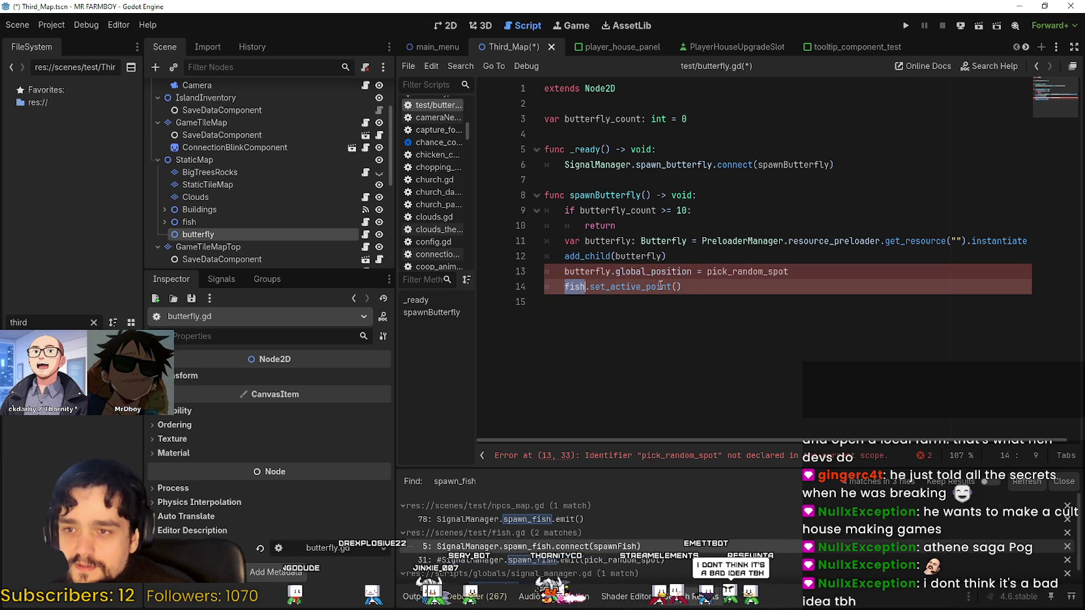
{"action": "left_click", "coordinate": [646, 286]}
{"action": "double_click", "coordinate": [576, 287]}
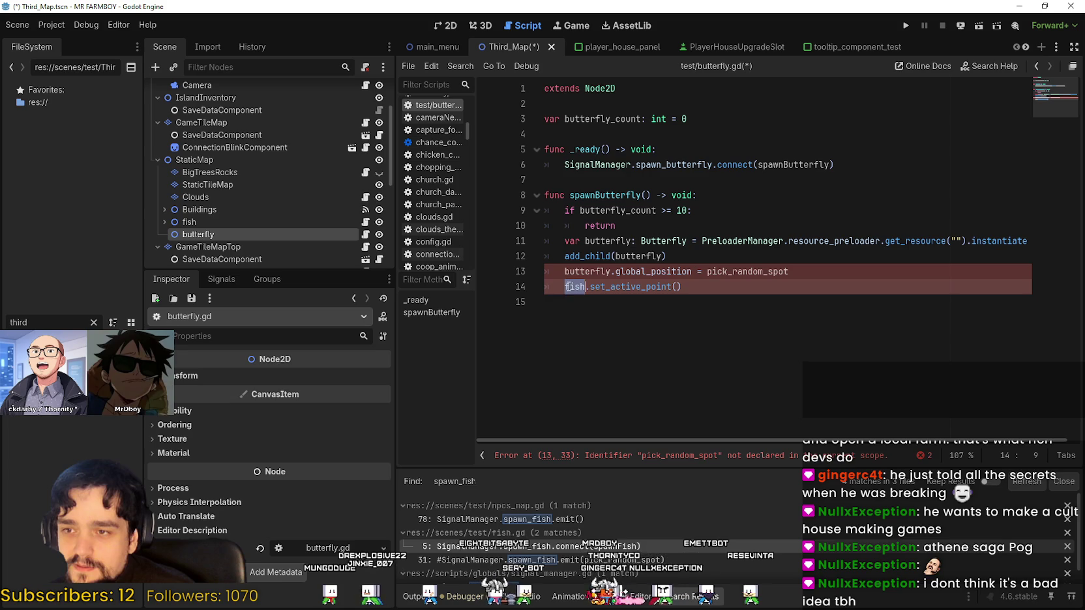
{"action": "type", "text": "butterfly"}
{"action": "left_click", "coordinate": [737, 293]}
Set the get_resource name to "butterfly"
{"action": "left_click", "coordinate": [821, 271]}
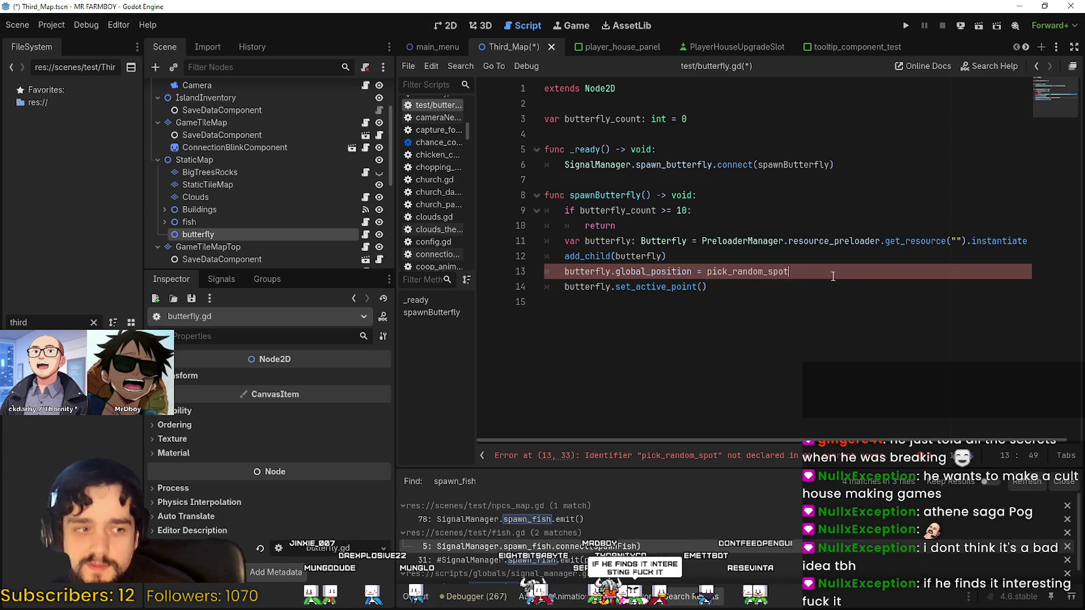
{"action": "left_click", "coordinate": [968, 241]}
{"action": "left_click", "coordinate": [944, 240]}
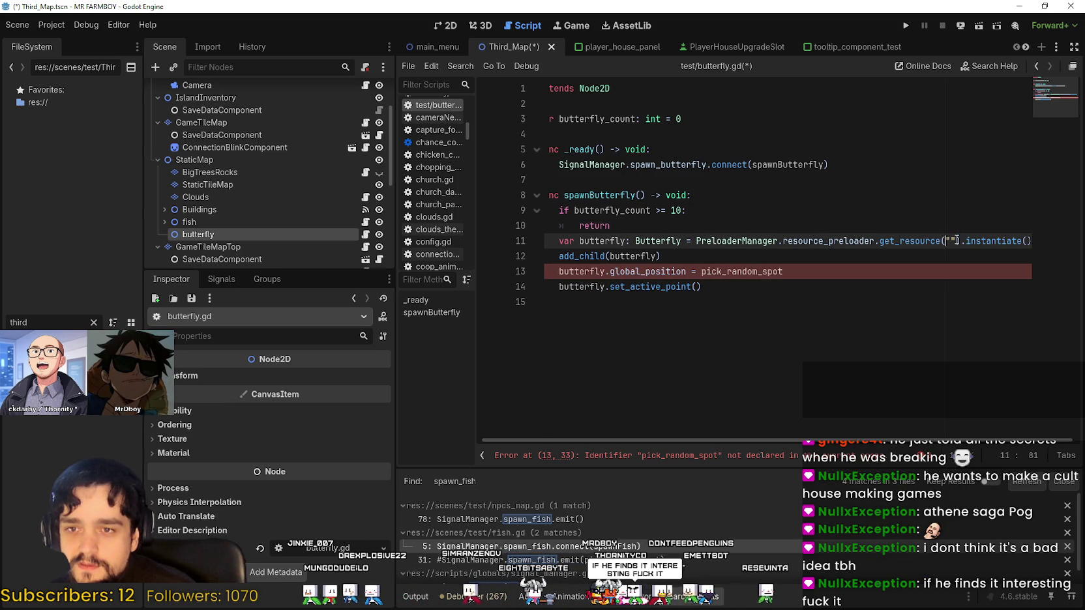
{"action": "type", "text": "\""}
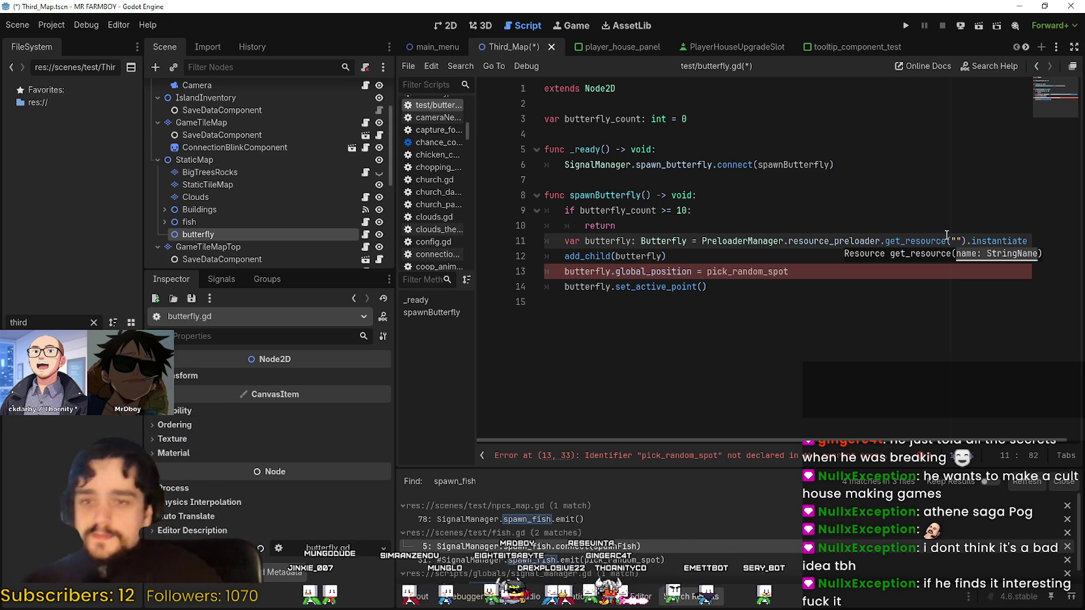
{"action": "type", "text": "butterfly"}
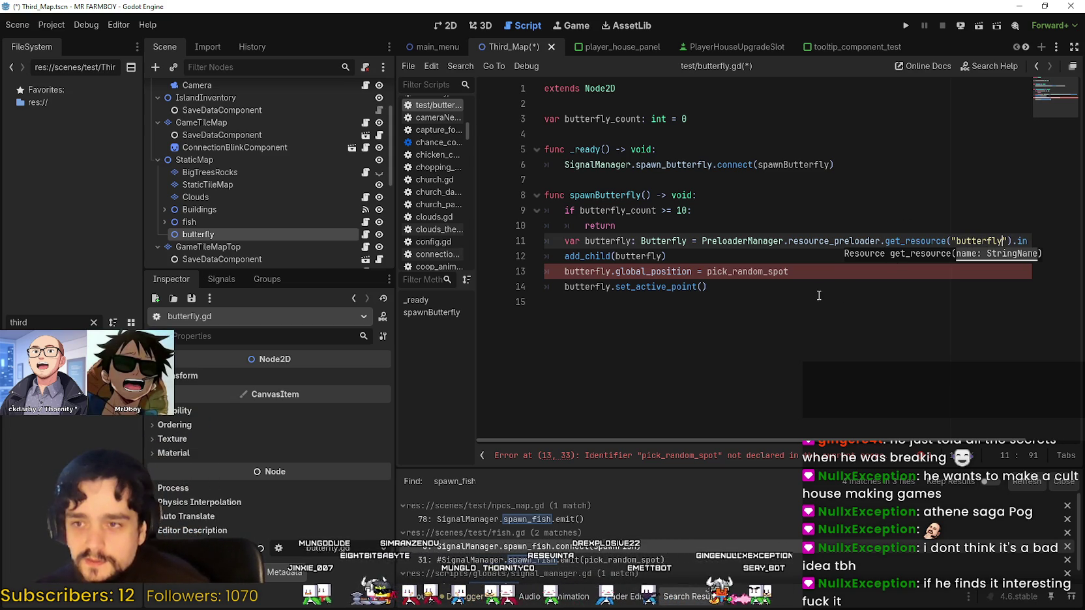
{"action": "left_click", "coordinate": [829, 270]}
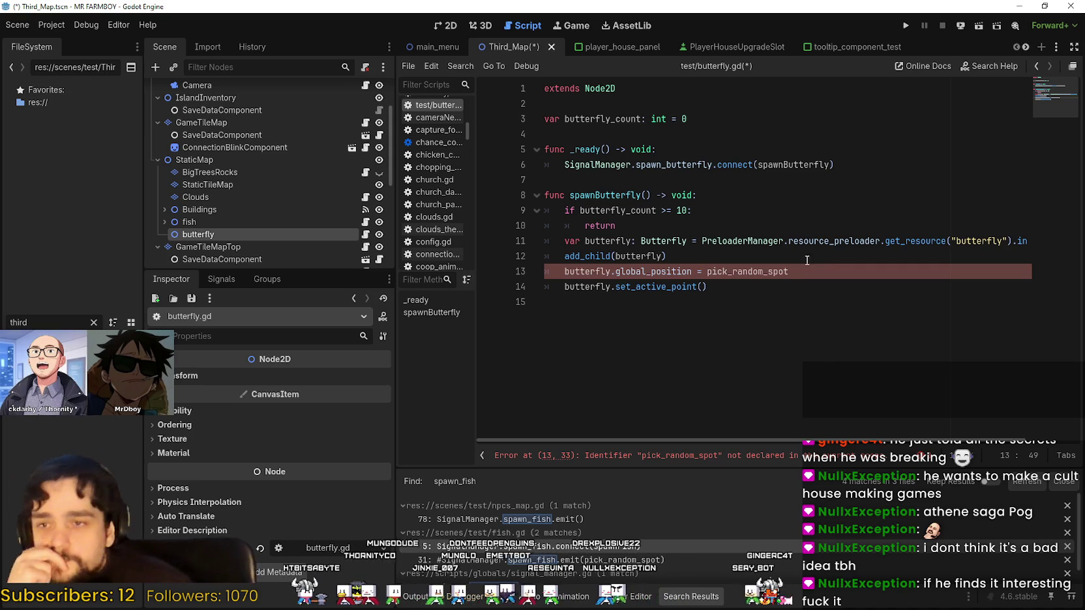
{"action": "double_click", "coordinate": [586, 269]}
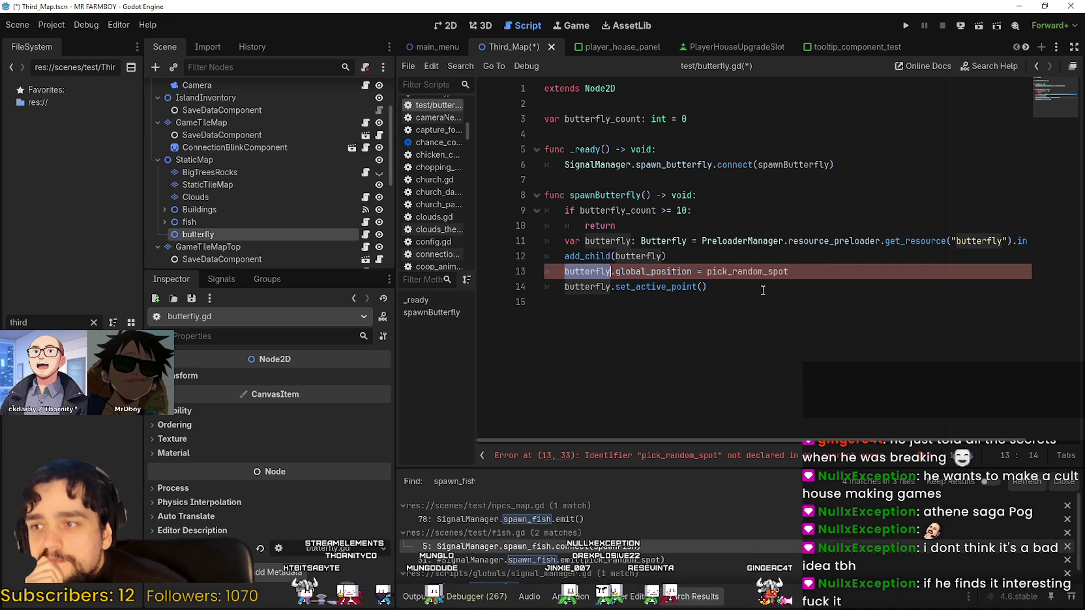
{"action": "double_click", "coordinate": [774, 273]}
{"action": "left_click", "coordinate": [674, 292]}
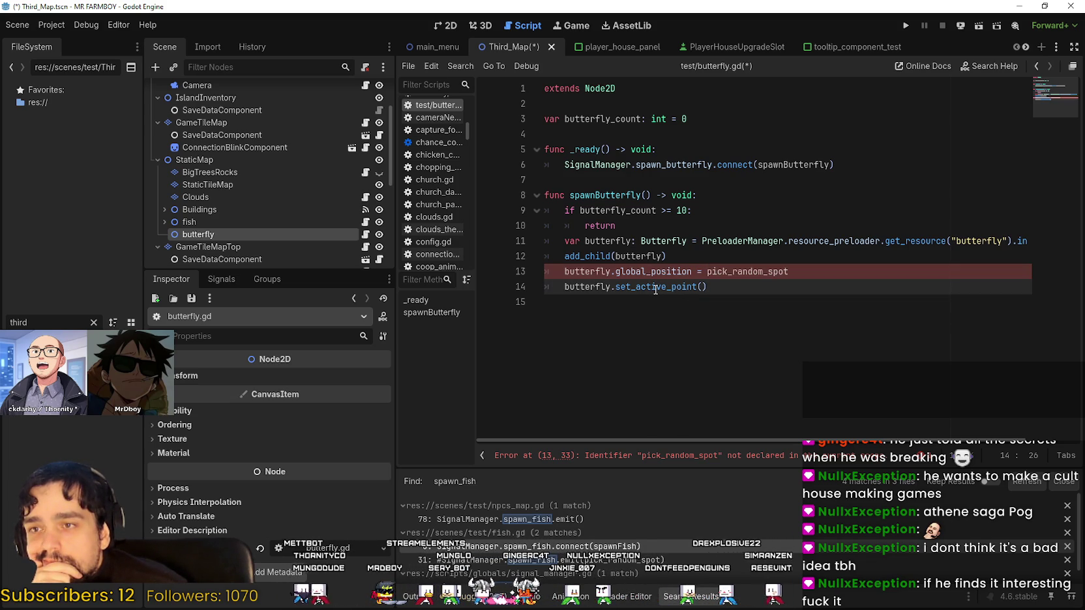
Delete the butterfly.set_active_point() line at the end of spawnButterfly
{"action": "left_click", "coordinate": [689, 119]}
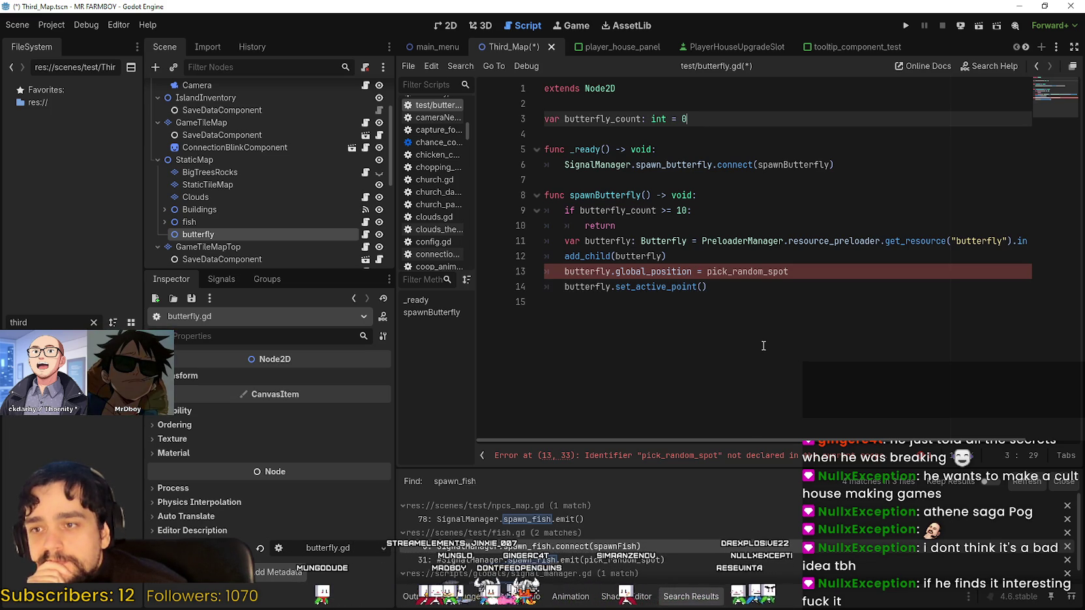
{"action": "left_click_drag", "start_coordinate": [883, 274], "coordinate": [534, 269]}
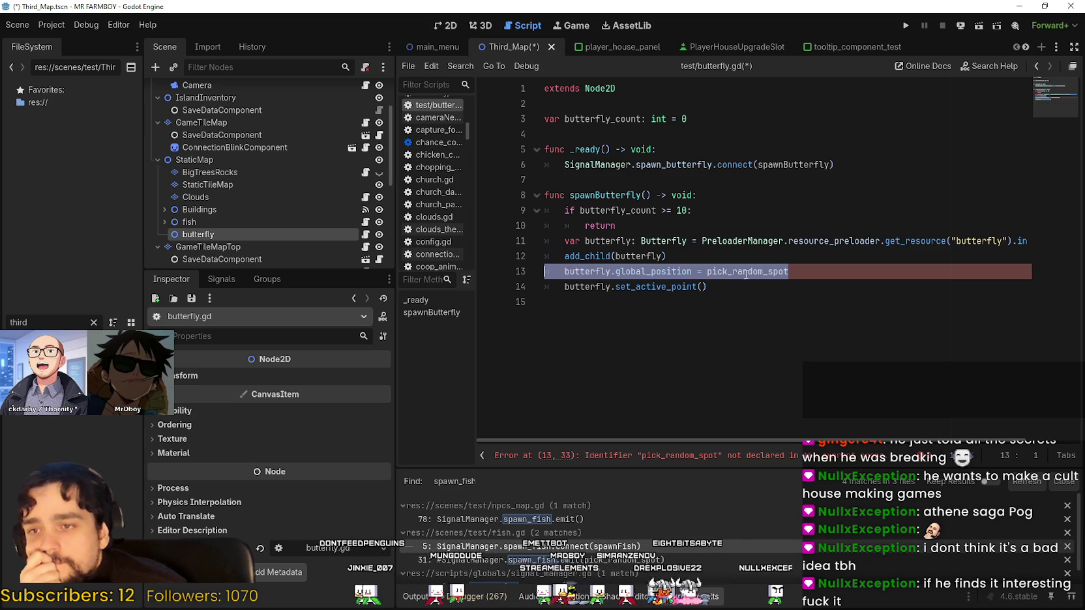
{"action": "left_click_drag", "start_coordinate": [708, 287], "coordinate": [517, 291]}
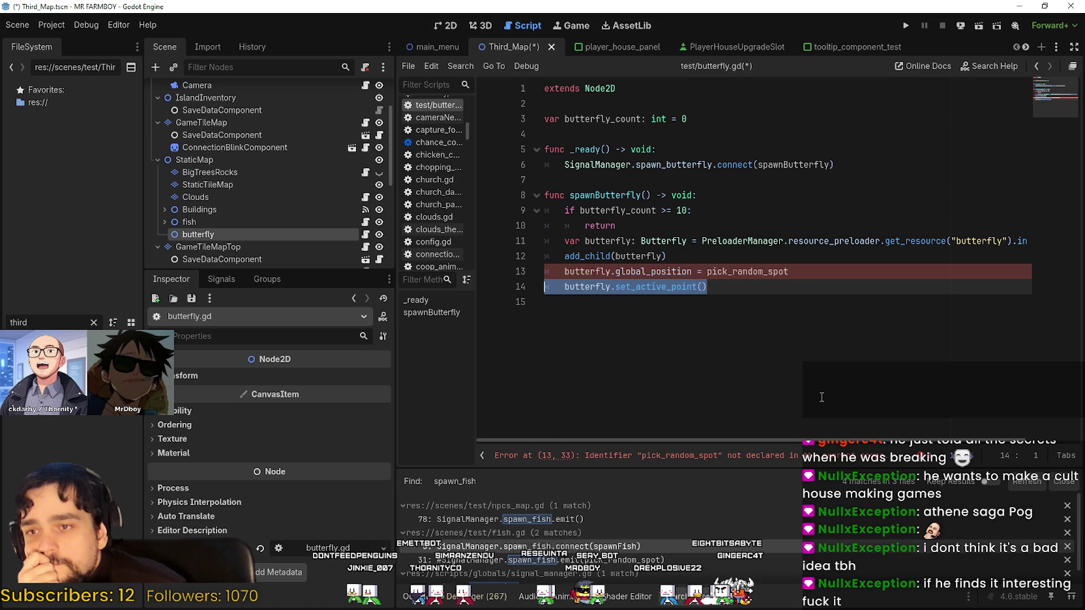
{"action": "key", "text": "BackSpace"}
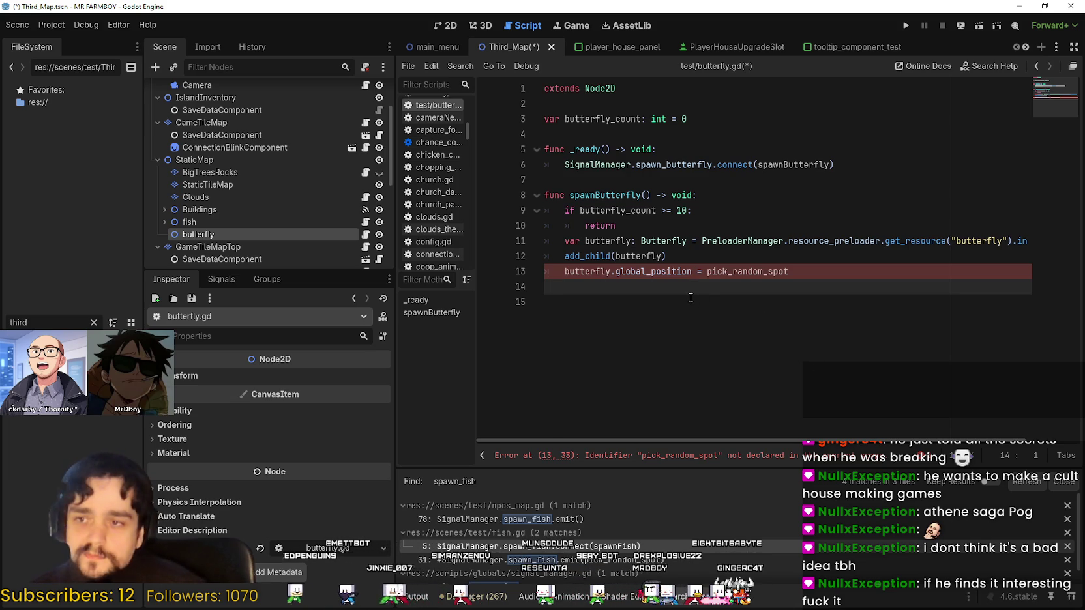
{"action": "double_click", "coordinate": [646, 257]}
{"action": "left_click", "coordinate": [626, 300]}
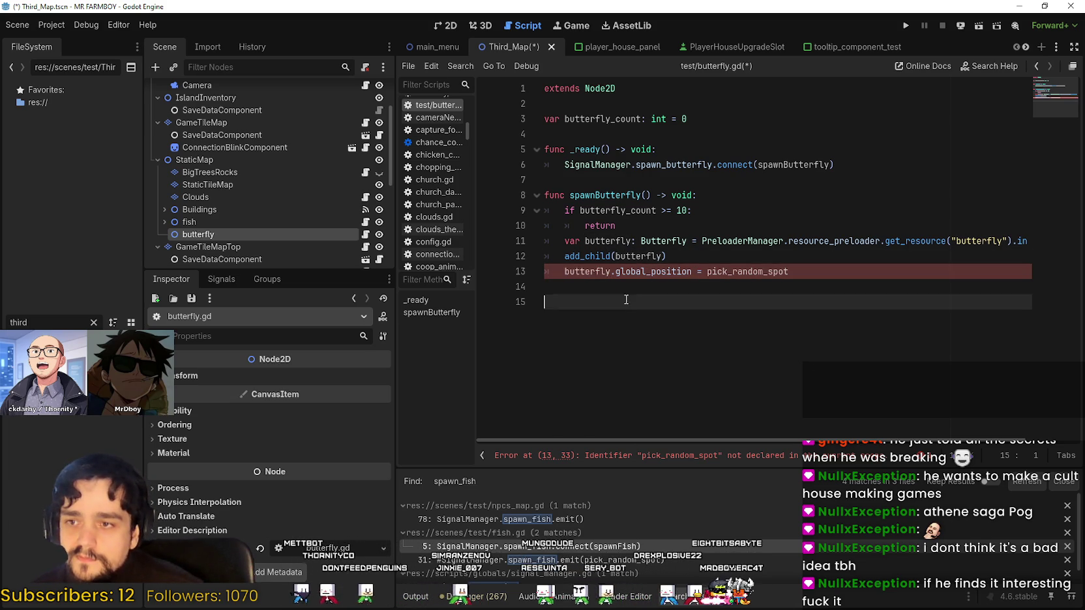
{"action": "double_click", "coordinate": [747, 271]}
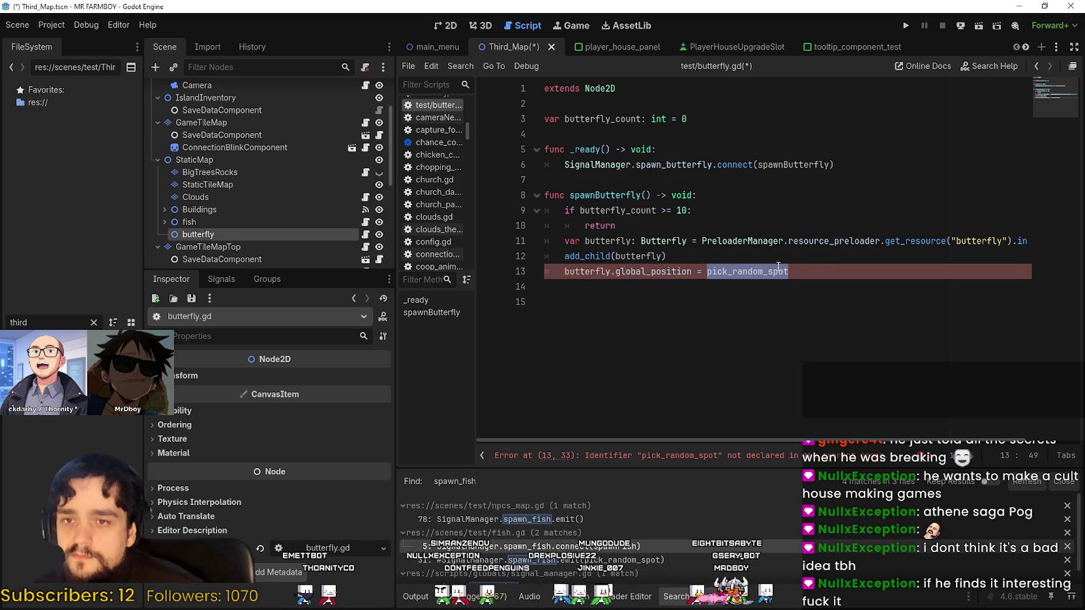
{"action": "left_click", "coordinate": [828, 167]}
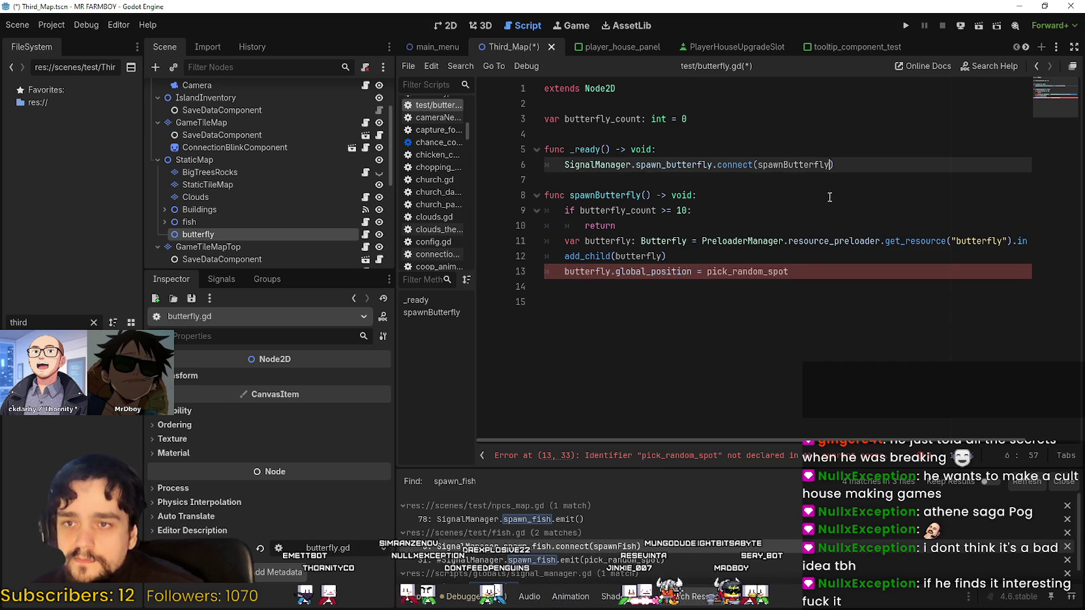
Add a butterfly_pos: Vector2 parameter to spawnButterfly
{"action": "double_click", "coordinate": [804, 164]}
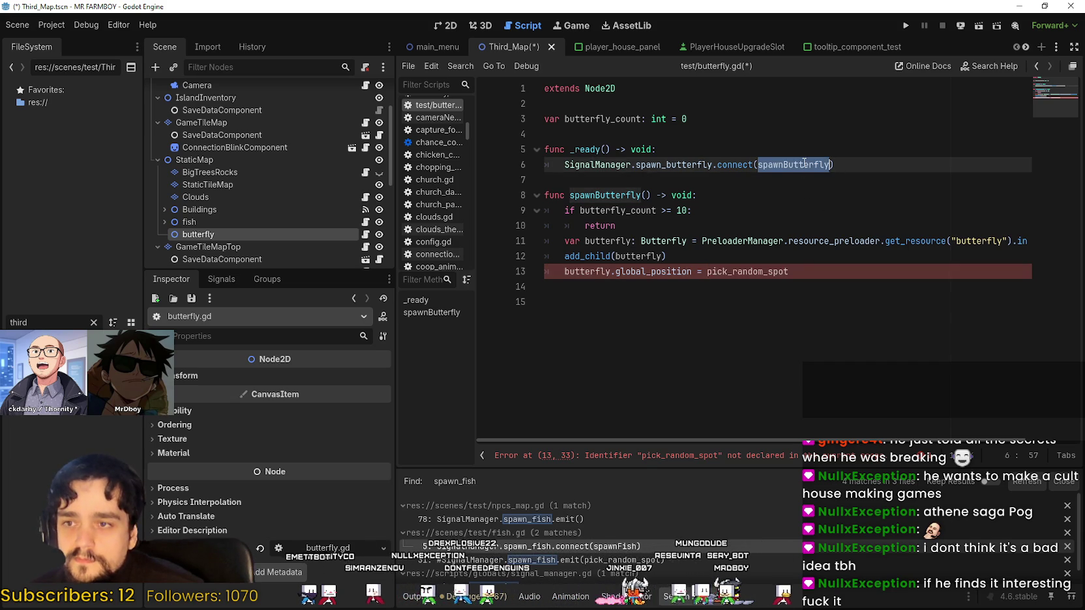
{"action": "left_click", "coordinate": [647, 195]}
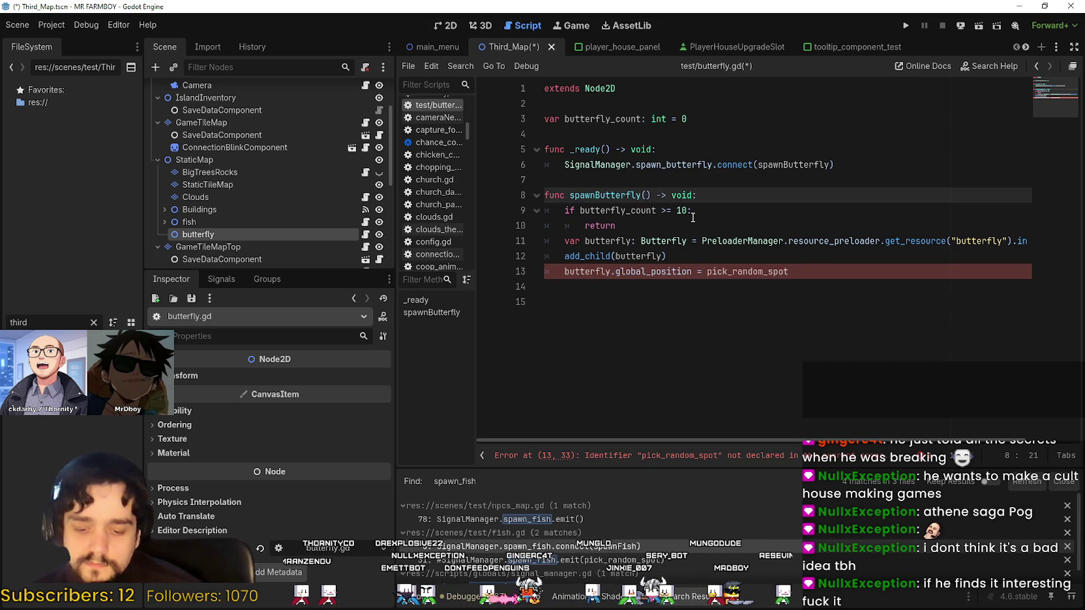
{"action": "type", "text": "po"}
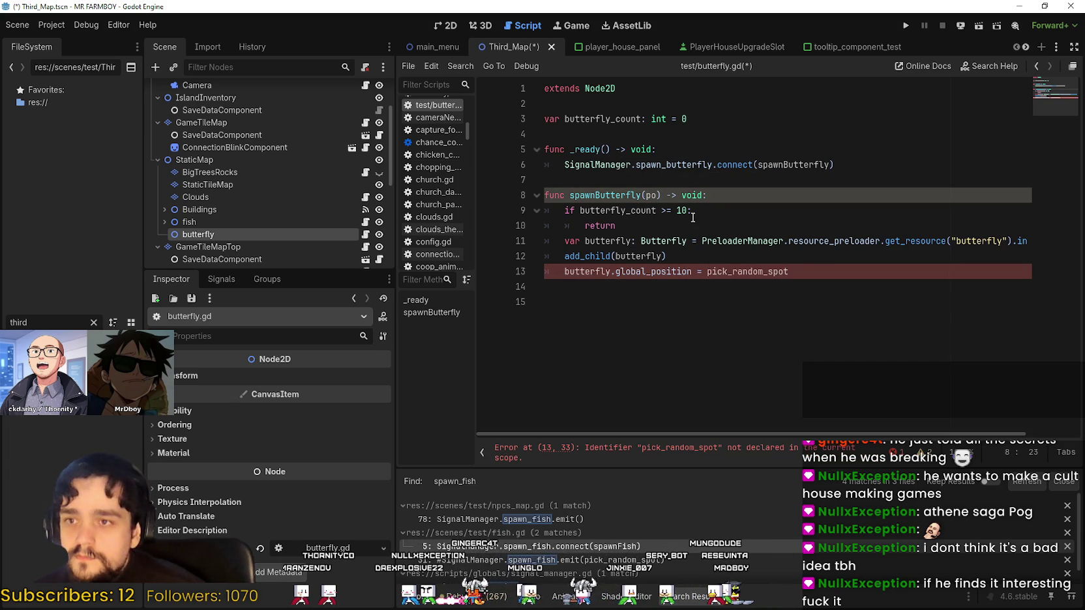
{"action": "type", "text": "tter"}
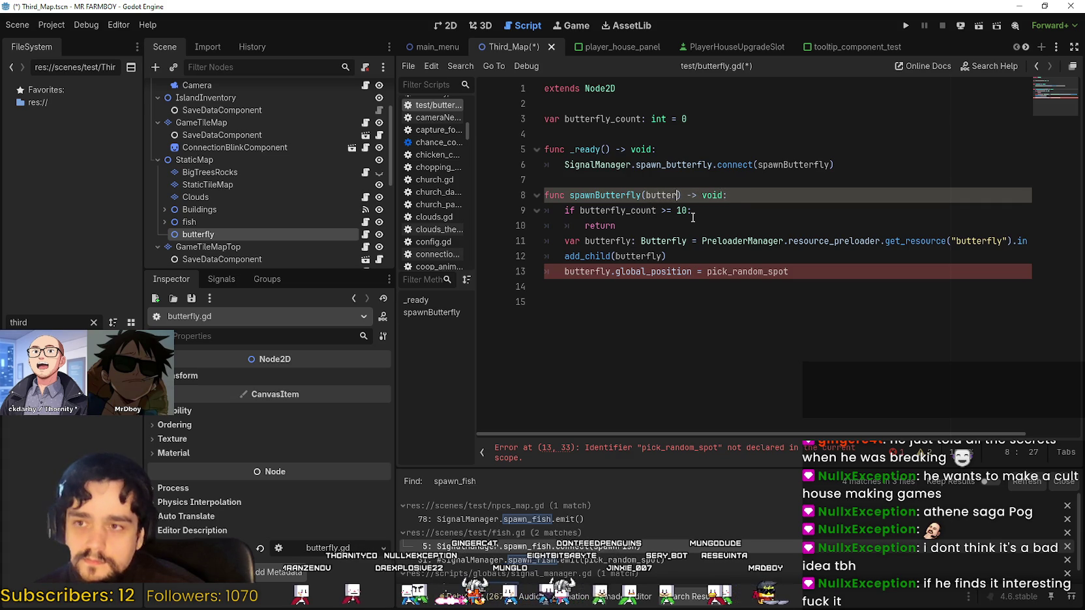
{"action": "type", "text": ": Vector2"}
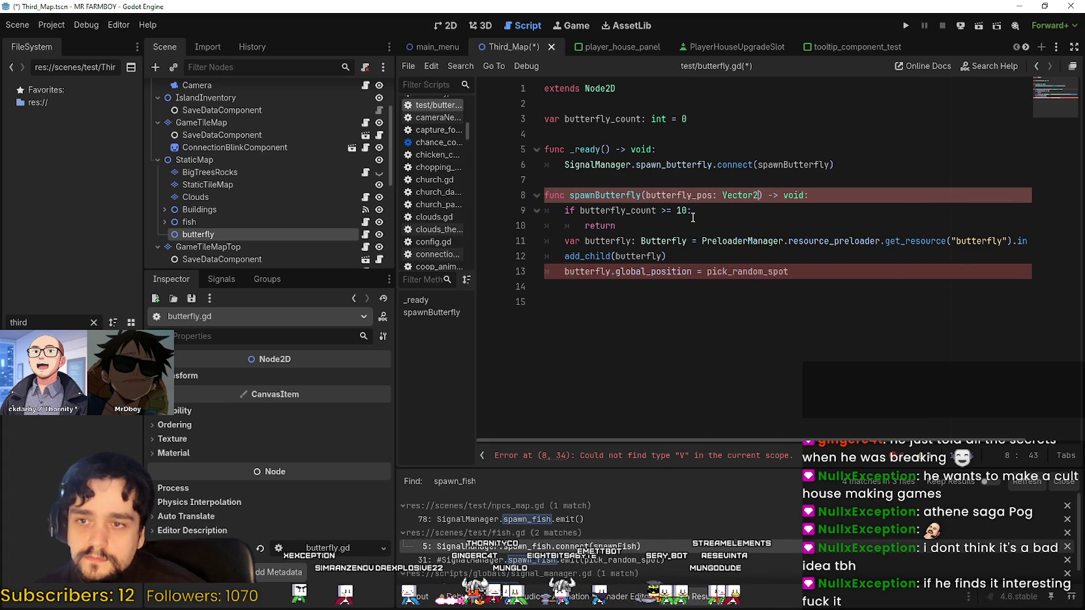
{"action": "key", "text": "Left"}
{"action": "key", "text": "Left"}
{"action": "key", "text": "Left"}
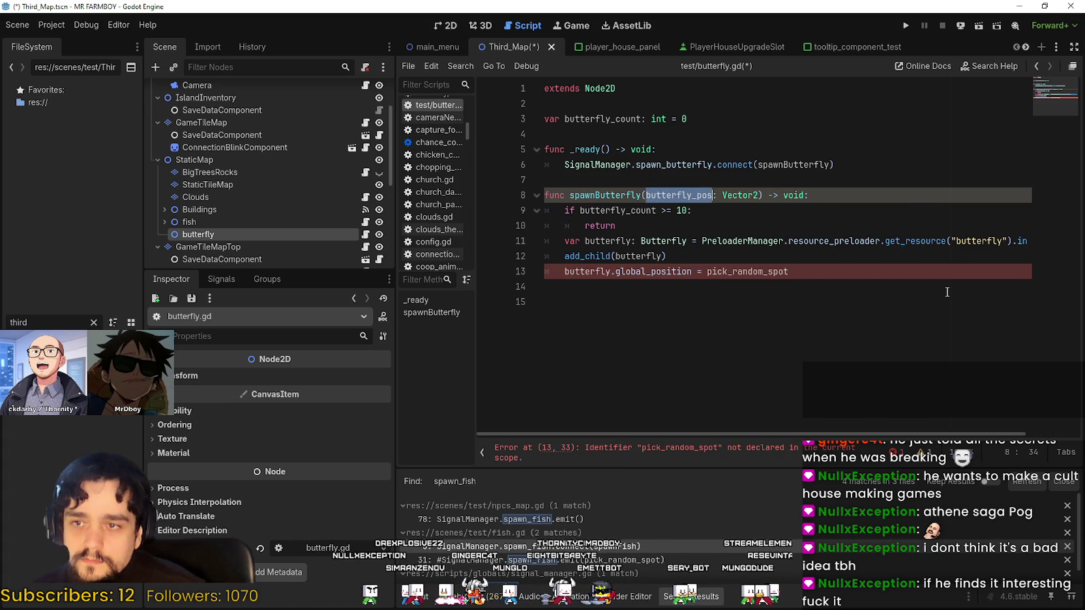
Replace pick_random_spot with Vector2(butterfly_pos.x, butterfly_pos.y) in the global_position assignment
{"action": "double_click", "coordinate": [770, 272]}
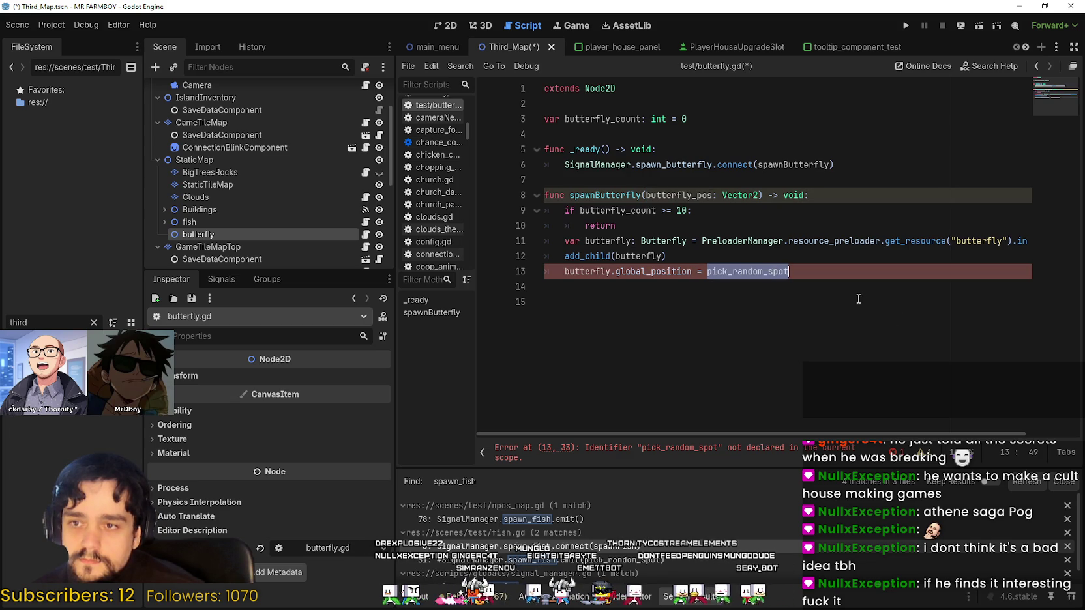
{"action": "type", "text": "Ve"}
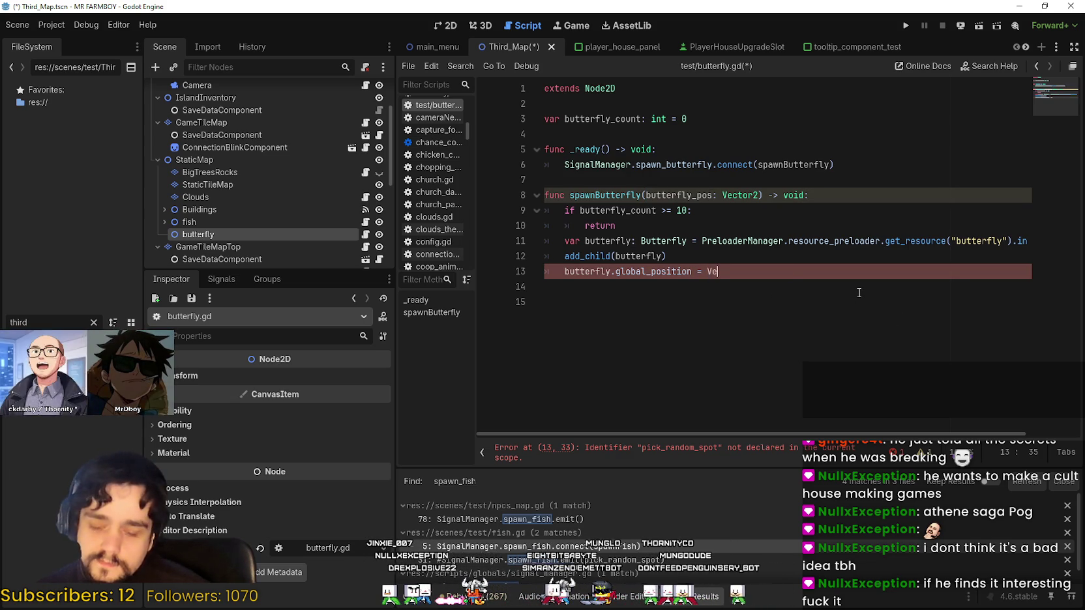
{"action": "type", "text": "ctor2."}
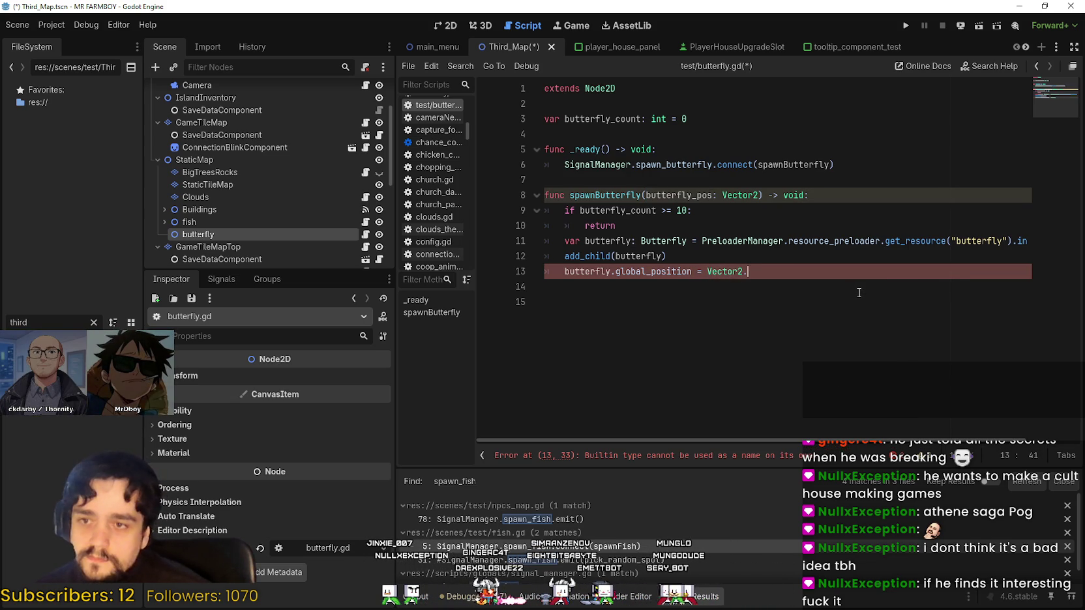
{"action": "key", "text": "BackSpace"}
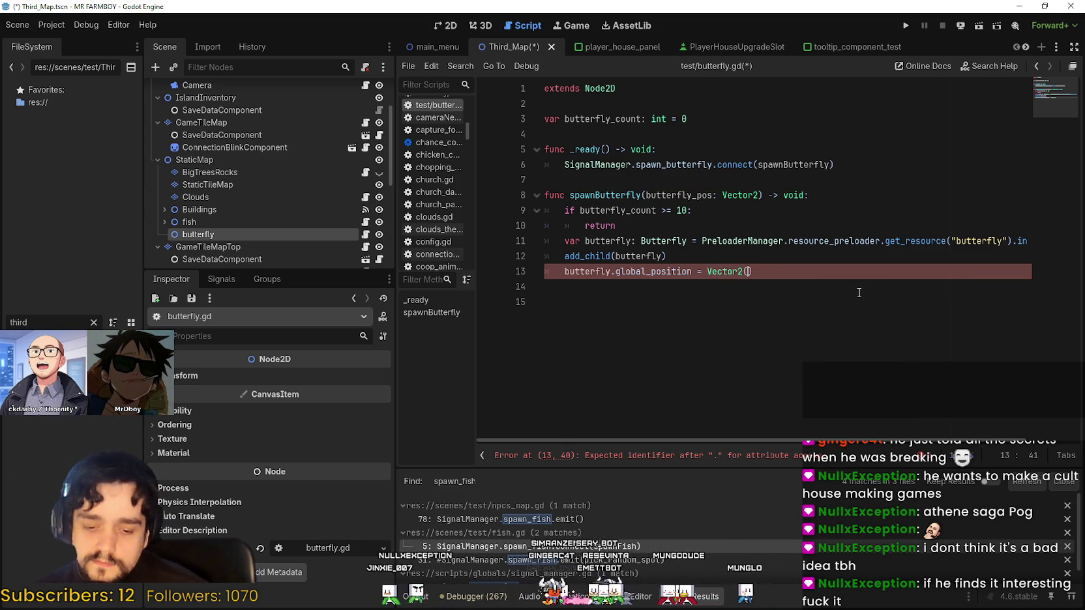
{"action": "type", "text": "x, butterfly_pos."}
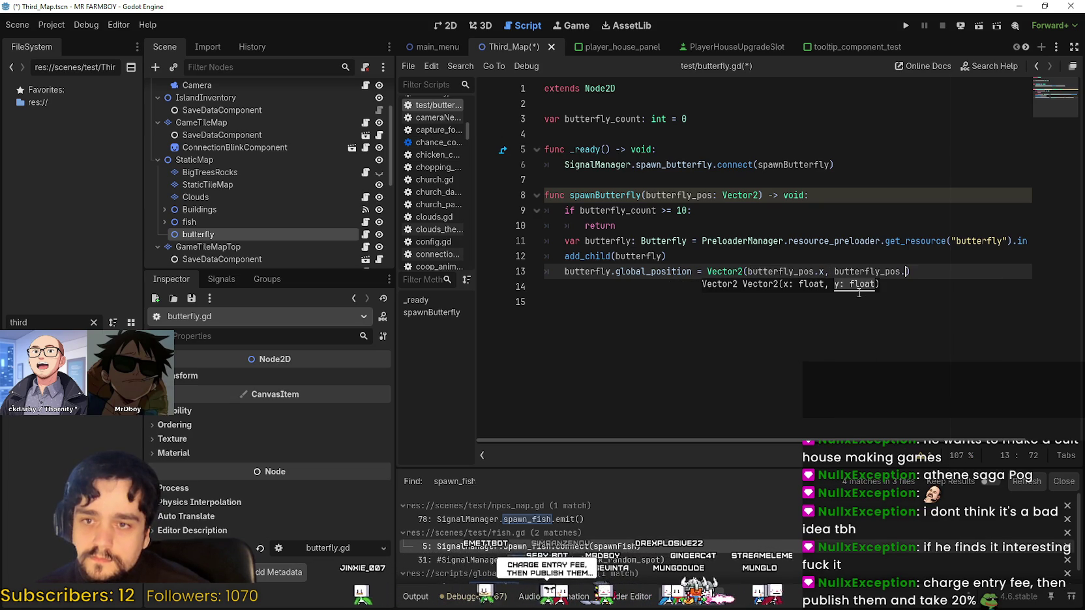
{"action": "type", "text": "y)"}
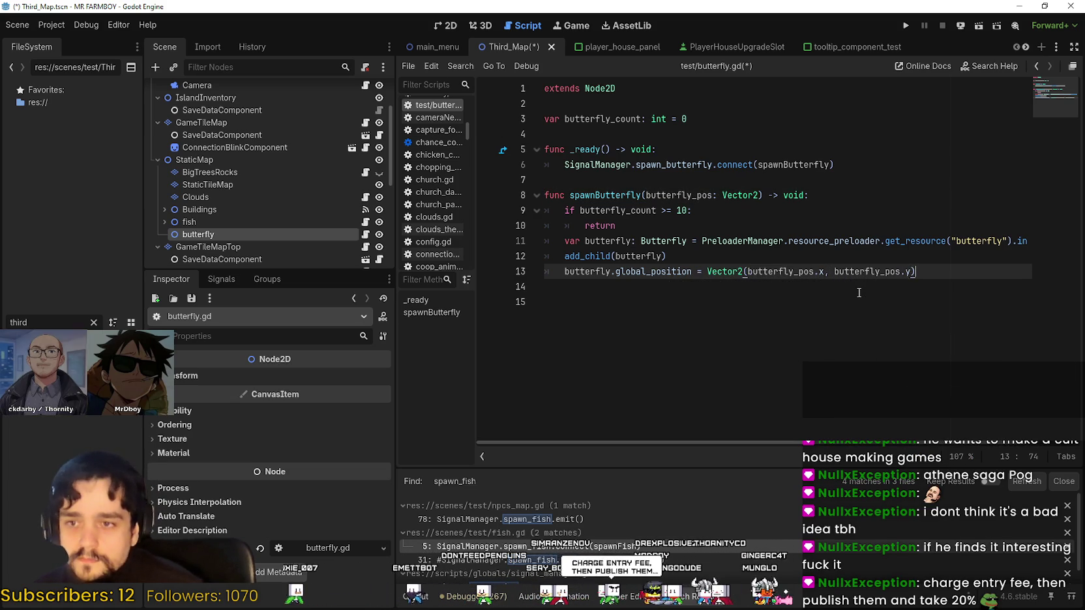
{"action": "left_click", "coordinate": [859, 292]}
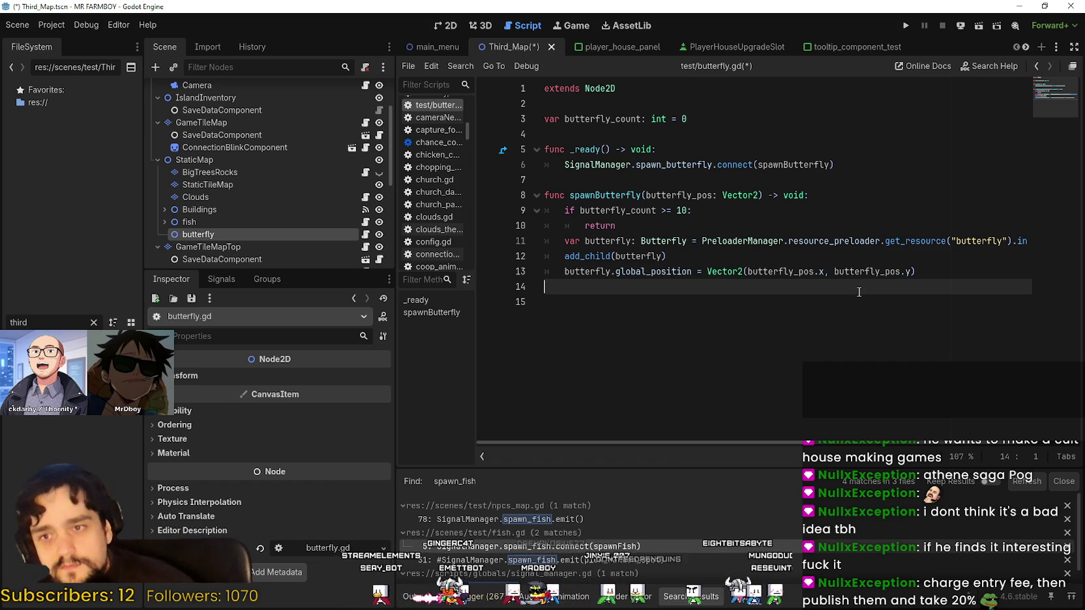
Delete the trailing empty line 14 and narrow the scene dock to widen the code area
{"action": "key", "text": "BackSpace"}
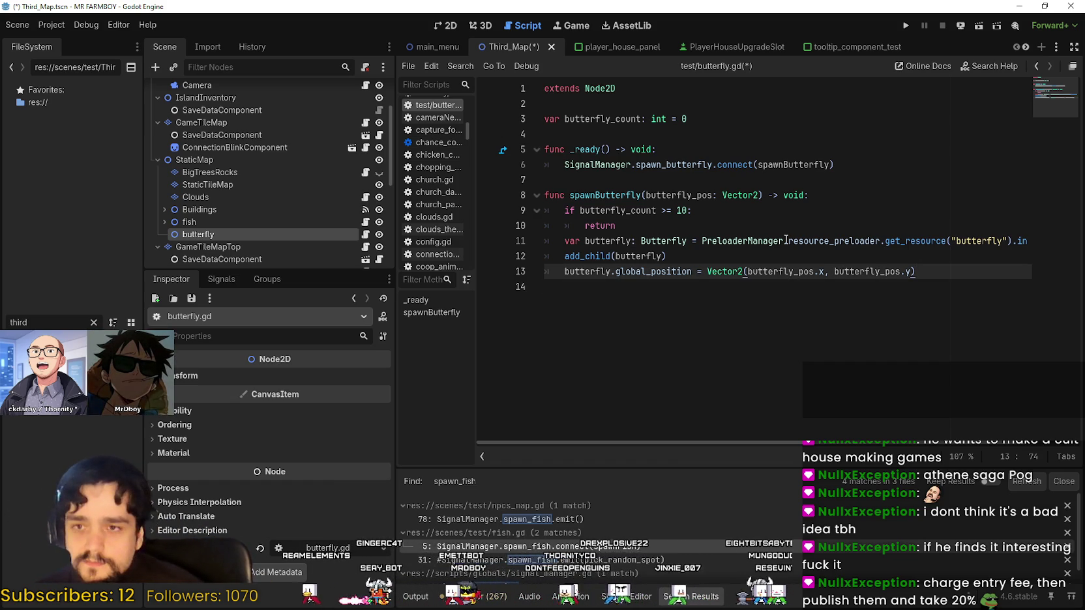
{"action": "left_click_drag", "start_coordinate": [396, 316], "coordinate": [334, 280]}
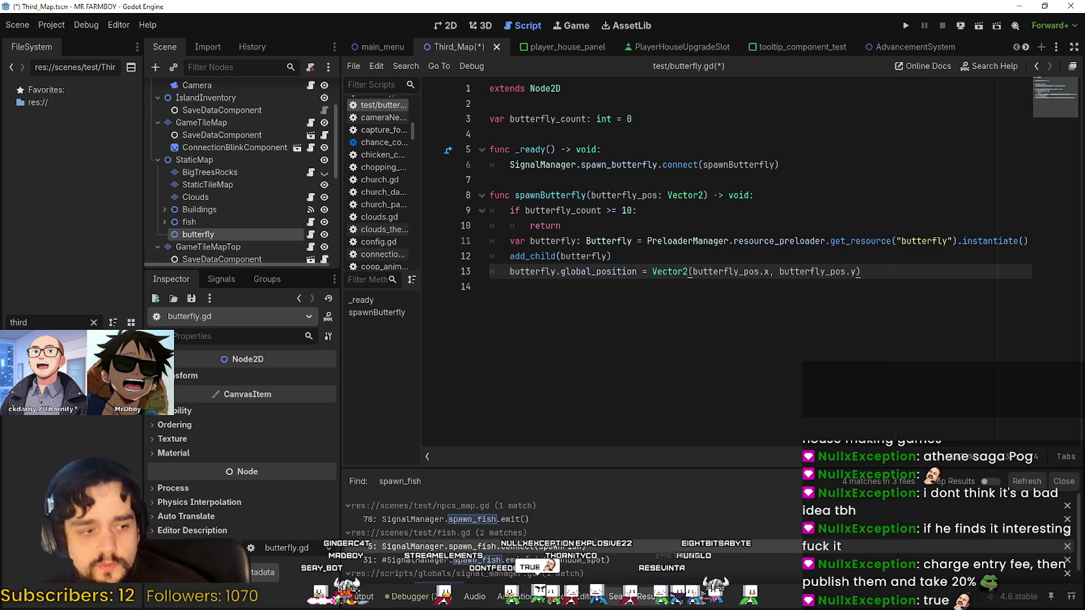
Switch to Steam and open the ANIMAL WELL store page from a search for 'well'
{"action": "key", "text": "alt+Tab"}
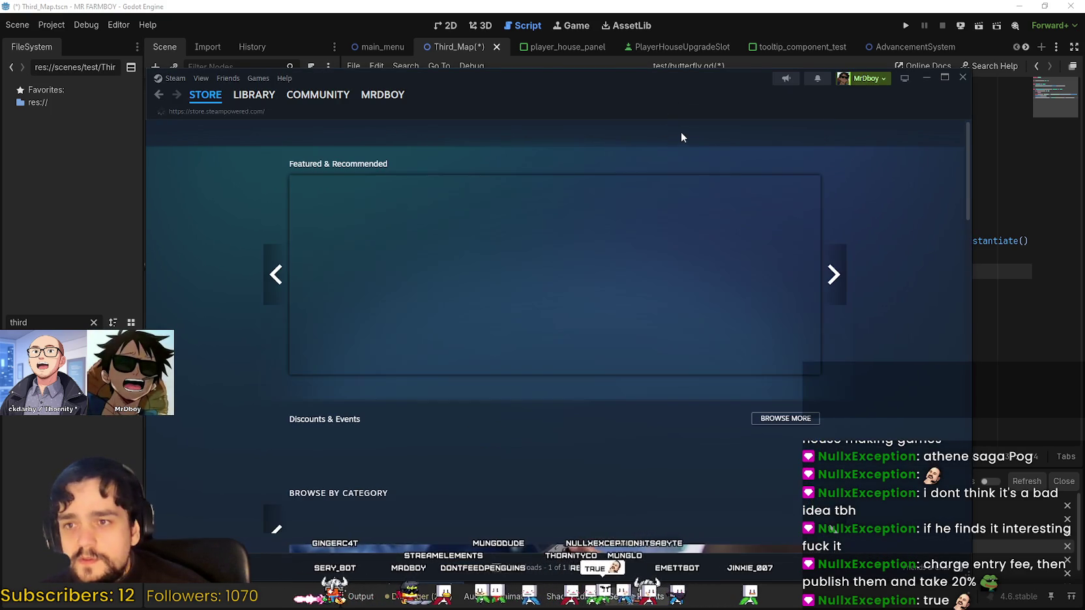
{"action": "left_click", "coordinate": [683, 131]}
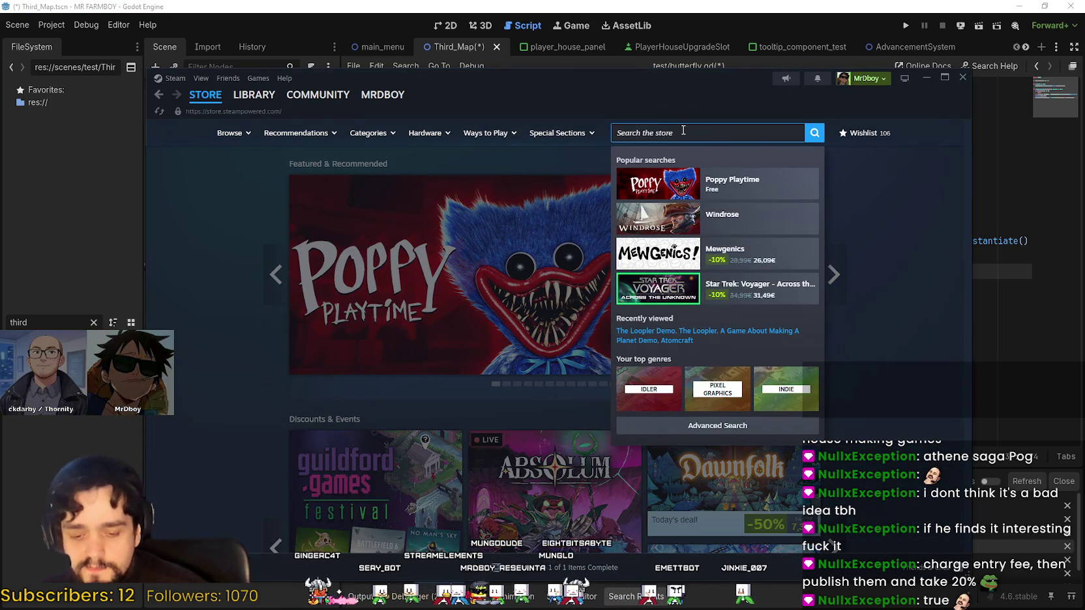
{"action": "type", "text": "well"}
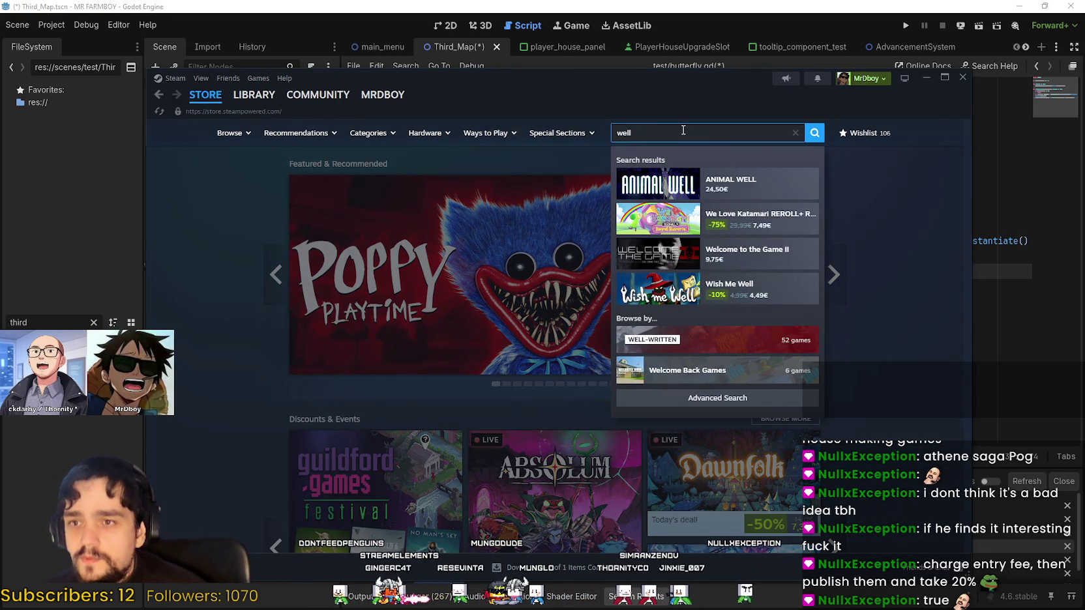
{"action": "left_click", "coordinate": [730, 184]}
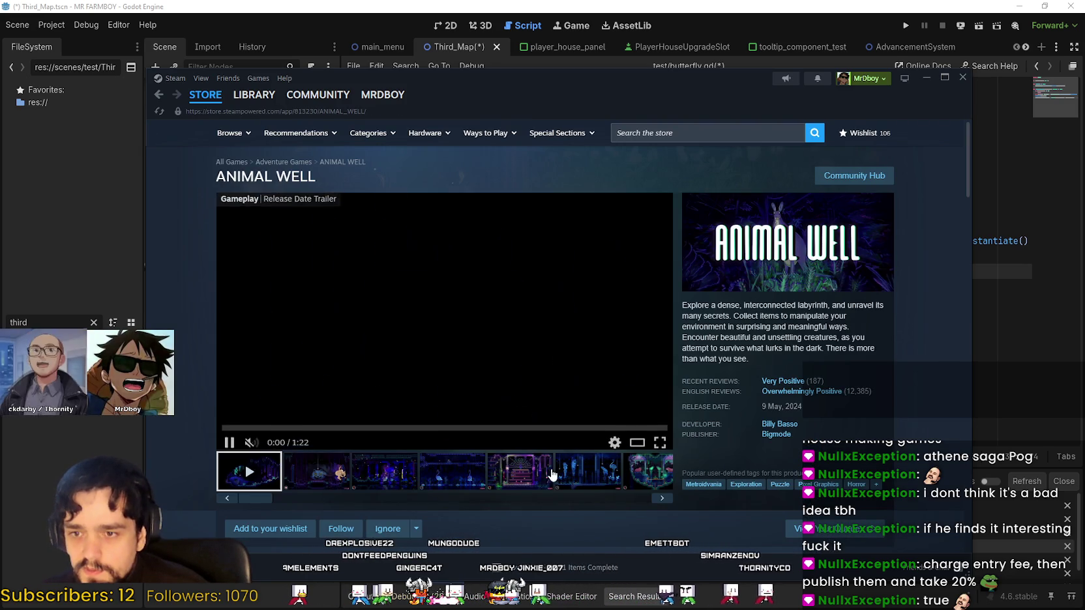
Browse publisher Bigmode's page, then reopen ANIMAL WELL and view its second screenshot
{"action": "left_click", "coordinate": [773, 436]}
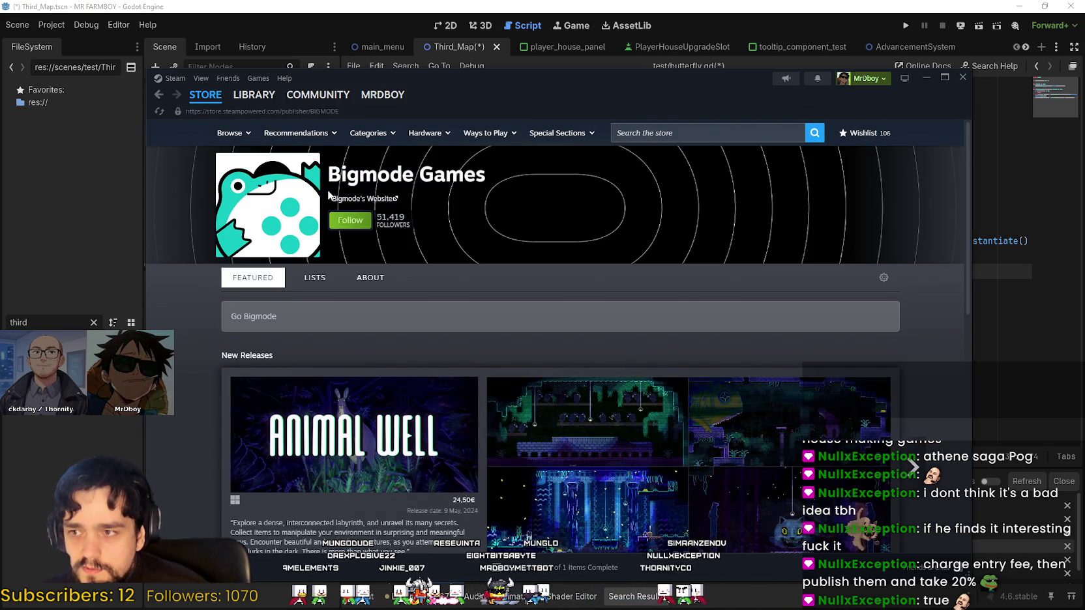
{"action": "scroll", "coordinate": [515, 304], "scroll_direction": "down", "scroll_amount": 1}
{"action": "scroll", "coordinate": [729, 450], "scroll_direction": "down", "scroll_amount": 5}
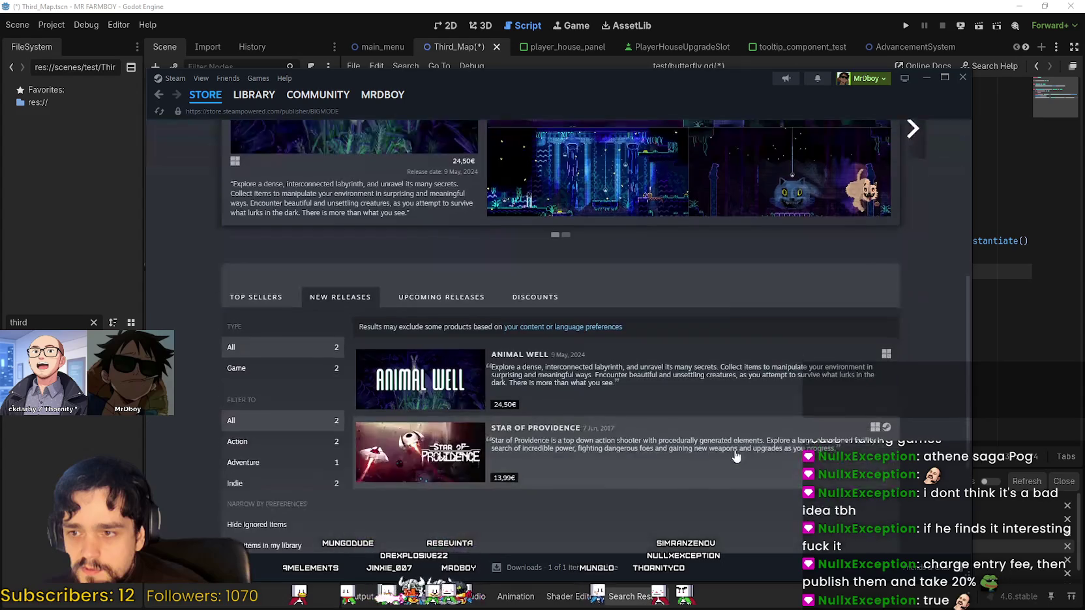
{"action": "scroll", "coordinate": [729, 450], "scroll_direction": "up", "scroll_amount": 4}
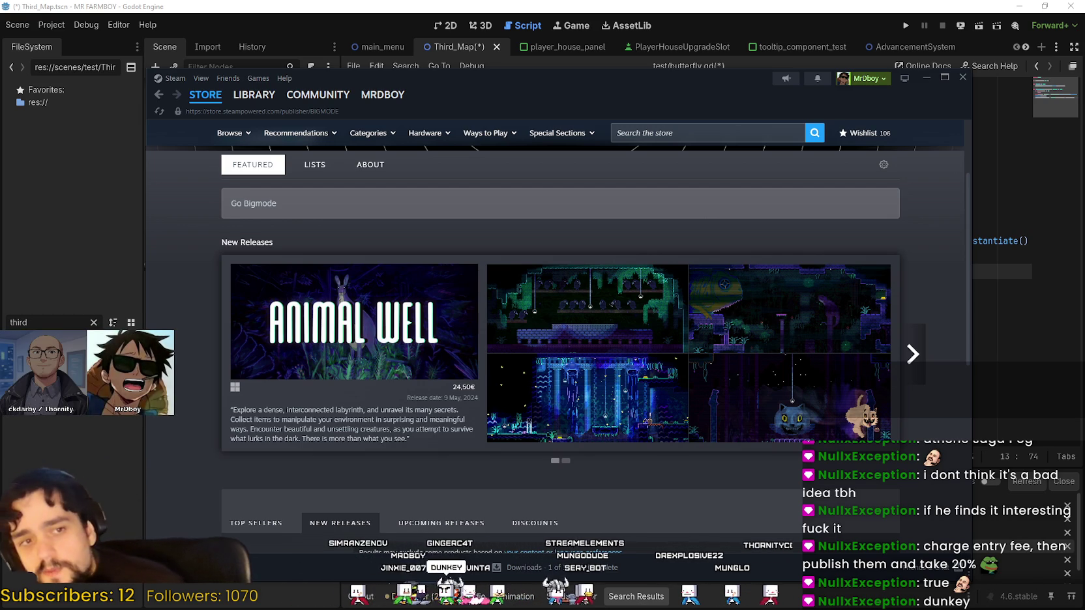
{"action": "scroll", "coordinate": [383, 343], "scroll_direction": "up", "scroll_amount": 2}
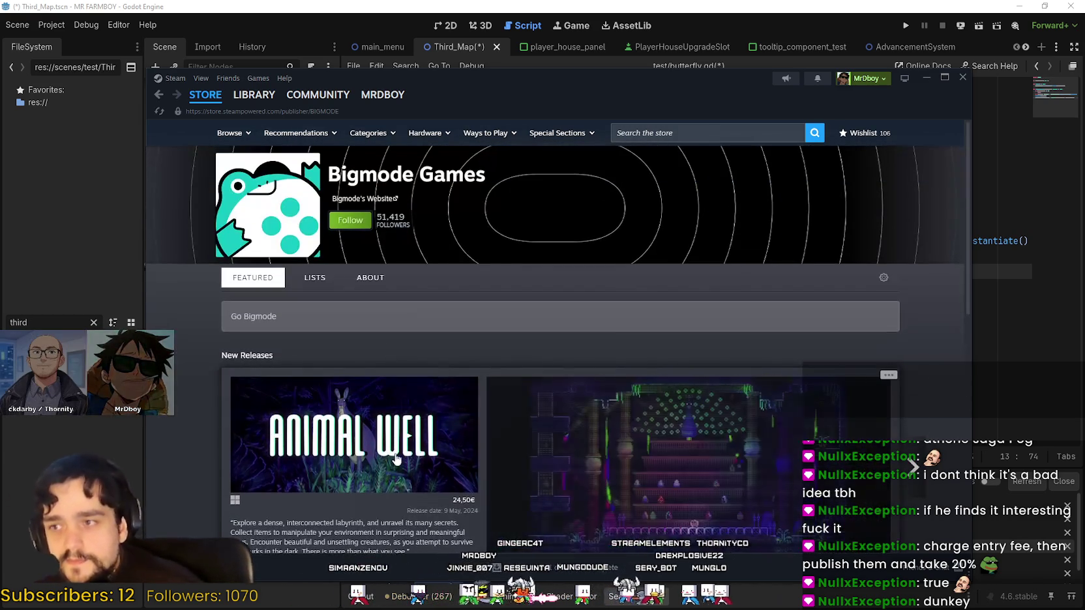
{"action": "left_click", "coordinate": [399, 458]}
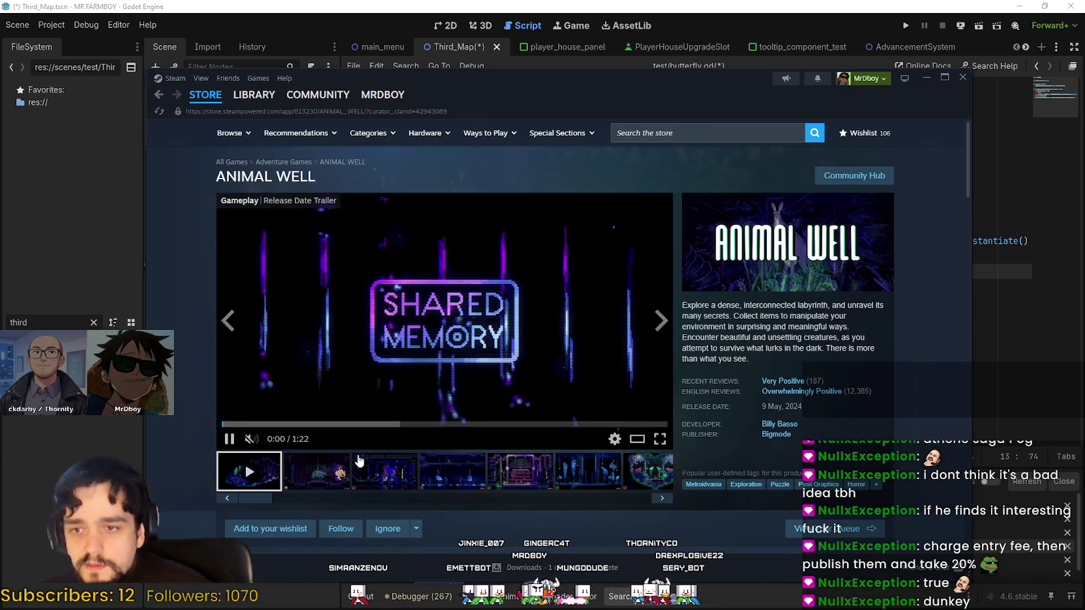
{"action": "left_click", "coordinate": [316, 471]}
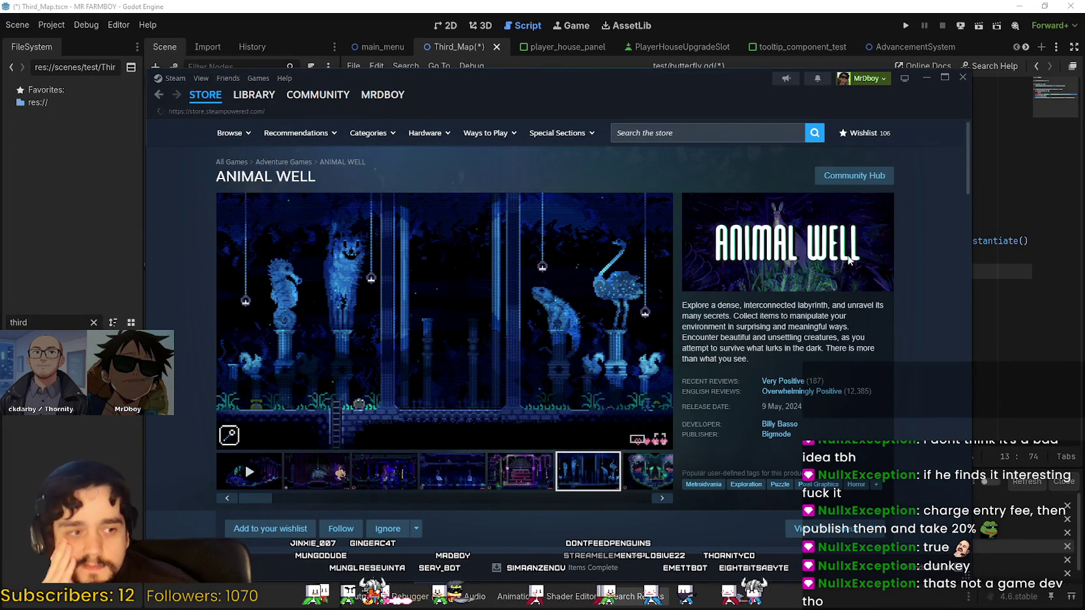
Go back to the Steam store front and return to the Godot script editor
{"action": "key", "text": "alt+Left"}
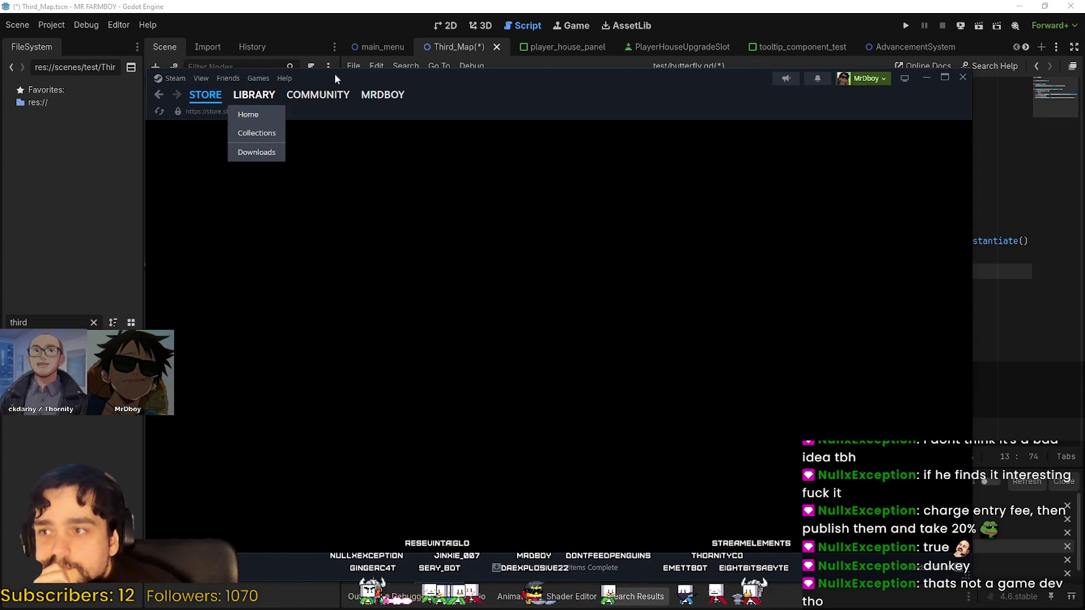
{"action": "key", "text": "alt+Tab"}
{"action": "left_click", "coordinate": [658, 263]}
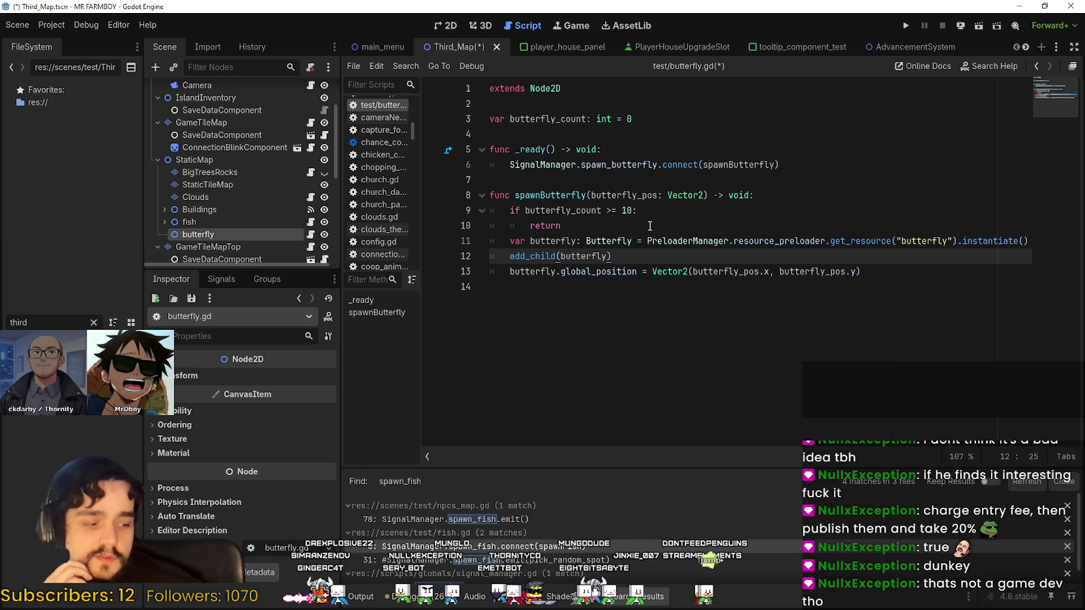
Save butterfly.gd with Ctrl+S
{"action": "left_click", "coordinate": [873, 272]}
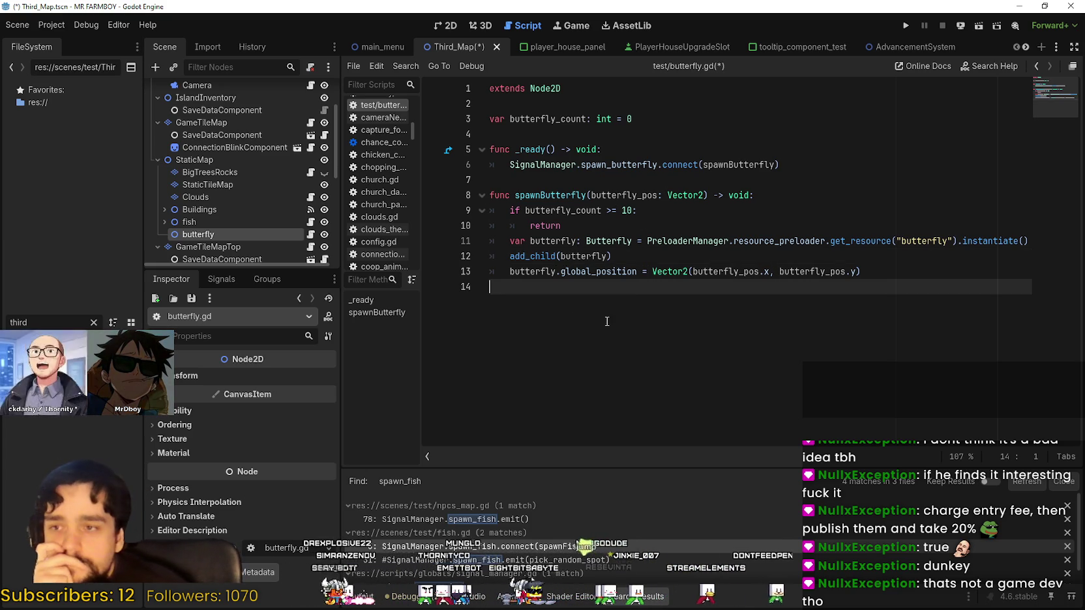
{"action": "mouse_move", "coordinate": [840, 240]}
{"action": "left_mouse_down"}
{"action": "mouse_move", "coordinate": [502, 225]}
{"action": "mouse_move", "coordinate": [1026, 232]}
{"action": "mouse_move", "coordinate": [679, 268]}
{"action": "mouse_move", "coordinate": [650, 251]}
{"action": "left_mouse_up"}
{"action": "left_click", "coordinate": [602, 240]}
{"action": "left_click", "coordinate": [601, 225]}
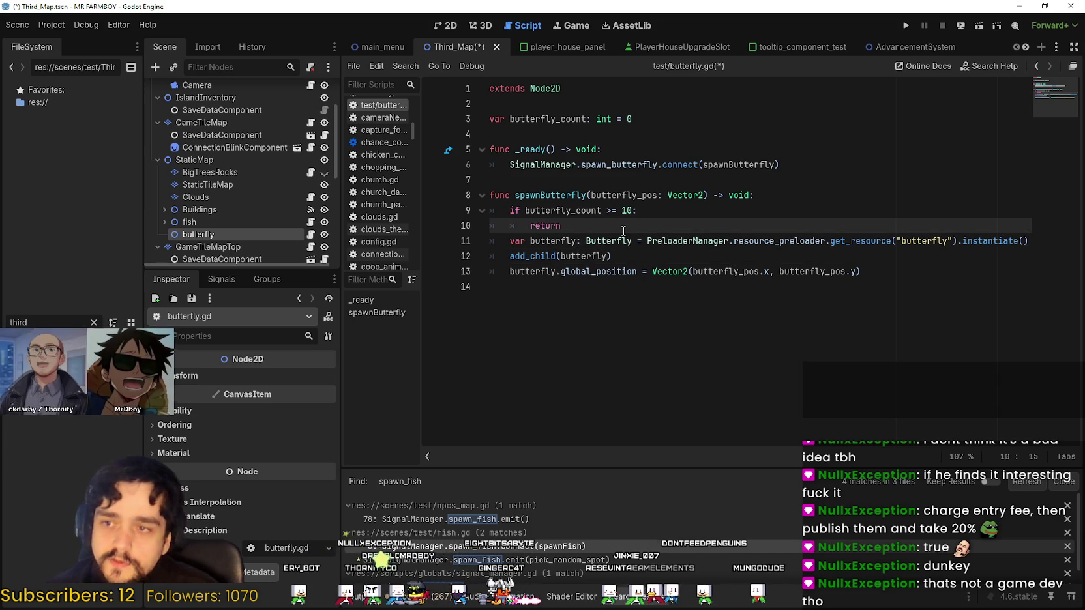
{"action": "left_click", "coordinate": [908, 241]}
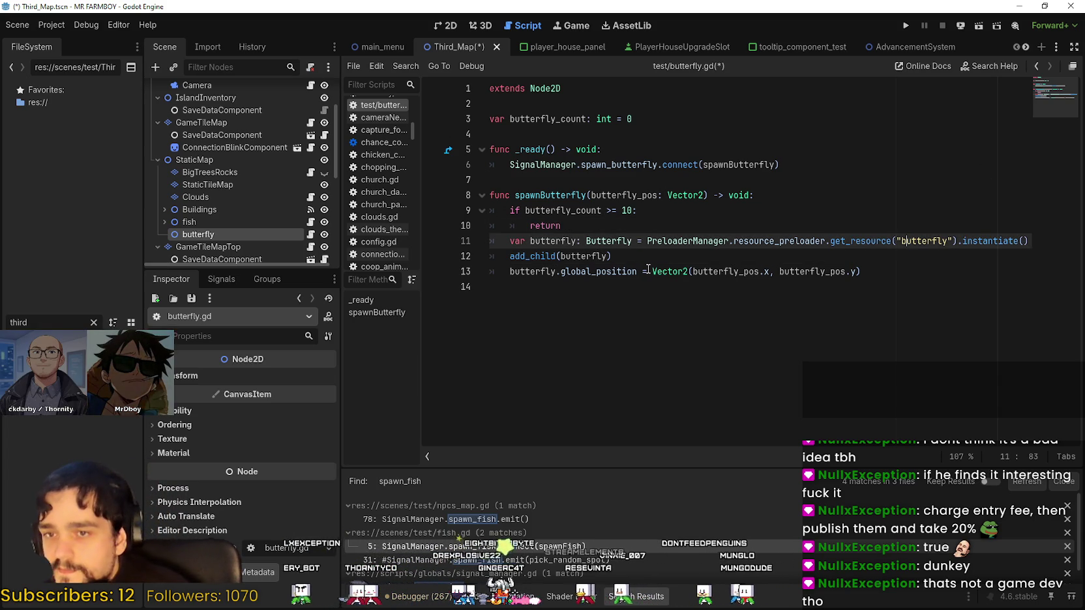
{"action": "left_click", "coordinate": [641, 271]}
{"action": "key", "text": "ctrl+s"}
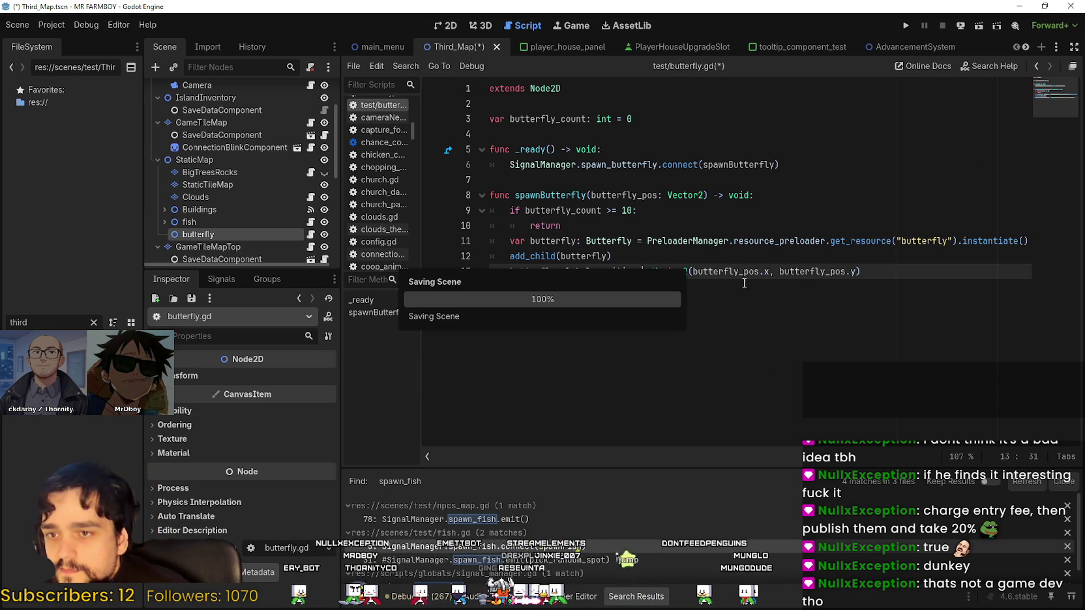
Type + after butterfly_pos.x on line 13 to begin the x offset
{"action": "left_click", "coordinate": [769, 271]}
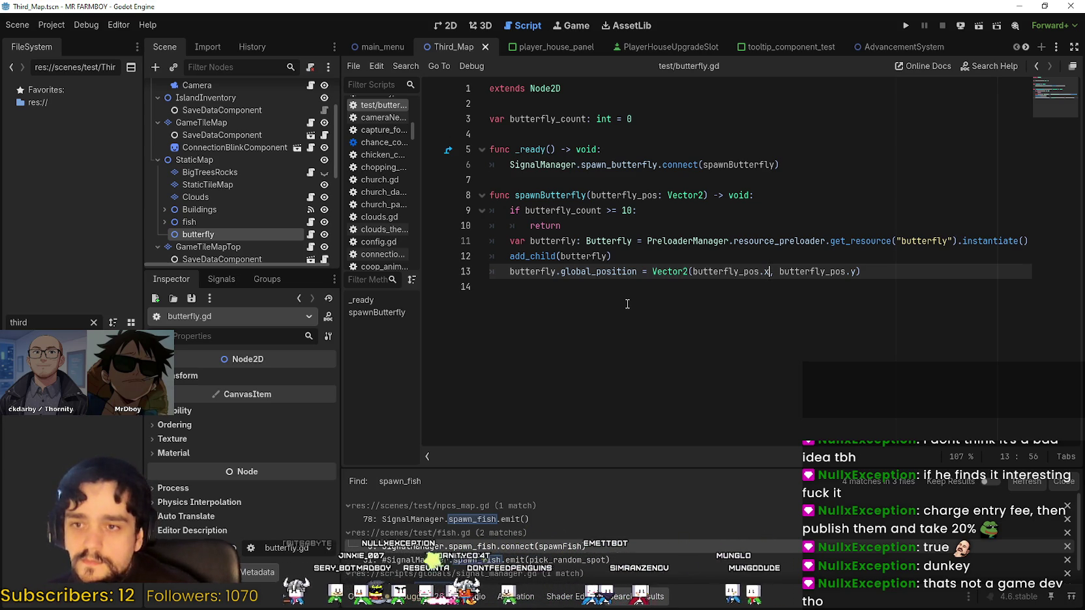
{"action": "left_click", "coordinate": [665, 282]}
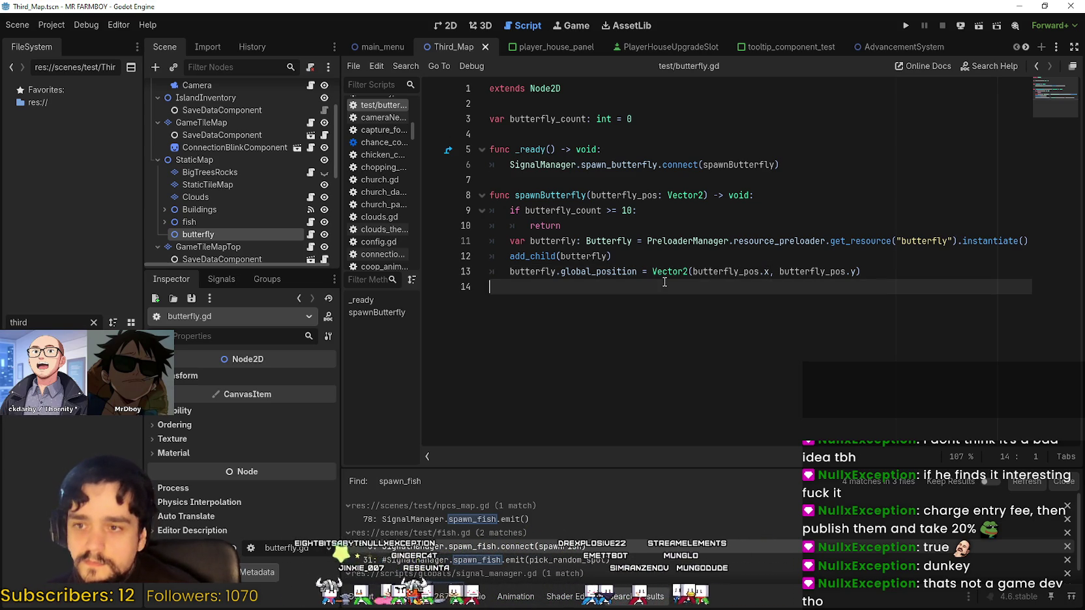
{"action": "left_click", "coordinate": [768, 270]}
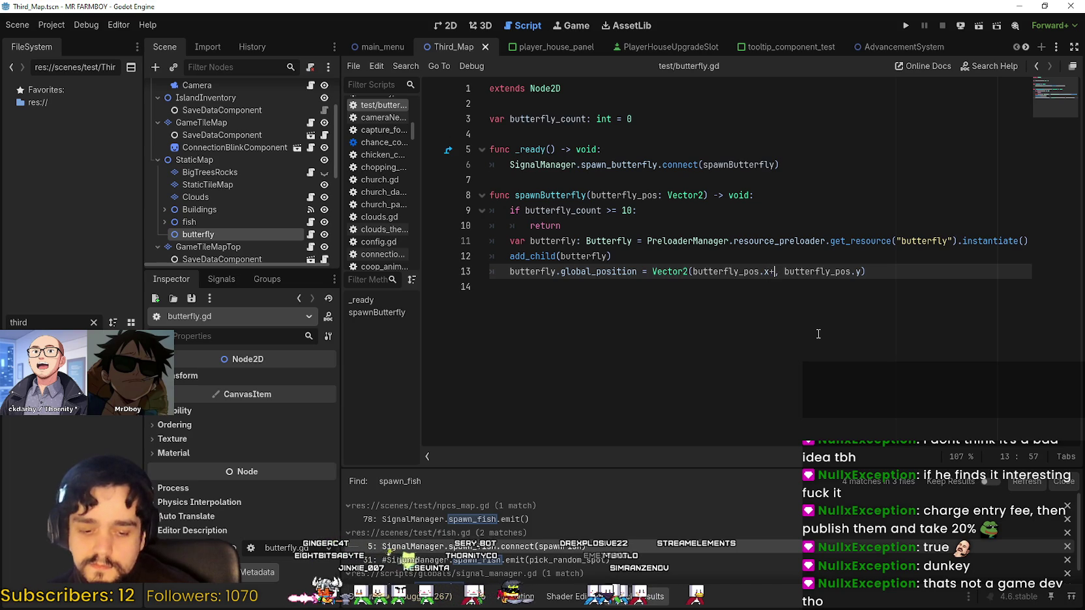
{"action": "type", "text": "+"}
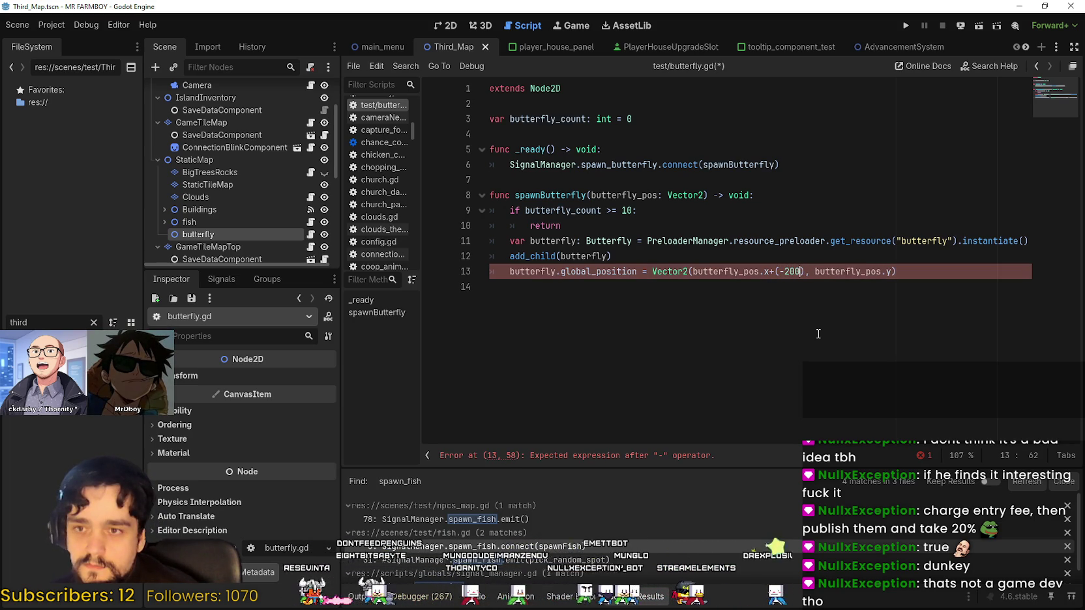
Replace the typed x offset with a randi_range(-250, 250) call using autocomplete
{"action": "key", "text": "BackSpace"}
{"action": "key", "text": "BackSpace"}
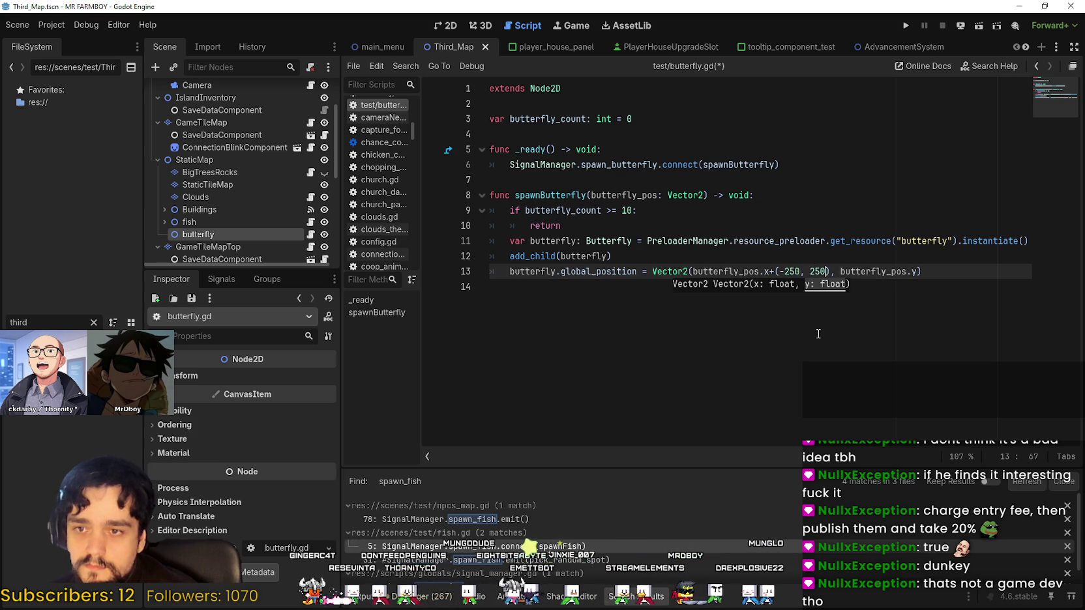
{"action": "left_click_drag", "start_coordinate": [770, 272], "coordinate": [839, 274]}
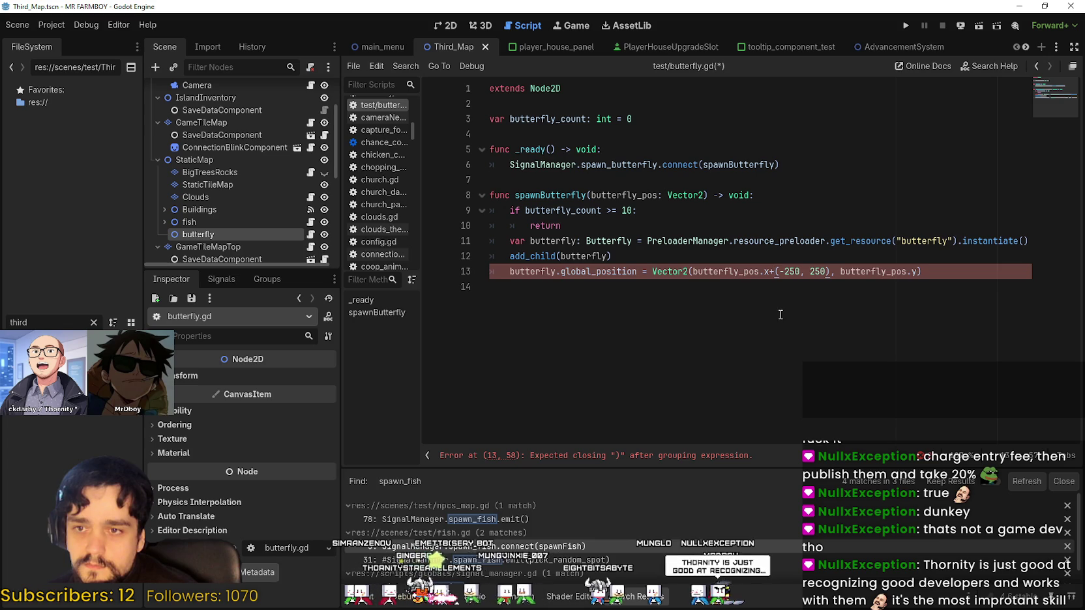
{"action": "type", "text": "rand"}
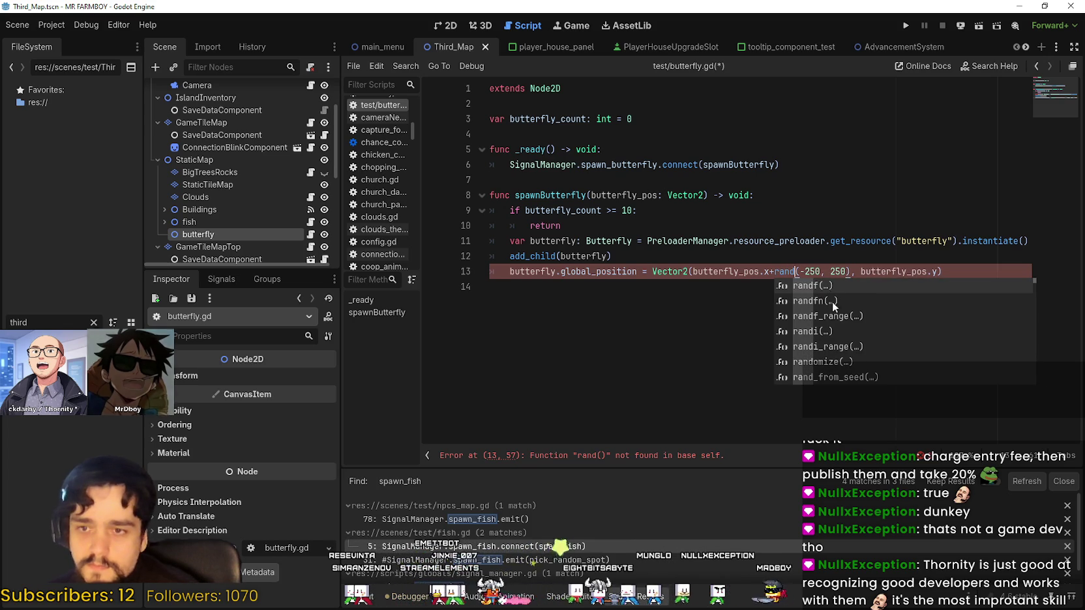
{"action": "left_click", "coordinate": [834, 330]}
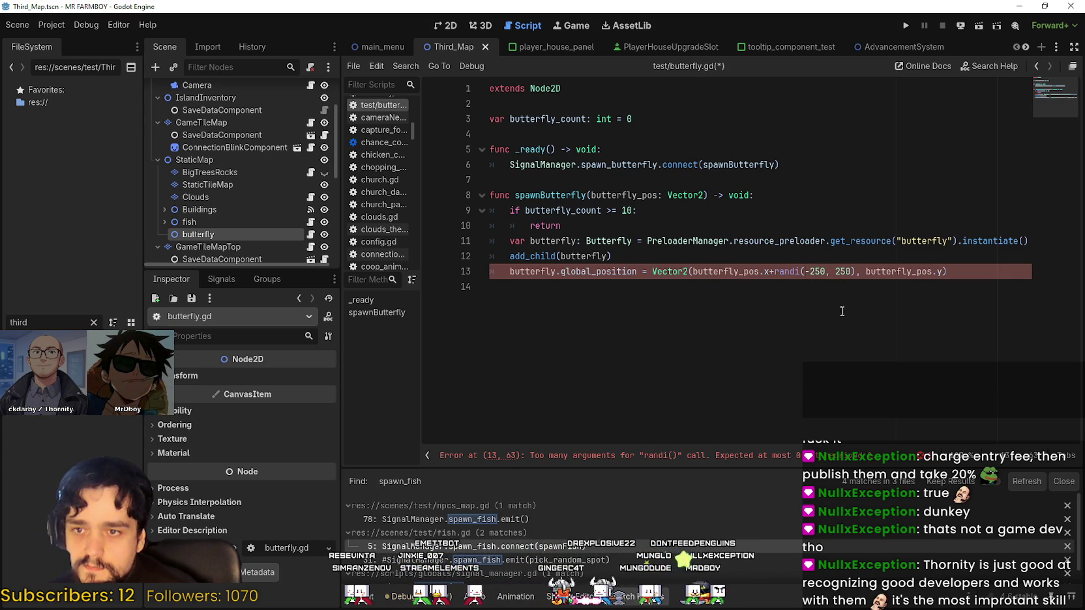
{"action": "double_click", "coordinate": [790, 270]}
{"action": "type", "text": "rand"}
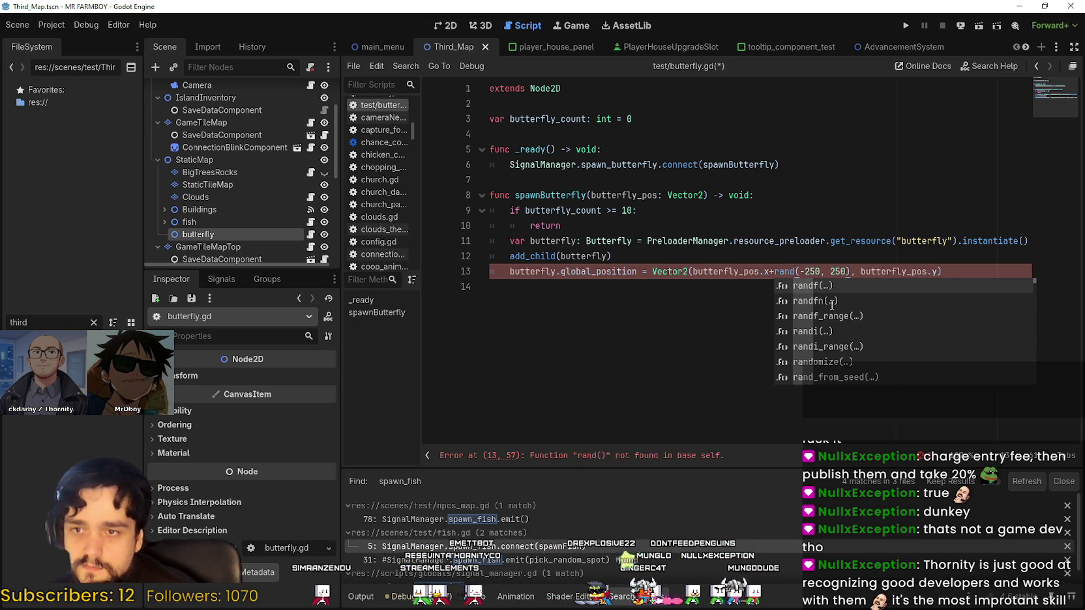
{"action": "key", "text": "Down"}
{"action": "key", "text": "Down"}
{"action": "key", "text": "Down"}
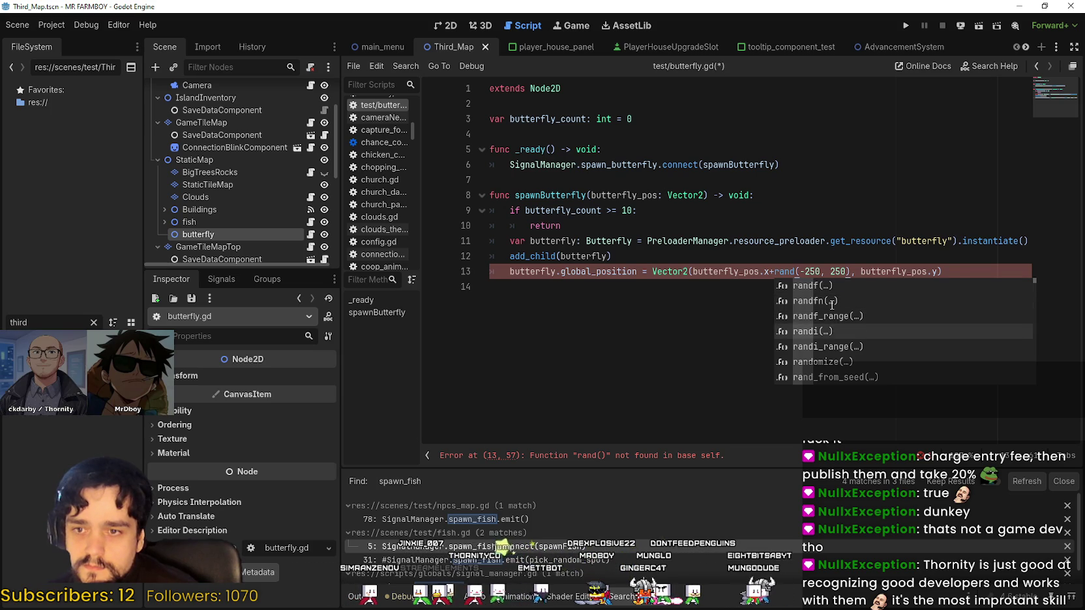
{"action": "key", "text": "Return"}
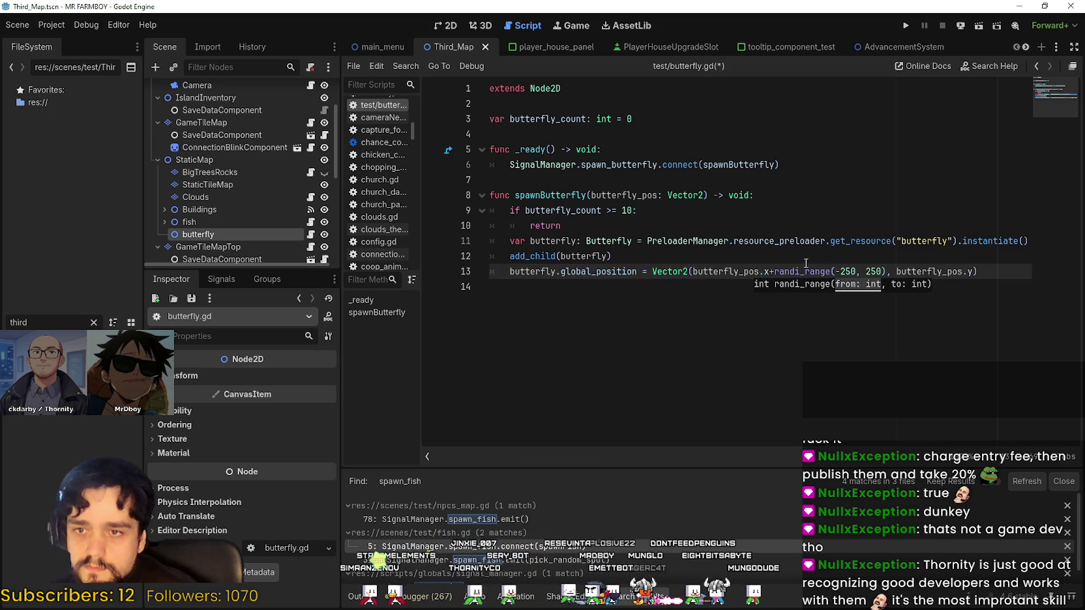
Check the randi_range documentation and select the +randi_range(-250, 250) expression
{"action": "double_click", "coordinate": [807, 270]}
{"action": "key", "text": "Left"}
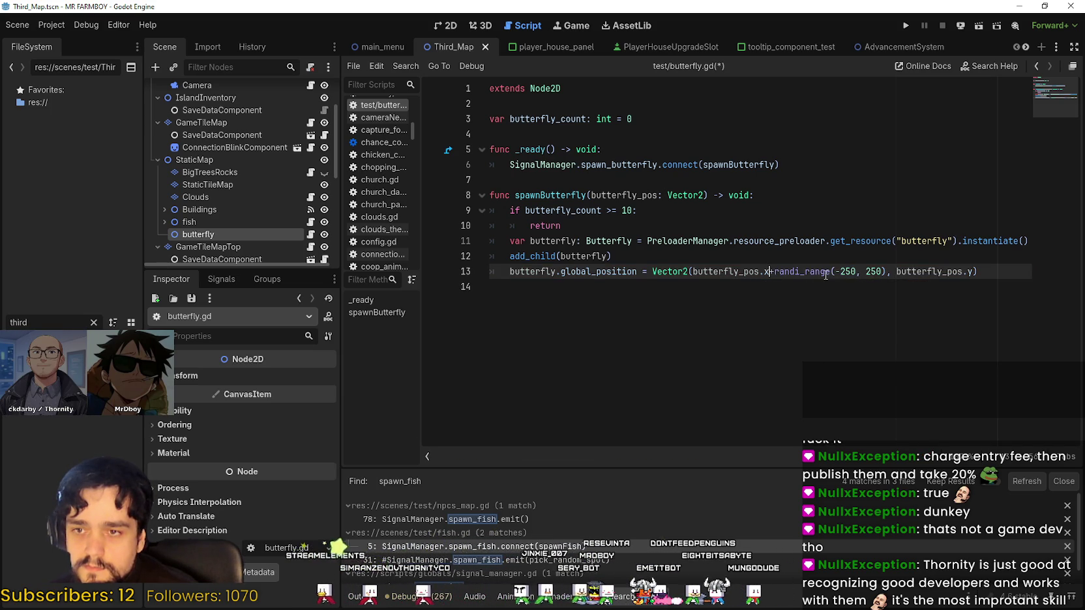
{"action": "mouse_move", "coordinate": [825, 274]}
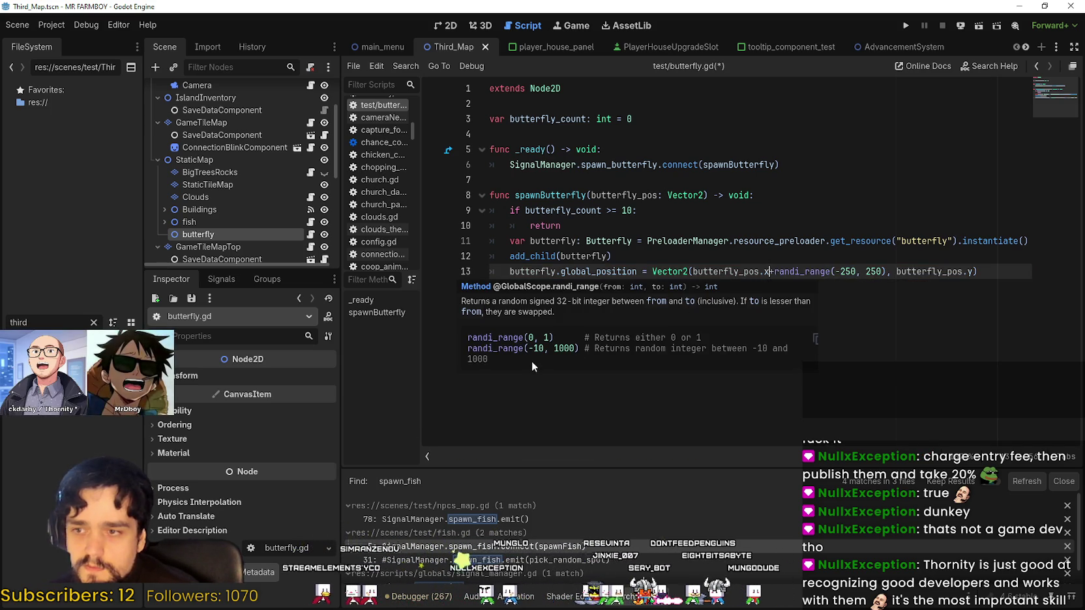
{"action": "key", "text": "Up"}
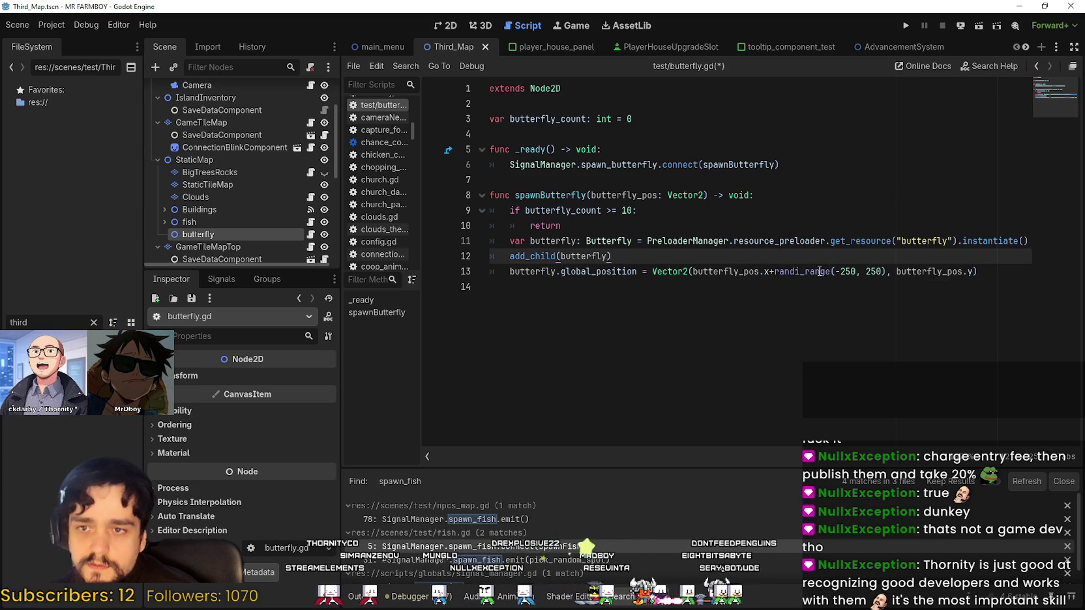
{"action": "double_click", "coordinate": [771, 272]}
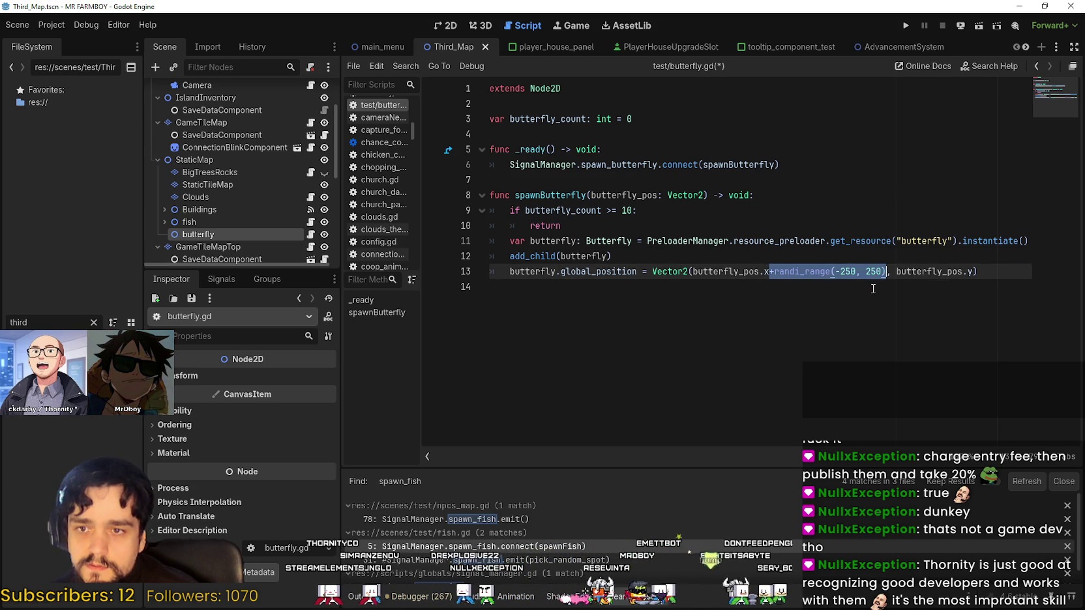
{"action": "left_click", "coordinate": [863, 266]}
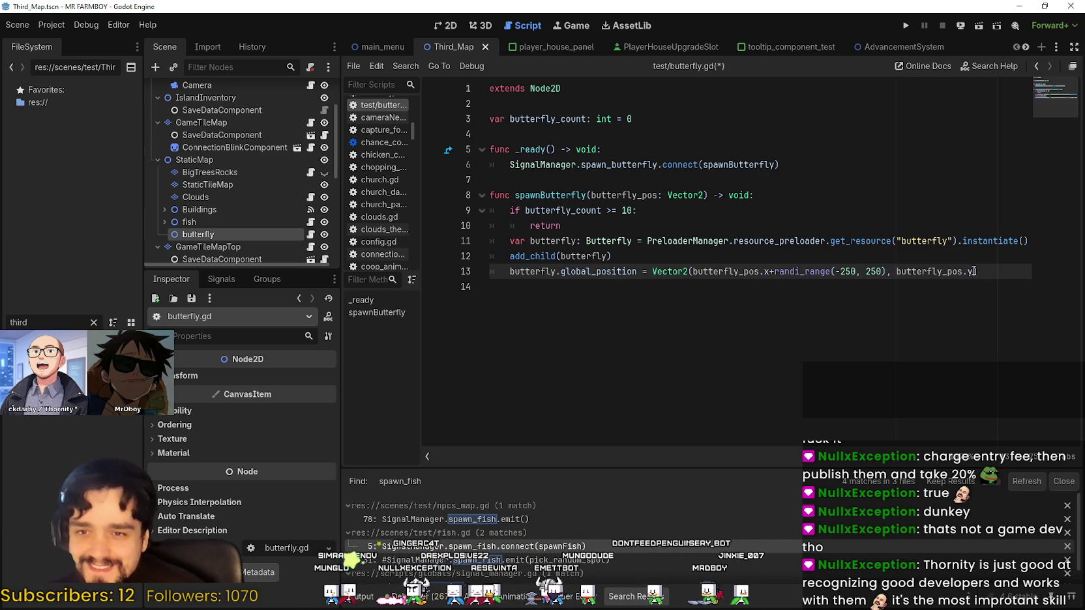
Add randi_range(-150, 150) after butterfly_pos.y+, save the script, and widen the editor
{"action": "type", "text": "+randi_range(-250, 250)"}
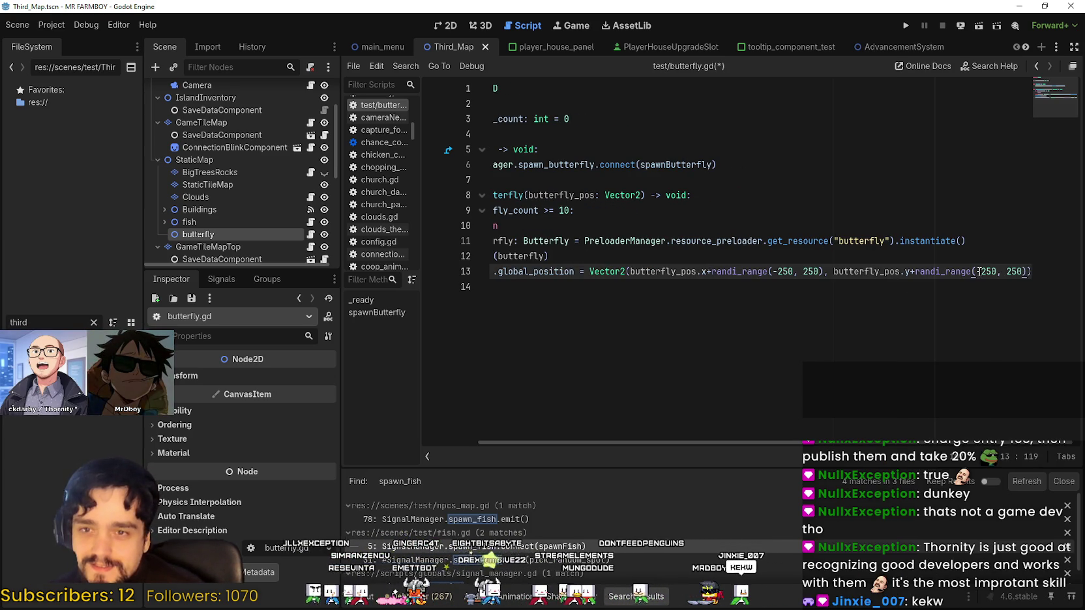
{"action": "left_click", "coordinate": [924, 271]}
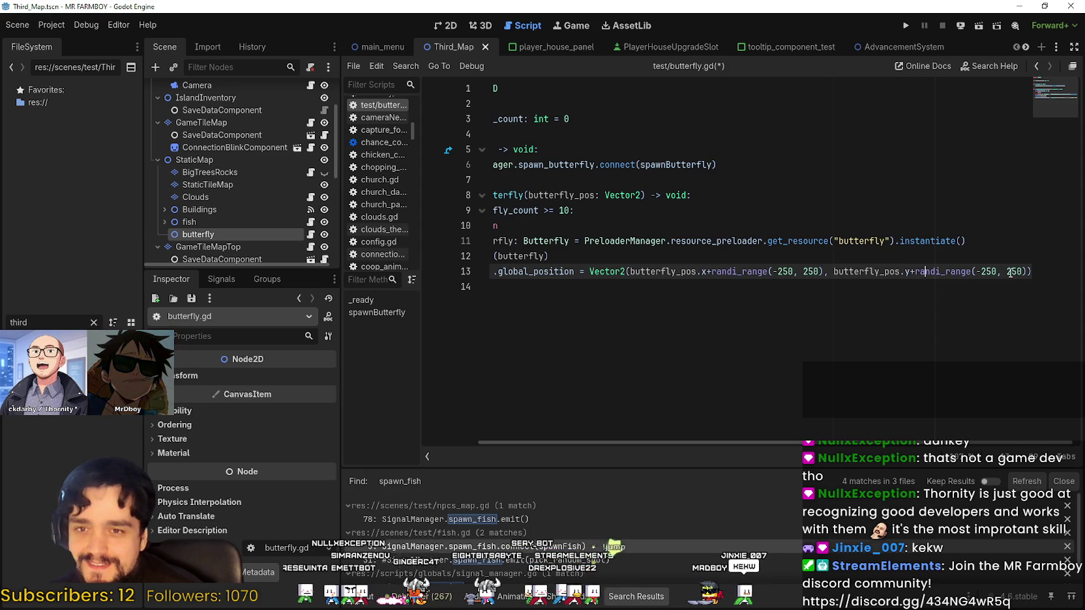
{"action": "key", "text": "ctrl+s"}
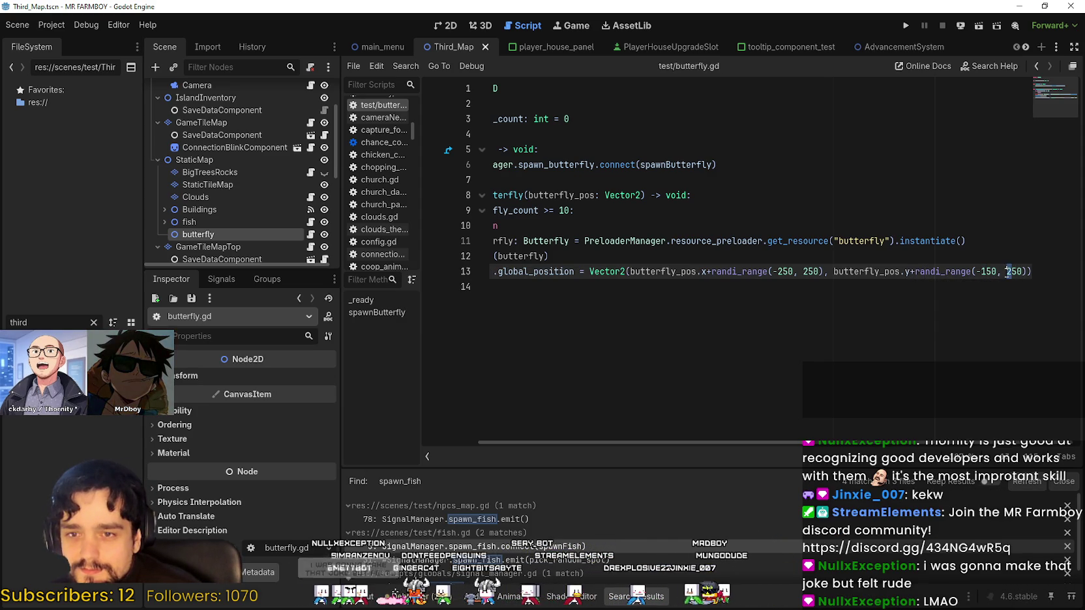
{"action": "left_click", "coordinate": [1000, 285]}
{"action": "key", "text": "BackSpace"}
{"action": "key", "text": "ctrl+s"}
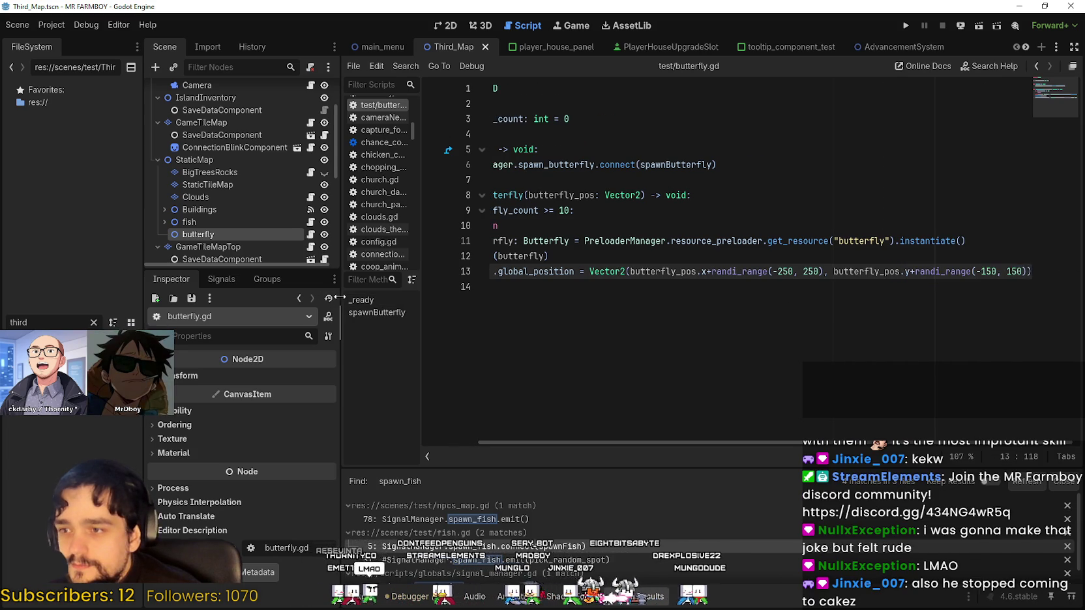
{"action": "left_click_drag", "start_coordinate": [340, 297], "coordinate": [323, 300]}
{"action": "mouse_move", "coordinate": [579, 444]}
{"action": "left_mouse_down"}
{"action": "mouse_move", "coordinate": [463, 424]}
{"action": "mouse_move", "coordinate": [757, 451]}
{"action": "left_mouse_up"}
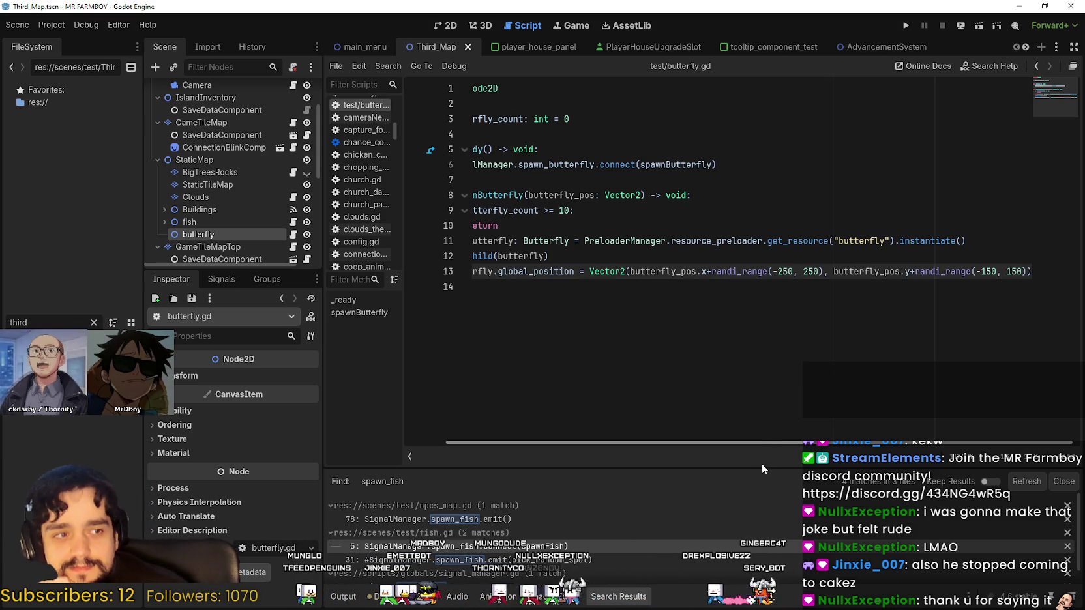
{"action": "mouse_move", "coordinate": [981, 273]}
{"action": "left_mouse_down"}
{"action": "mouse_move", "coordinate": [464, 268]}
{"action": "mouse_move", "coordinate": [1034, 268]}
{"action": "left_mouse_up"}
{"action": "left_click", "coordinate": [464, 268]}
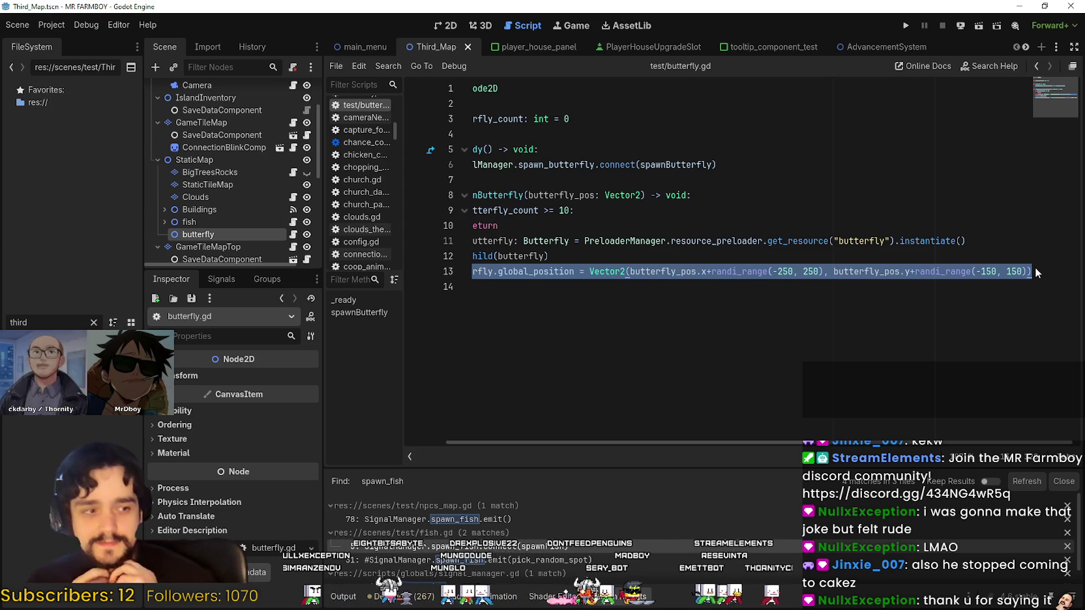
{"action": "right_click", "coordinate": [849, 285]}
{"action": "left_click", "coordinate": [521, 275]}
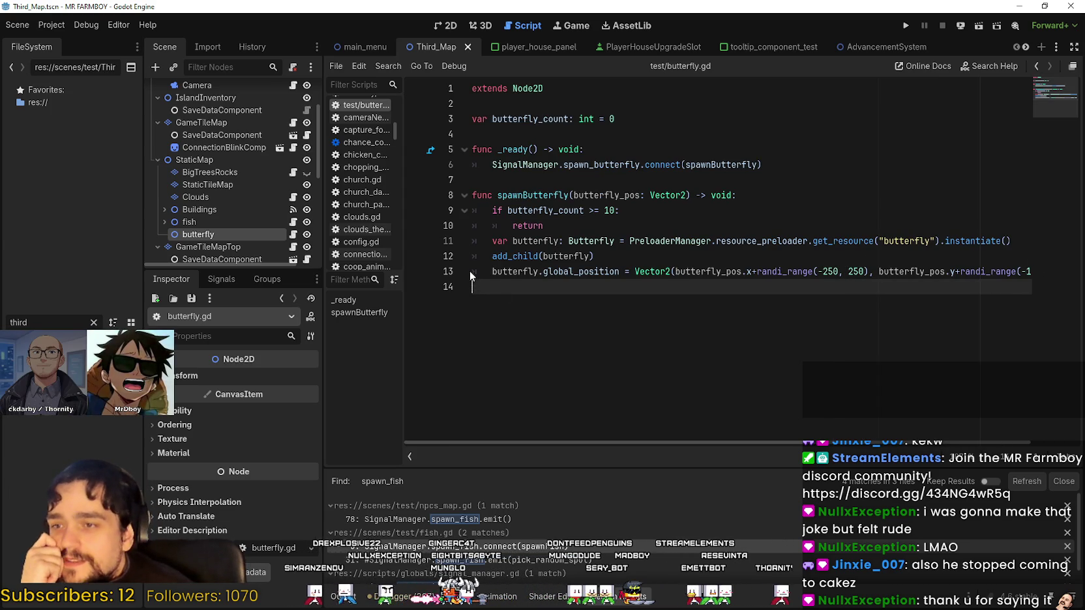
{"action": "left_click_drag", "start_coordinate": [499, 280], "coordinate": [479, 266]}
{"action": "right_click", "coordinate": [506, 269]}
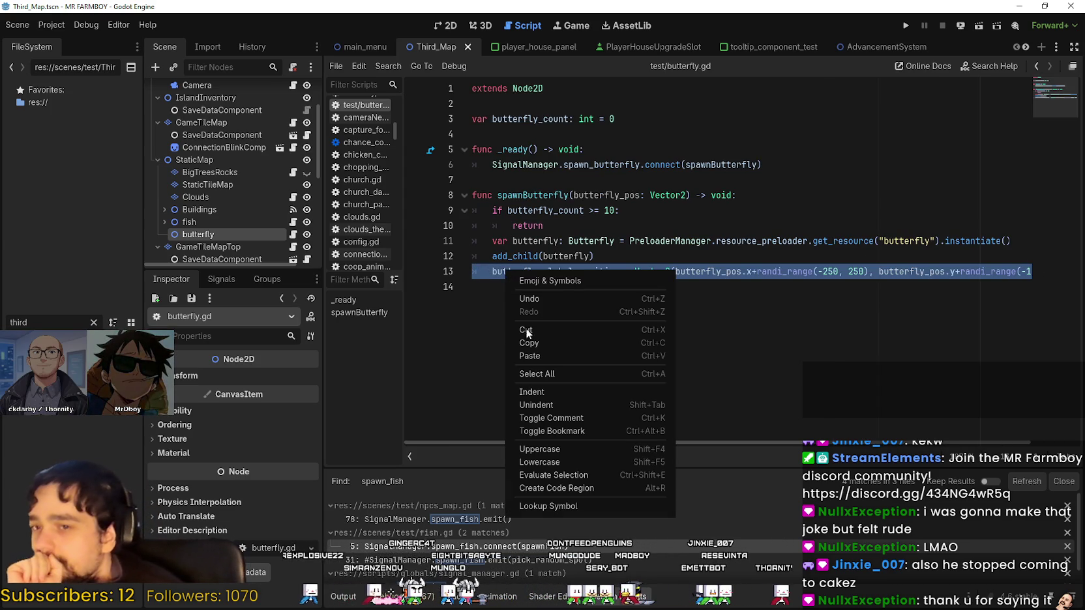
{"action": "left_click", "coordinate": [554, 339]}
{"action": "left_click", "coordinate": [534, 271]}
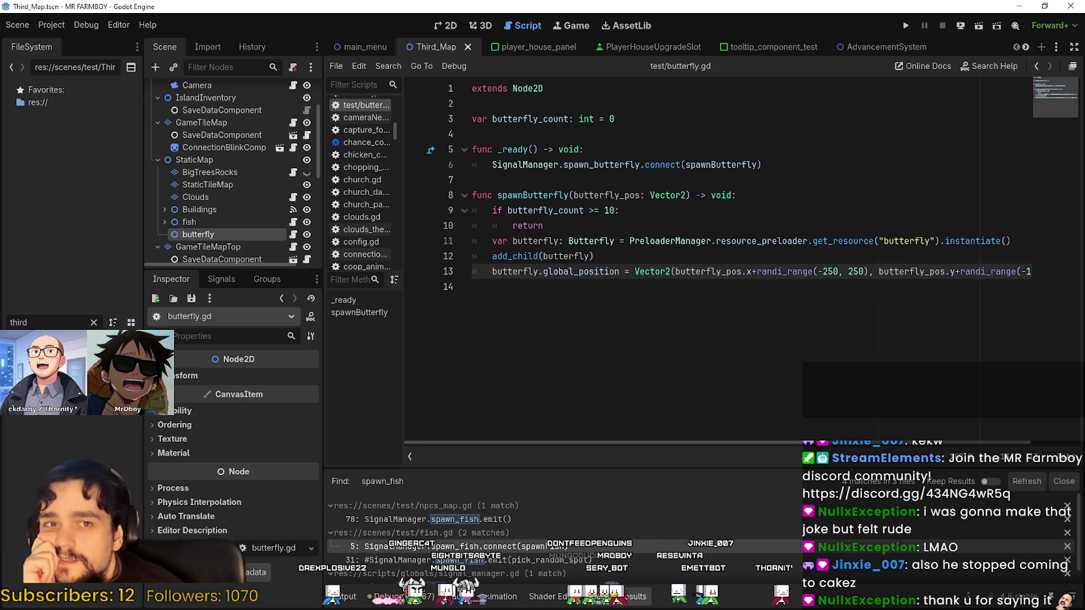
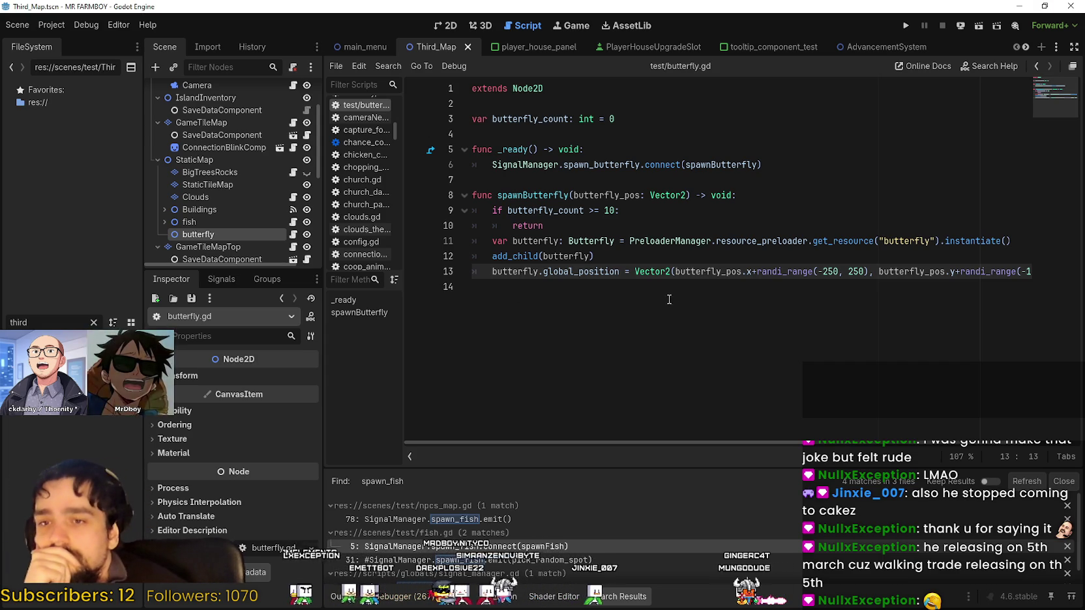
From butterfly.gd, use Lookup Symbol on SignalManager on line 6 to open signal_manager.gd
{"action": "left_click", "coordinate": [691, 290]}
{"action": "double_click", "coordinate": [721, 165]}
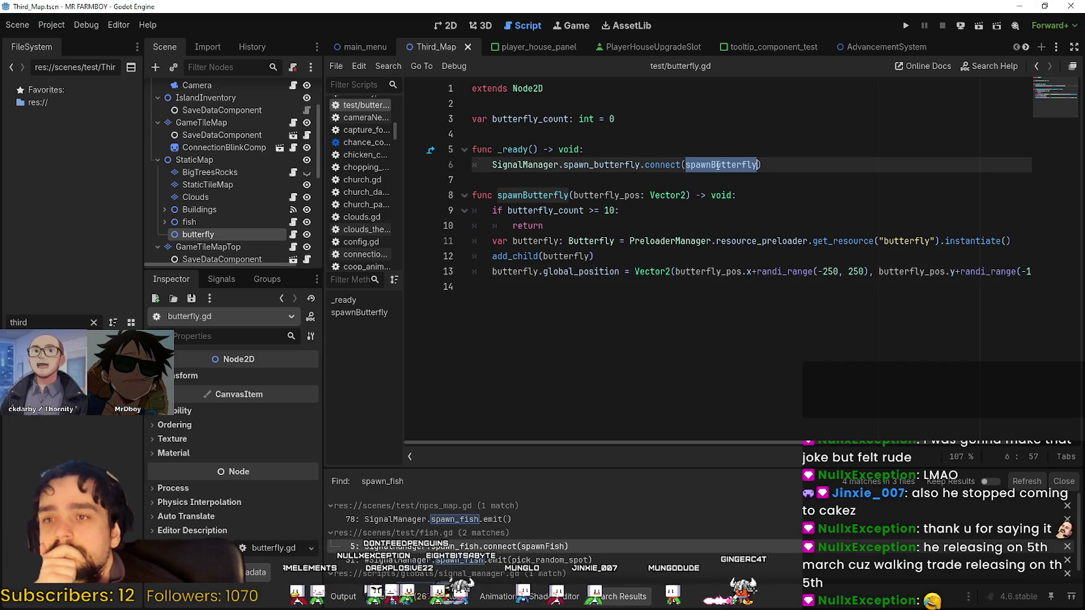
{"action": "double_click", "coordinate": [574, 165]}
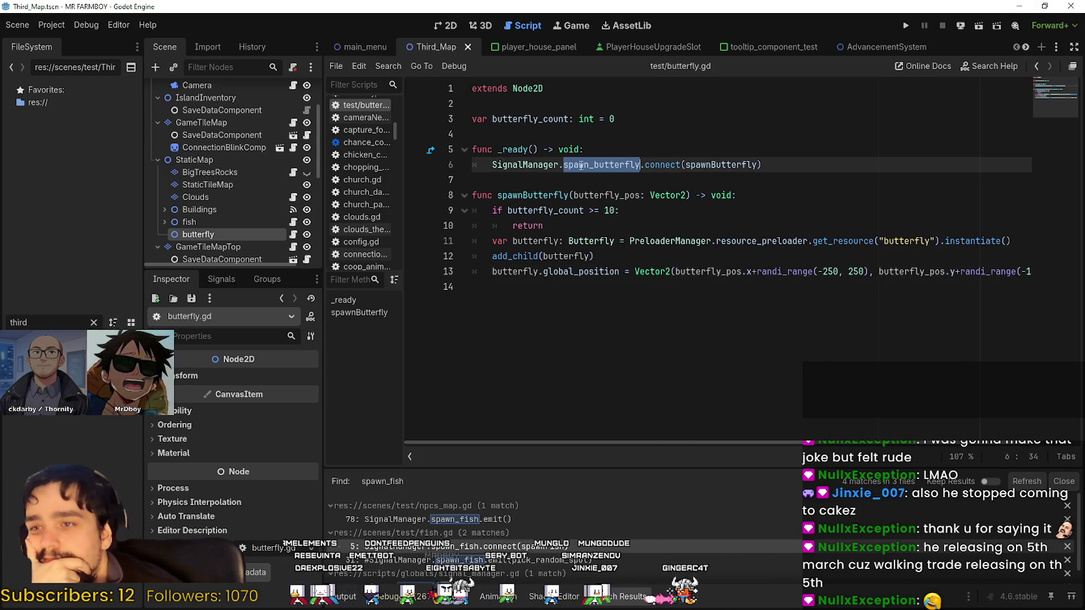
{"action": "right_click", "coordinate": [570, 170]}
{"action": "left_click", "coordinate": [595, 238]}
{"action": "left_click", "coordinate": [585, 165]}
{"action": "right_click", "coordinate": [585, 170]}
{"action": "left_click", "coordinate": [526, 166]}
{"action": "right_click", "coordinate": [525, 166]}
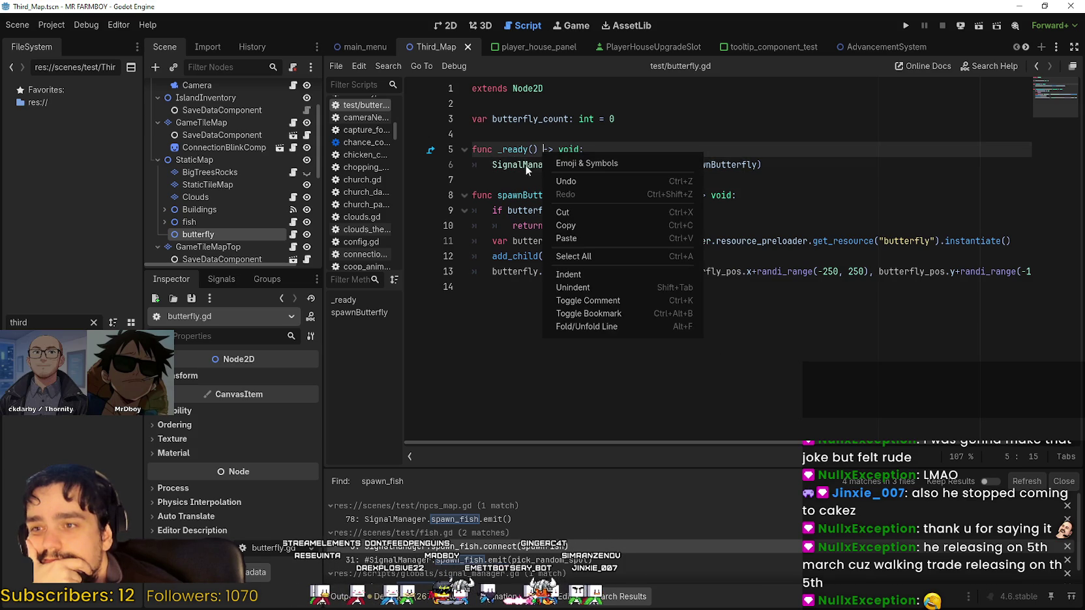
{"action": "left_click", "coordinate": [616, 343]}
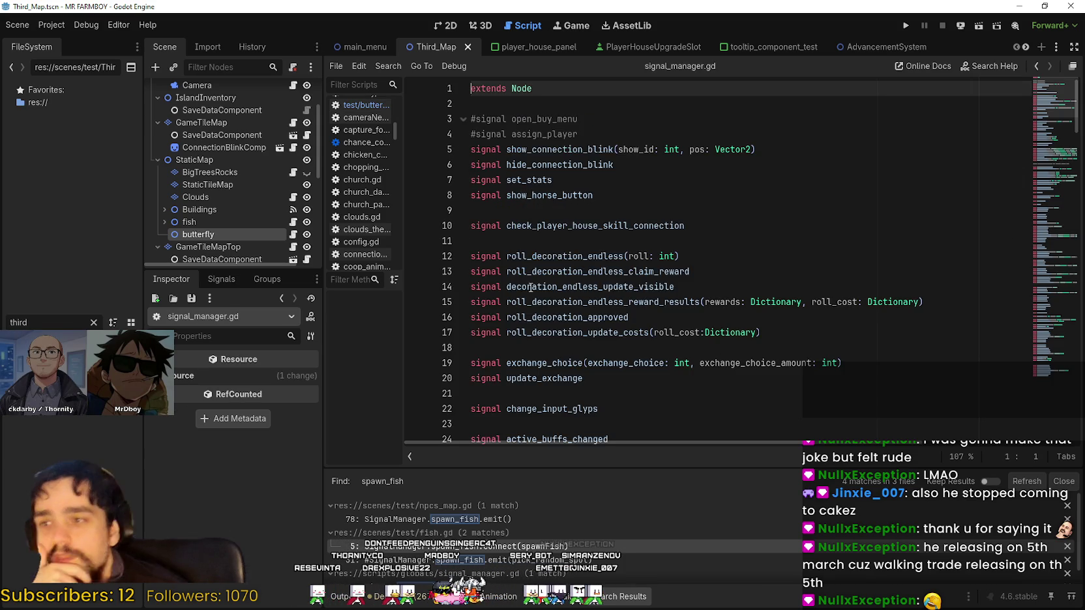
Declare signal spawn_butterfly(pos:Vector2) on a new line below update_exchange
{"action": "left_click", "coordinate": [616, 317]}
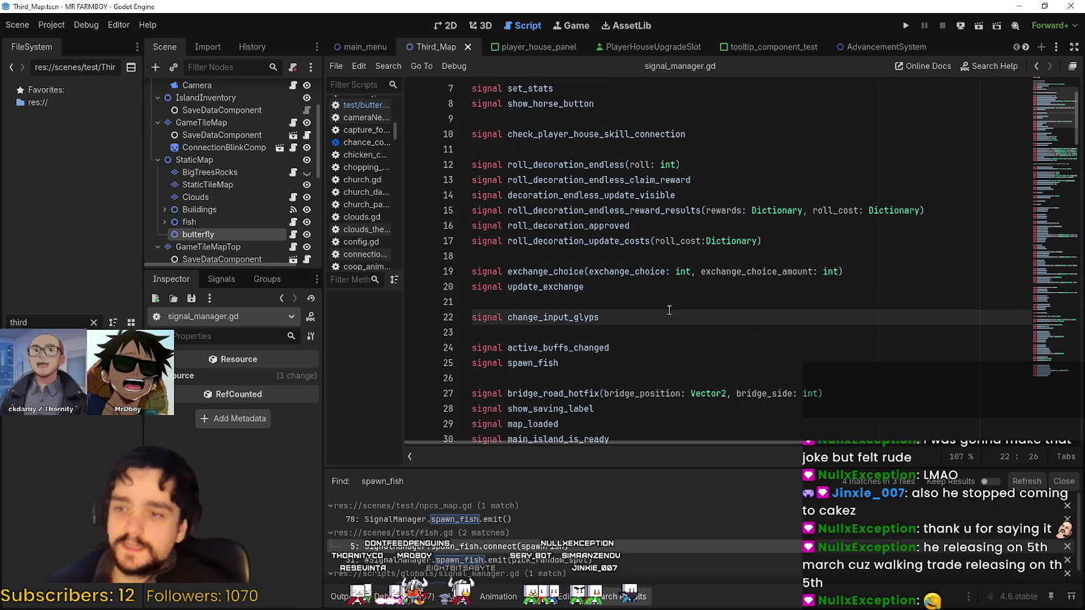
{"action": "left_click", "coordinate": [652, 271]}
{"action": "left_click", "coordinate": [670, 291]}
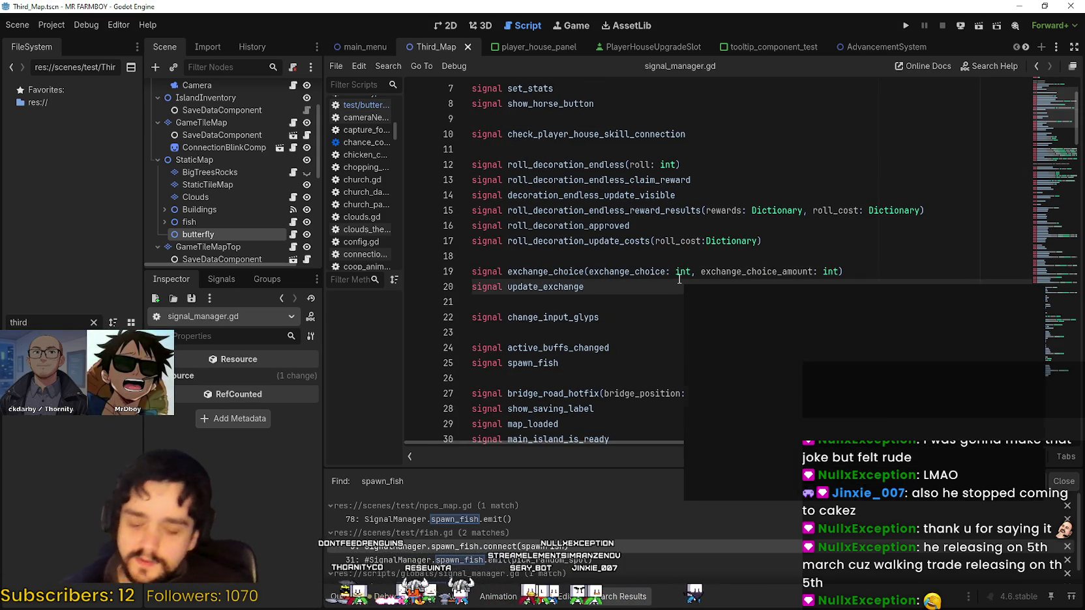
{"action": "key", "text": "Return"}
{"action": "key", "text": "Return"}
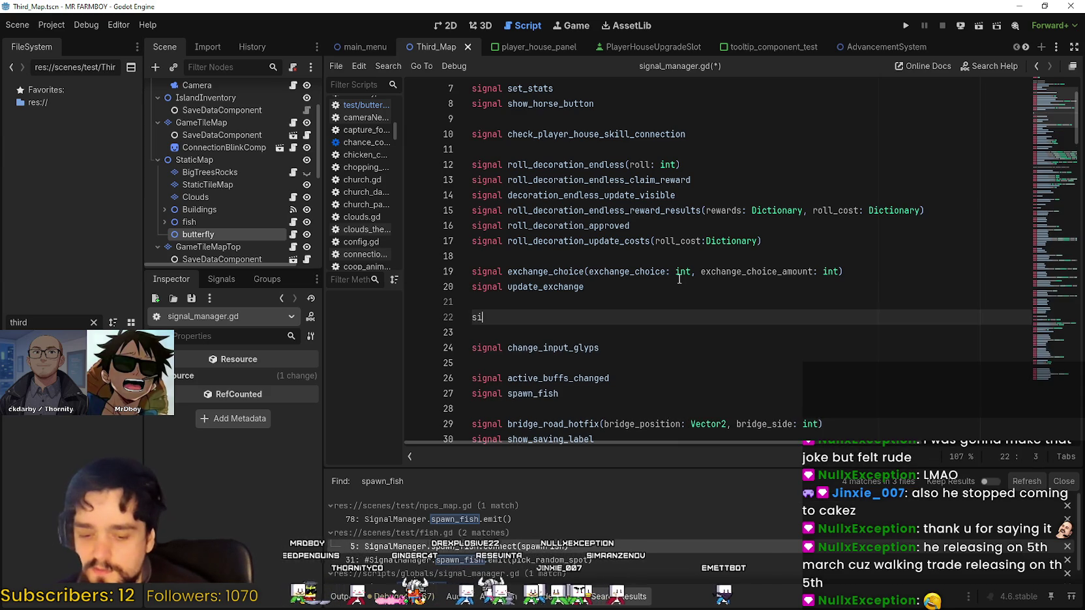
{"action": "type", "text": "signal spawn_butterfly"}
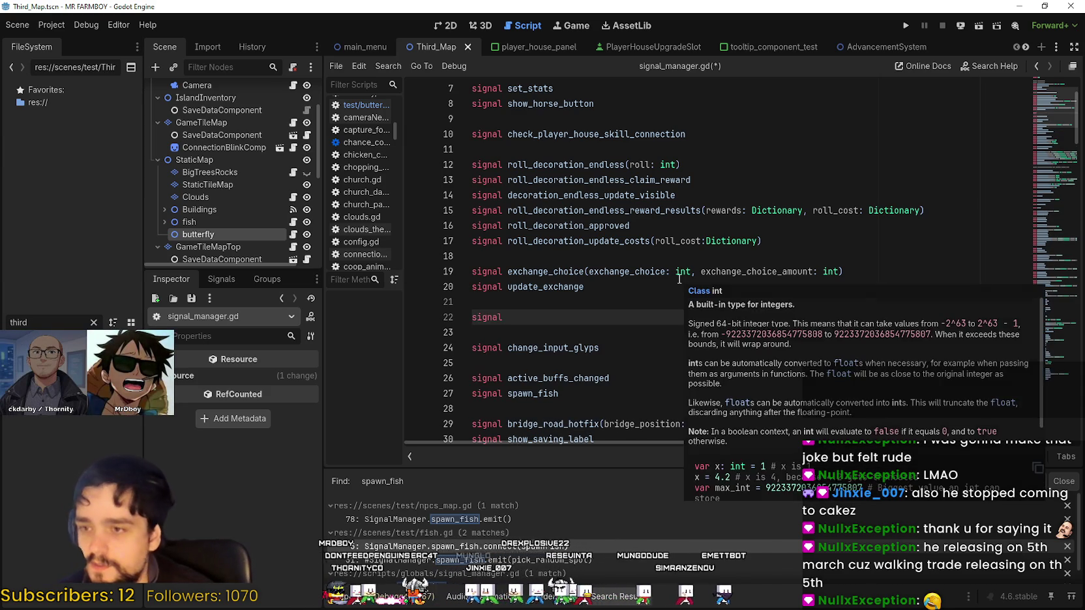
{"action": "type", "text": "("}
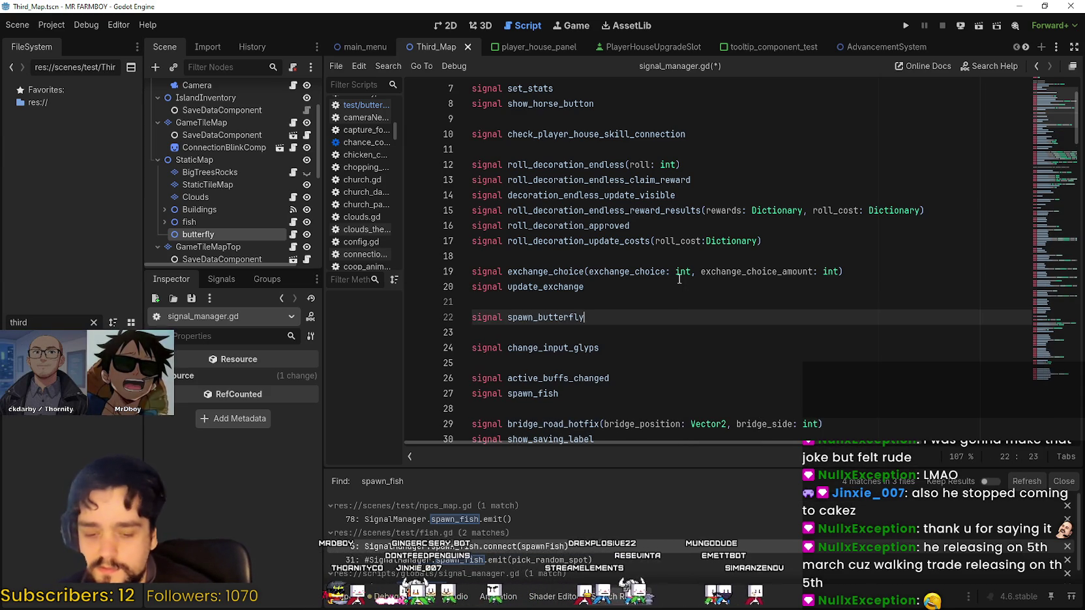
{"action": "type", "text": "pos:"}
{"action": "type", "text": "Vec"}
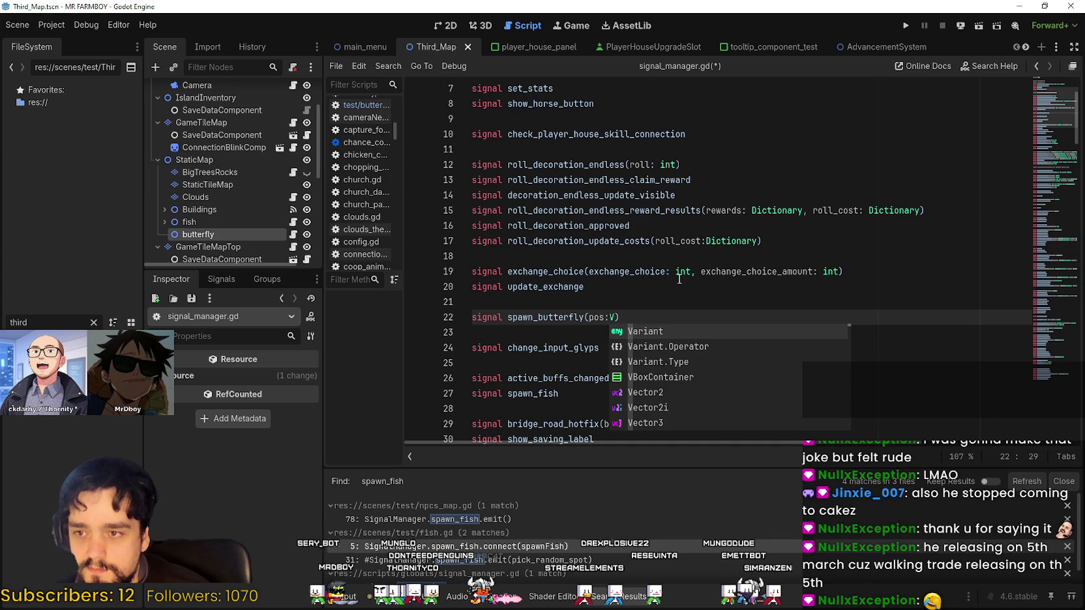
{"action": "type", "text": "tor2"}
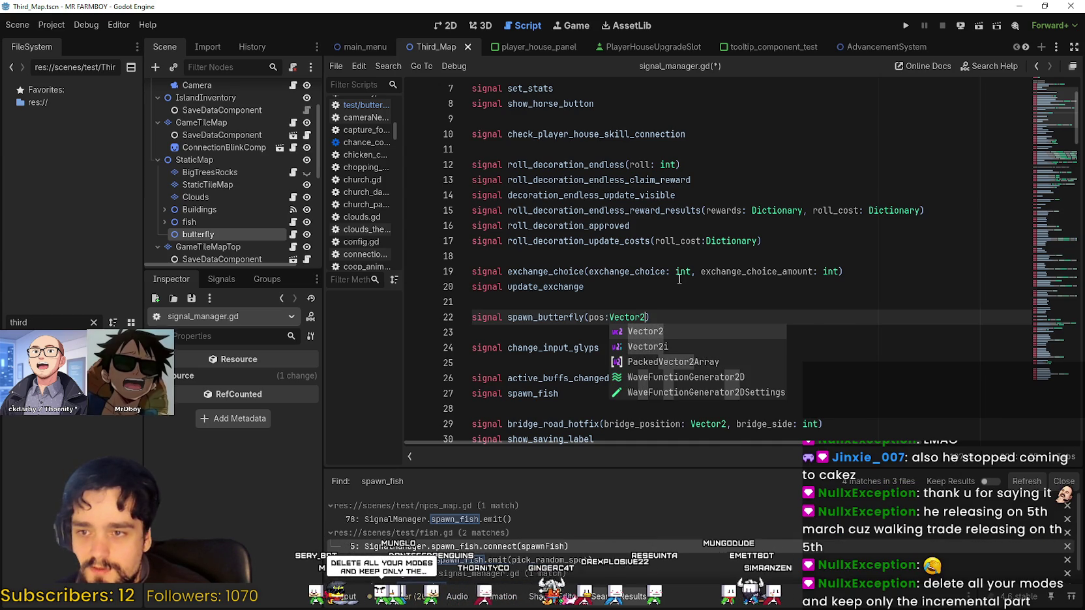
{"action": "key", "text": "Return"}
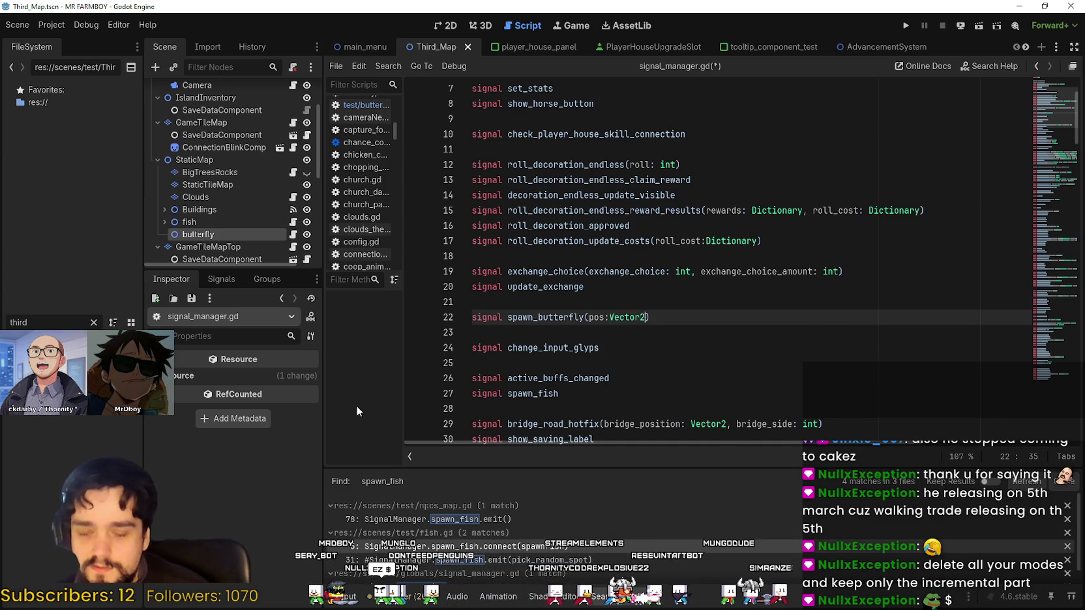
{"action": "key", "text": "Down"}
Save signal_manager.gd with the new spawn_butterfly signal
{"action": "double_click", "coordinate": [579, 317]}
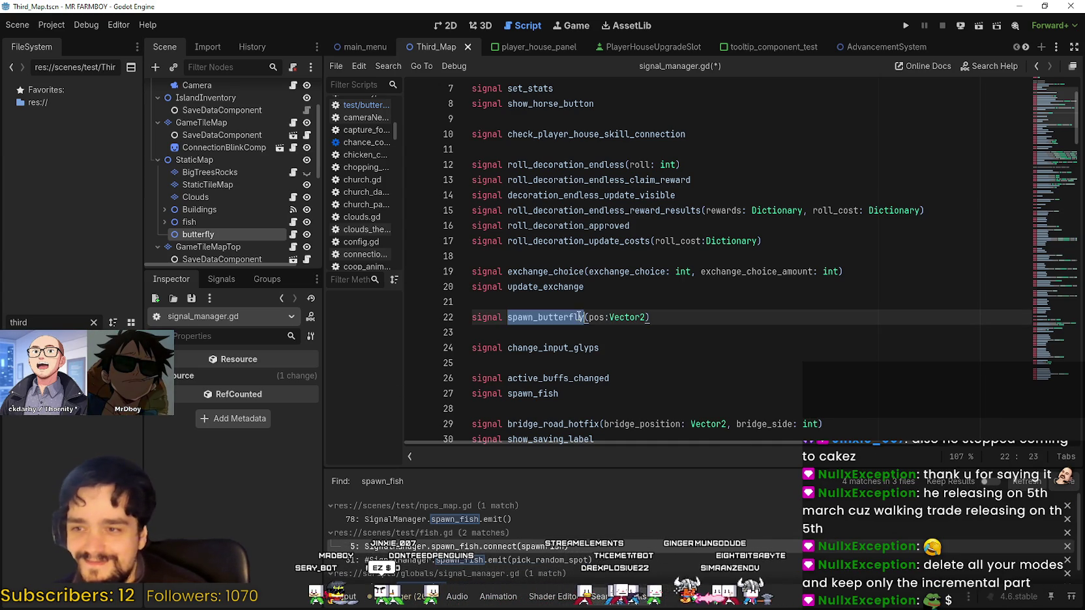
{"action": "left_click", "coordinate": [565, 336]}
{"action": "key", "text": "ctrl+s"}
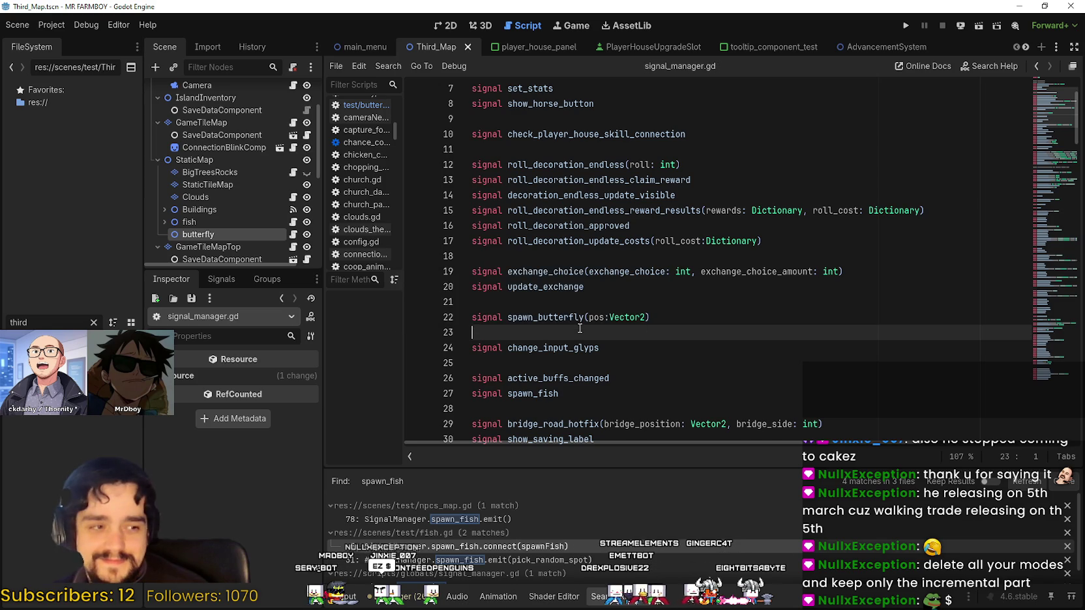
{"action": "left_click", "coordinate": [583, 317]}
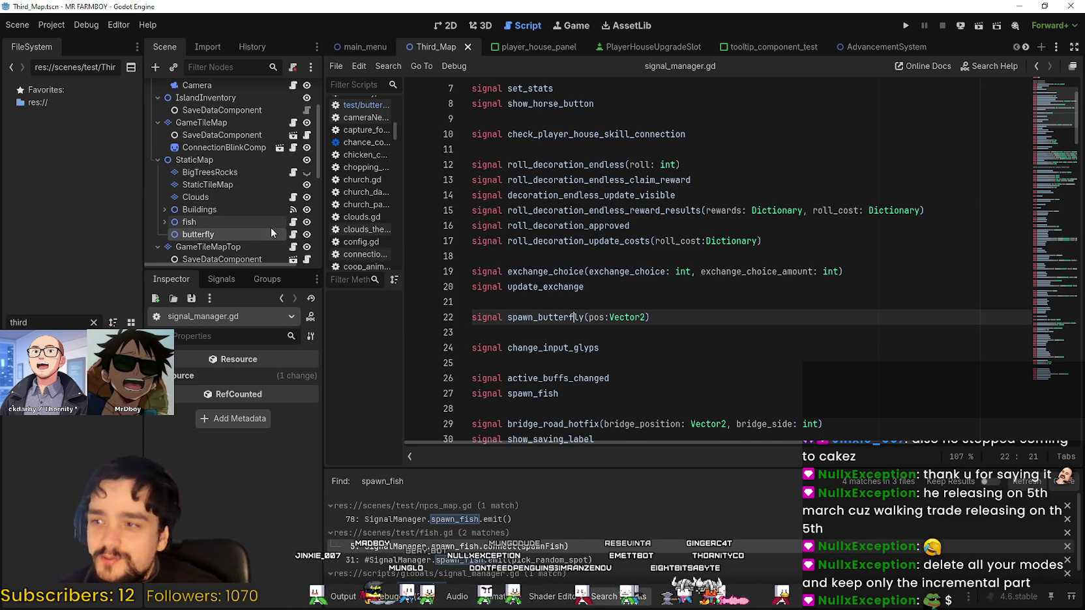
{"action": "scroll", "coordinate": [272, 218], "scroll_direction": "down", "scroll_amount": 3}
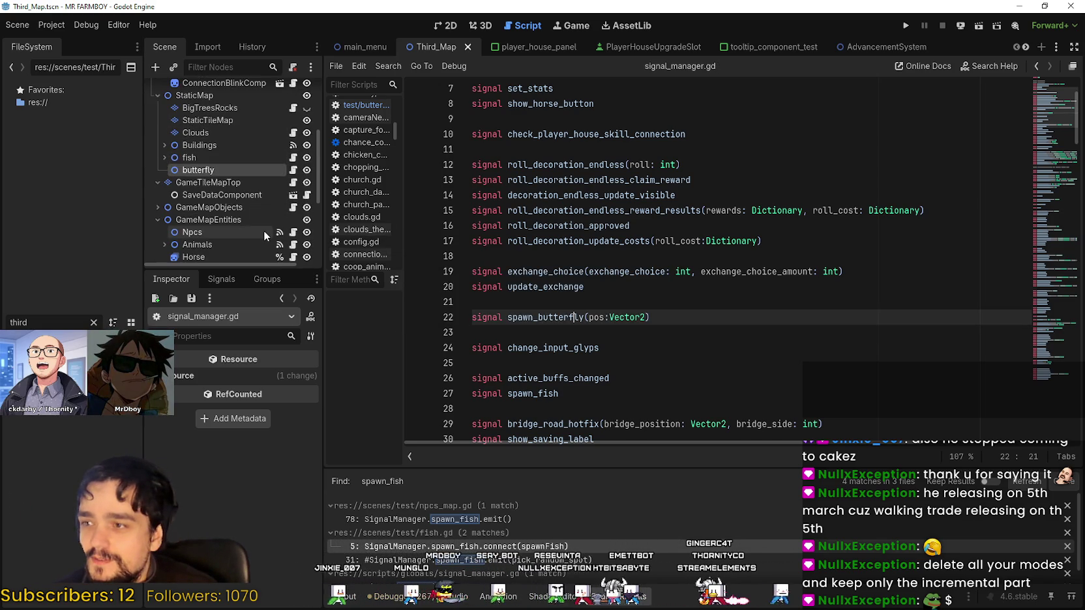
{"action": "scroll", "coordinate": [264, 231], "scroll_direction": "down", "scroll_amount": 1}
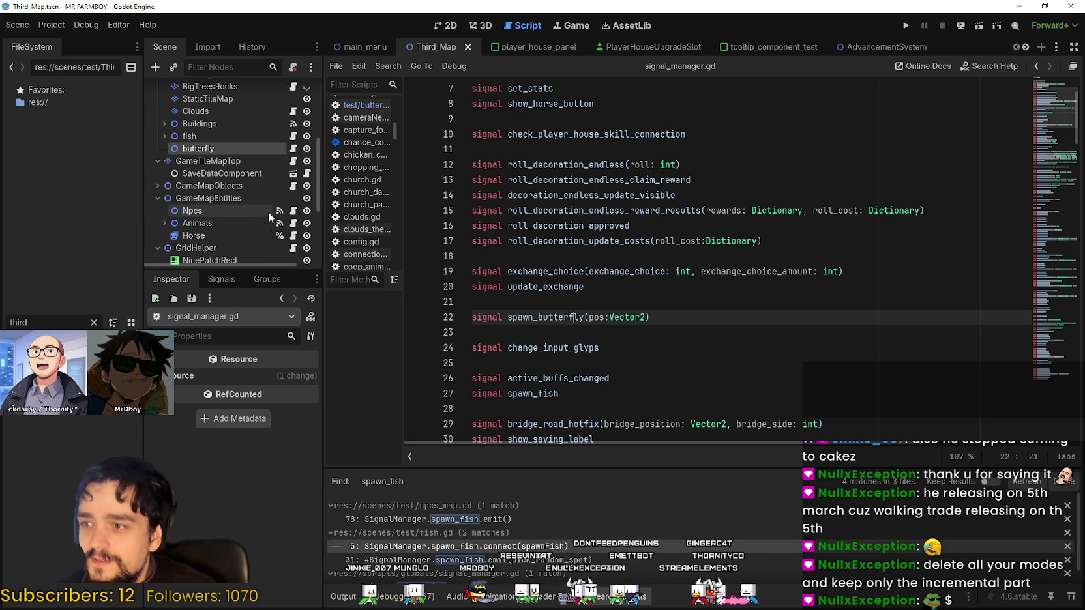
{"action": "left_click", "coordinate": [752, 291]}
{"action": "left_click", "coordinate": [727, 304]}
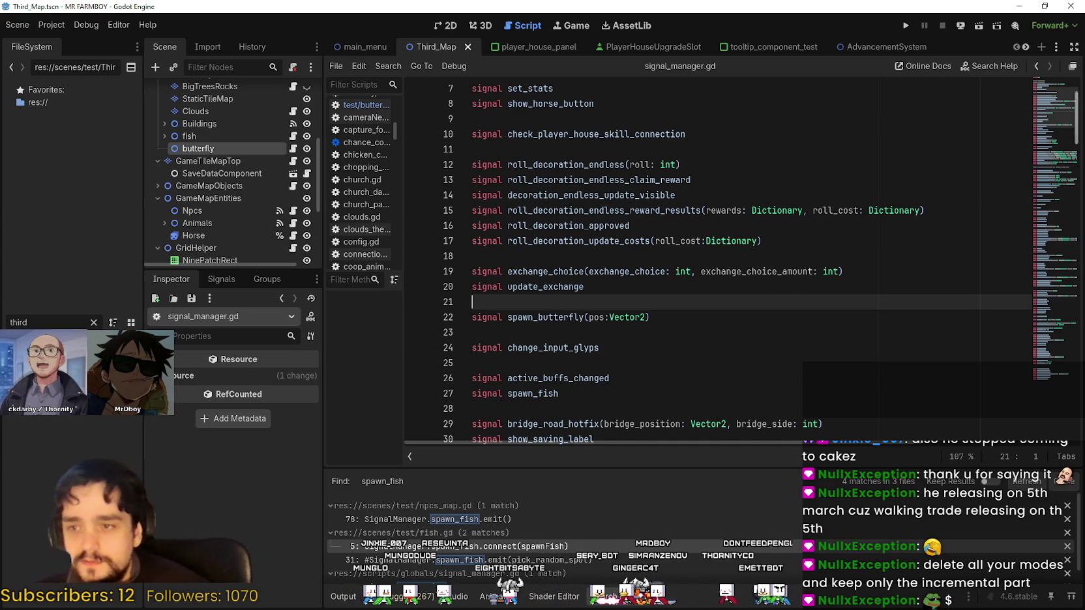
{"action": "left_click", "coordinate": [555, 313]}
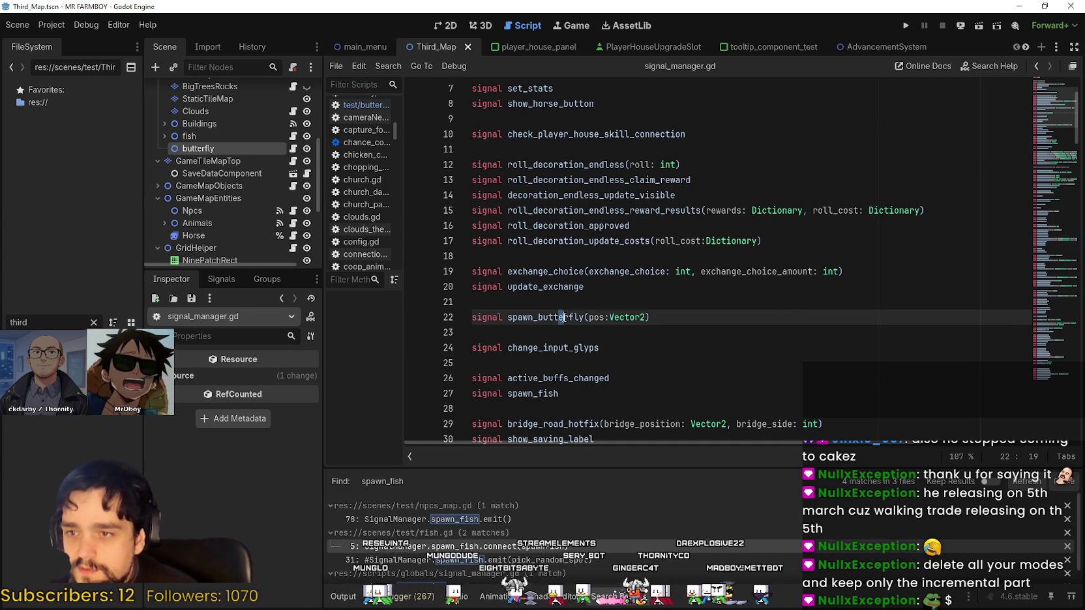
{"action": "double_click", "coordinate": [554, 312]}
{"action": "left_click", "coordinate": [509, 287]}
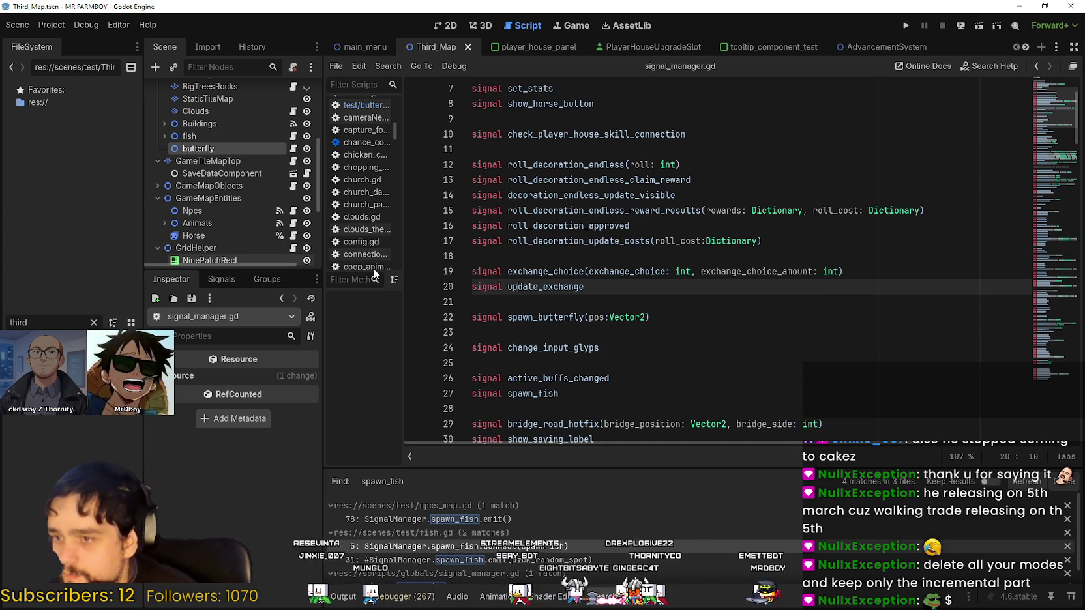
{"action": "scroll", "coordinate": [232, 195], "scroll_direction": "up", "scroll_amount": 2}
{"action": "scroll", "coordinate": [229, 221], "scroll_direction": "up", "scroll_amount": 5}
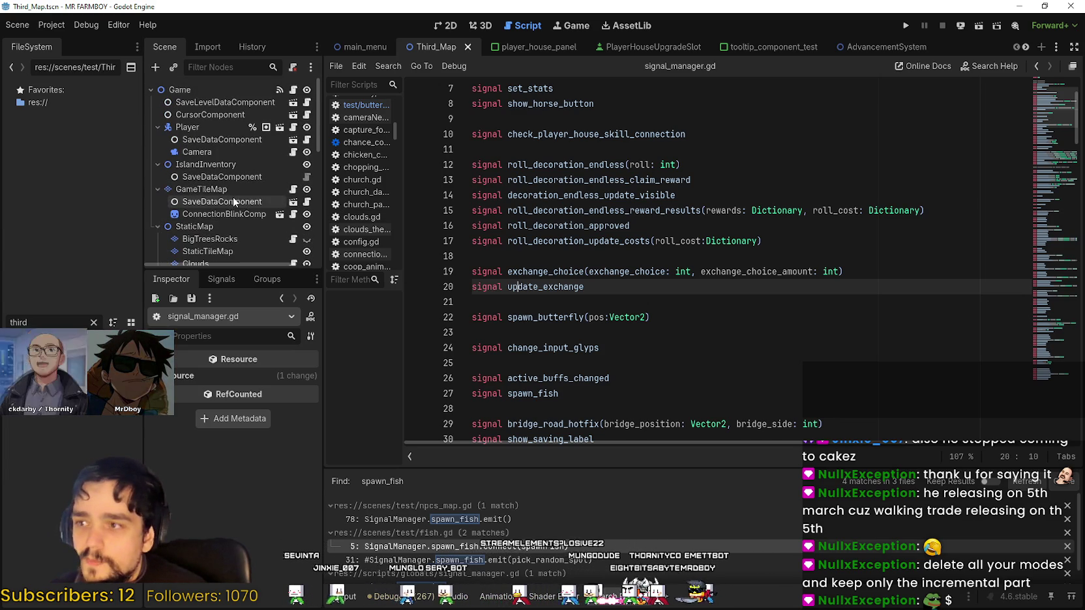
{"action": "left_click", "coordinate": [280, 127]}
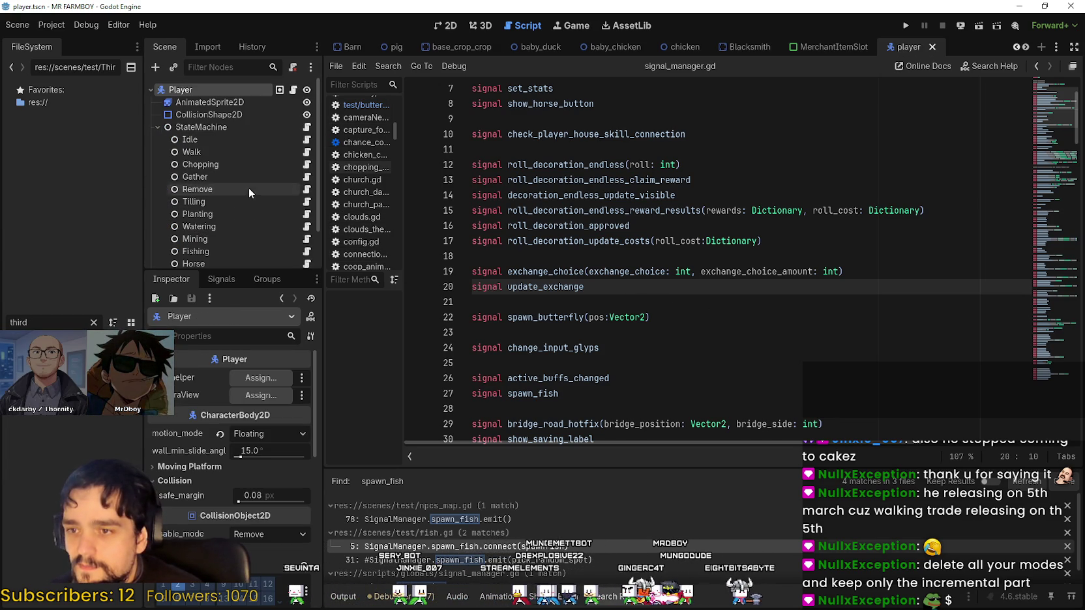
Open idle_state.gd and scroll through it with the minimap, looking for leftover butterfly code
{"action": "left_click", "coordinate": [306, 140]}
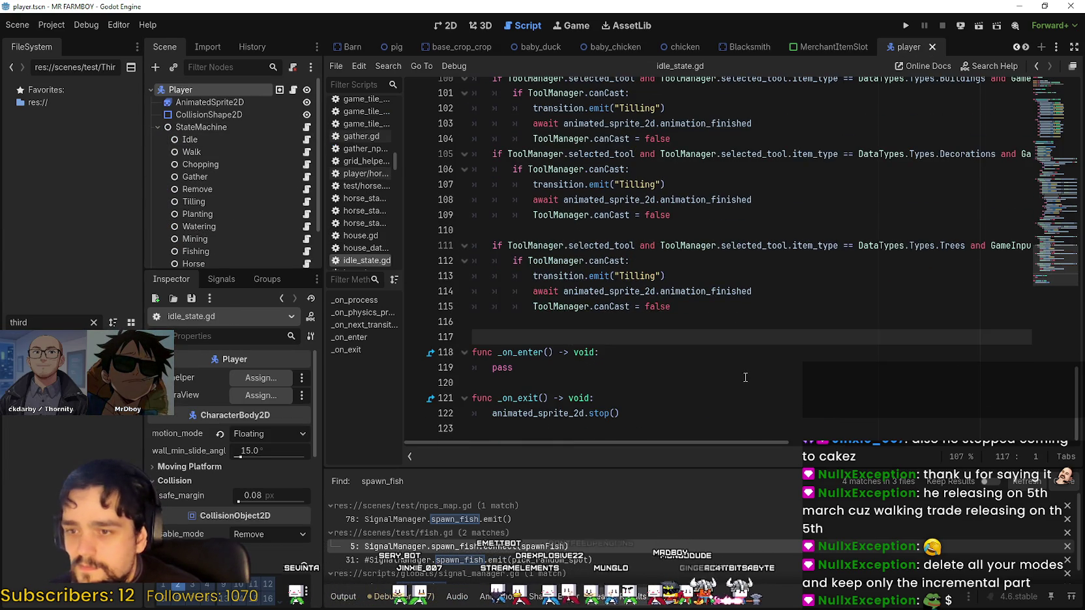
{"action": "left_click", "coordinate": [697, 383]}
{"action": "scroll", "coordinate": [1067, 311], "scroll_direction": "up", "scroll_amount": 2}
{"action": "scroll", "coordinate": [1066, 311], "scroll_direction": "down", "scroll_amount": 2}
{"action": "left_click_drag", "start_coordinate": [1066, 311], "coordinate": [1052, 151]}
{"action": "left_click_drag", "start_coordinate": [1045, 142], "coordinate": [1025, 125]}
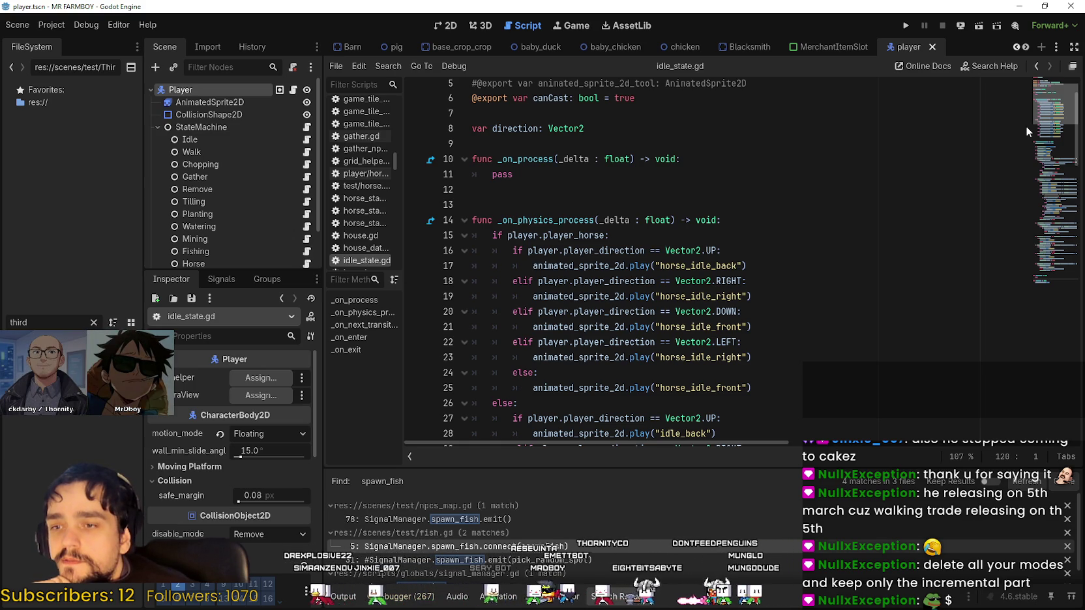
{"action": "mouse_move", "coordinate": [1026, 127]}
{"action": "left_mouse_down"}
{"action": "mouse_move", "coordinate": [1040, 137]}
{"action": "mouse_move", "coordinate": [1031, 176]}
{"action": "left_mouse_up"}
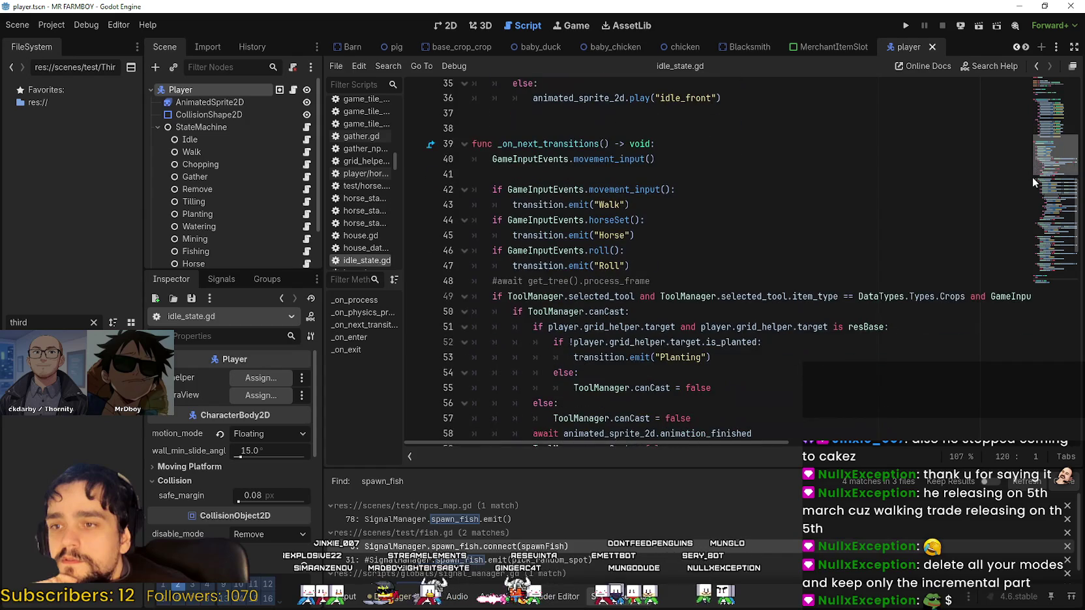
{"action": "left_click_drag", "start_coordinate": [1032, 176], "coordinate": [1040, 264]}
In player.gd, delete the whole spawnButterflies function
{"action": "left_click", "coordinate": [291, 90]}
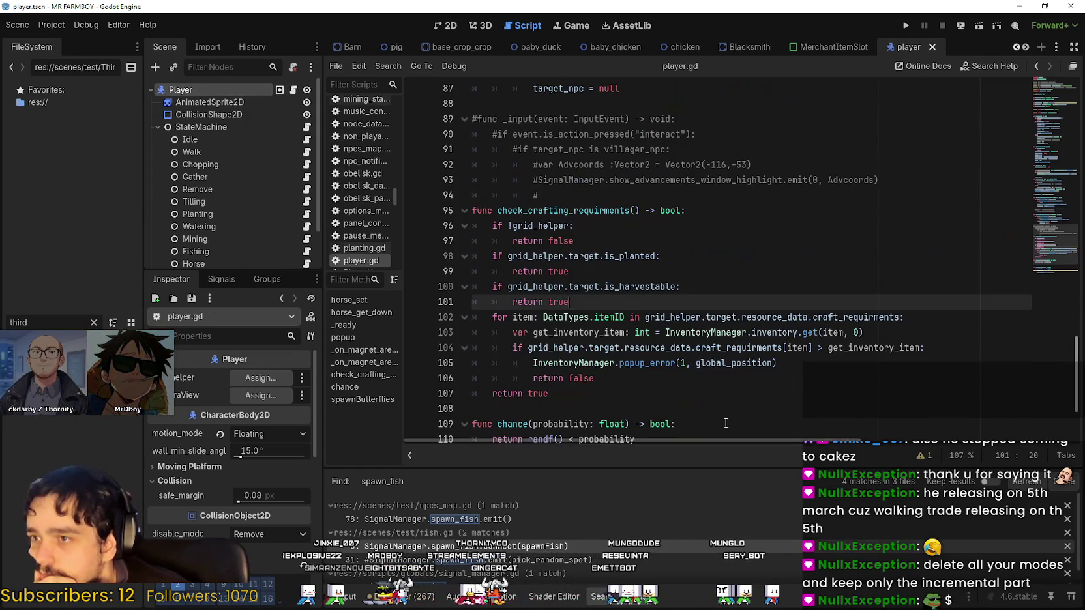
{"action": "scroll", "coordinate": [681, 372], "scroll_direction": "down", "scroll_amount": 3}
{"action": "left_click_drag", "start_coordinate": [736, 412], "coordinate": [512, 326]}
{"action": "key", "text": "BackSpace"}
{"action": "key", "text": "BackSpace"}
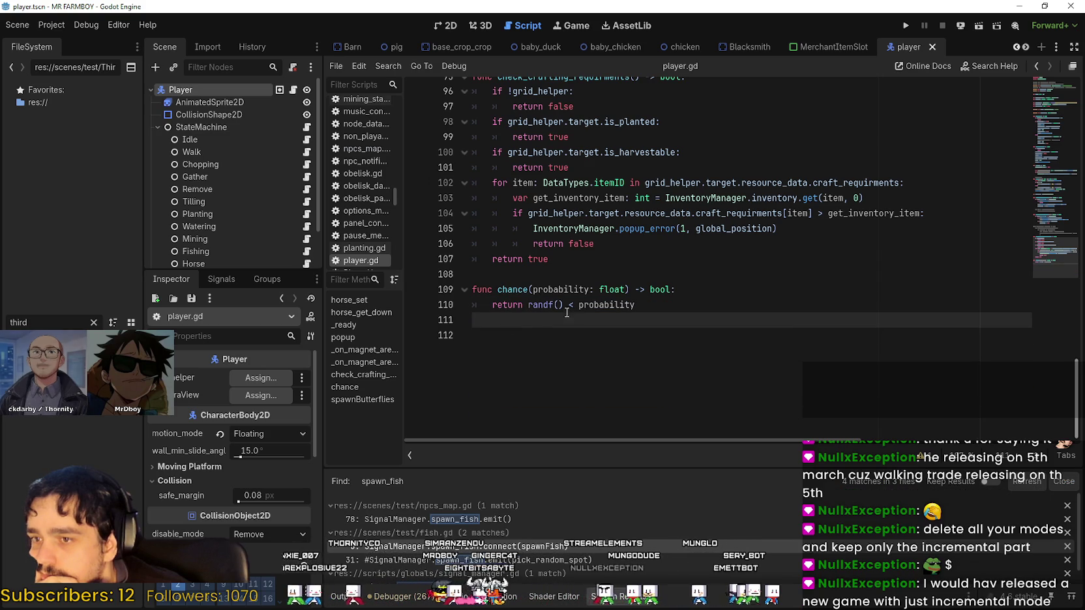
{"action": "left_click", "coordinate": [1040, 99]}
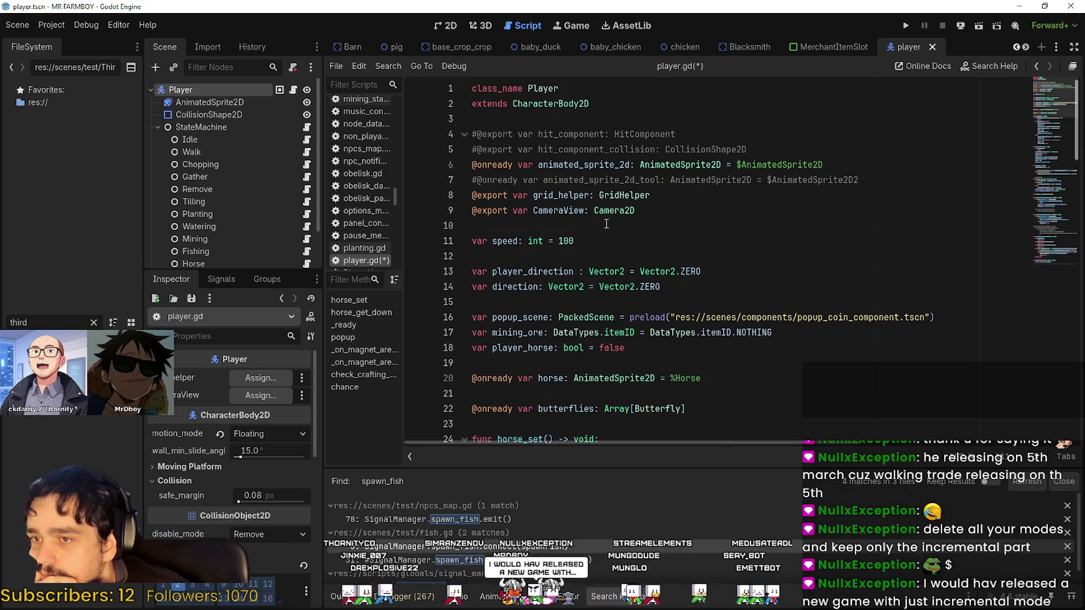
{"action": "scroll", "coordinate": [683, 394], "scroll_direction": "down", "scroll_amount": 2}
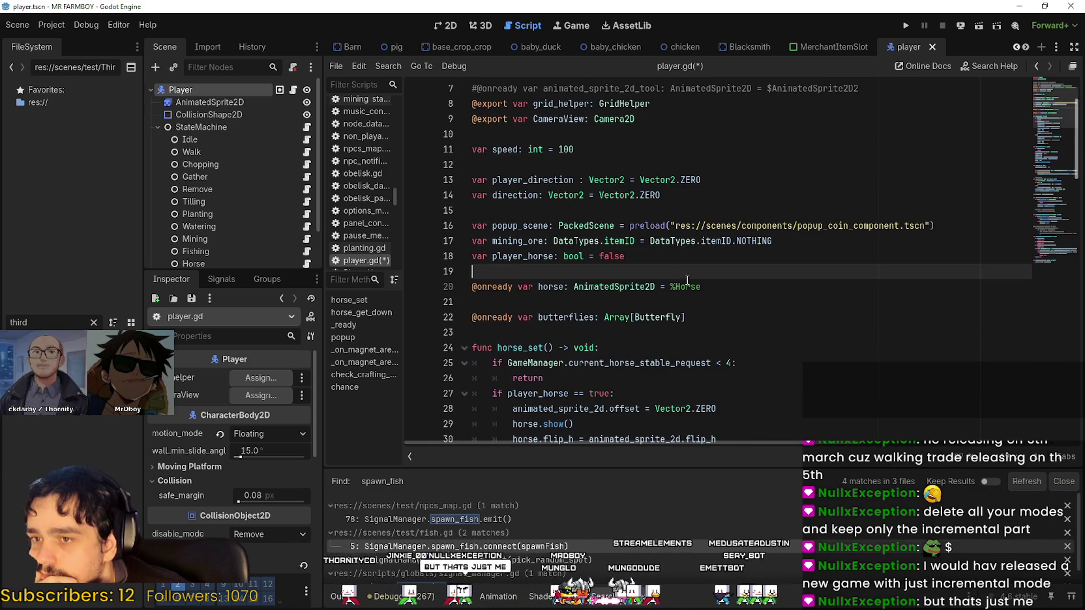
{"action": "left_click", "coordinate": [738, 363]}
{"action": "mouse_move", "coordinate": [686, 317]}
{"action": "left_mouse_down"}
{"action": "mouse_move", "coordinate": [473, 318]}
{"action": "mouse_move", "coordinate": [490, 313]}
{"action": "left_mouse_up"}
{"action": "key", "text": "BackSpace"}
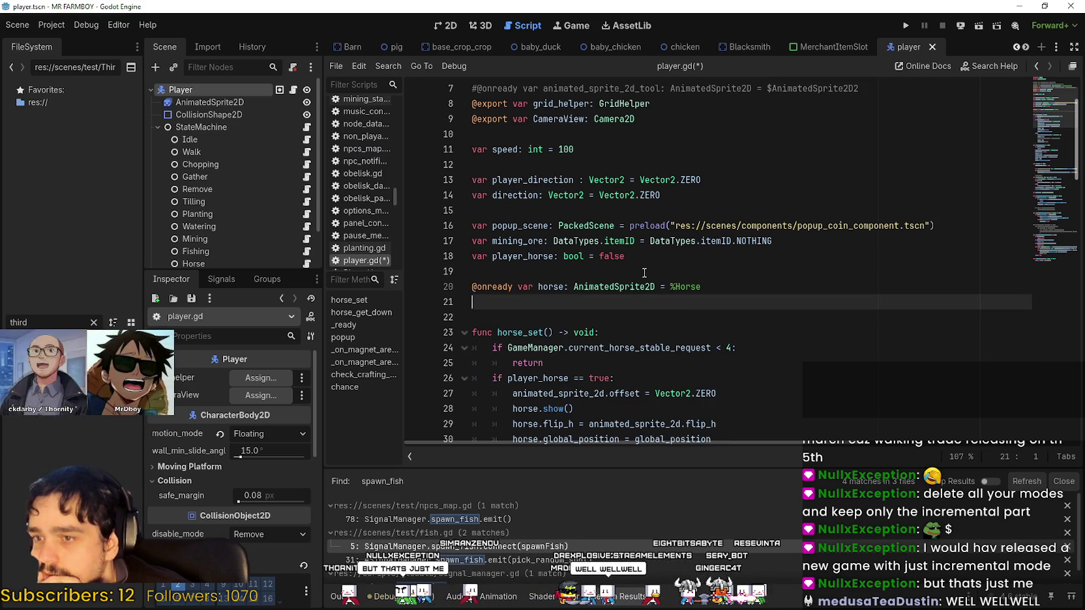
{"action": "key", "text": "Down"}
{"action": "key", "text": "BackSpace"}
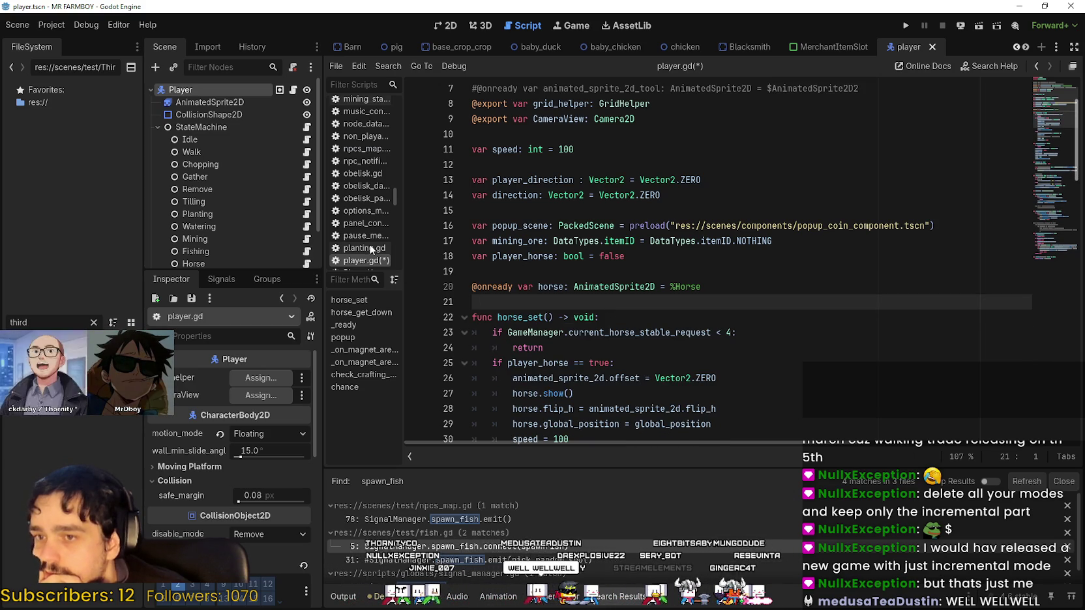
Open idle_state.gd and inspect the pass statement in _on_enter
{"action": "left_click", "coordinate": [306, 140]}
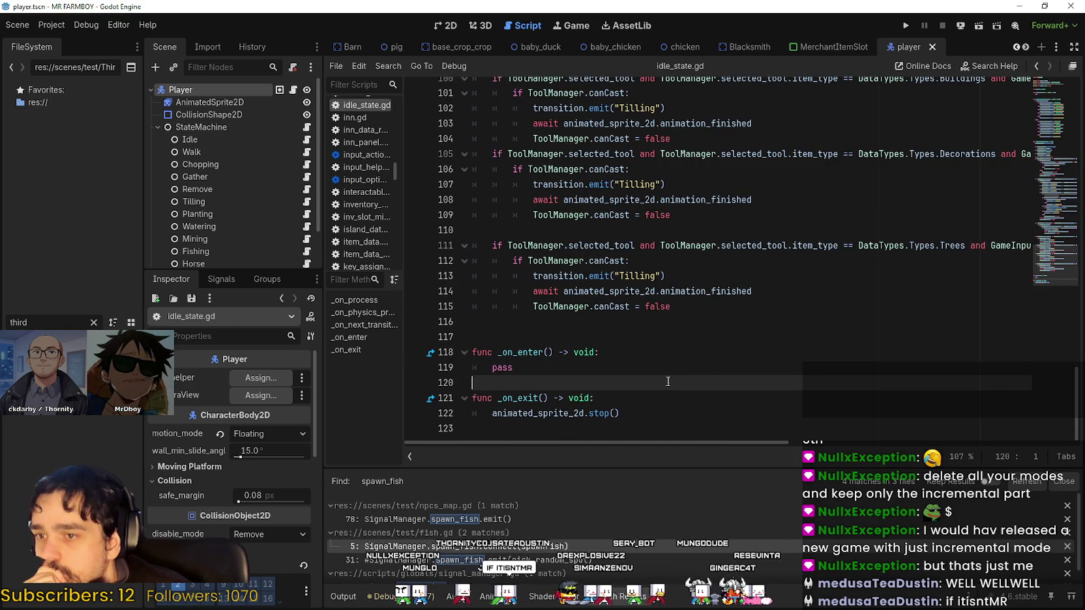
{"action": "left_click", "coordinate": [642, 369]}
{"action": "double_click", "coordinate": [498, 367]}
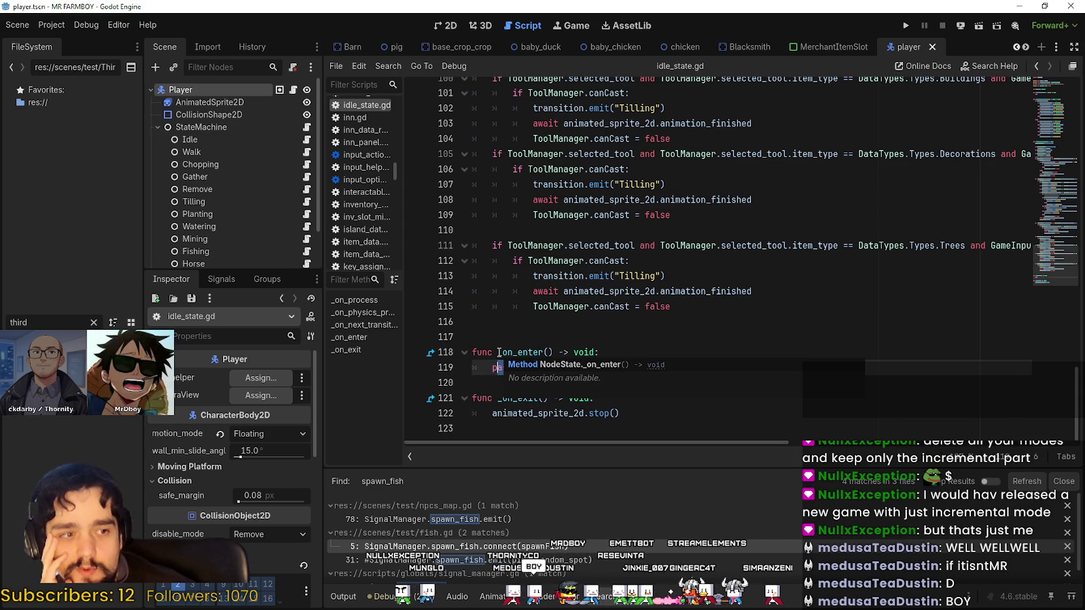
{"action": "key", "text": "Up"}
{"action": "key", "text": "Up"}
{"action": "key", "text": "Up"}
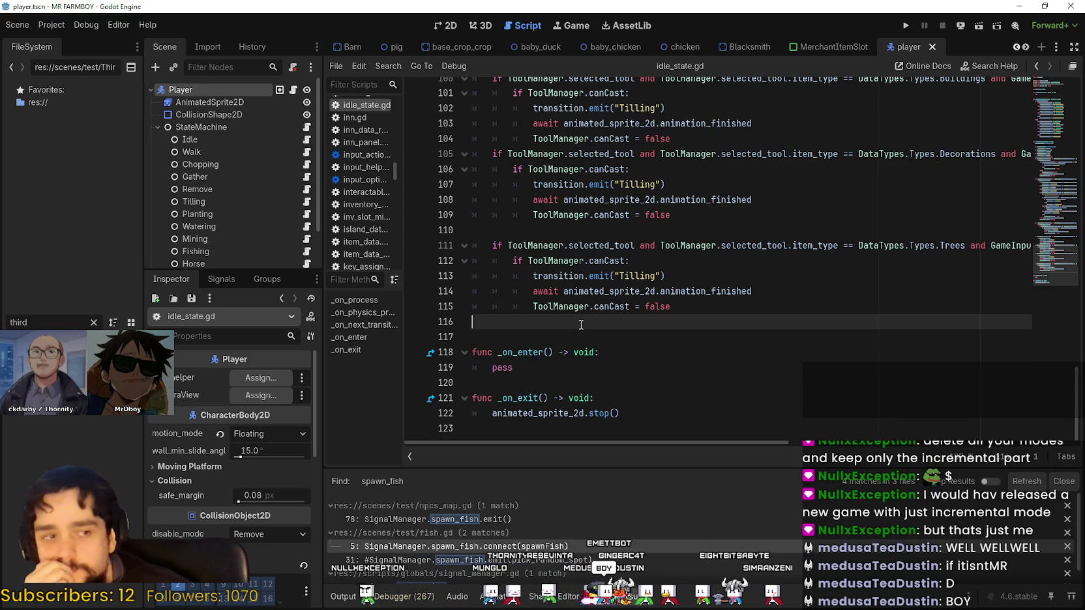
{"action": "left_click", "coordinate": [614, 349]}
{"action": "scroll", "coordinate": [652, 359], "scroll_direction": "up", "scroll_amount": 4}
{"action": "scroll", "coordinate": [702, 367], "scroll_direction": "up", "scroll_amount": 12}
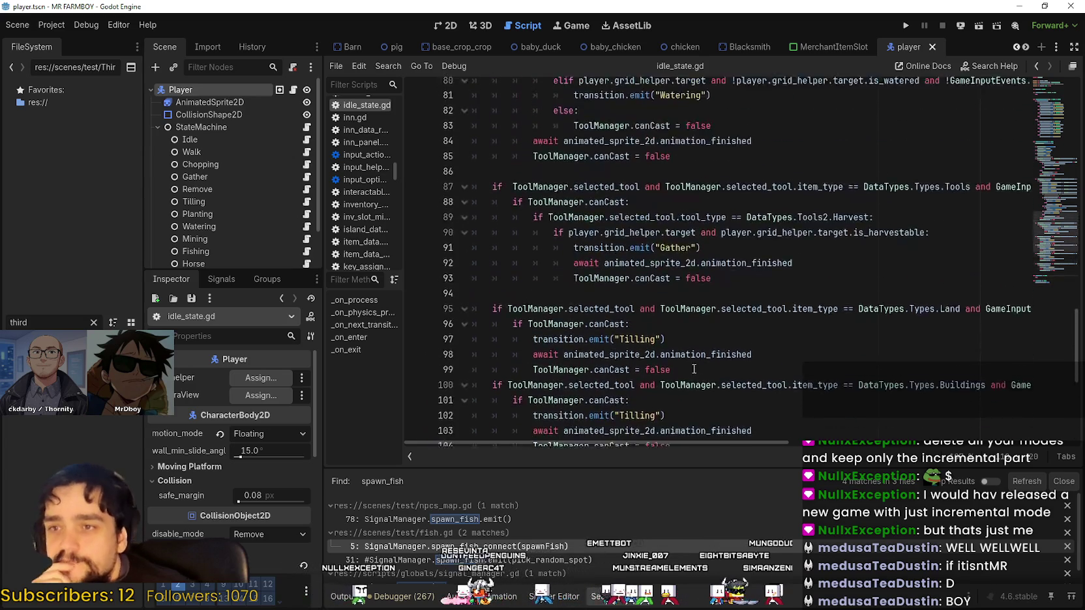
{"action": "scroll", "coordinate": [692, 368], "scroll_direction": "up", "scroll_amount": 9}
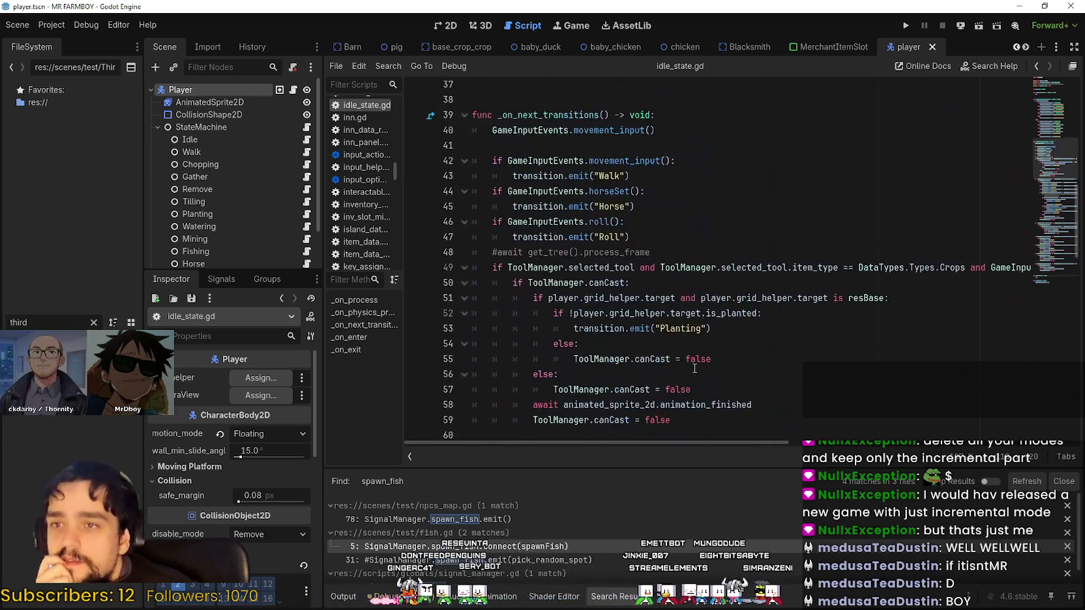
Delete the commented-out await get_tree().process_frame line in _on_next_transitions
{"action": "left_click", "coordinate": [696, 318]}
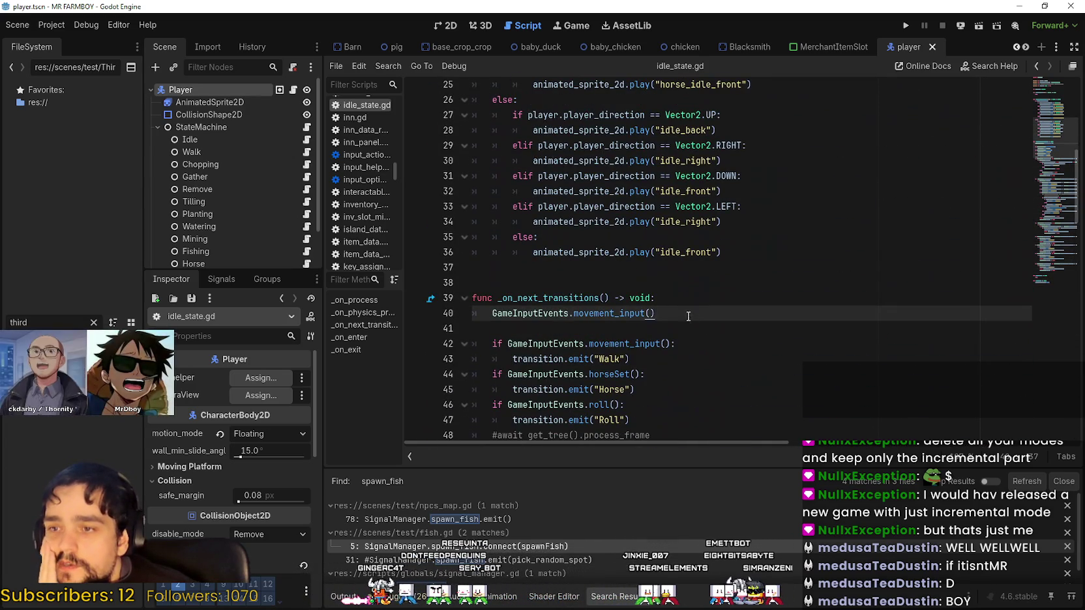
{"action": "scroll", "coordinate": [696, 320], "scroll_direction": "down", "scroll_amount": 2}
{"action": "left_click", "coordinate": [699, 329]}
{"action": "left_click", "coordinate": [700, 354]}
{"action": "left_click", "coordinate": [696, 344]}
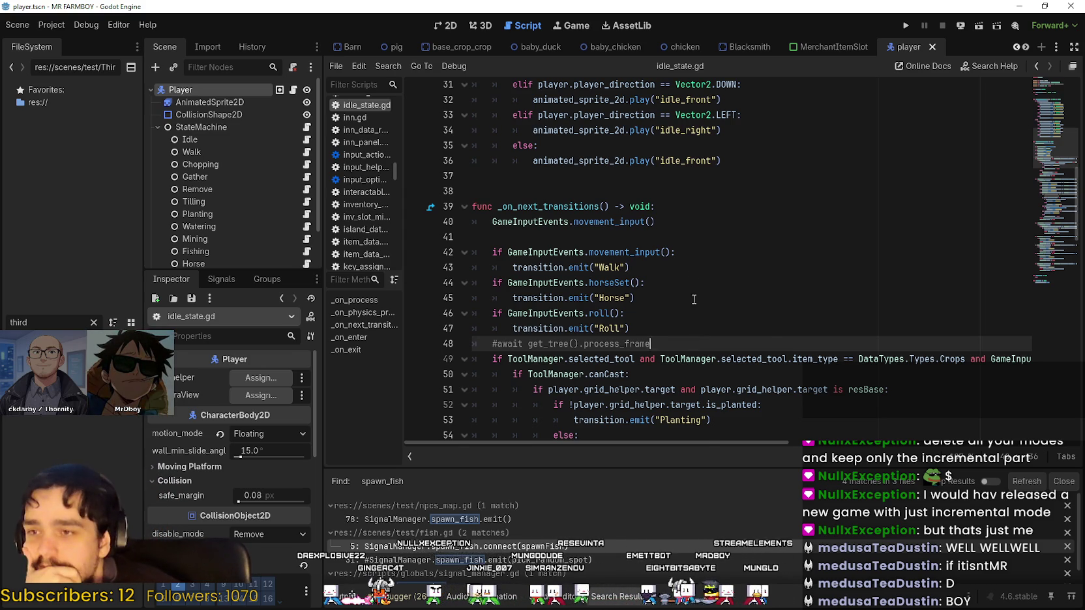
{"action": "scroll", "coordinate": [673, 424], "scroll_direction": "up", "scroll_amount": 1}
{"action": "left_click", "coordinate": [482, 389], "text": "shift"}
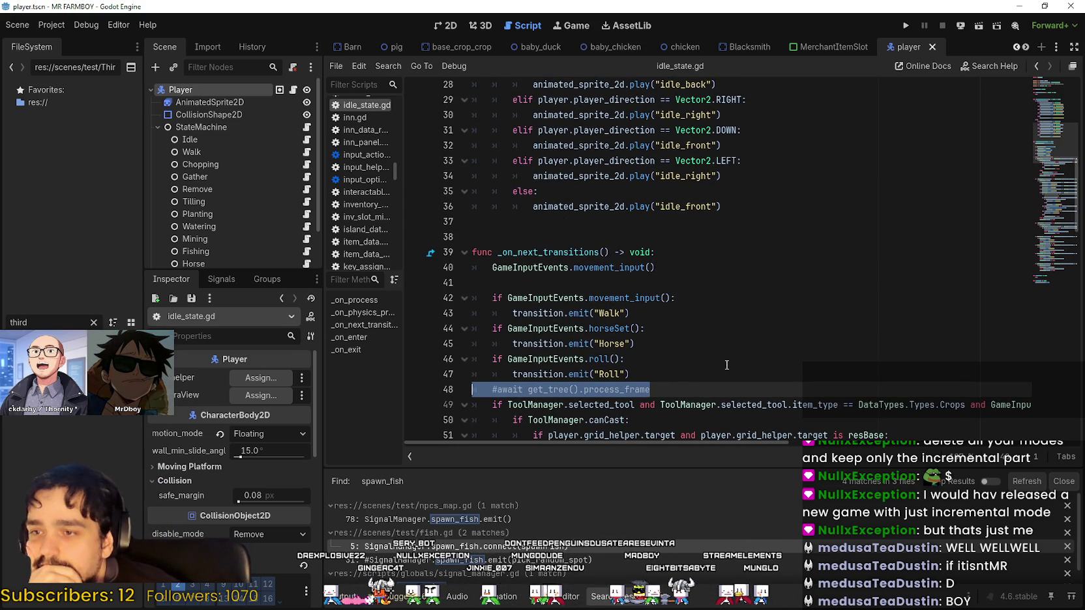
{"action": "key", "text": "Delete"}
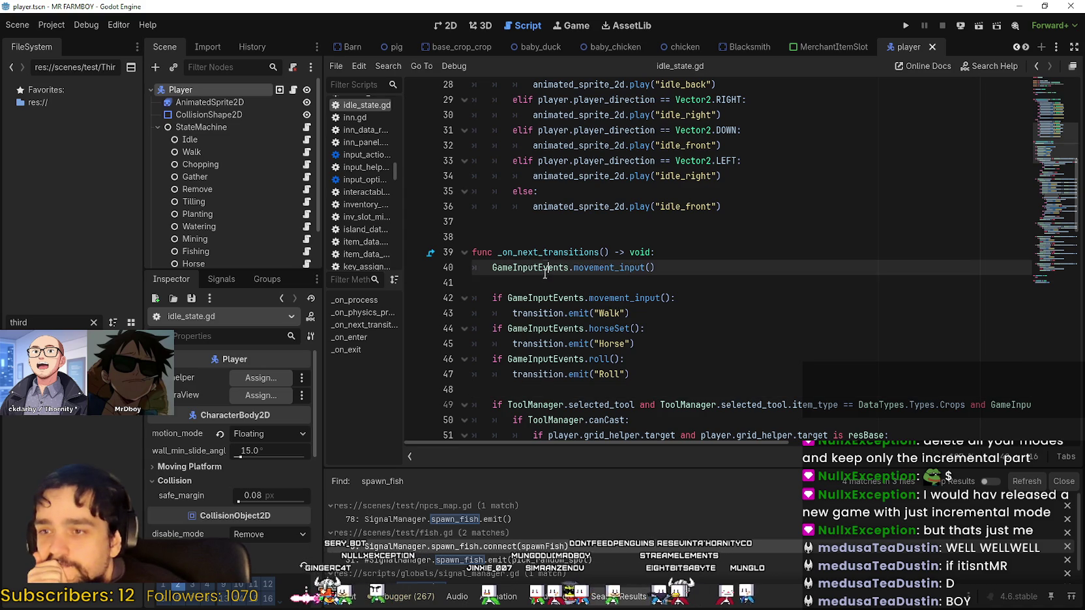
{"action": "scroll", "coordinate": [544, 316], "scroll_direction": "up", "scroll_amount": 2}
{"action": "left_click", "coordinate": [544, 317]}
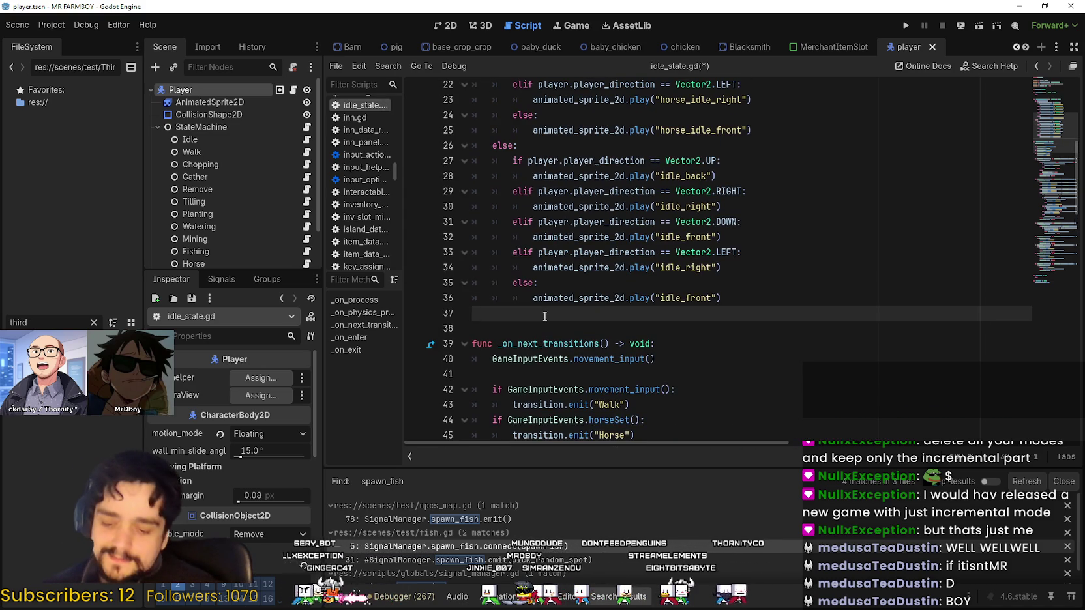
Save, then delete the extra blank line 37 above _on_next_transitions in idle_state.gd
{"action": "key", "text": "ctrl+s"}
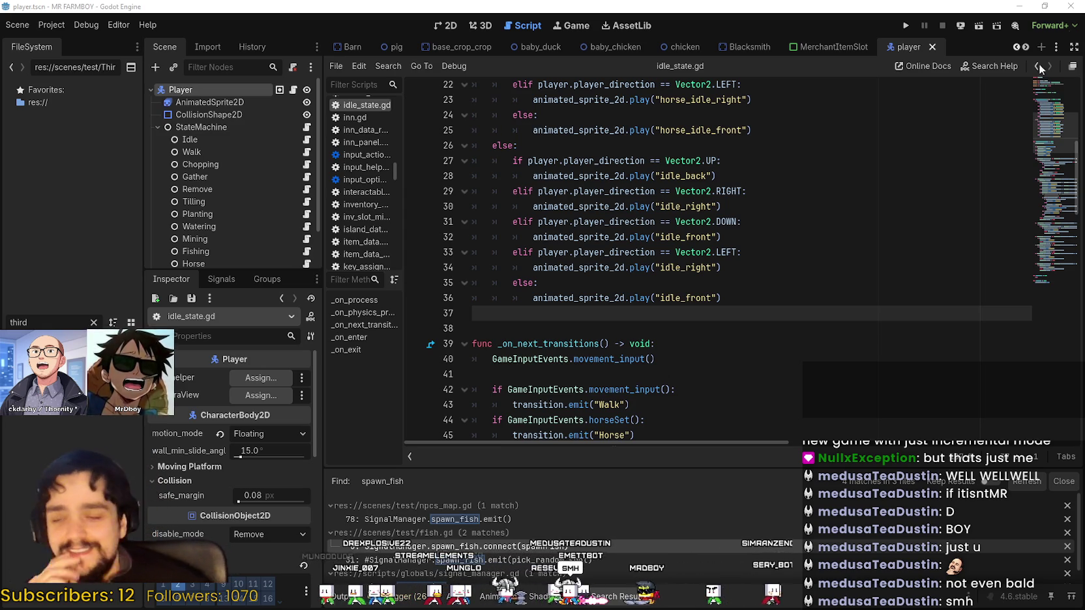
{"action": "left_click", "coordinate": [564, 301]}
{"action": "left_click", "coordinate": [714, 314]}
{"action": "key", "text": "BackSpace"}
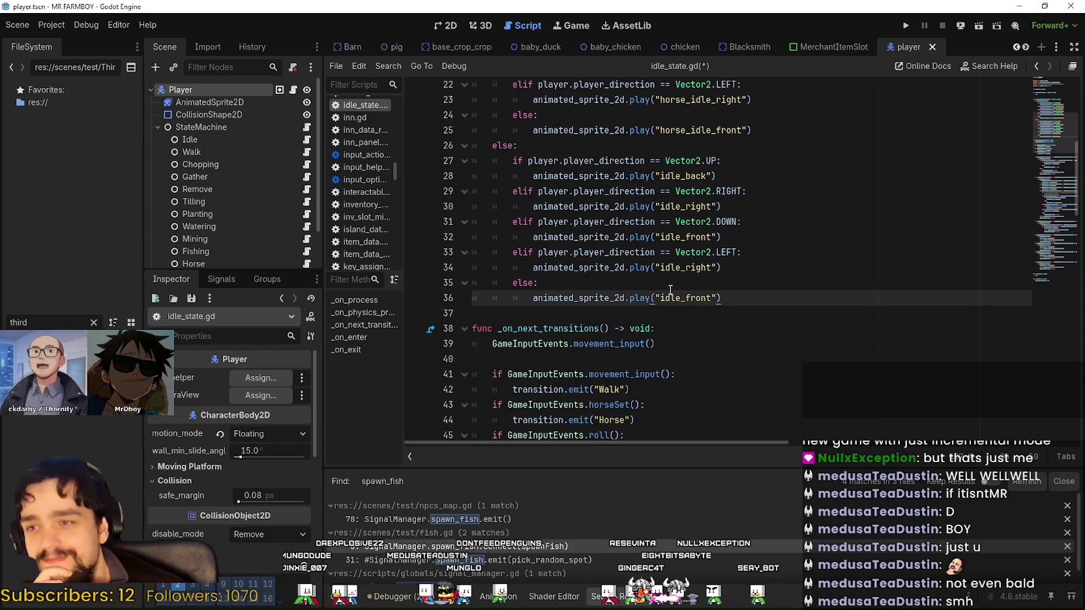
{"action": "scroll", "coordinate": [755, 234], "scroll_direction": "up", "scroll_amount": 5}
{"action": "left_click", "coordinate": [730, 241]}
{"action": "left_click", "coordinate": [613, 163]}
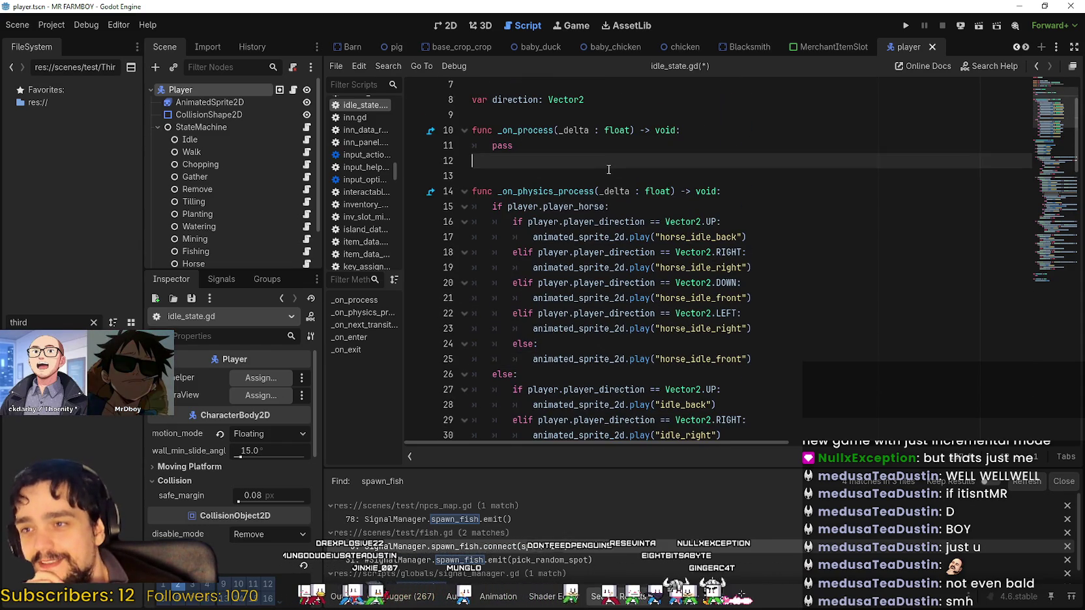